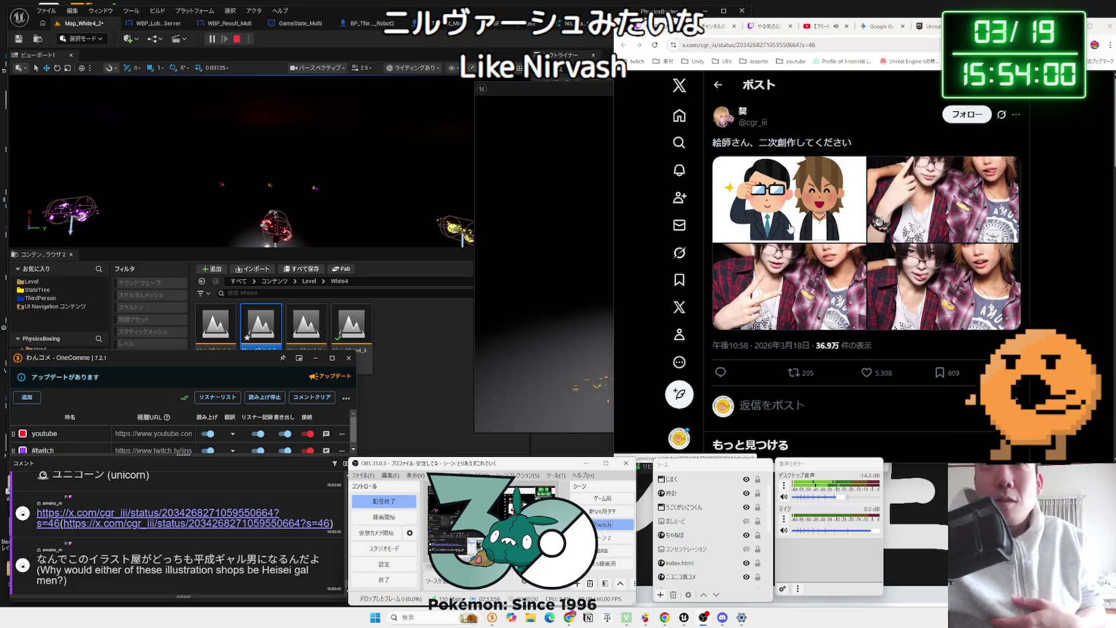
Step: Browse the X post's photos full-size, then close the post tab
click(806, 208)
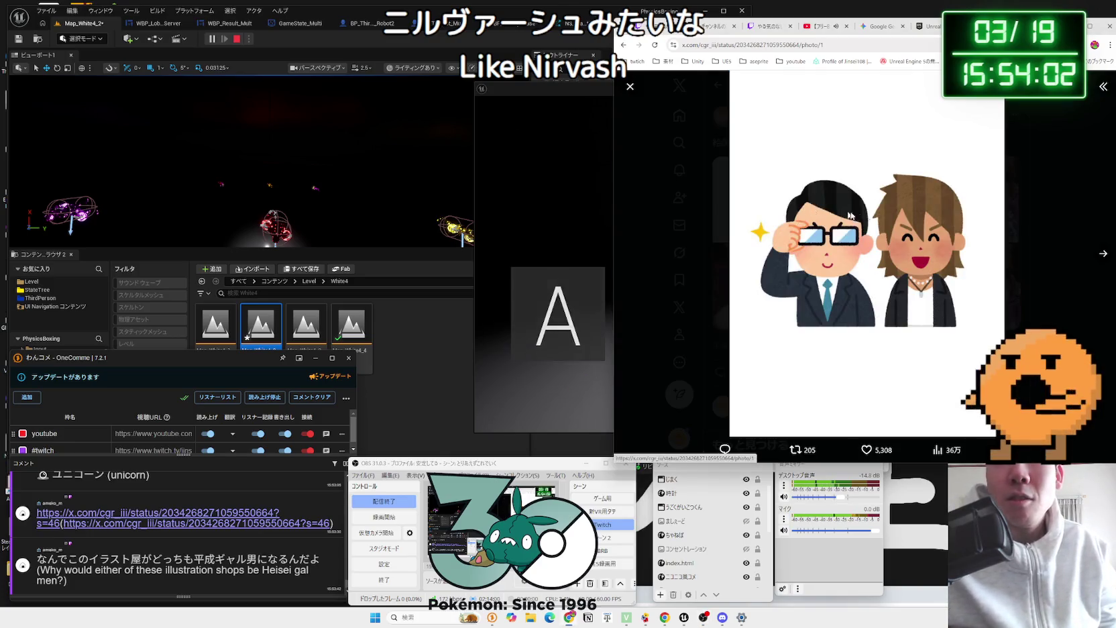
click(1101, 255)
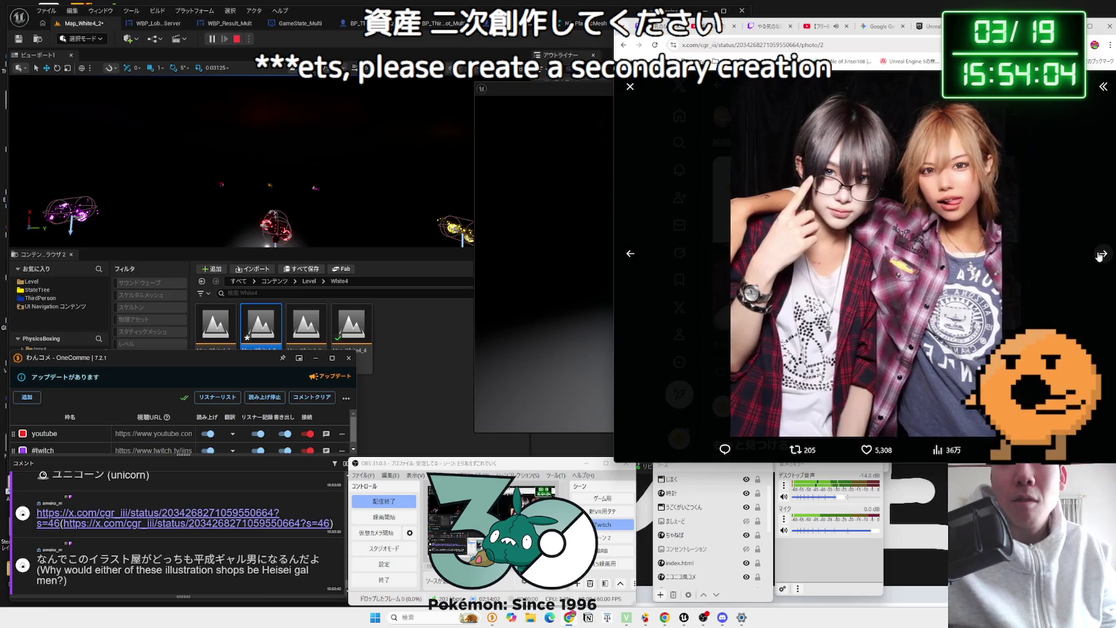
click(1101, 256)
click(1101, 254)
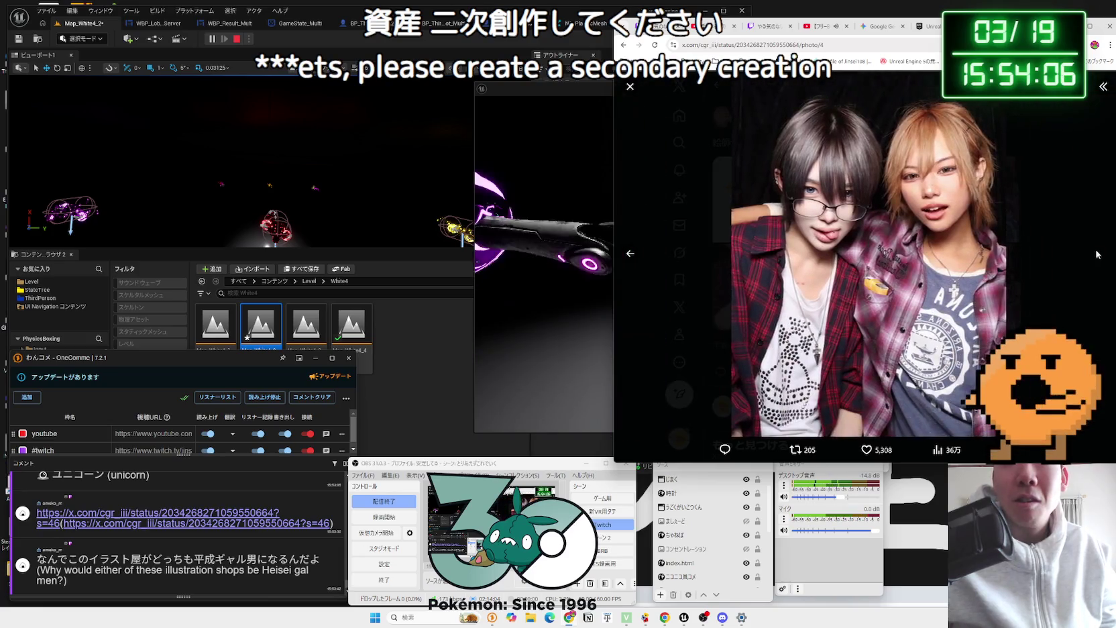
click(1060, 231)
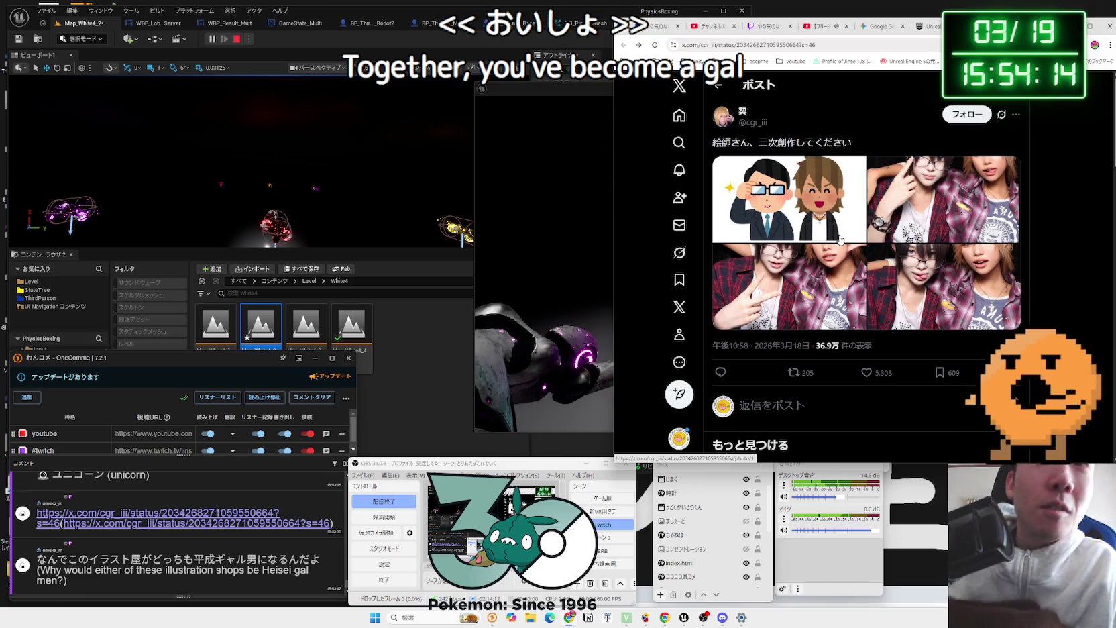
key(ctrl+w)
Step: Stop the running play session and open WhiteStage's Map_White3 without saving changes
click(565, 117)
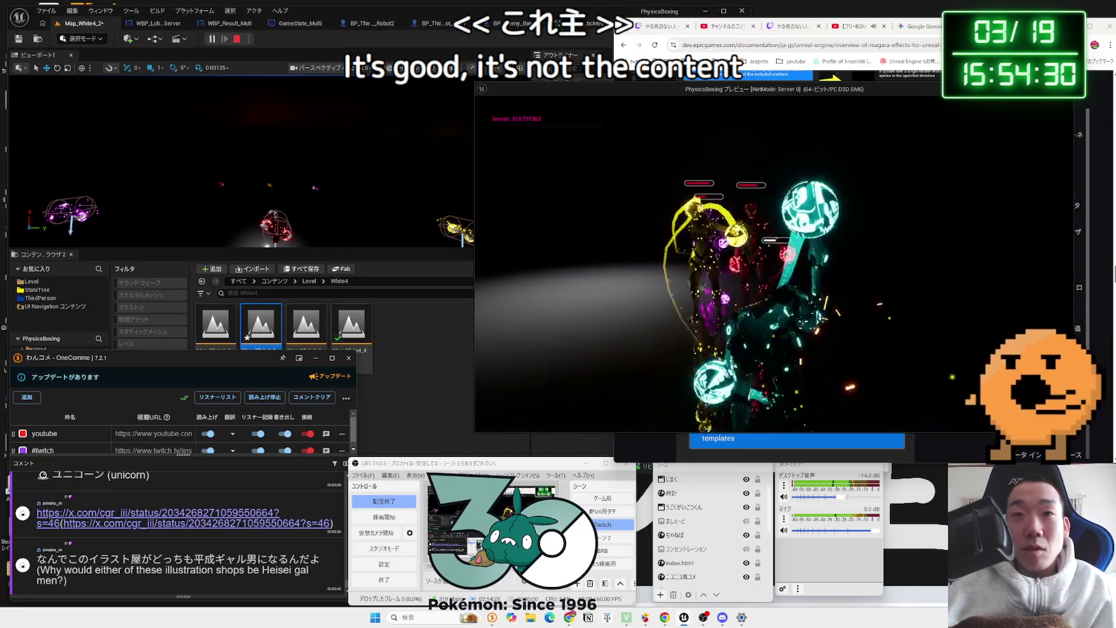
key(Escape)
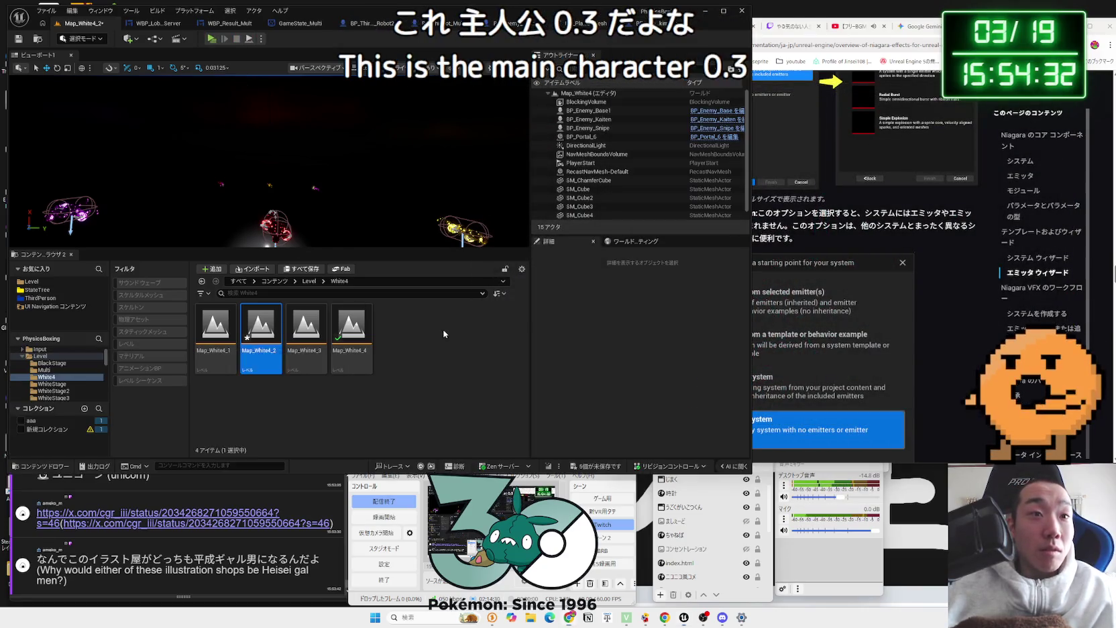
key(alt+Left)
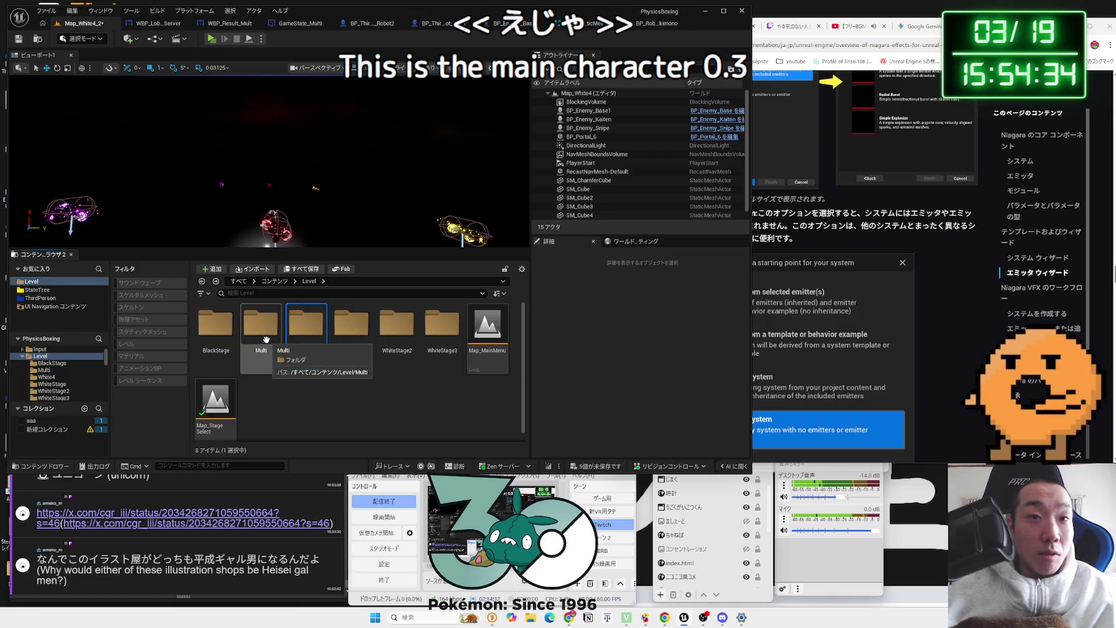
double_click(310, 337)
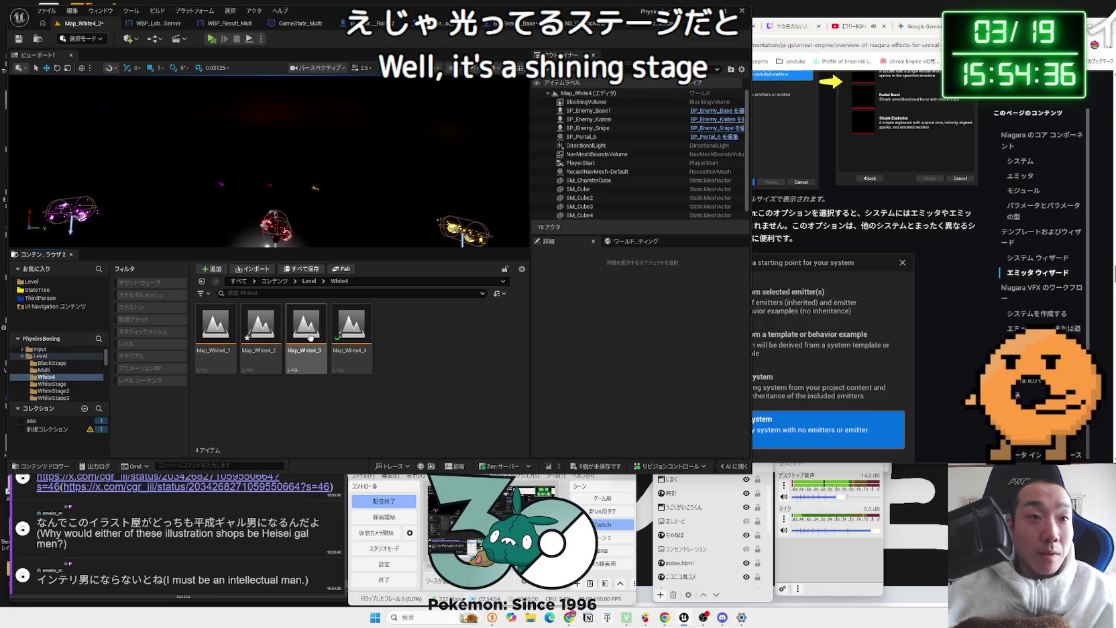
key(alt+Left)
double_click(352, 328)
double_click(303, 343)
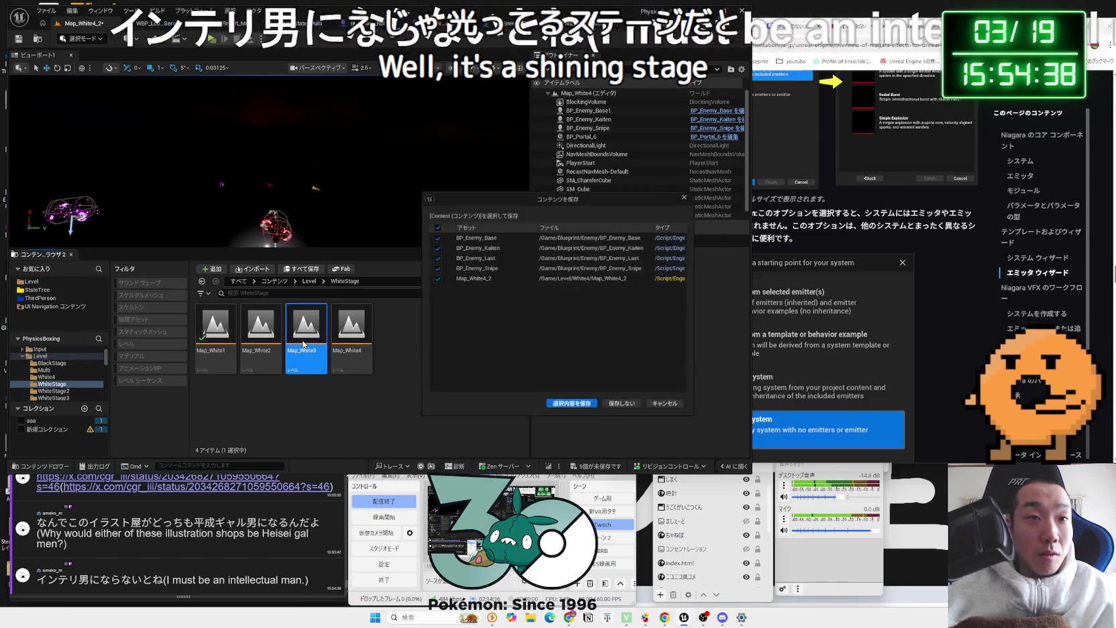
click(621, 401)
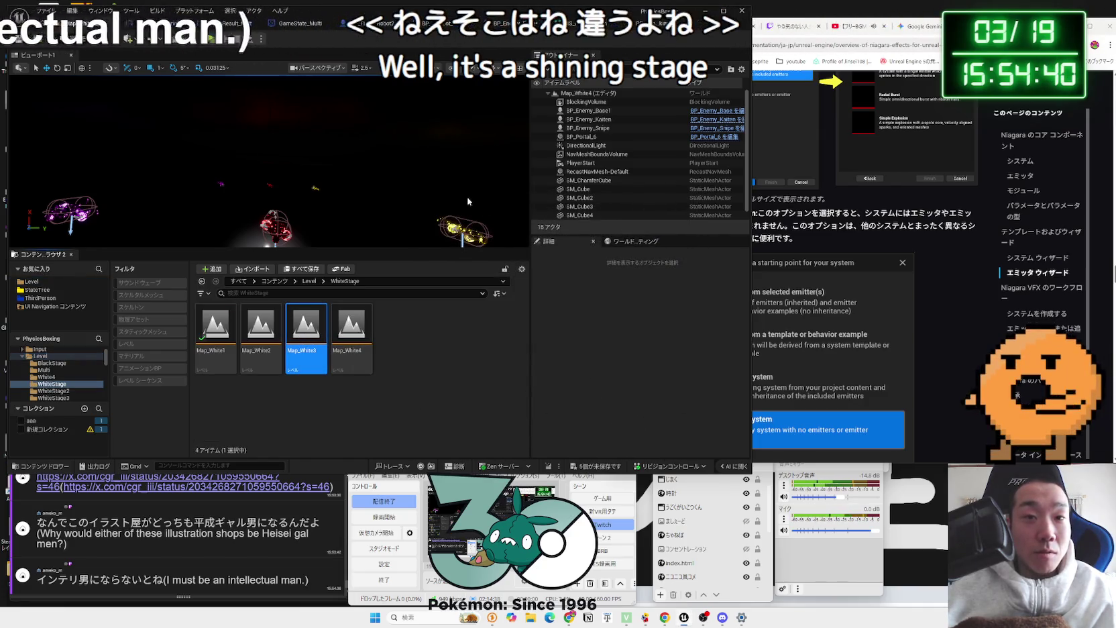
Step: Briefly play-test Map_White3, glance at BP_Robo_Okimono, and return to the level editor
key(alt+p)
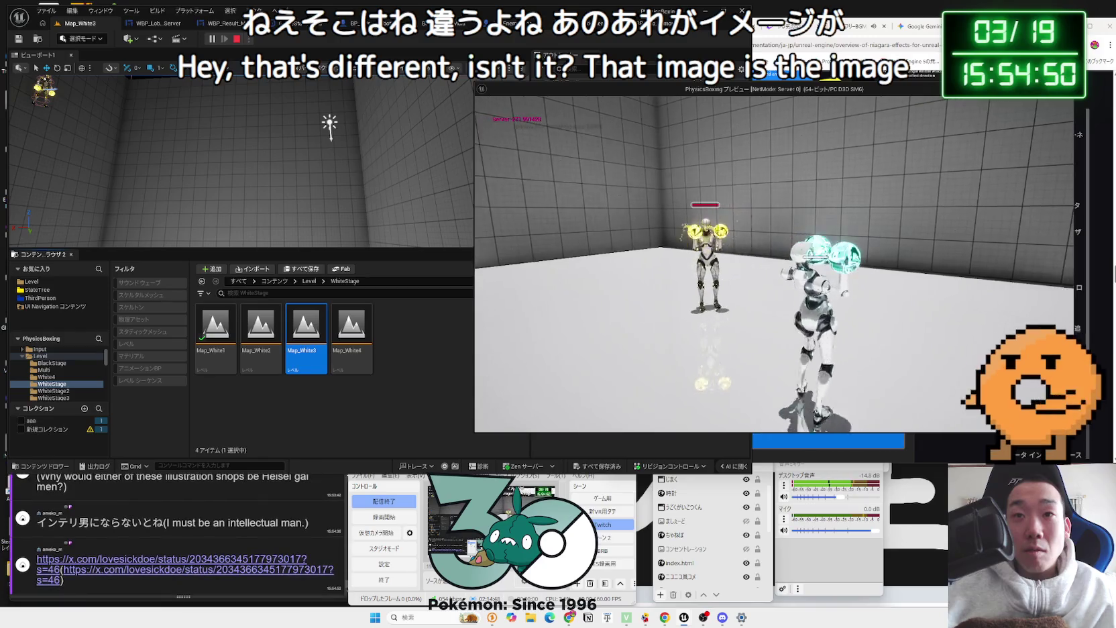
key(Escape)
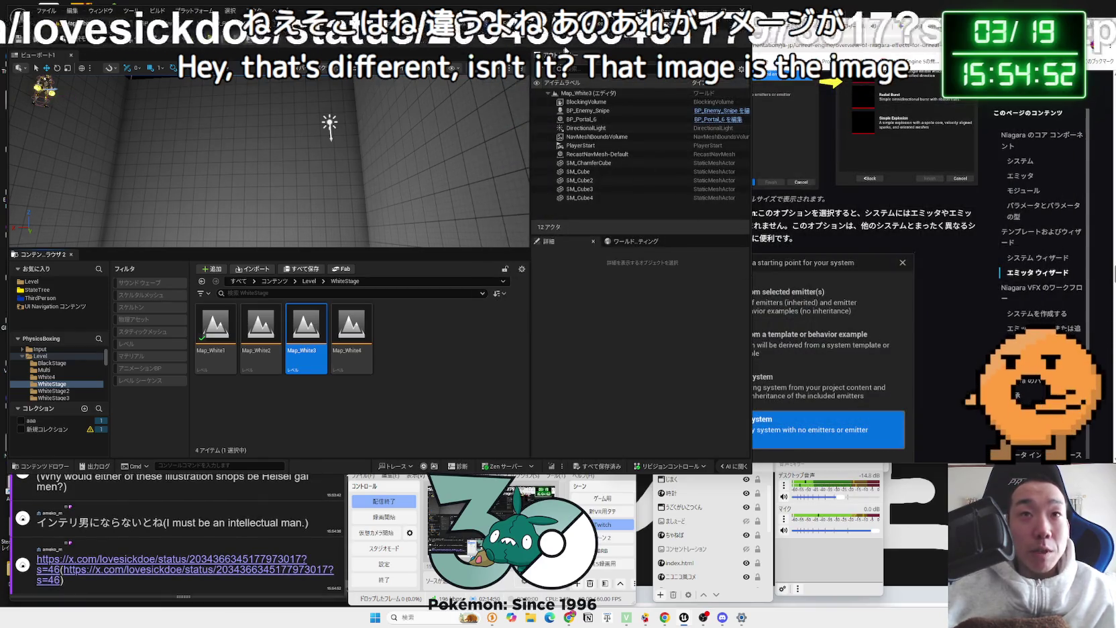
click(570, 40)
click(595, 39)
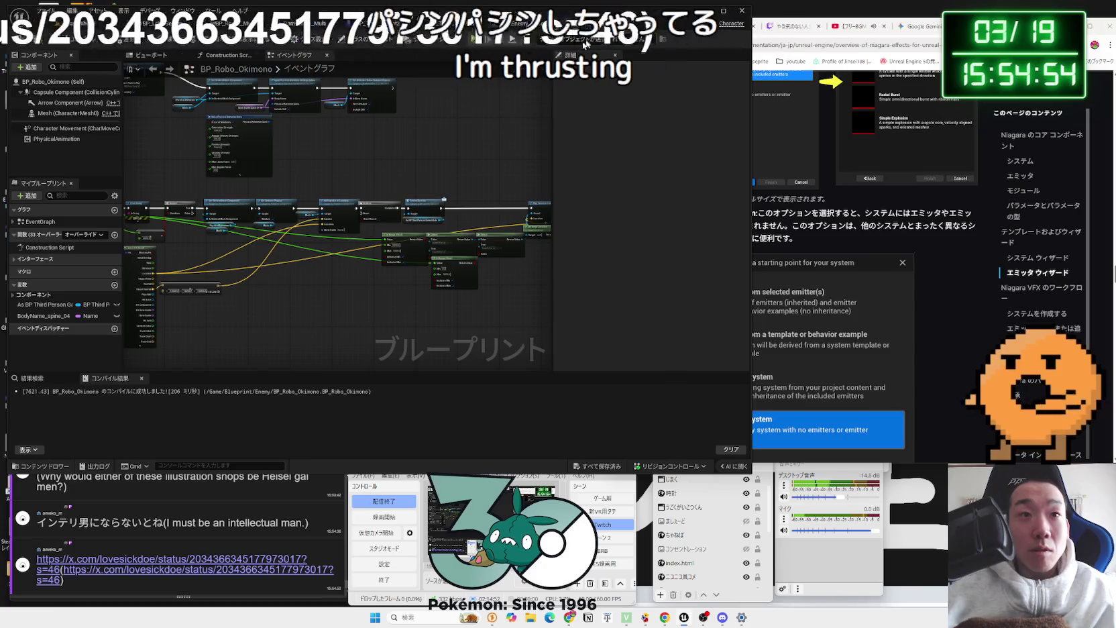
click(80, 23)
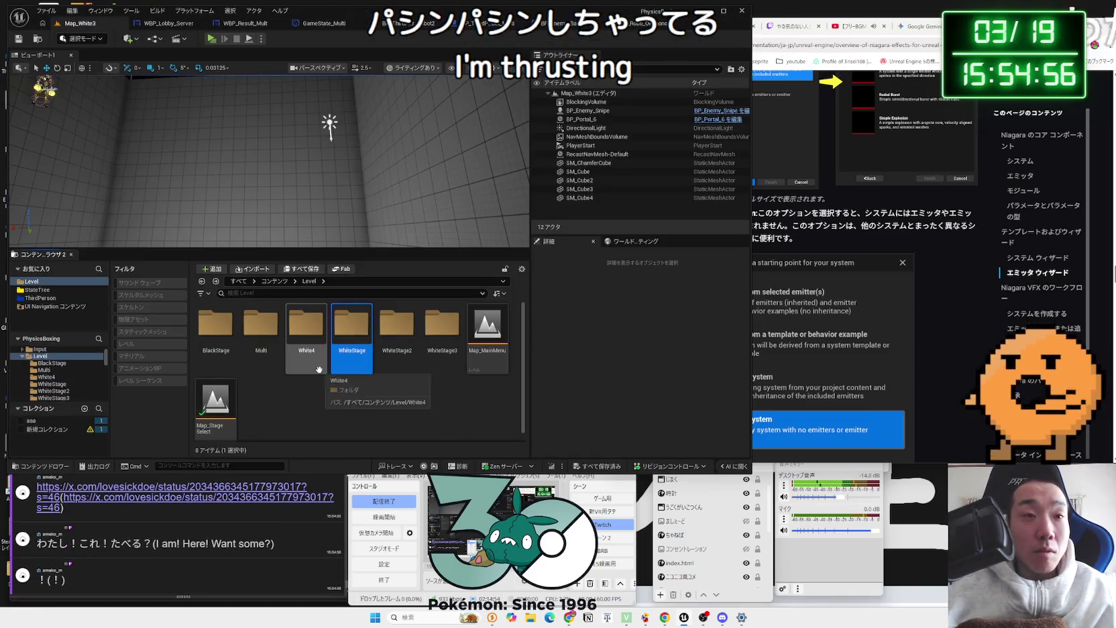
Step: Open Map_White4_4 from the White4 folder, then the post linked in a chat comment
double_click(307, 349)
double_click(367, 358)
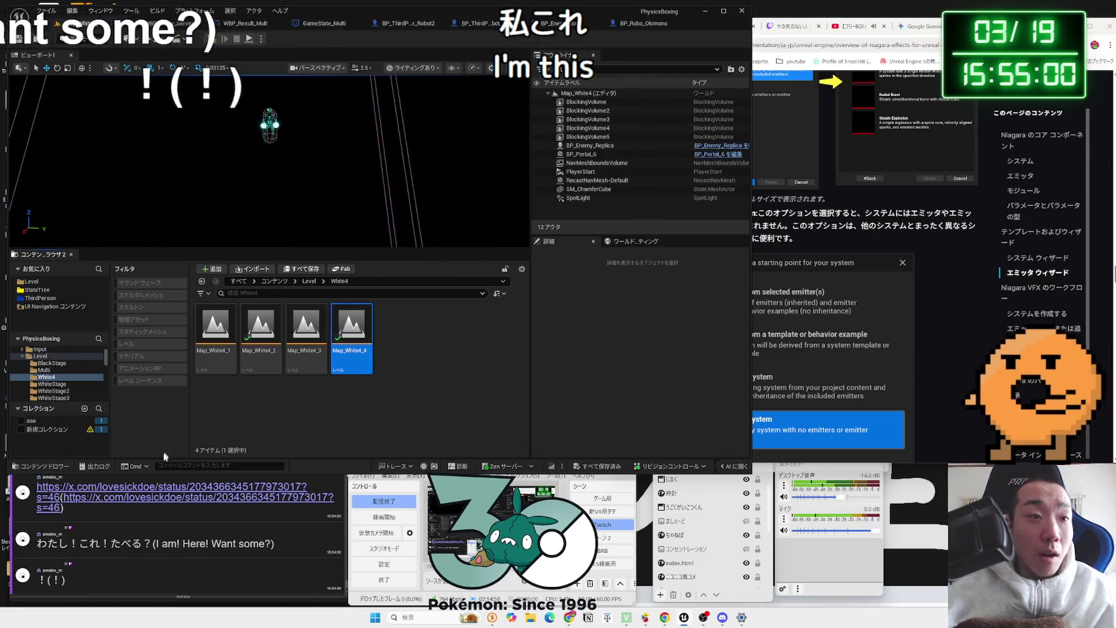
click(151, 488)
click(152, 488)
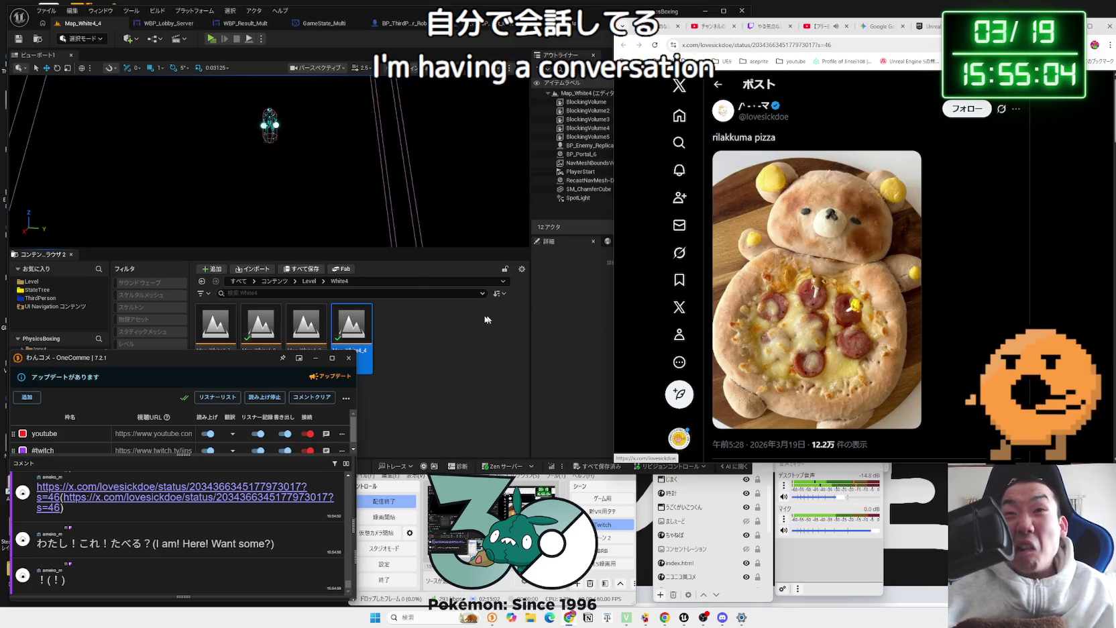
Step: Start a play-test of Map_White4_4 and move its preview window up and left
click(213, 38)
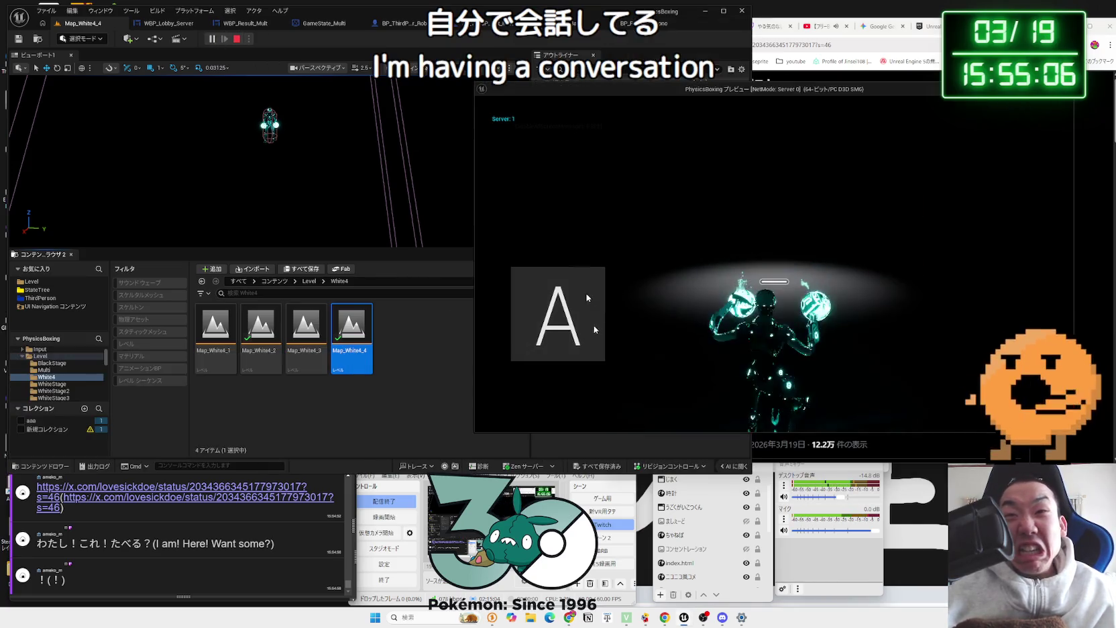
drag(842, 94, 409, 72)
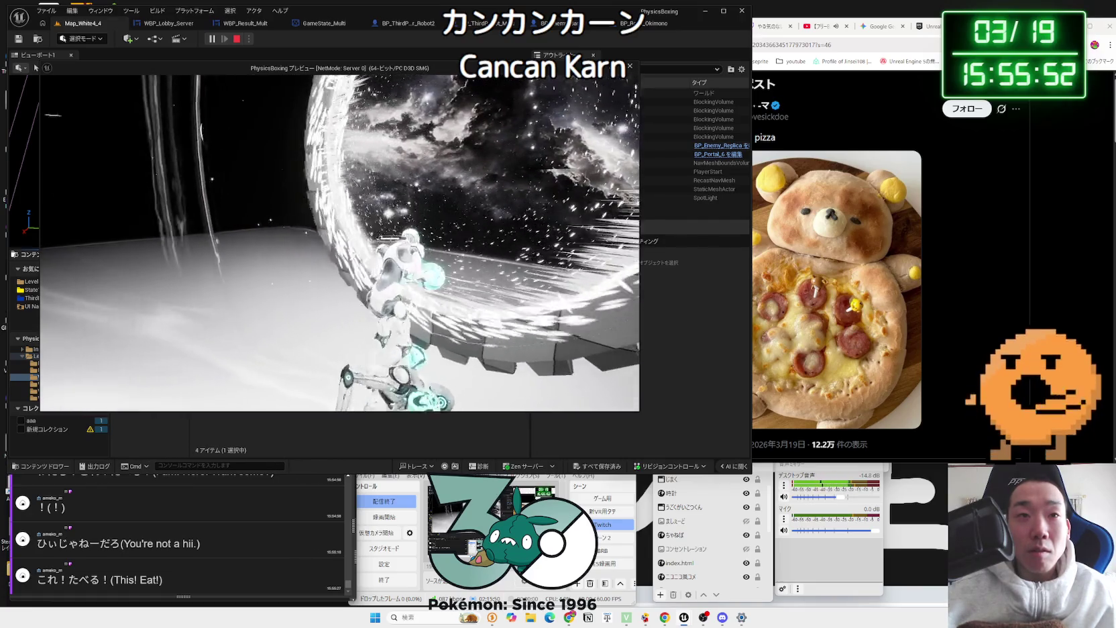
Step: Stop the Map_White4_4 play-test, then open and play-test Map_White4_3 before stopping it
key(Escape)
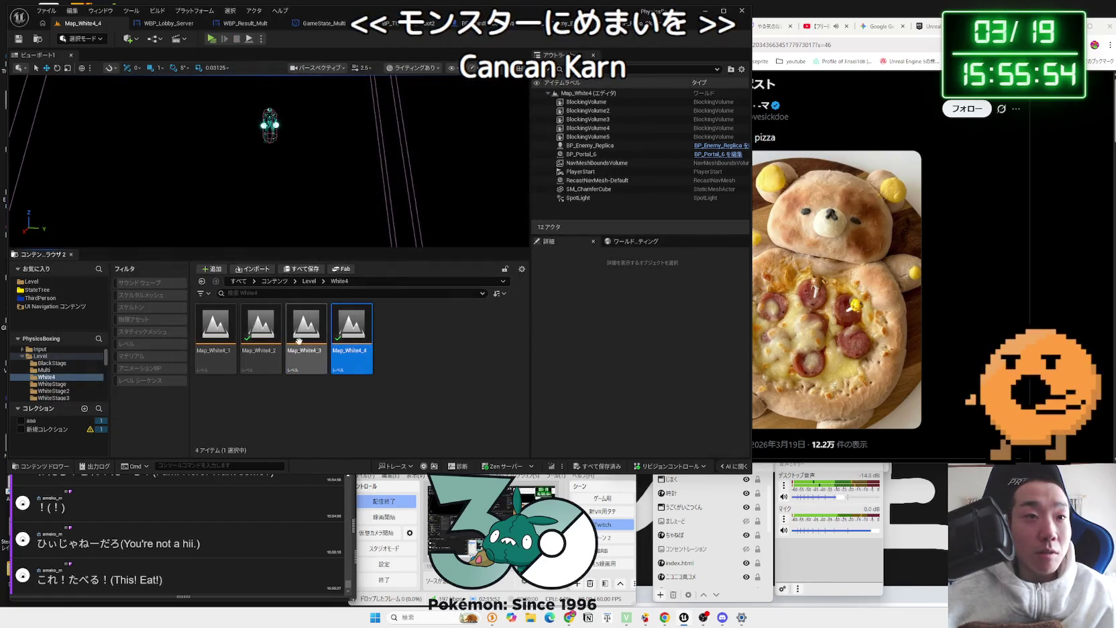
double_click(298, 342)
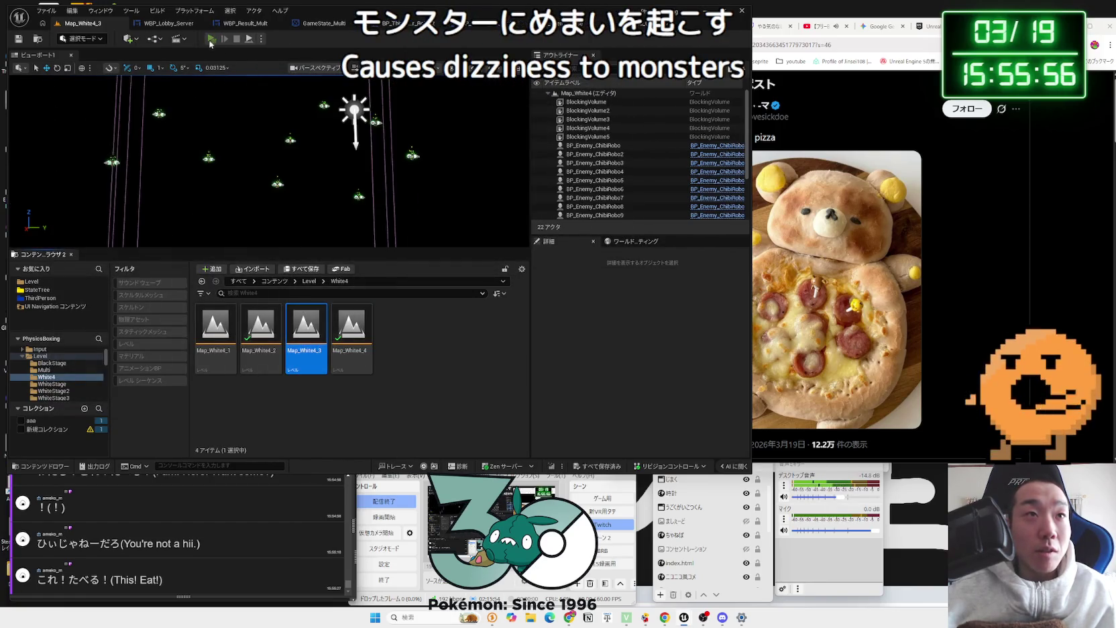
click(211, 39)
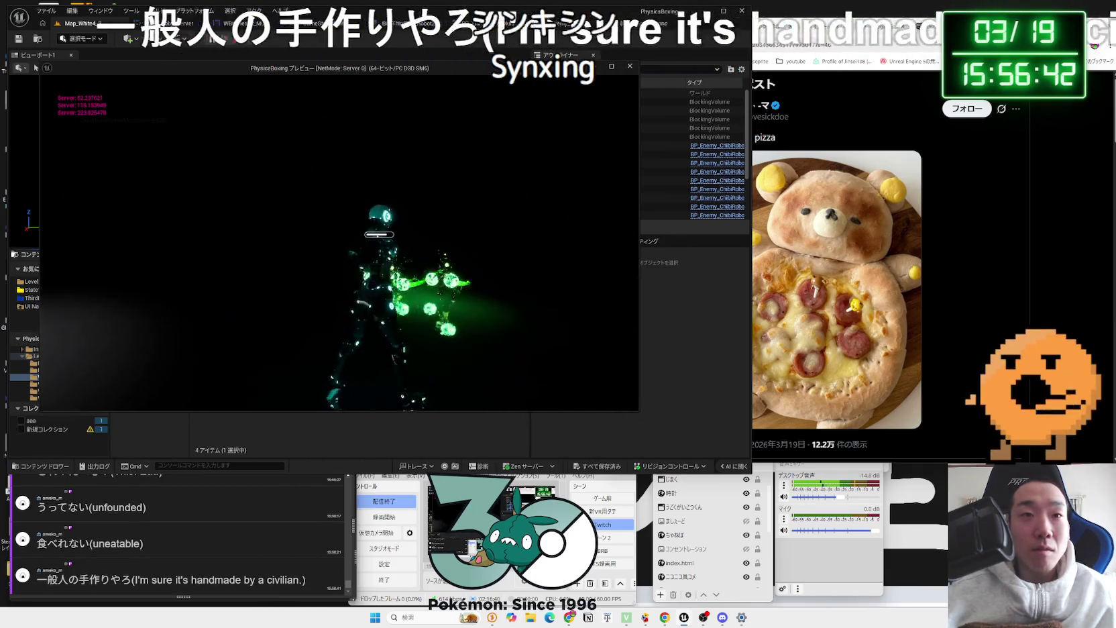
key(Escape)
click(459, 347)
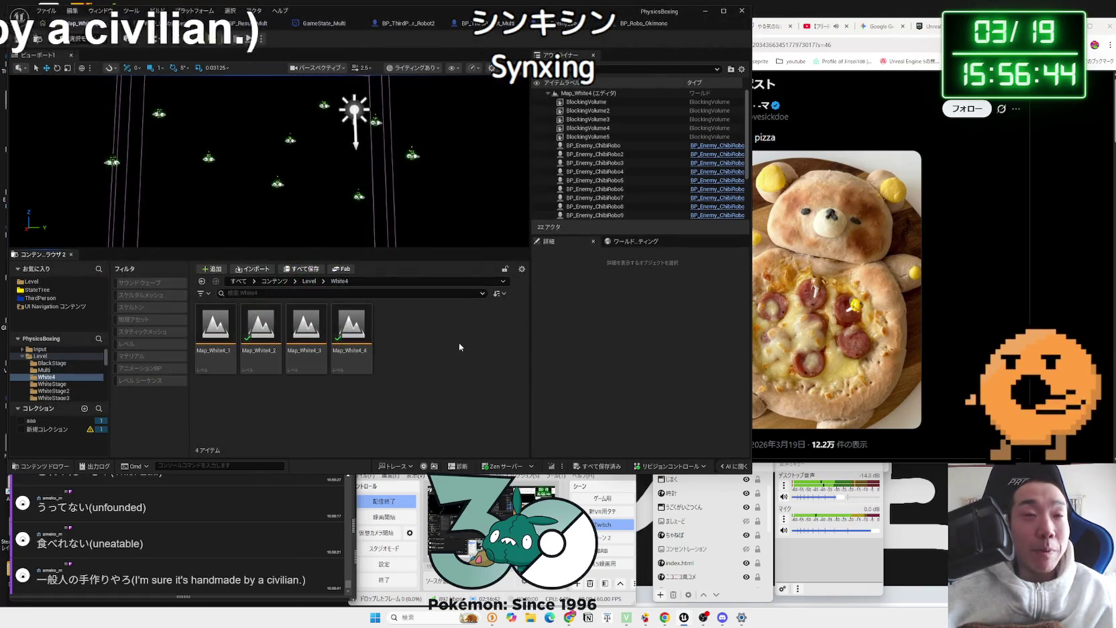
Step: Switch to the BP_ThirdPersonCharacter_Robot2 graph and inspect the Set Damage Multiplier node's variable (default 0.6)
click(169, 23)
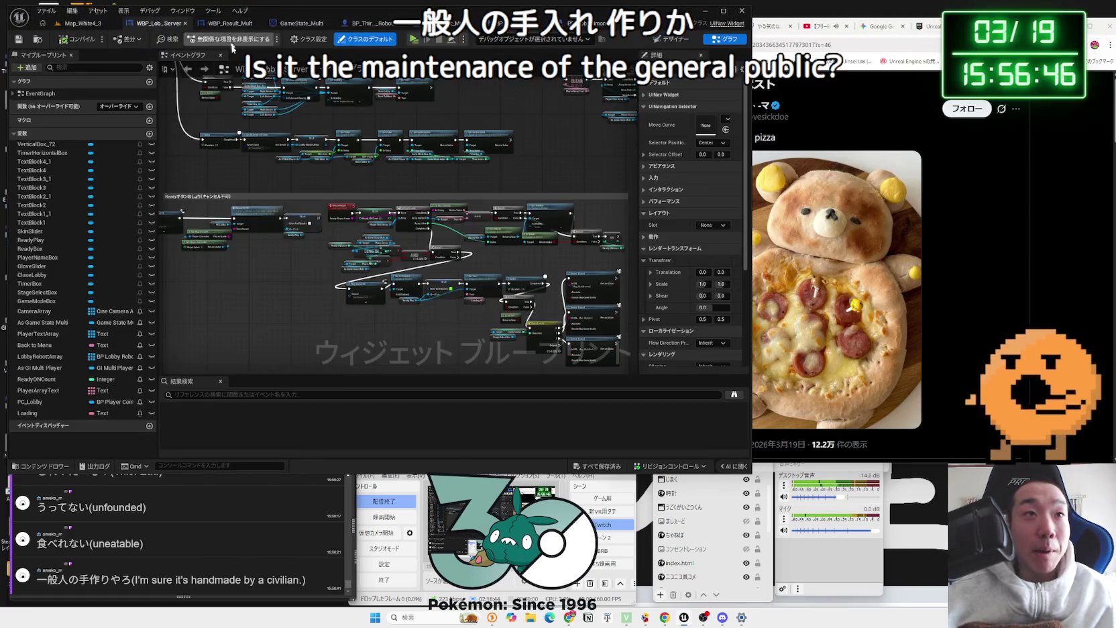
scroll(320, 199, up, 5)
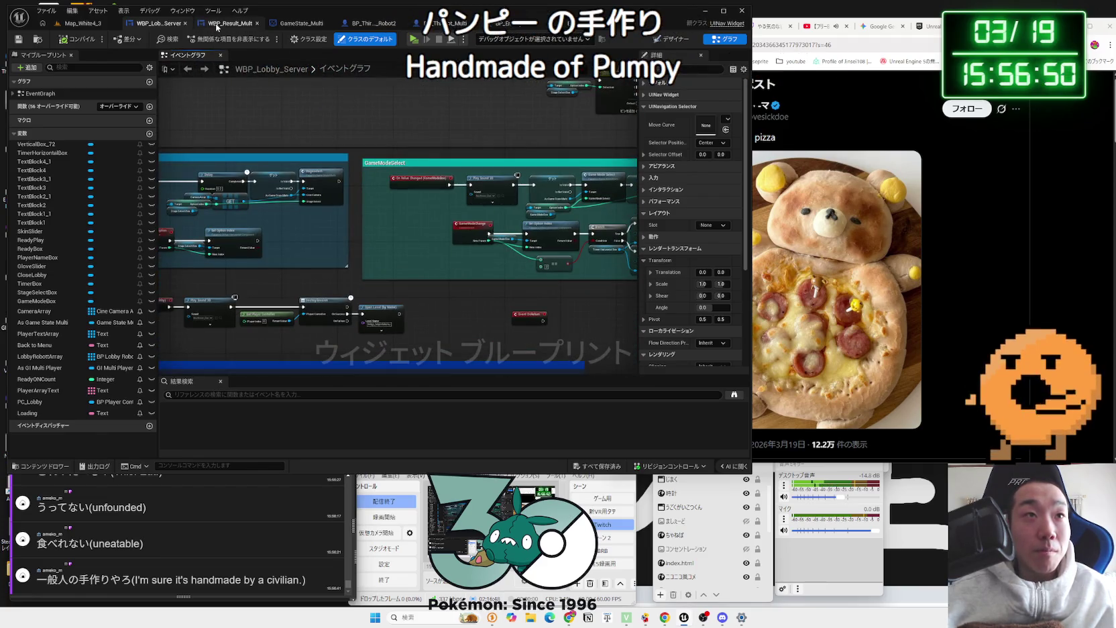
click(448, 23)
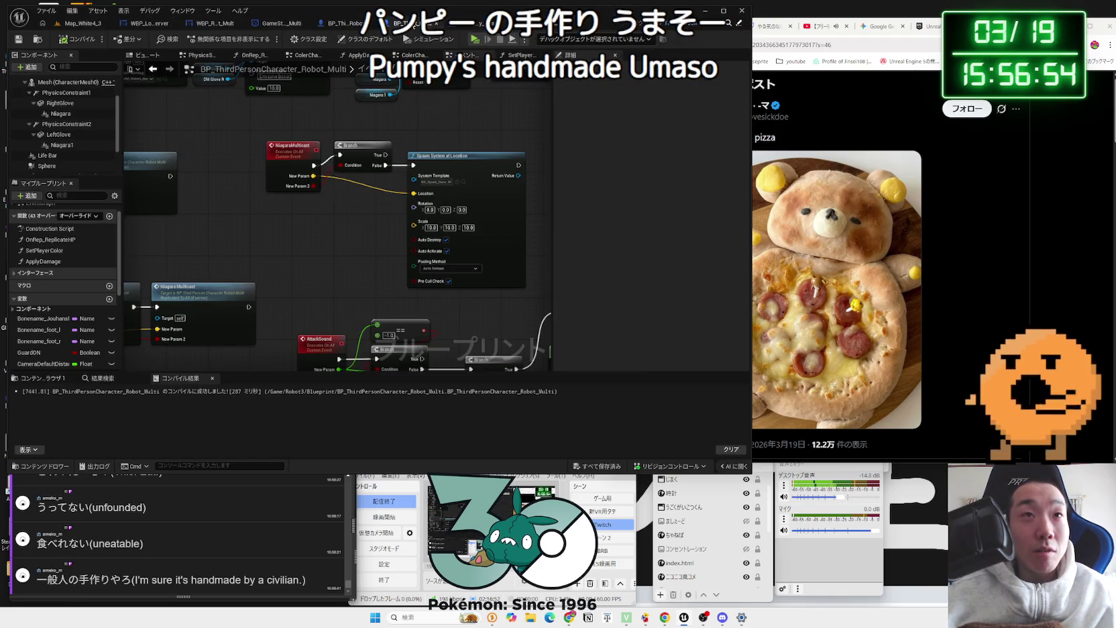
click(352, 27)
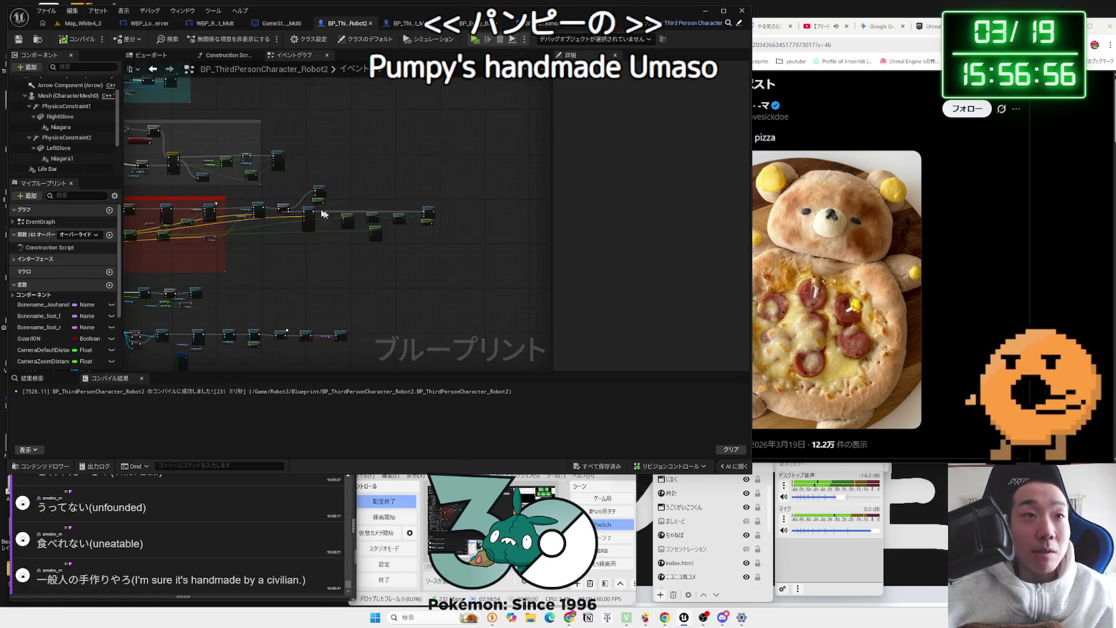
scroll(365, 198, down, 5)
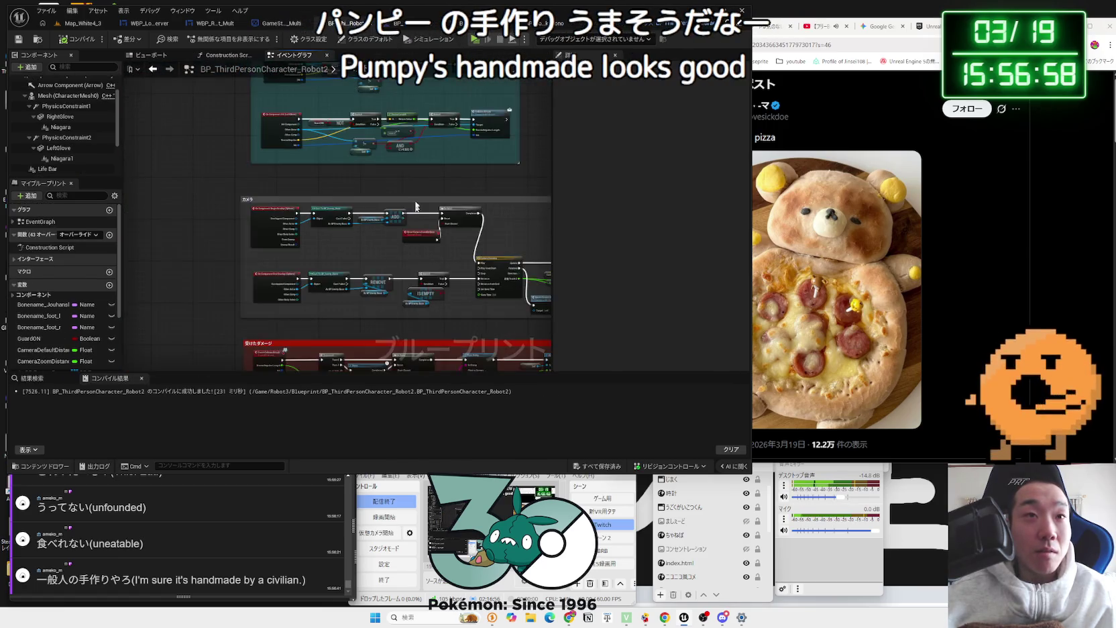
scroll(374, 325, up, 2)
scroll(354, 249, up, 5)
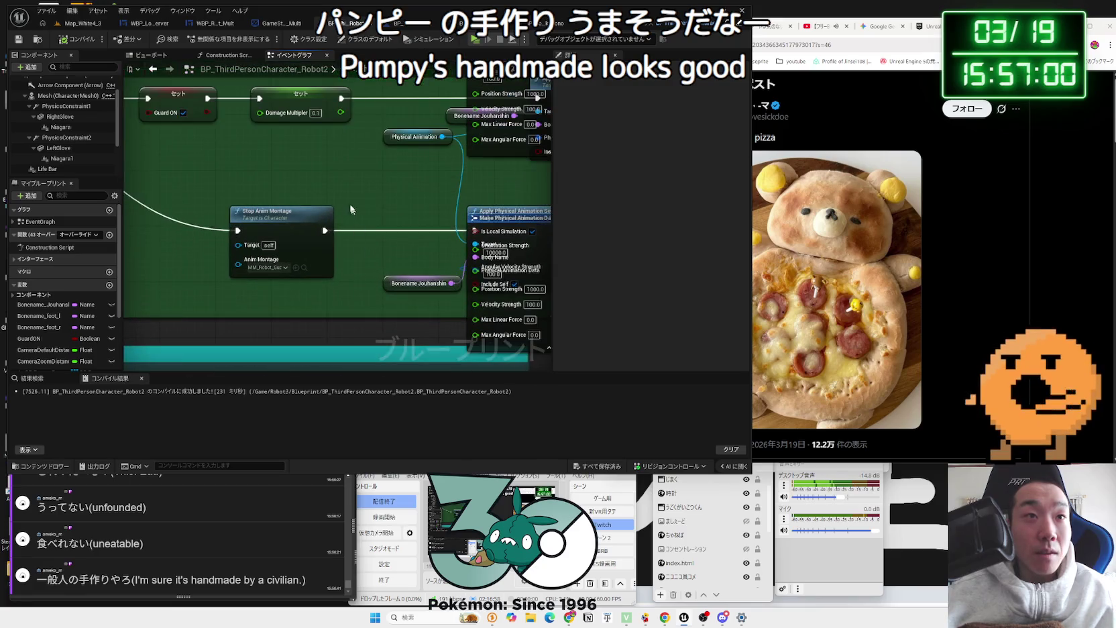
click(300, 177)
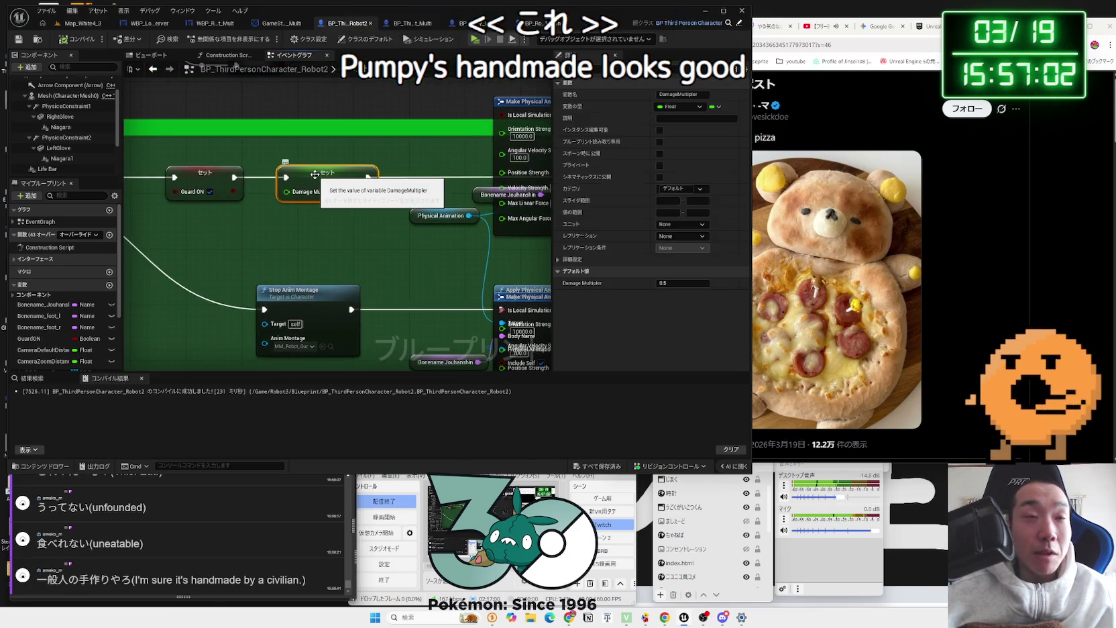
Step: Find all references to DamageMultiplier and jump to each Set node and the getter
right_click(323, 187)
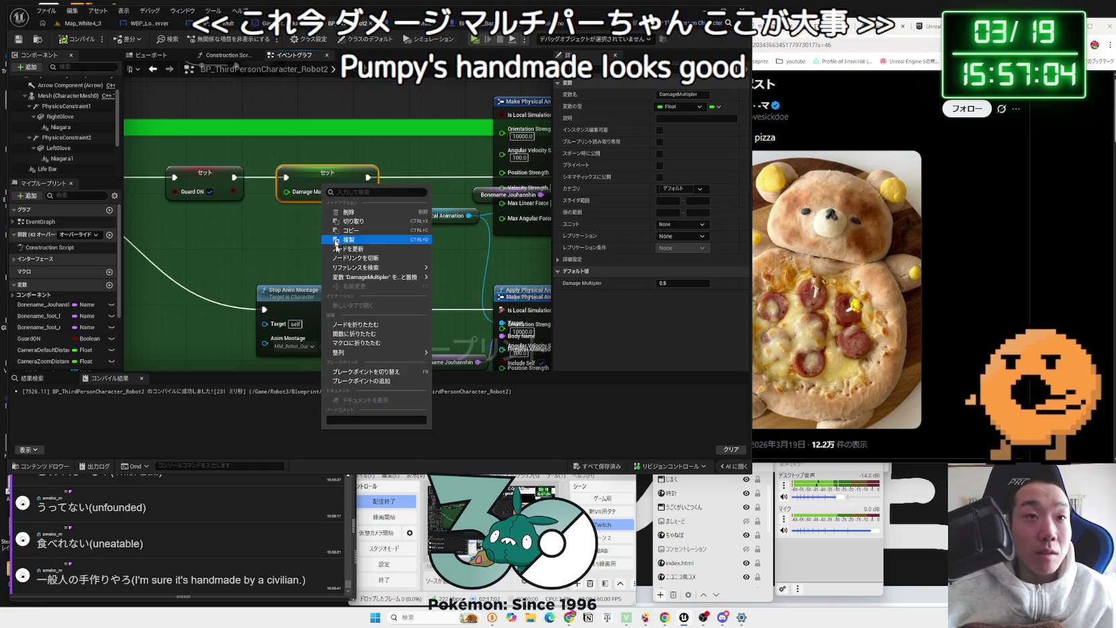
mouse_move(380, 267)
click(452, 272)
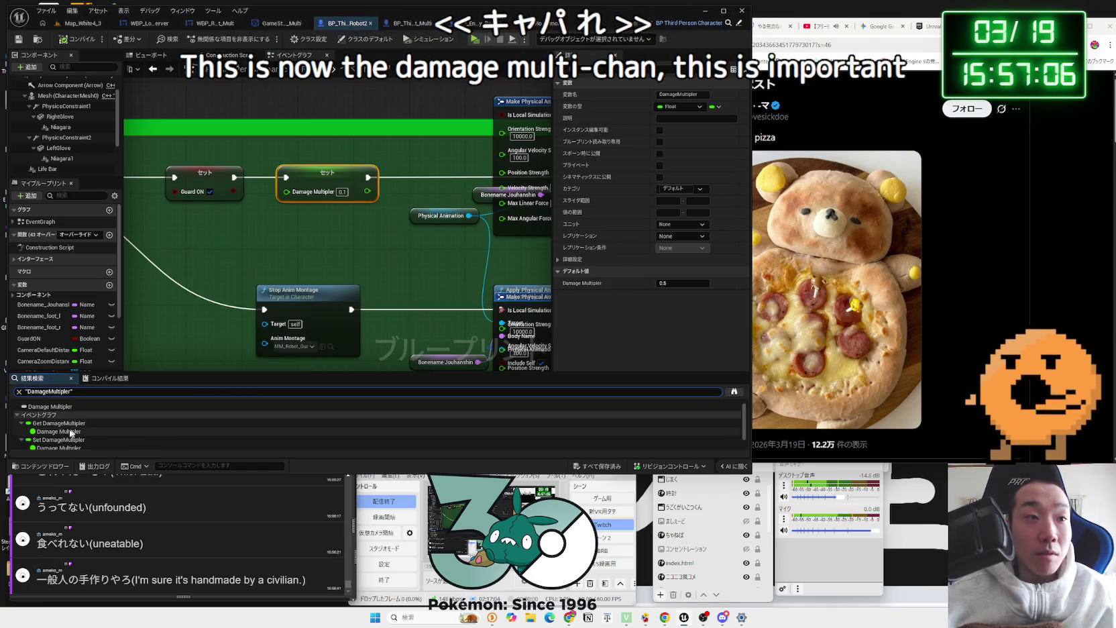
click(59, 447)
scroll(59, 448, down, 2)
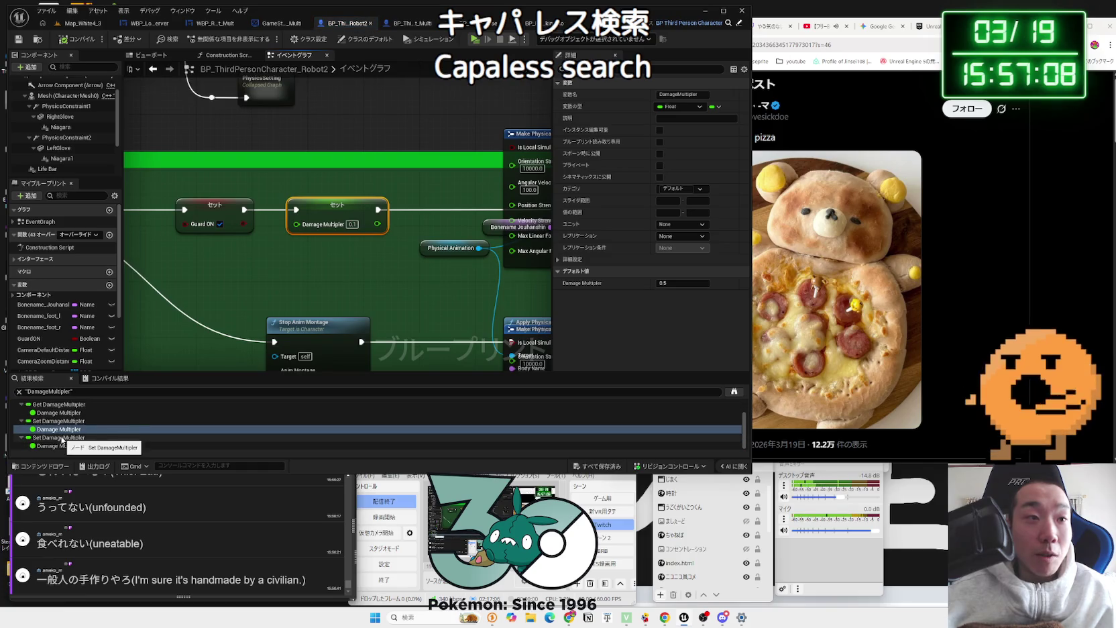
click(58, 446)
scroll(58, 442, up, 2)
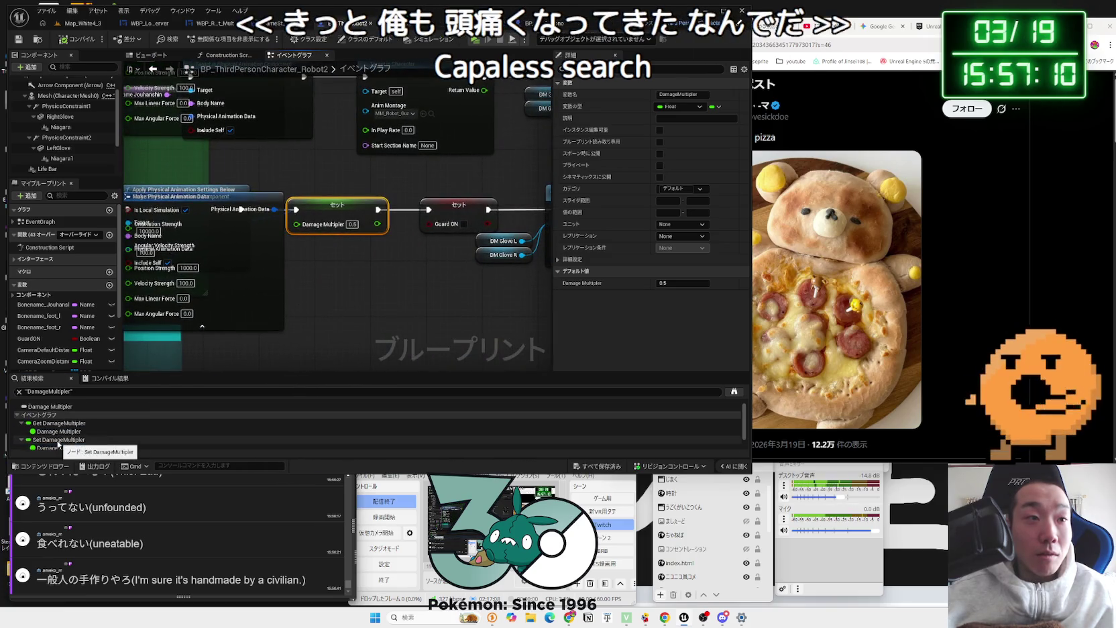
click(57, 434)
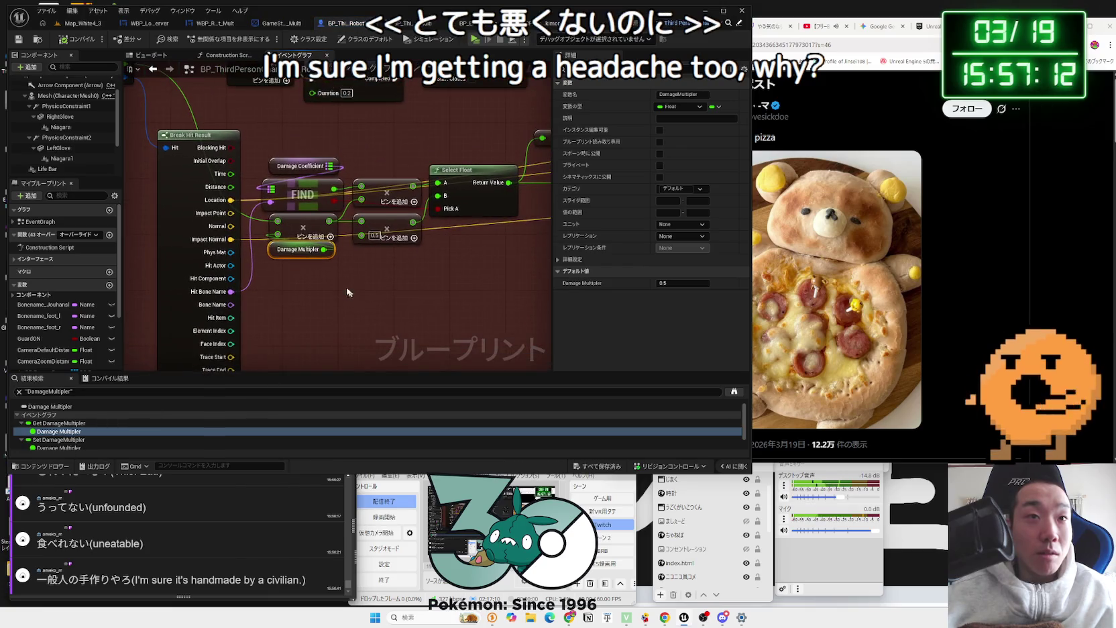
Step: Promote the multiply node's 0.5 input to a new Float variable, NewVar
drag(291, 255, 285, 255)
click(324, 271)
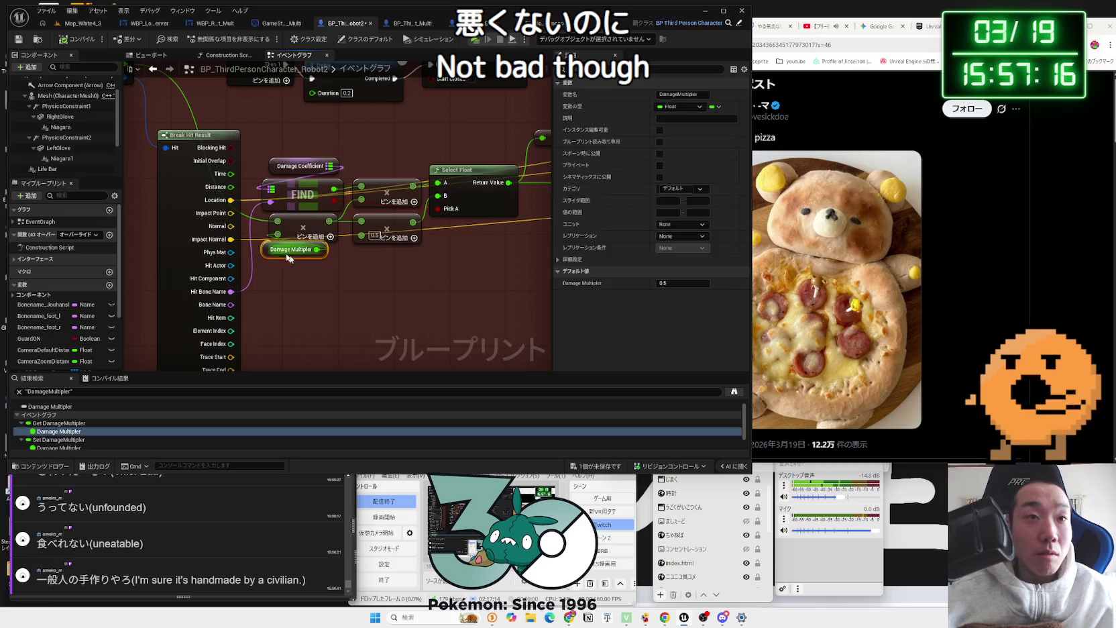
drag(376, 266, 375, 268)
click(421, 315)
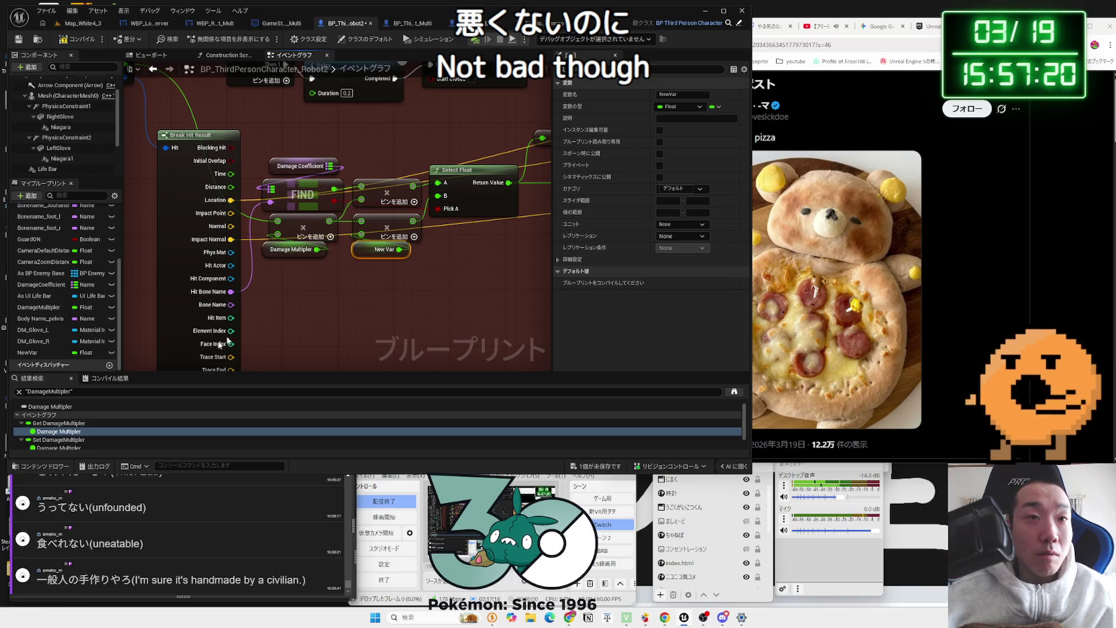
Step: Name the new variable GuardMulti and compare its 0.5 default with Damage Multiplier's
text(GuardMulti)
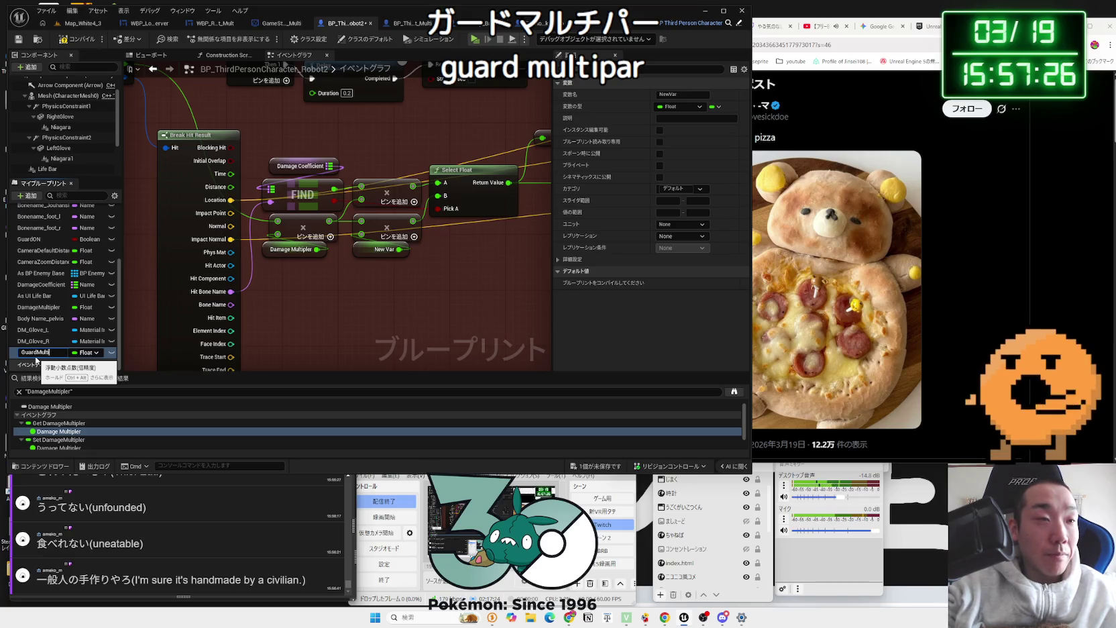
key(Return)
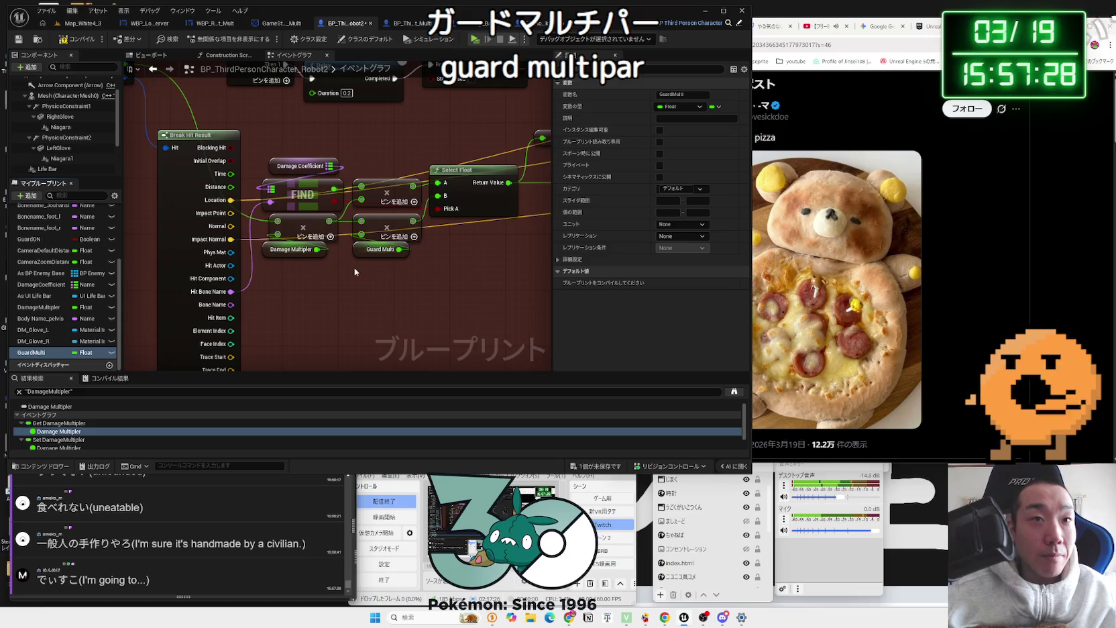
click(293, 249)
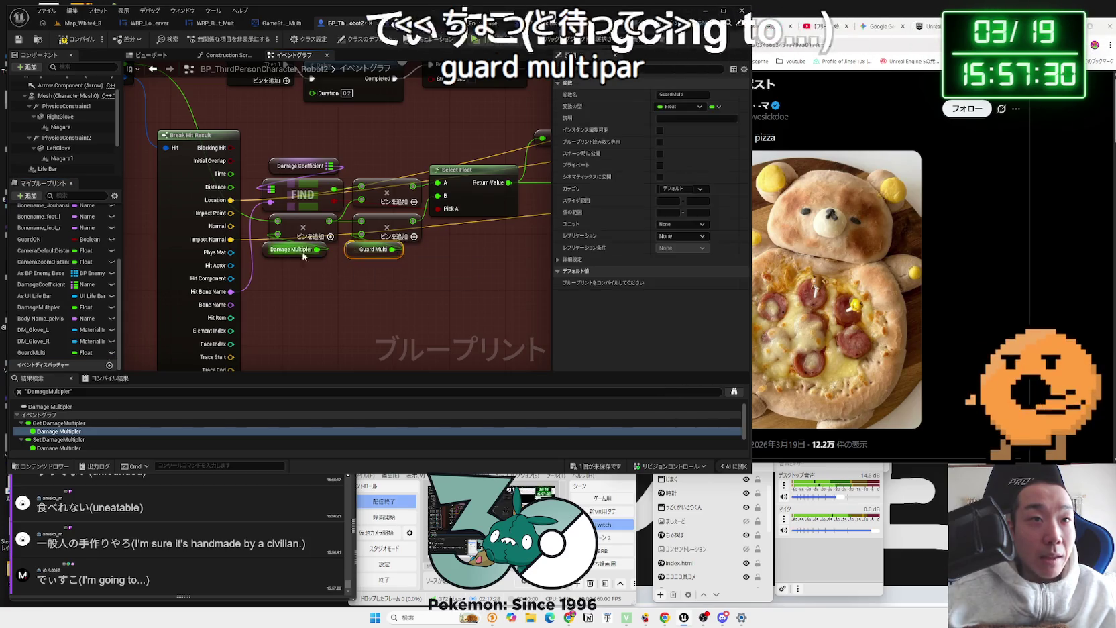
click(352, 247)
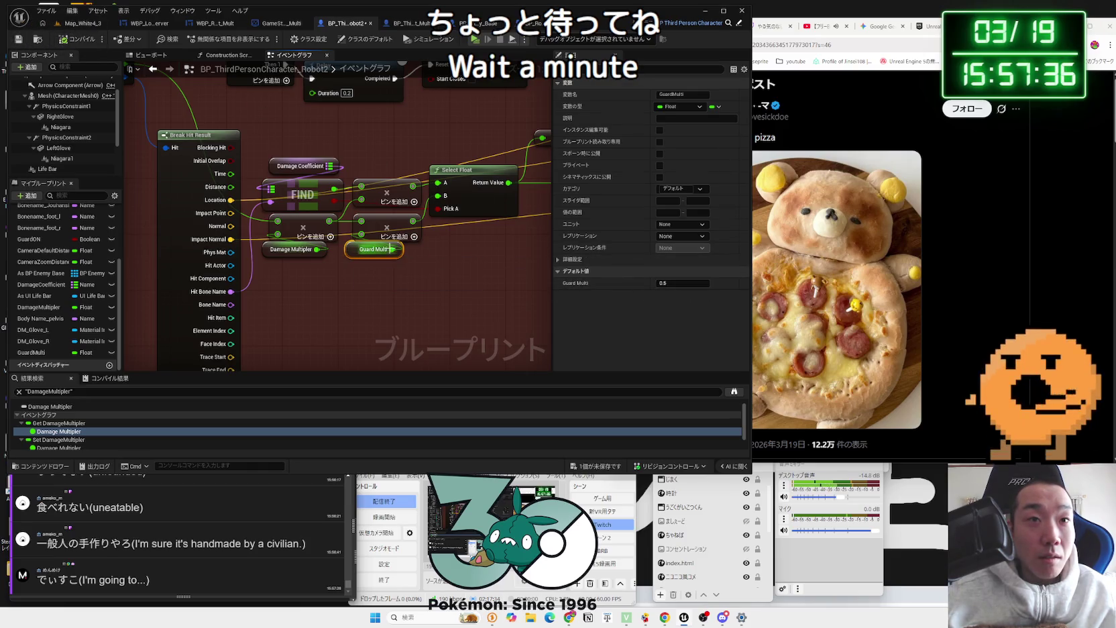
Step: Save the Robot2 blueprint with Save All
click(608, 470)
click(619, 410)
scroll(373, 298, down, 4)
Step: Pan across the guard, glove, camera and damage sections of the Robot2 event graph
drag(373, 298, 366, 315)
mouse_move(366, 251)
mouse_down()
mouse_move(342, 318)
mouse_move(352, 190)
mouse_up()
scroll(342, 318, down, 2)
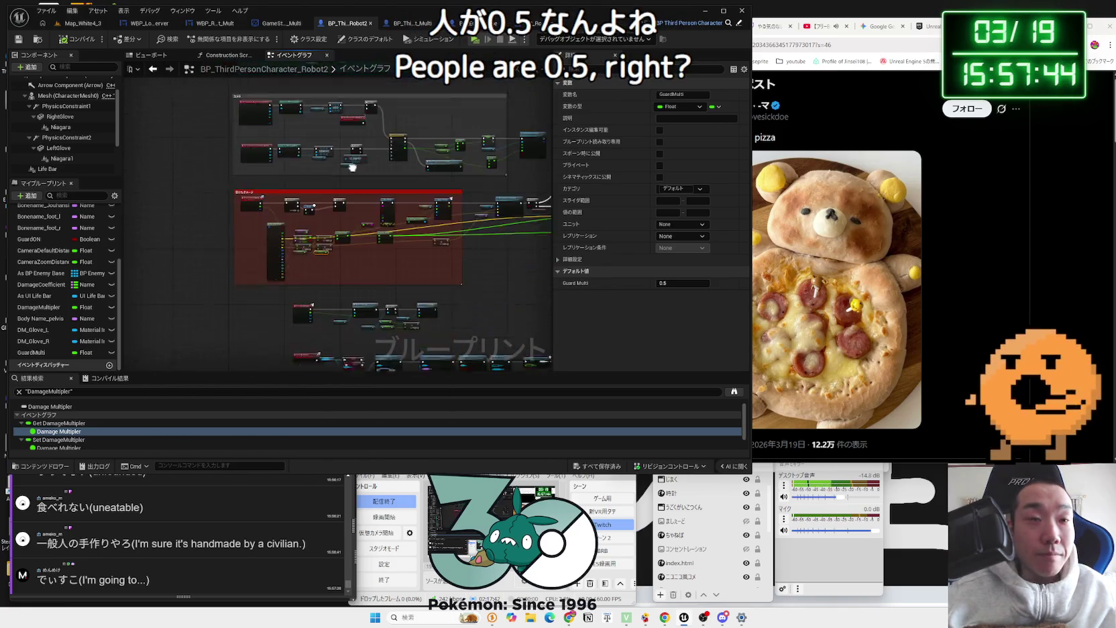
scroll(310, 283, up, 5)
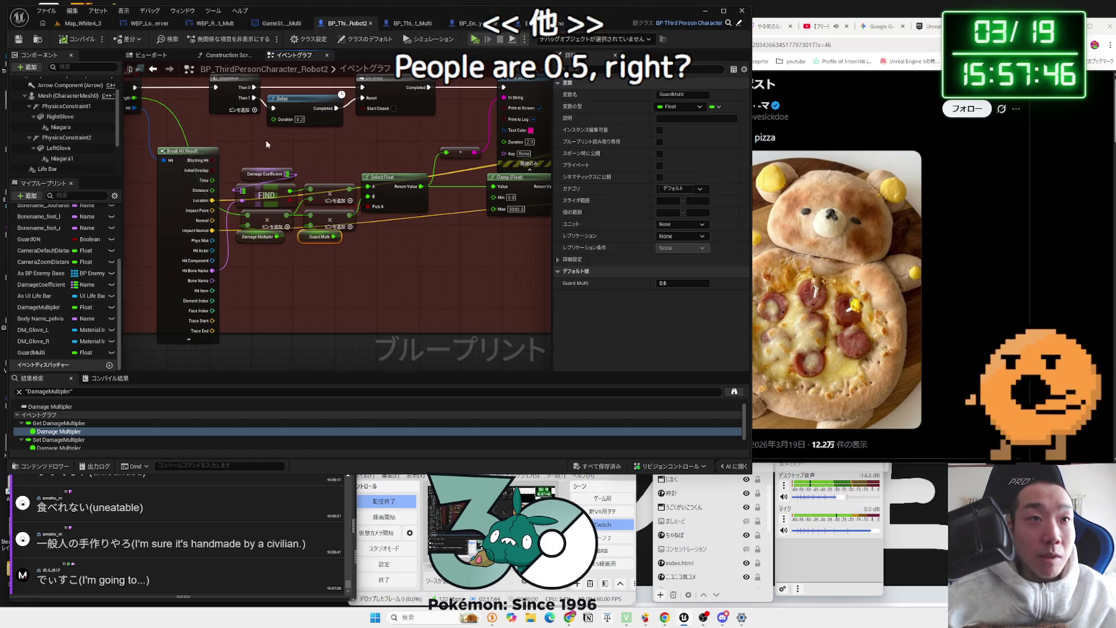
mouse_move(339, 186)
mouse_down()
mouse_move(332, 336)
mouse_move(313, 265)
mouse_up()
scroll(352, 257, down, 2)
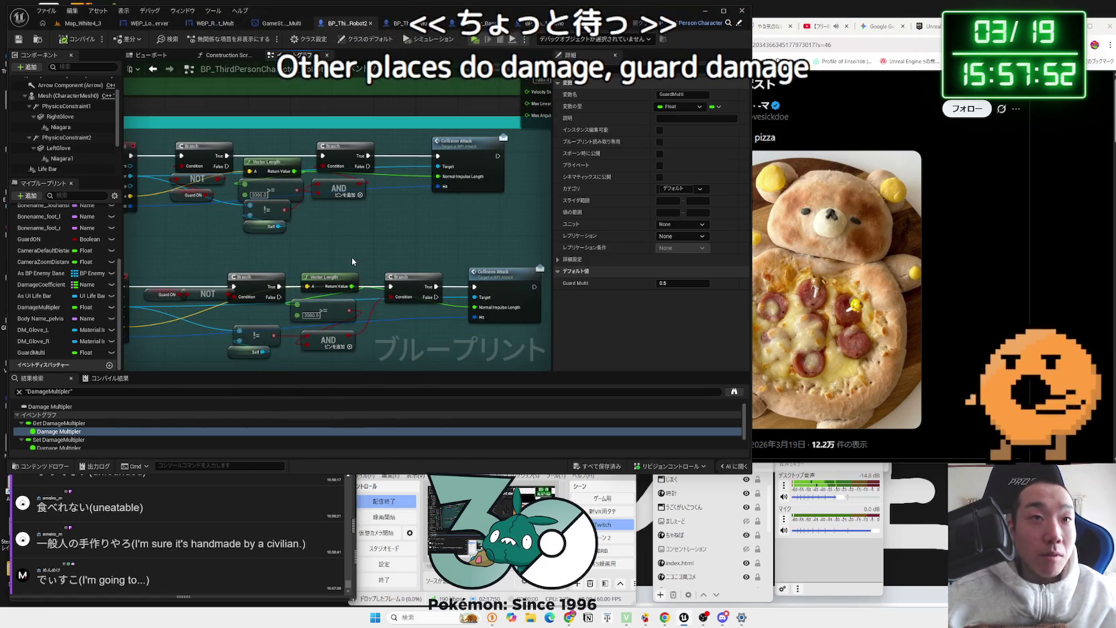
mouse_move(330, 368)
mouse_down()
mouse_move(373, 108)
mouse_move(386, 202)
mouse_move(397, 204)
mouse_up()
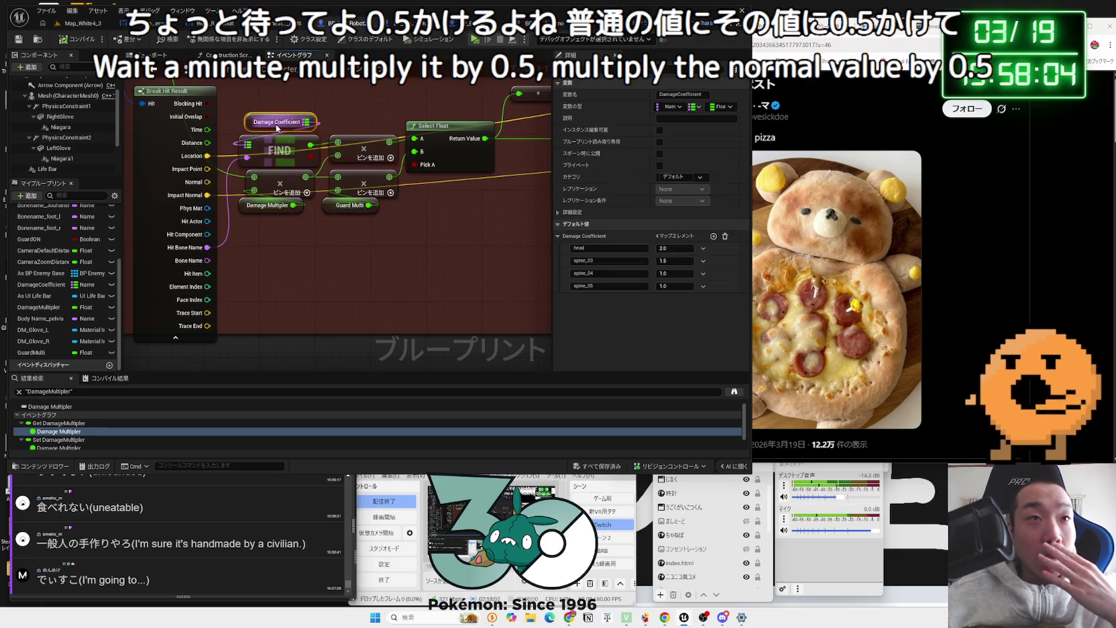
Step: Confirm the lower multiply node takes its 0.5 factor from Guard Multi
click(358, 190)
click(349, 205)
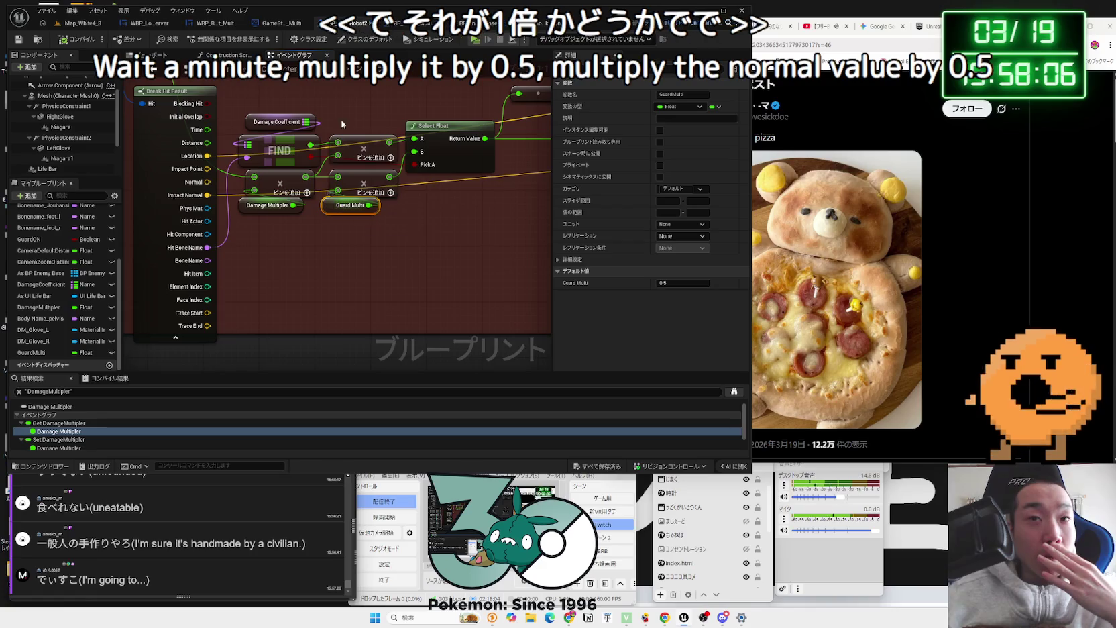
scroll(337, 269, down, 1)
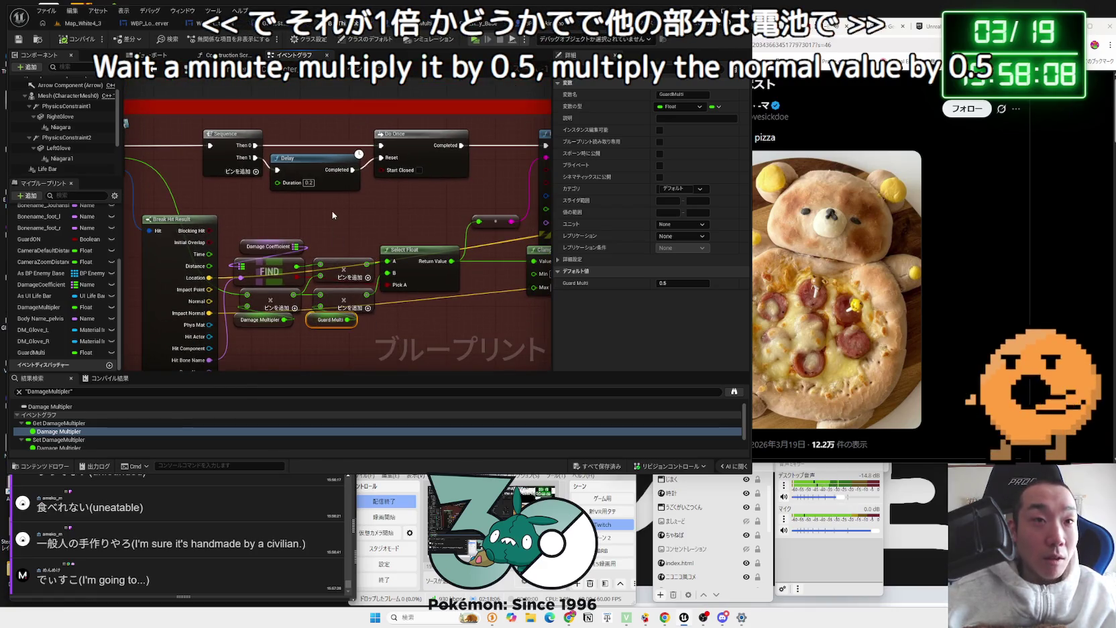
scroll(333, 216, down, 3)
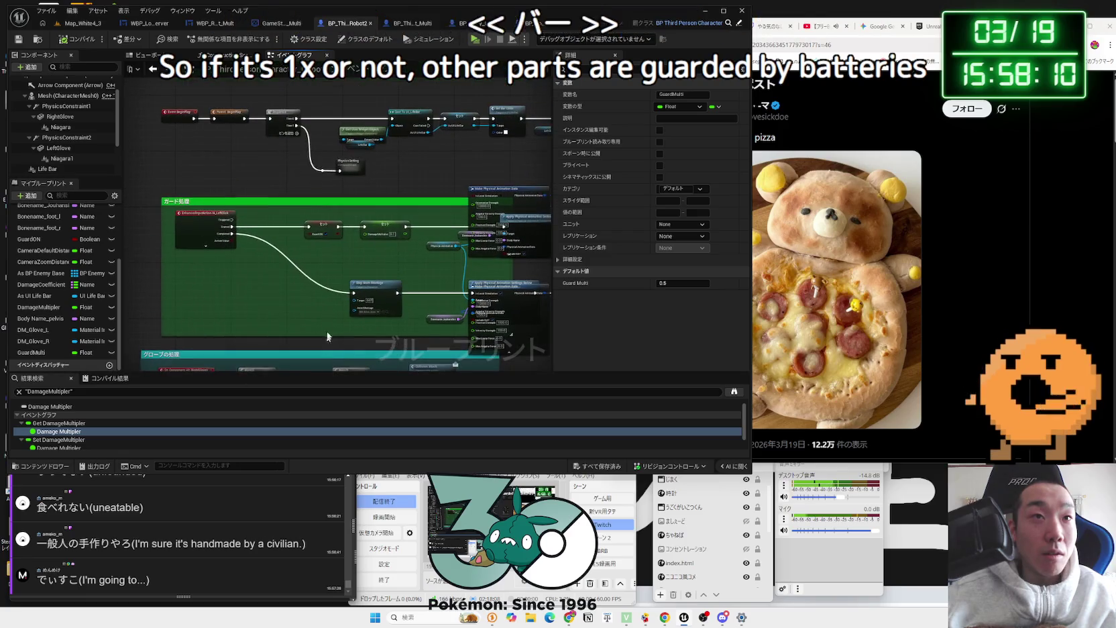
scroll(368, 255, up, 3)
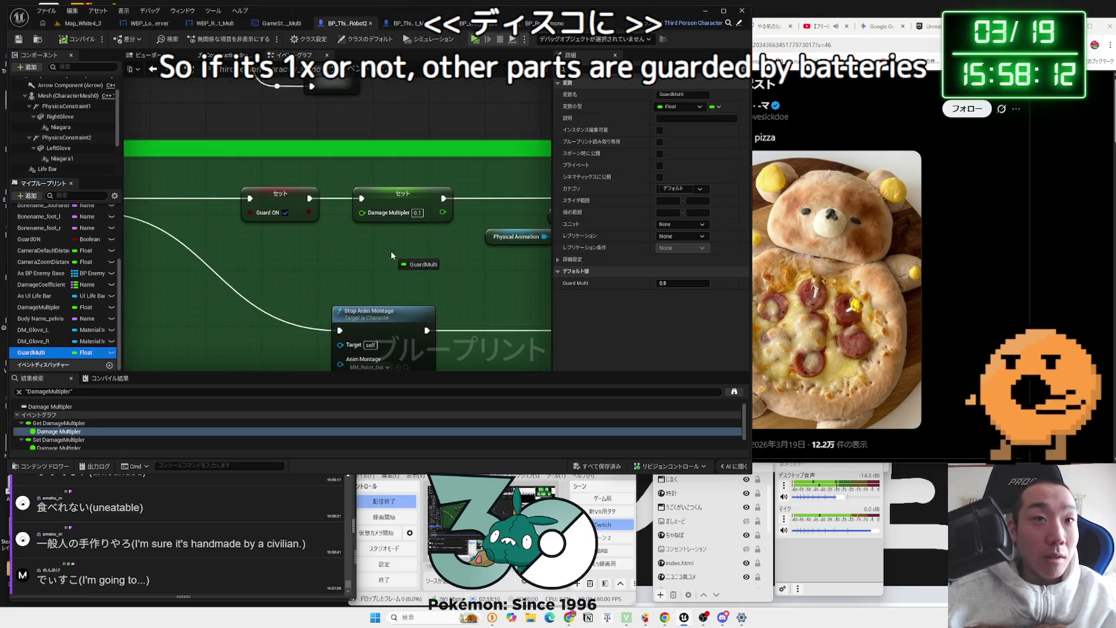
Step: Replace the first Set Damage Multiplier with a Set Guard Multi 0.1, wired to Apply Physical Animation
drag(392, 256, 392, 256)
click(426, 273)
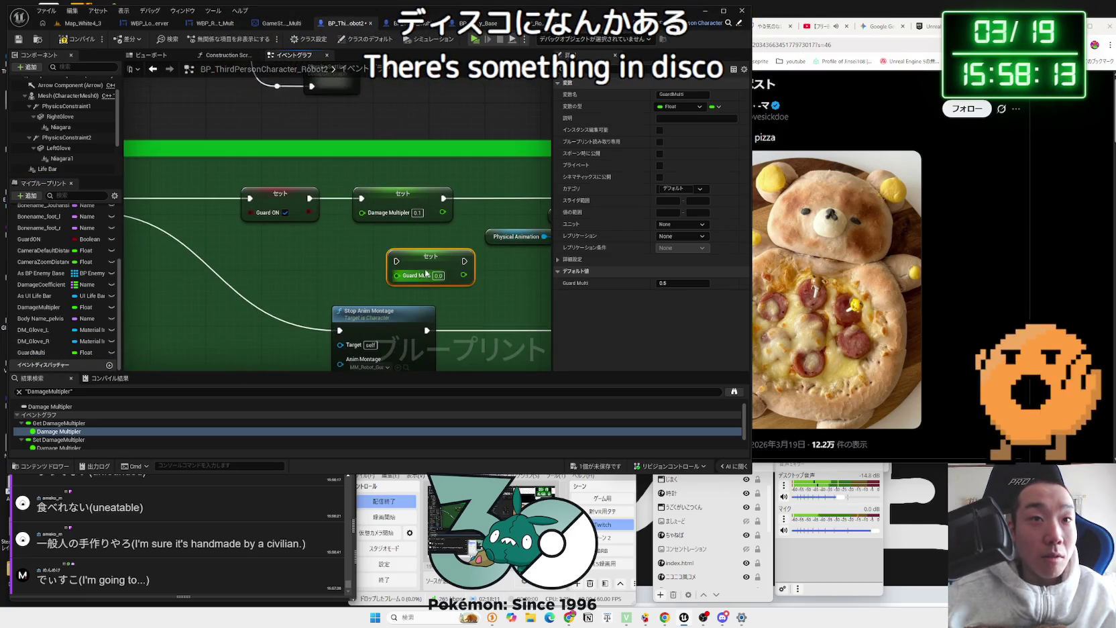
text(0.1)
click(480, 283)
mouse_move(480, 283)
mouse_down()
mouse_move(307, 158)
mouse_move(270, 100)
mouse_up()
key(Delete)
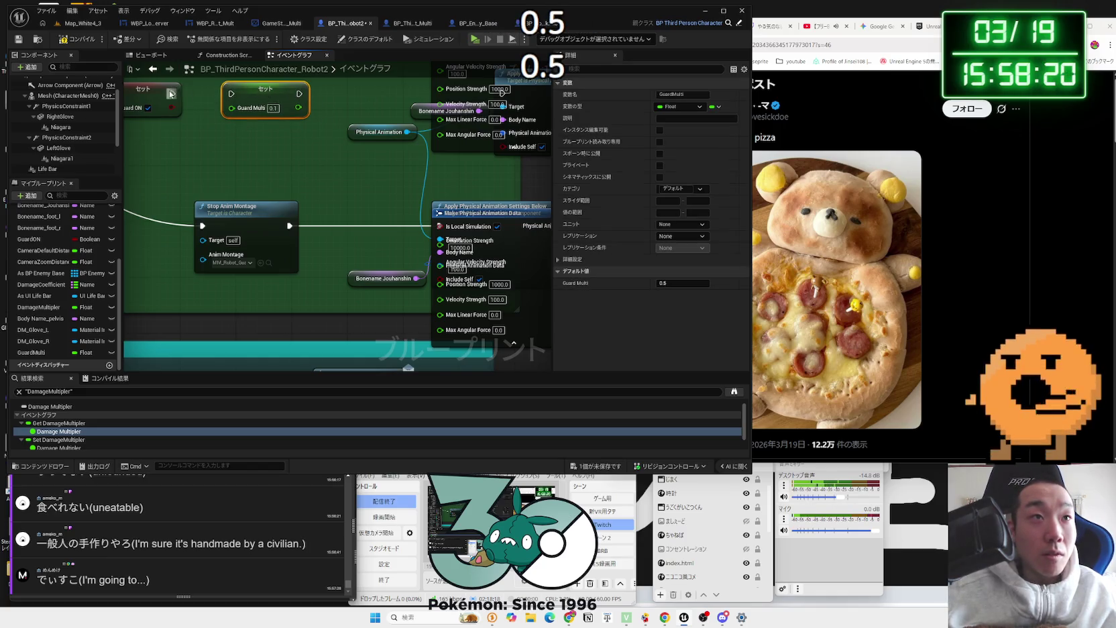
mouse_move(433, 83)
mouse_down()
mouse_move(437, 126)
mouse_move(515, 183)
mouse_up()
drag(440, 181, 440, 181)
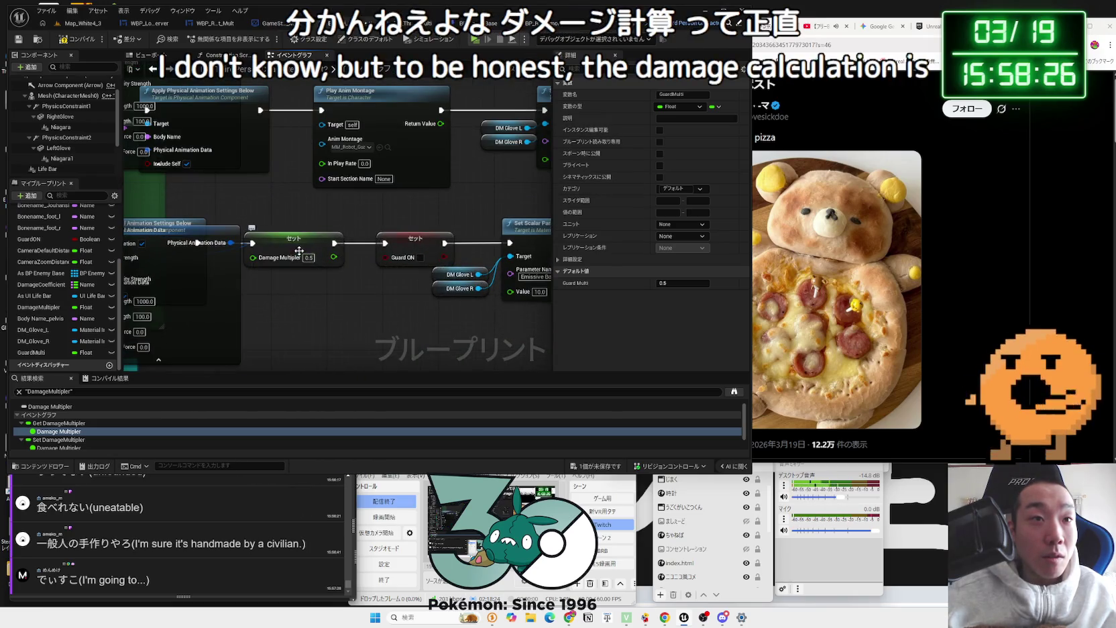
Step: Replace the other Set DamageMultiplier with a second Set Guard Multi node set to 0.5
key(Delete)
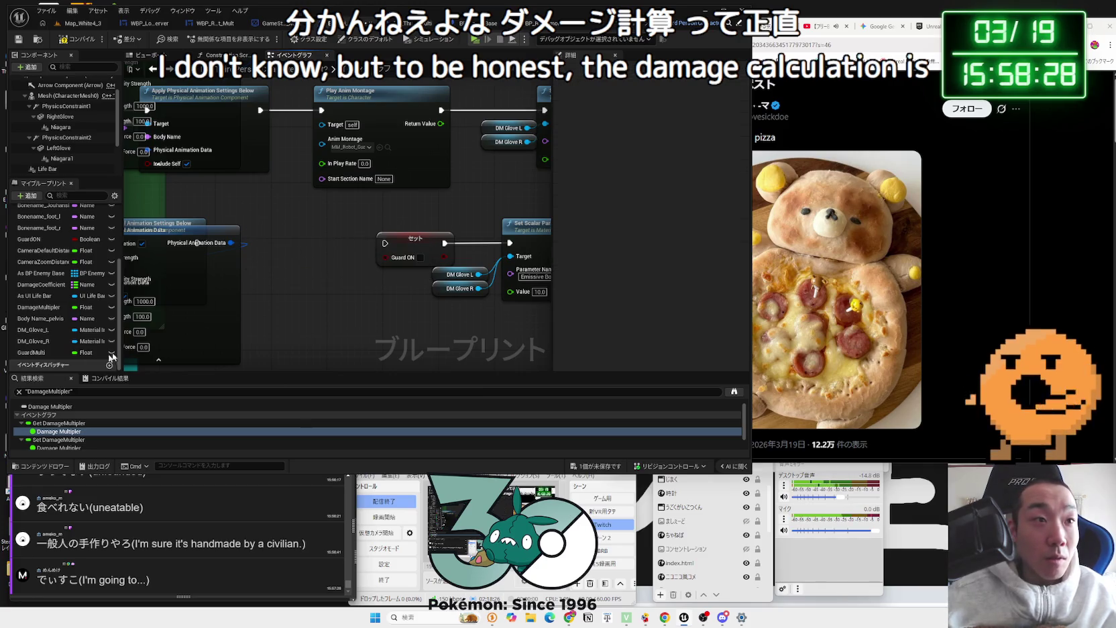
mouse_move(102, 344)
mouse_down()
mouse_move(310, 263)
mouse_move(299, 279)
mouse_move(299, 255)
mouse_up()
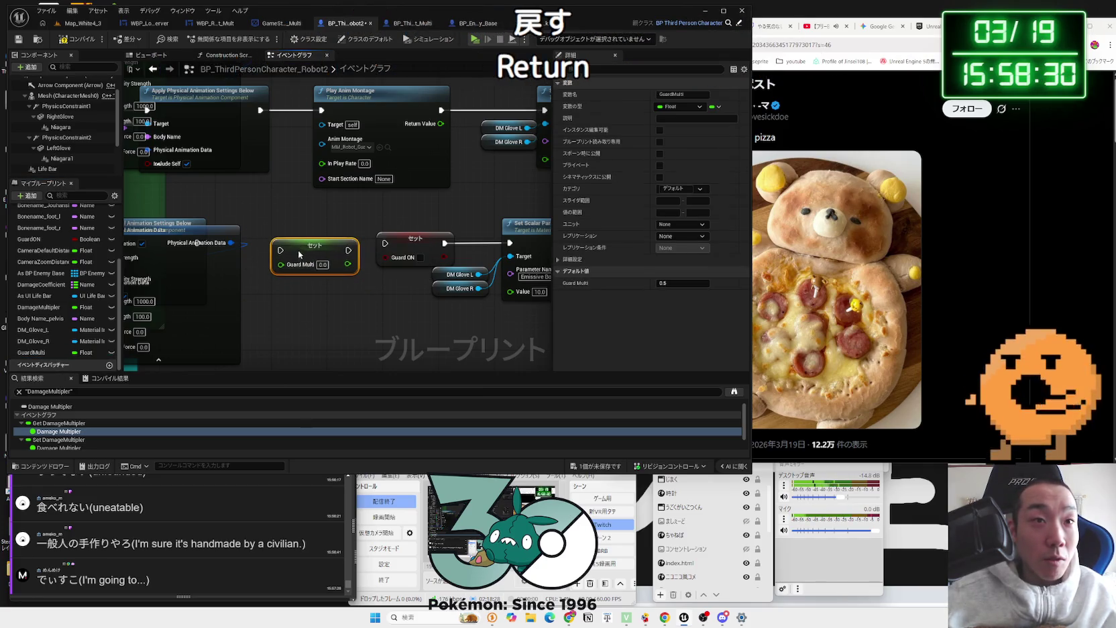
drag(383, 247, 383, 246)
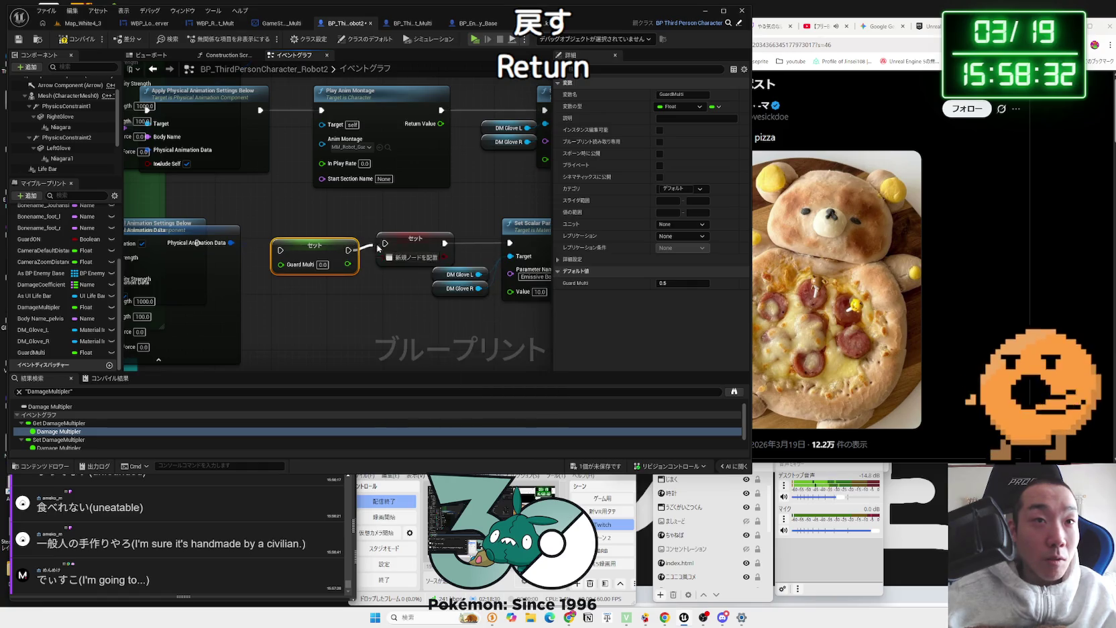
mouse_move(274, 243)
mouse_down()
mouse_move(124, 247)
mouse_move(222, 248)
mouse_up()
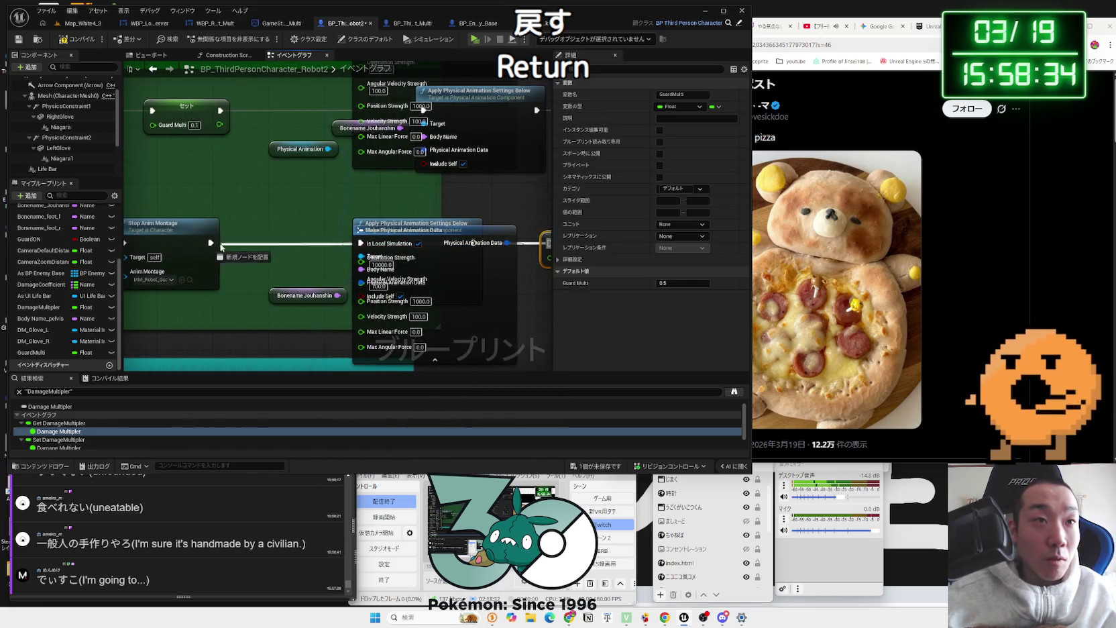
key(ctrl+z)
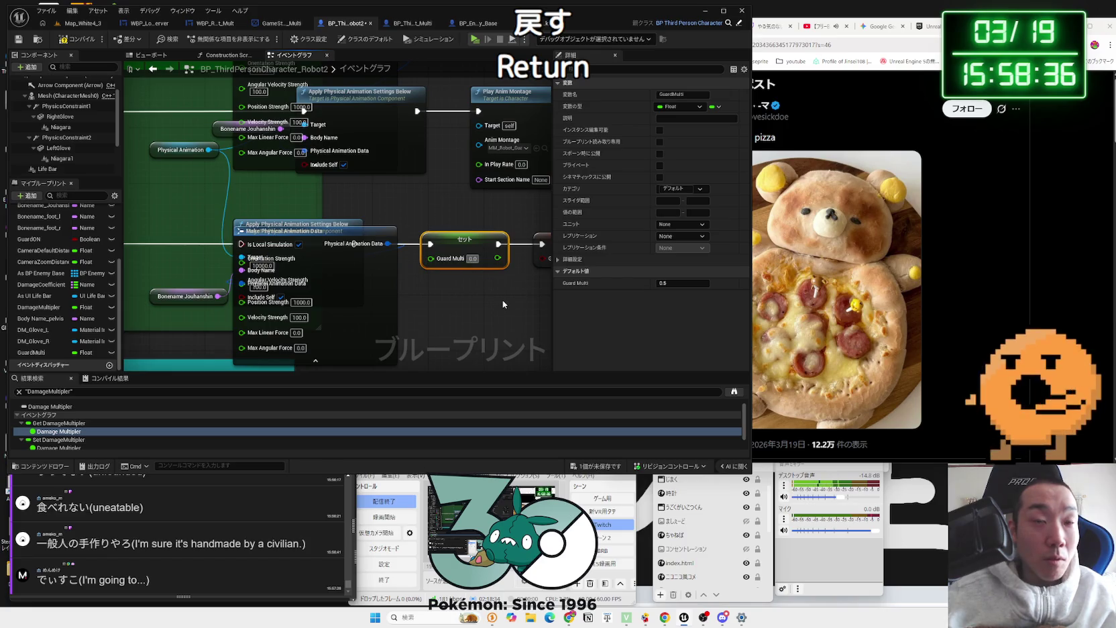
key(ctrl+z)
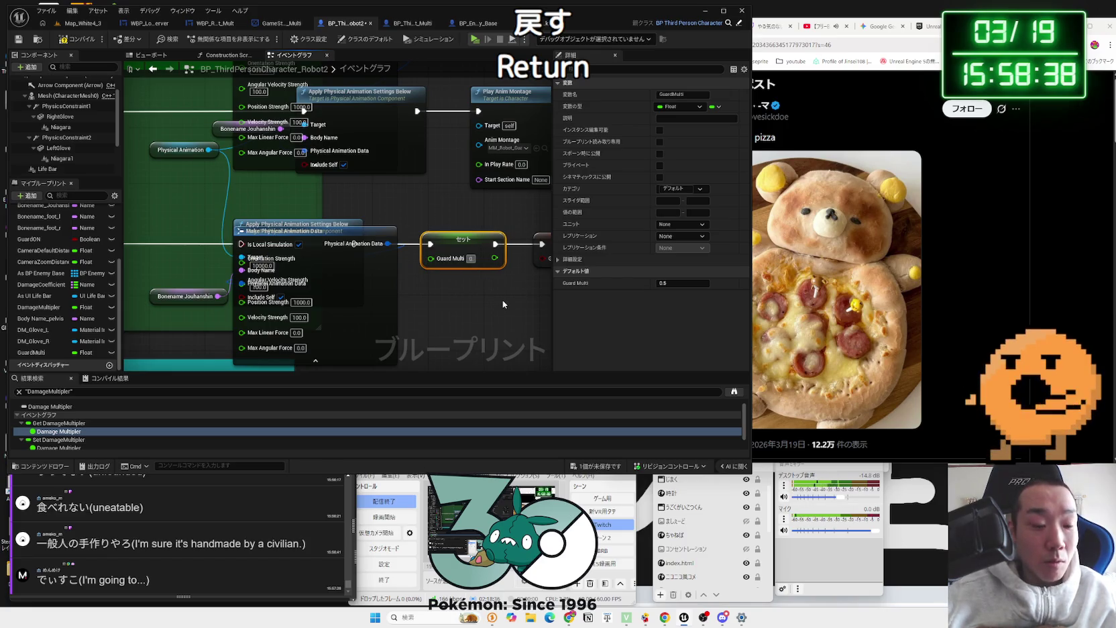
click(503, 300)
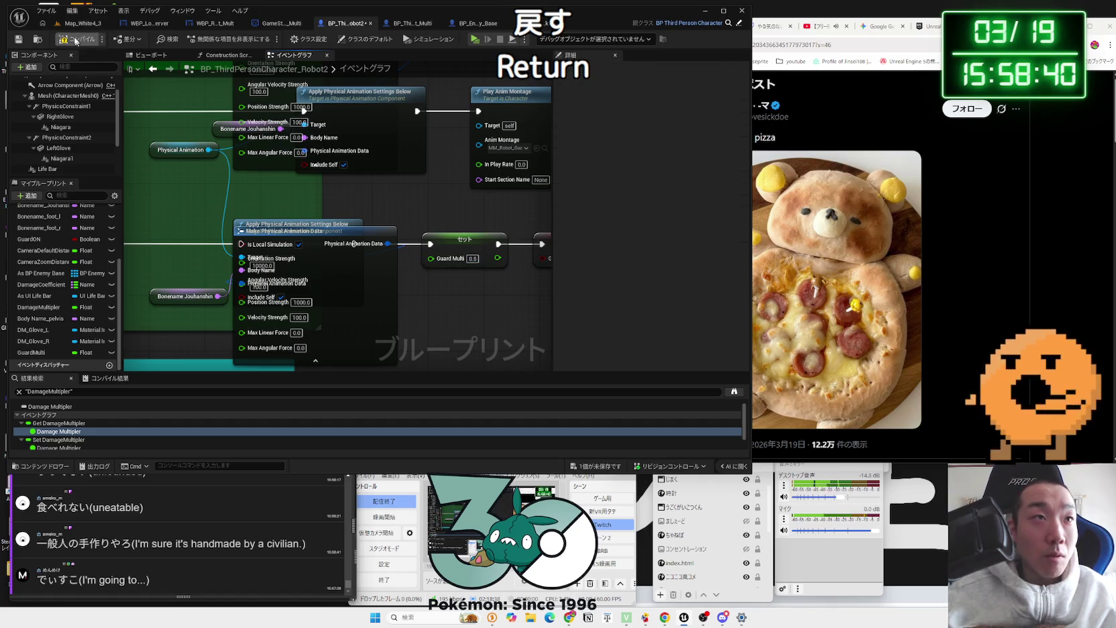
click(594, 232)
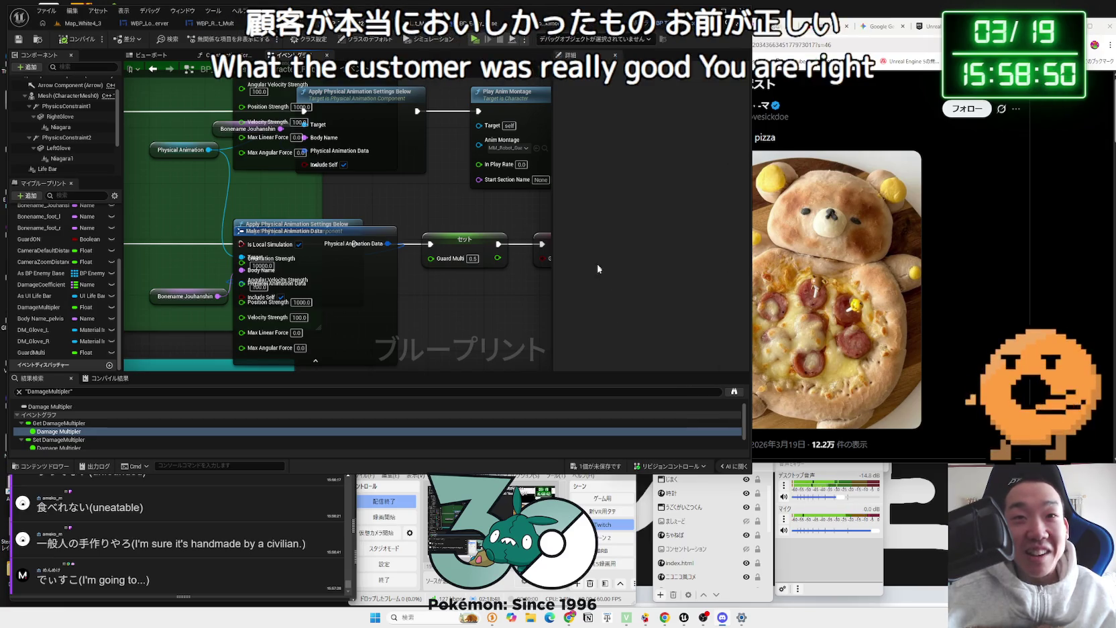
click(620, 327)
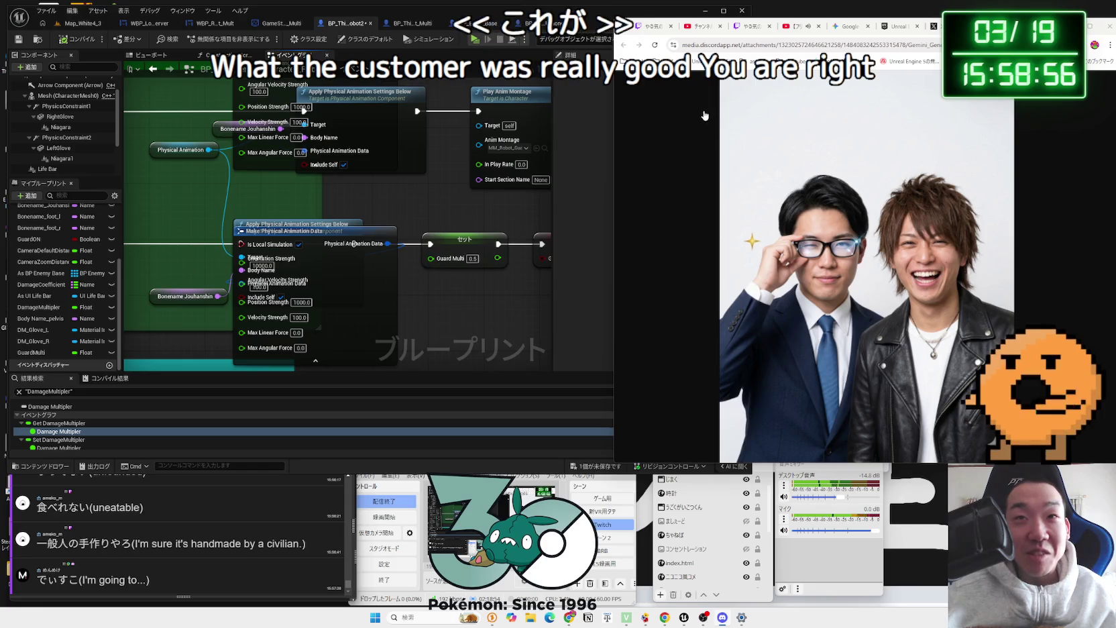
click(254, 243)
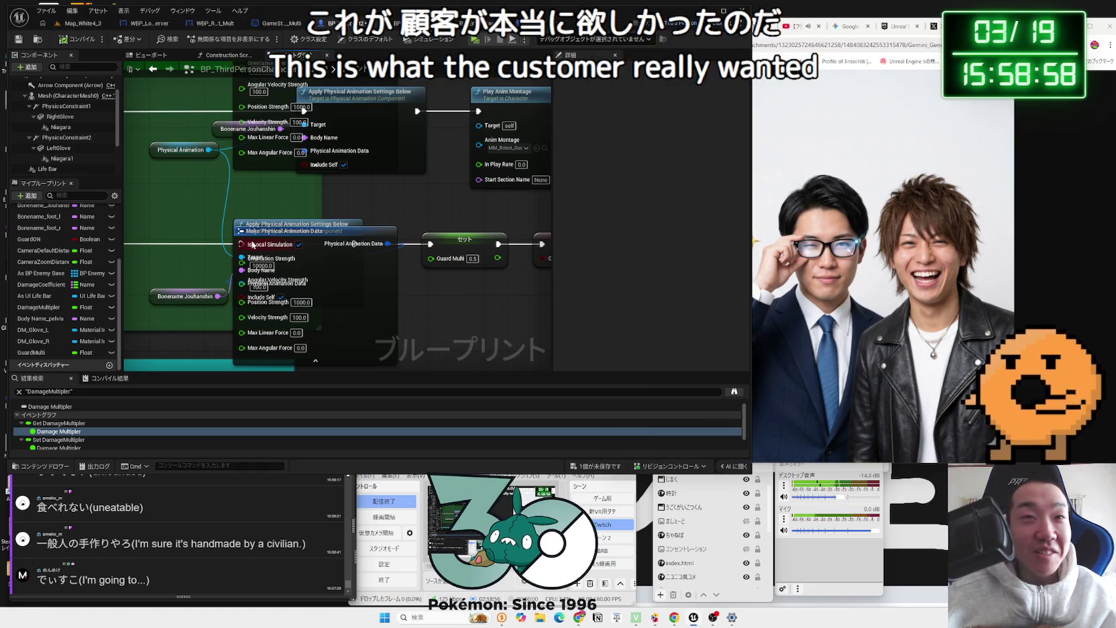
scroll(528, 250, down, 3)
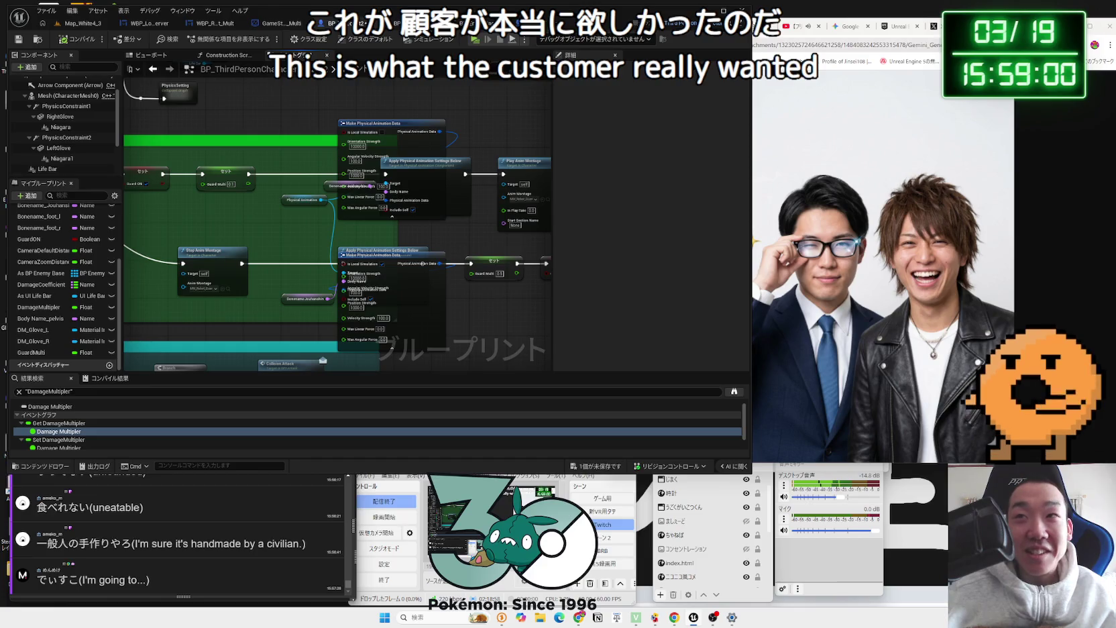
key(alt+Tab)
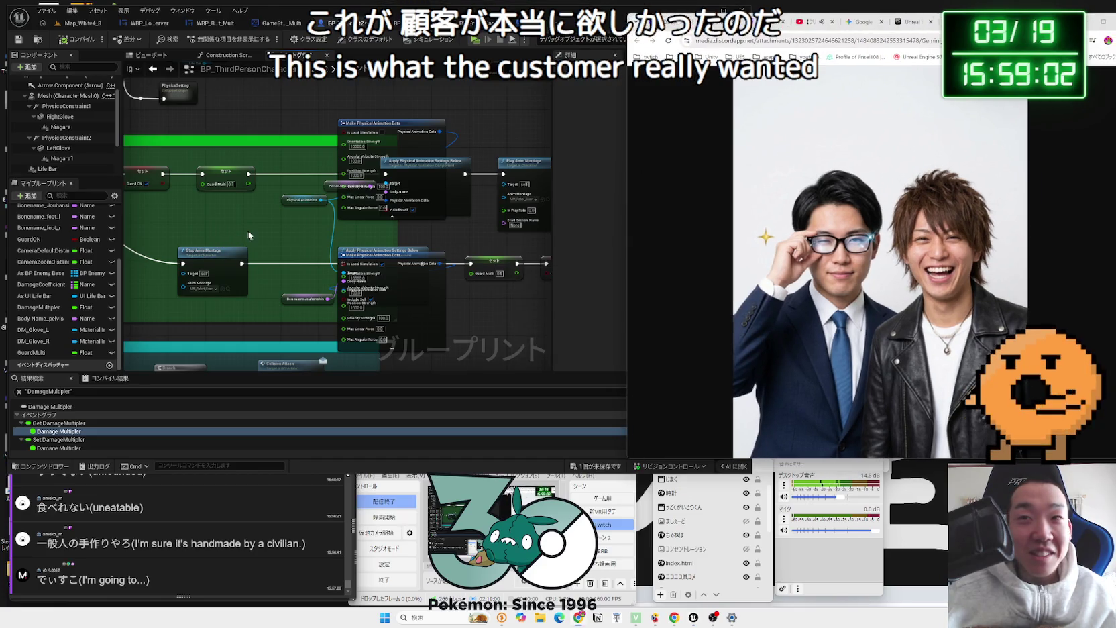
click(240, 235)
mouse_move(240, 234)
mouse_down()
mouse_move(357, 271)
mouse_move(317, 232)
mouse_up()
click(75, 25)
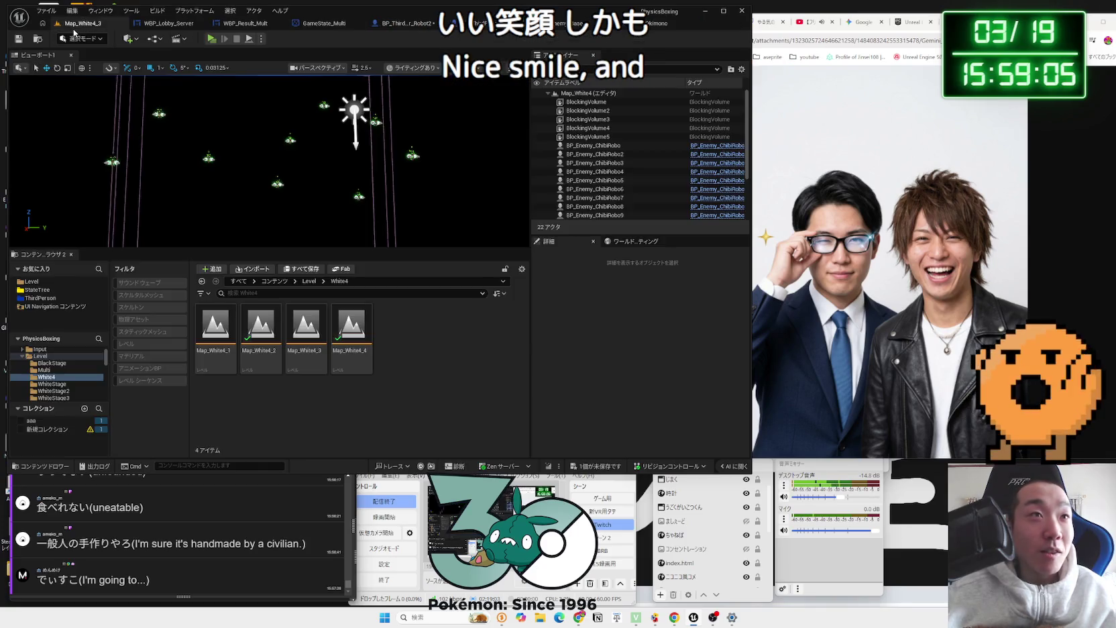
Step: Play-test Map_White4_3 with the GuardMulti changes, then stop the session
click(214, 41)
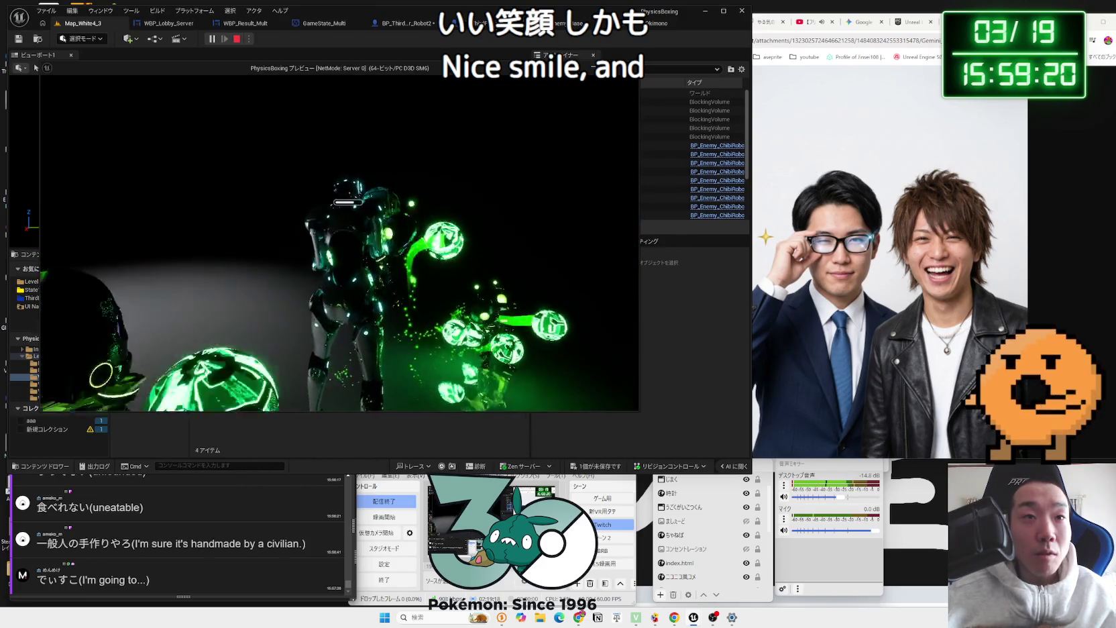
key(Escape)
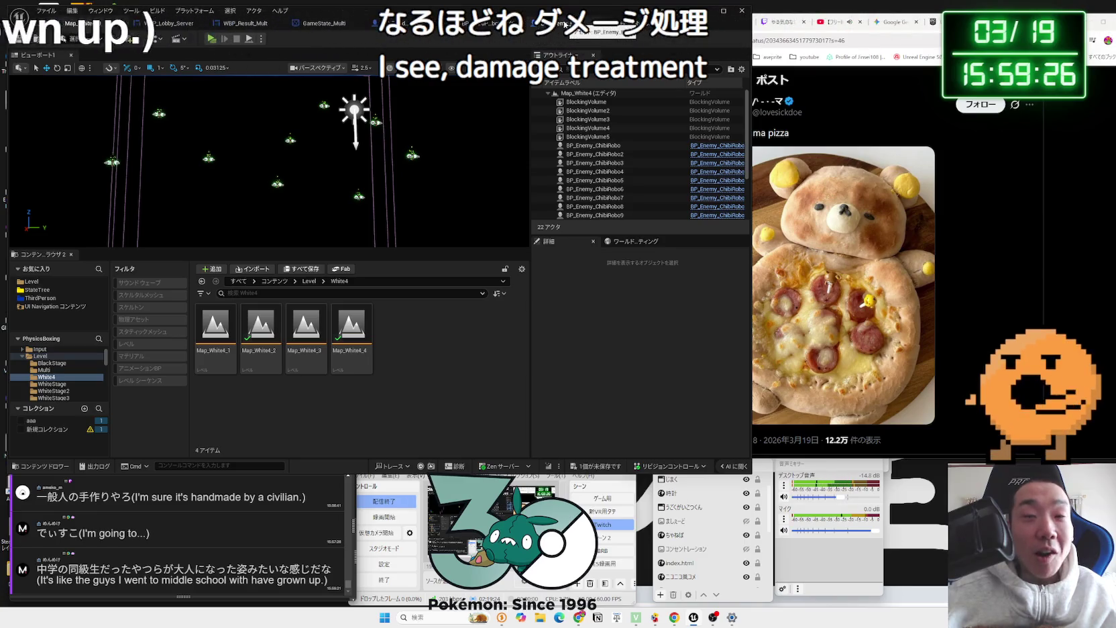
Step: Switch to BP_ThirdPersonCharacter_Robot_Multi and focus on its AttackSound event and Apply Damage nodes
click(565, 24)
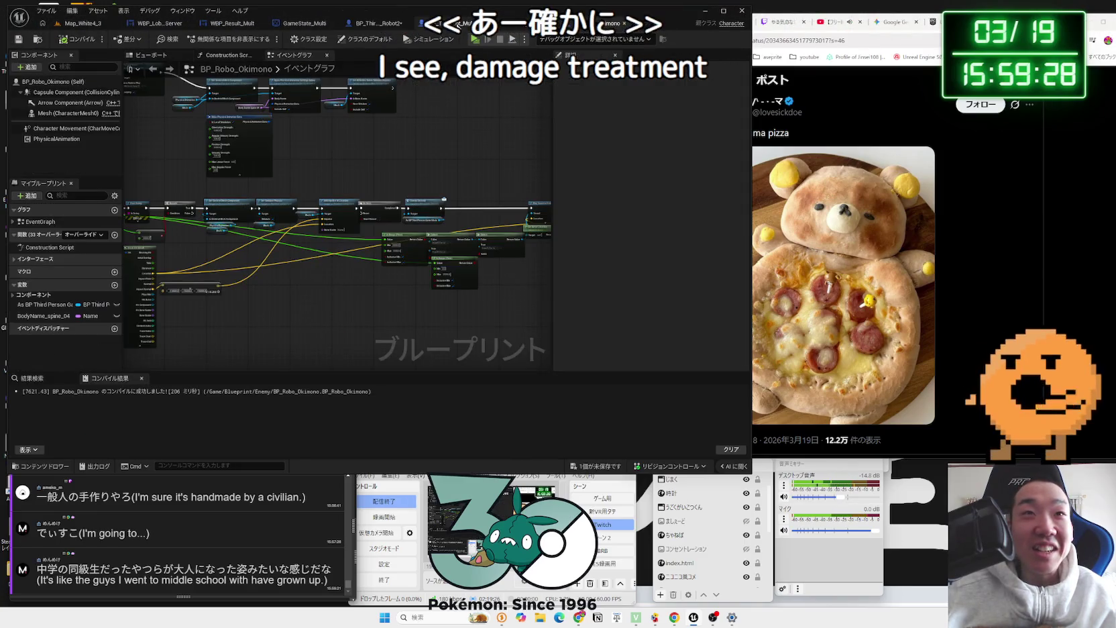
click(458, 25)
click(343, 25)
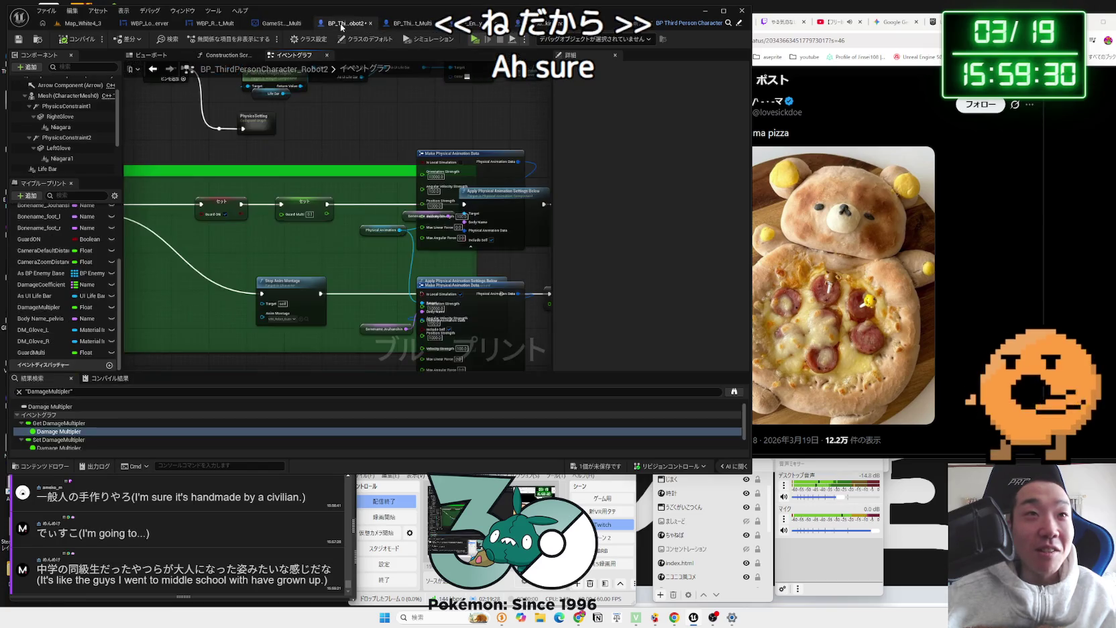
scroll(434, 302, down, 3)
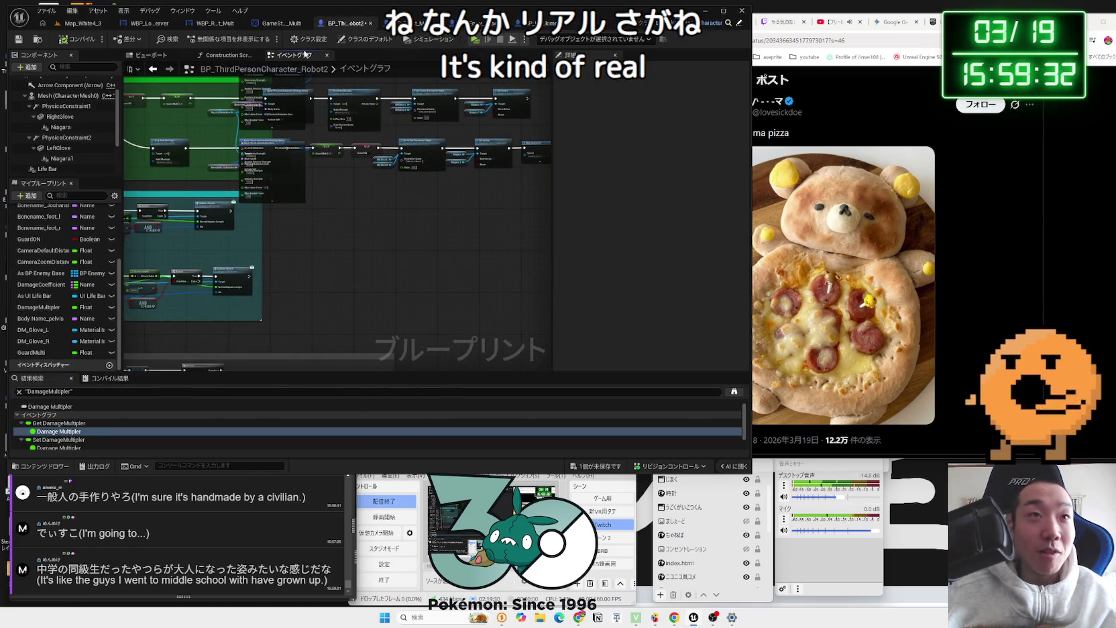
click(282, 24)
click(366, 24)
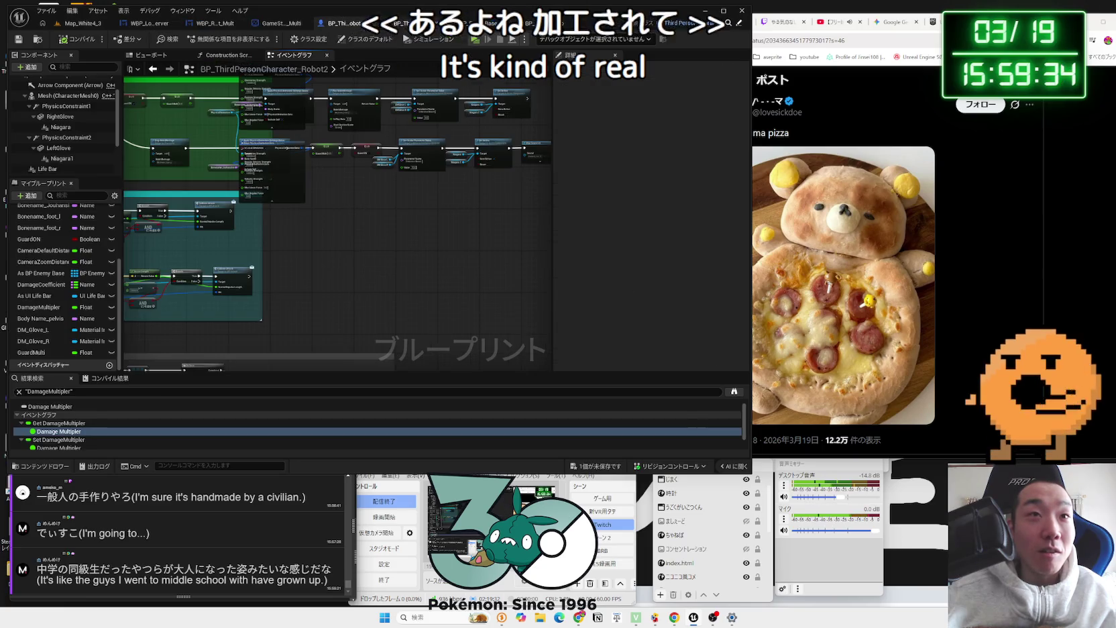
click(430, 23)
scroll(388, 242, down, 3)
scroll(366, 168, up, 5)
double_click(366, 168)
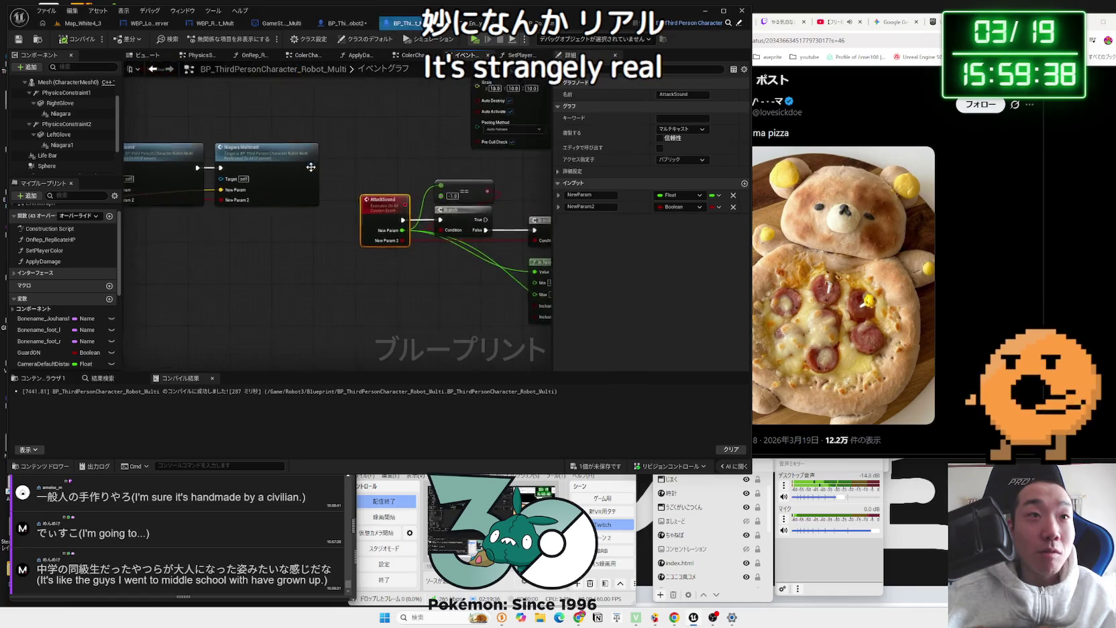
Step: In the ApplyDamage function, delete the Print String node and wire the cast straight into Apply Damage
scroll(415, 151, up, 3)
double_click(415, 151)
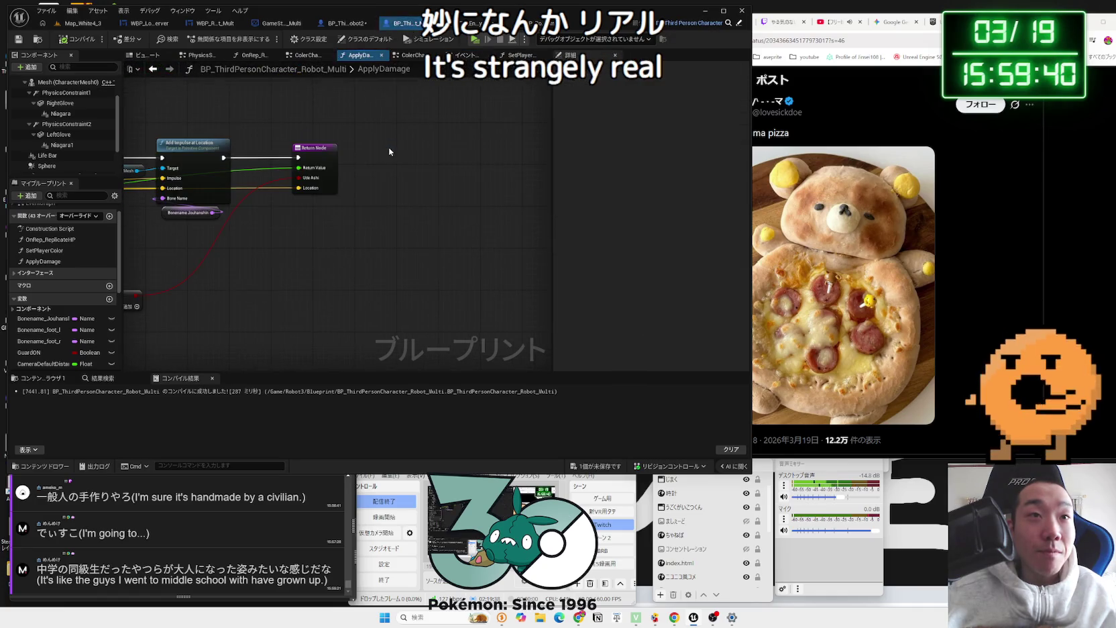
scroll(431, 124, up, 2)
scroll(430, 124, down, 3)
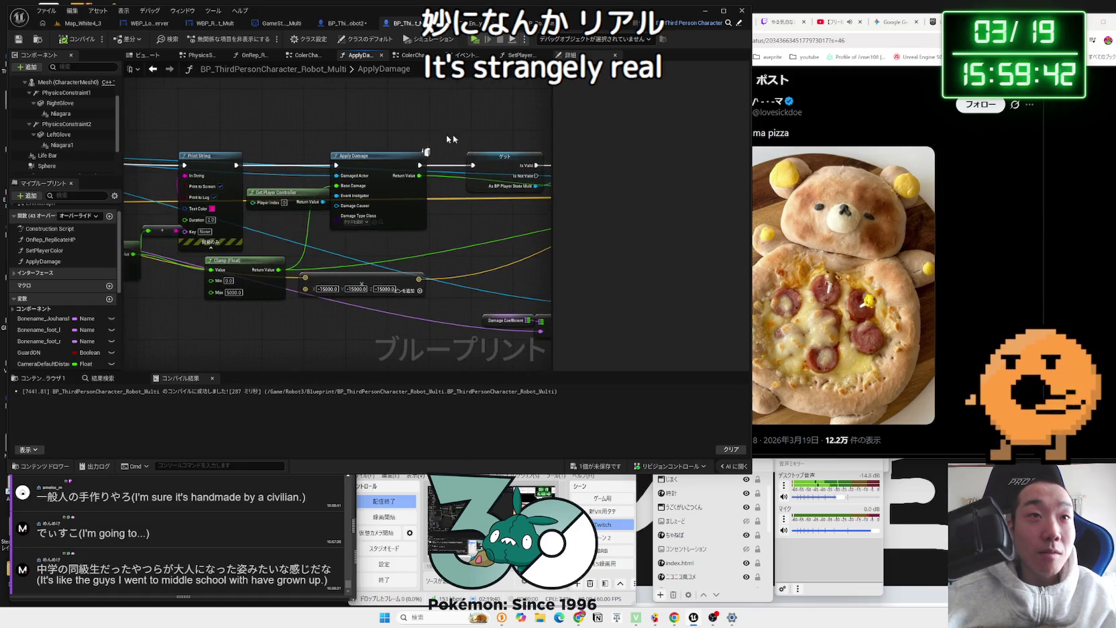
scroll(432, 170, up, 3)
drag(431, 170, 424, 138)
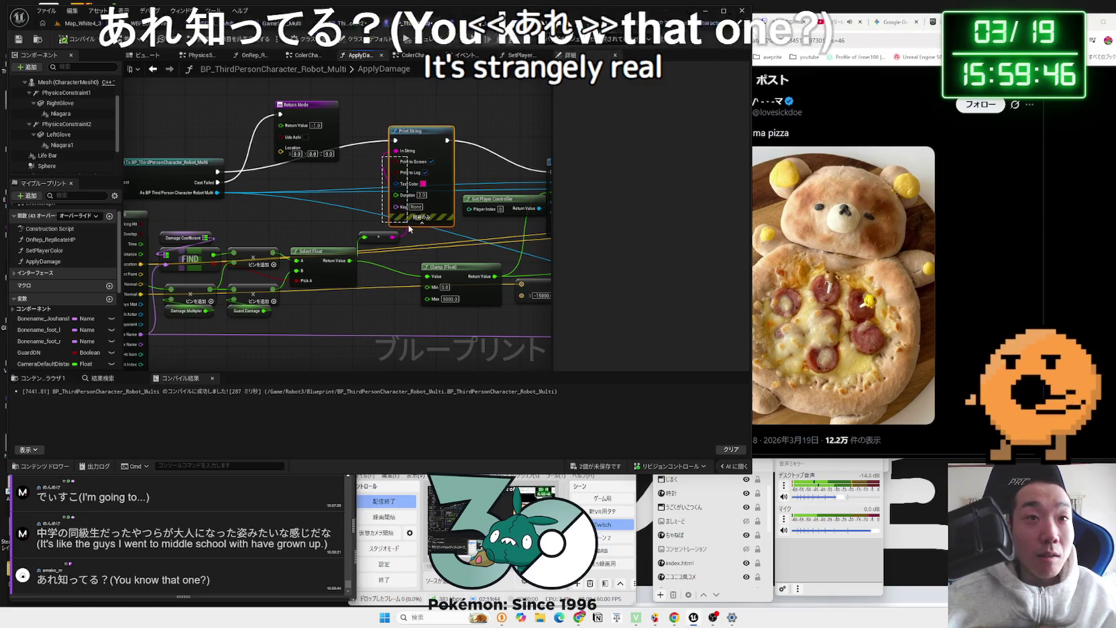
key(Delete)
mouse_move(217, 172)
mouse_down()
mouse_move(522, 174)
mouse_move(501, 174)
mouse_up()
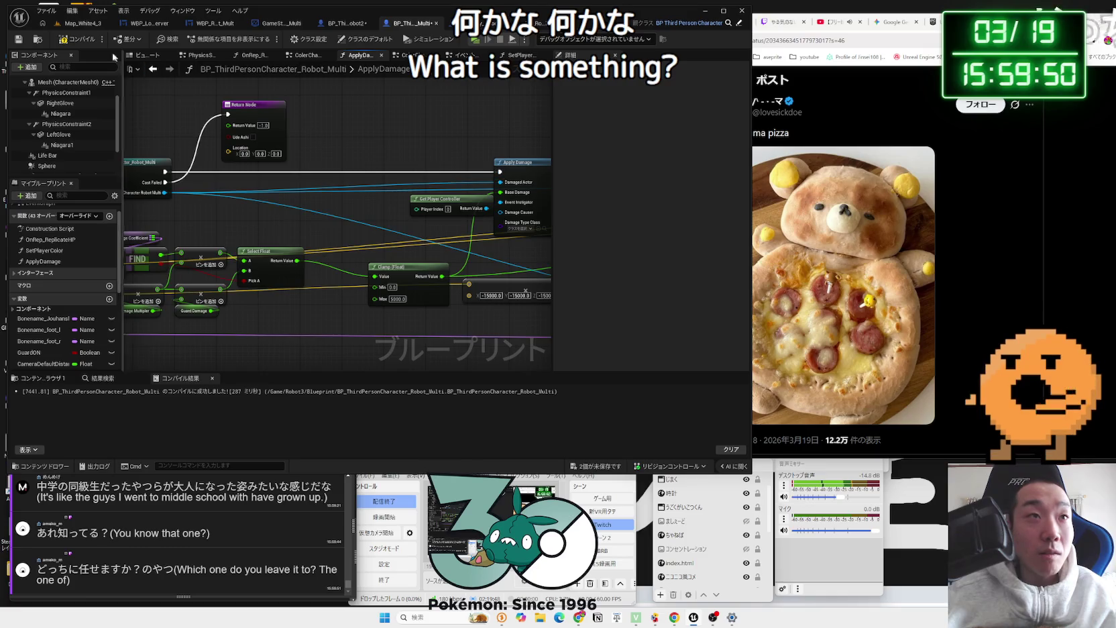
Step: Compile the blueprint and save both modified blueprints
click(83, 42)
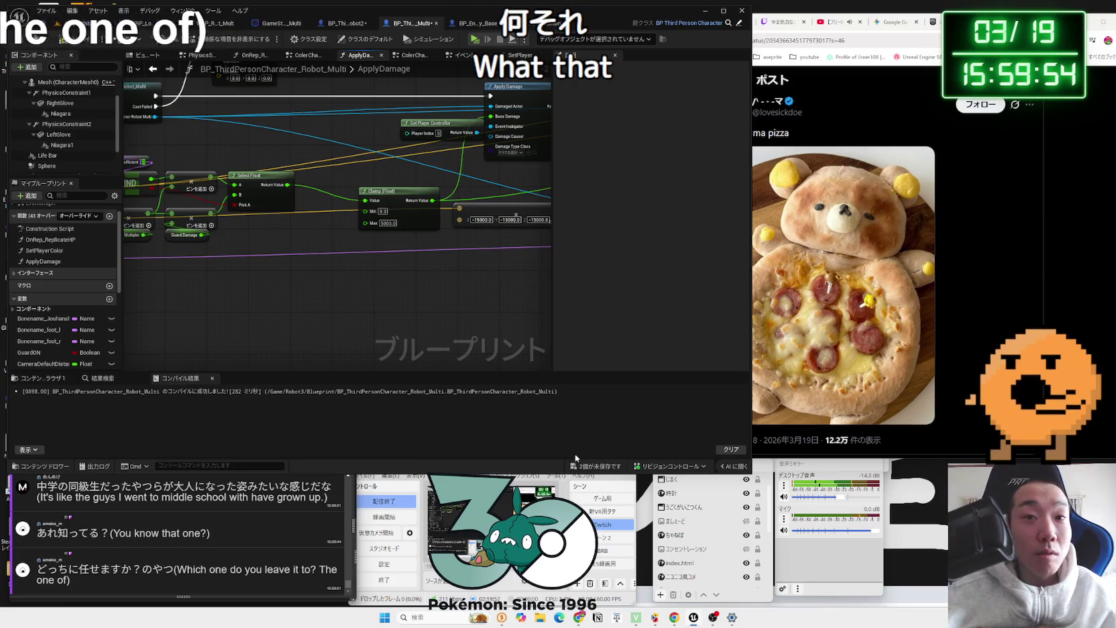
key(ctrl+shift+s)
click(614, 402)
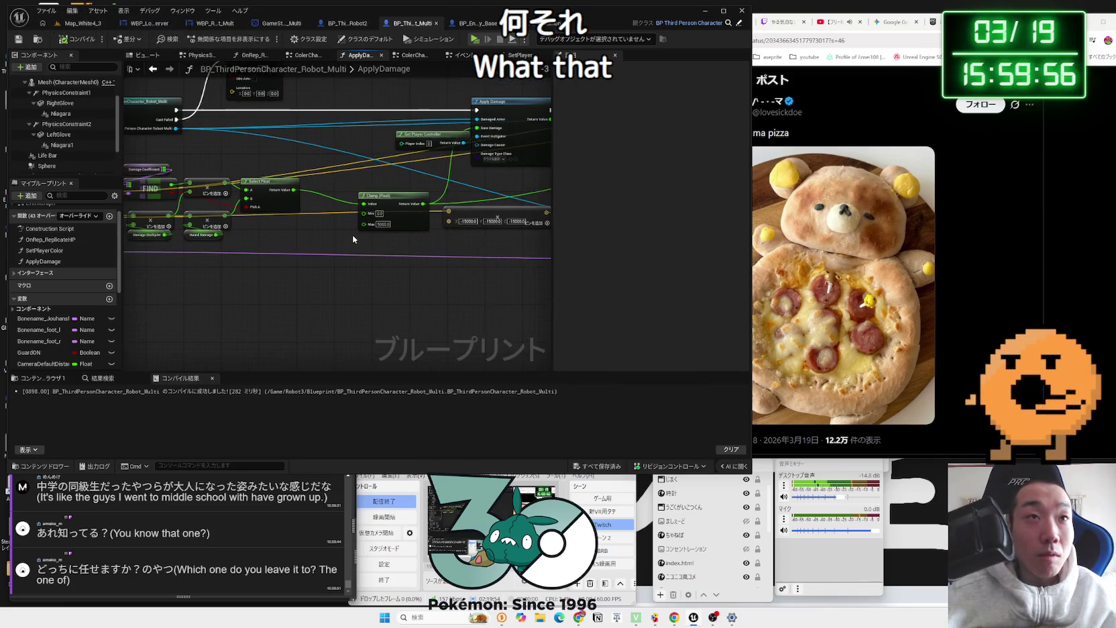
Step: Shift the Clamp and Make Vector nodes left in the ApplyDamage graph and save the remaining blueprints
click(596, 26)
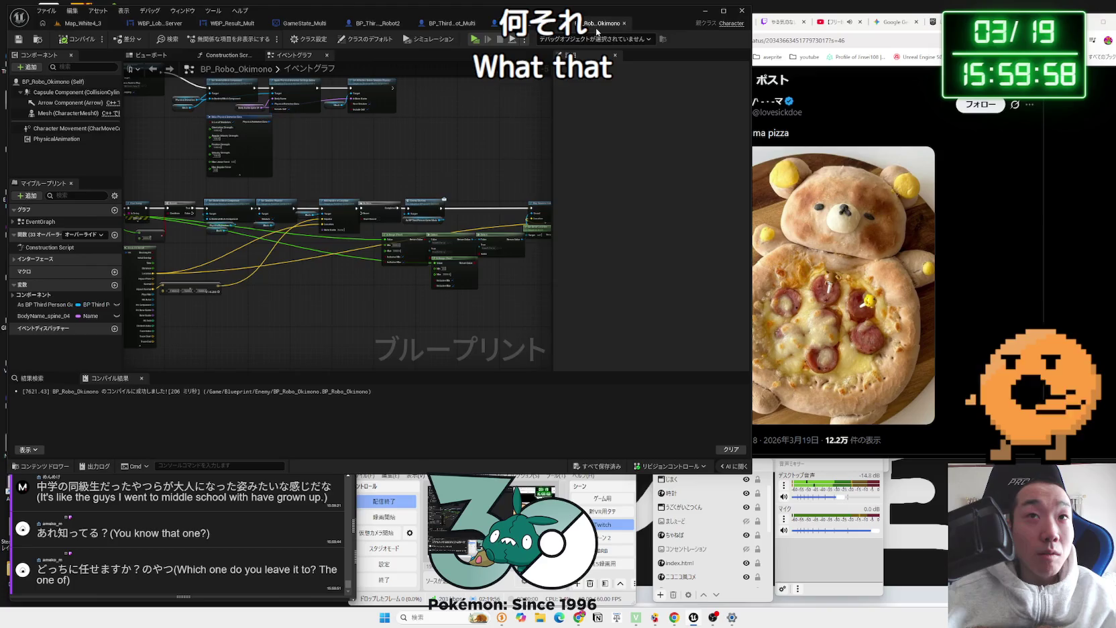
click(462, 23)
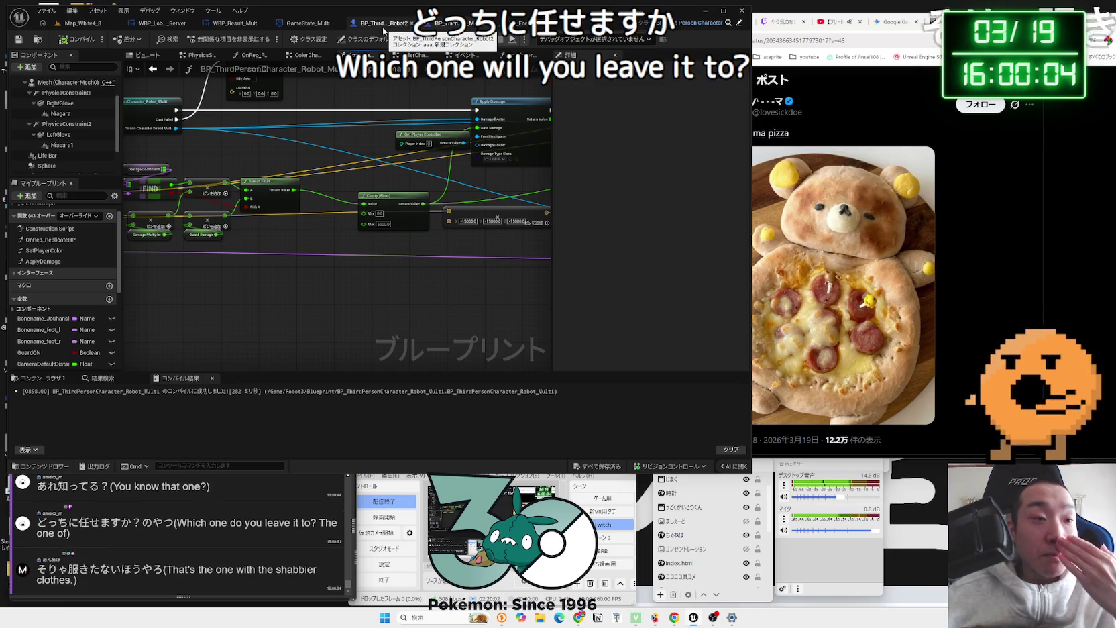
click(446, 24)
click(383, 24)
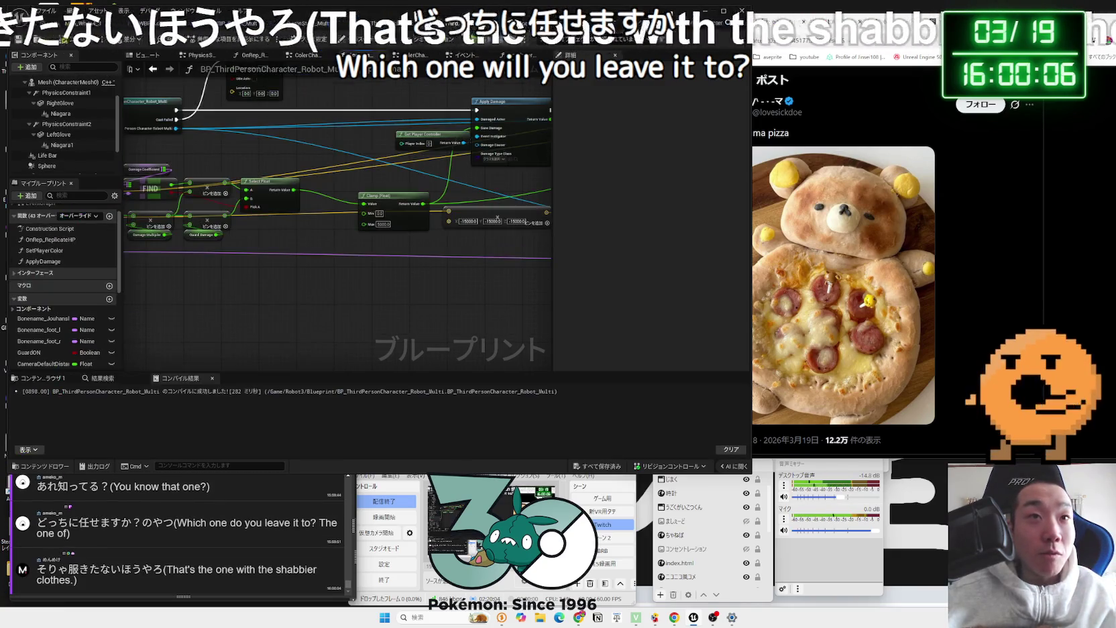
mouse_move(402, 208)
mouse_down()
mouse_move(326, 224)
mouse_move(279, 210)
mouse_up()
mouse_move(418, 233)
mouse_down()
mouse_move(385, 232)
mouse_move(463, 222)
mouse_up()
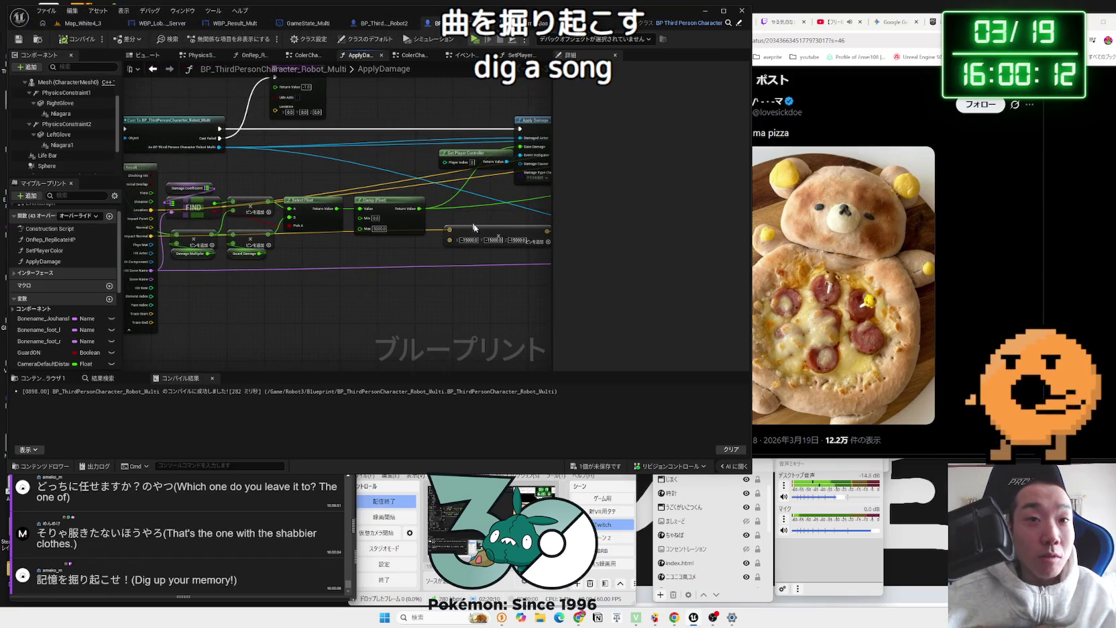
click(601, 462)
Step: Select the OneComme comment どっちに任せますか？ and launch a web search for it
click(617, 409)
click(185, 518)
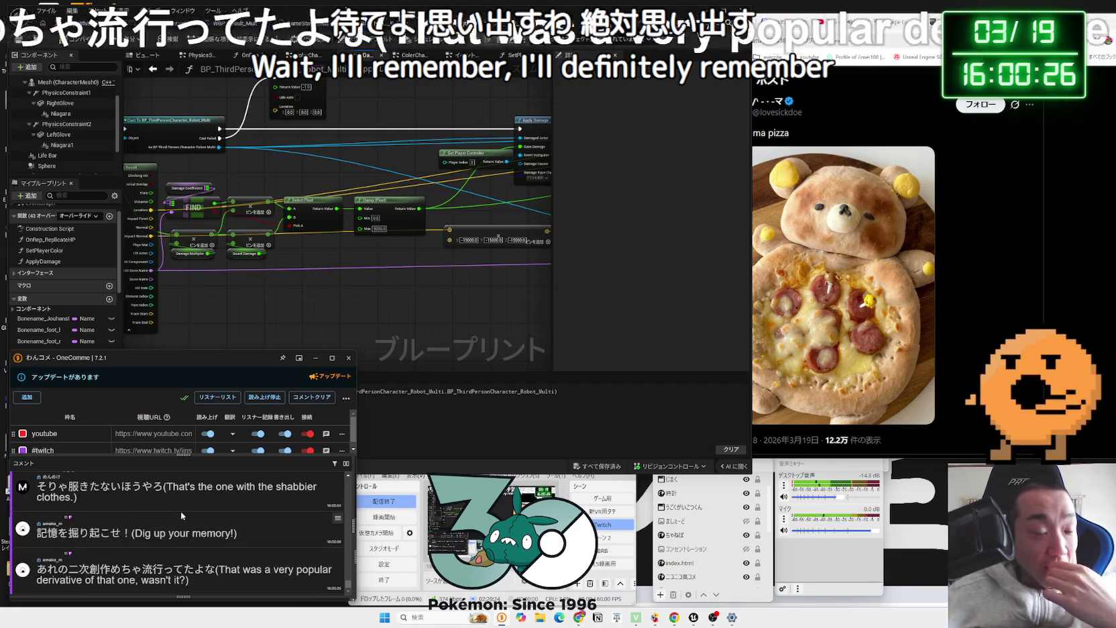
scroll(181, 511, up, 2)
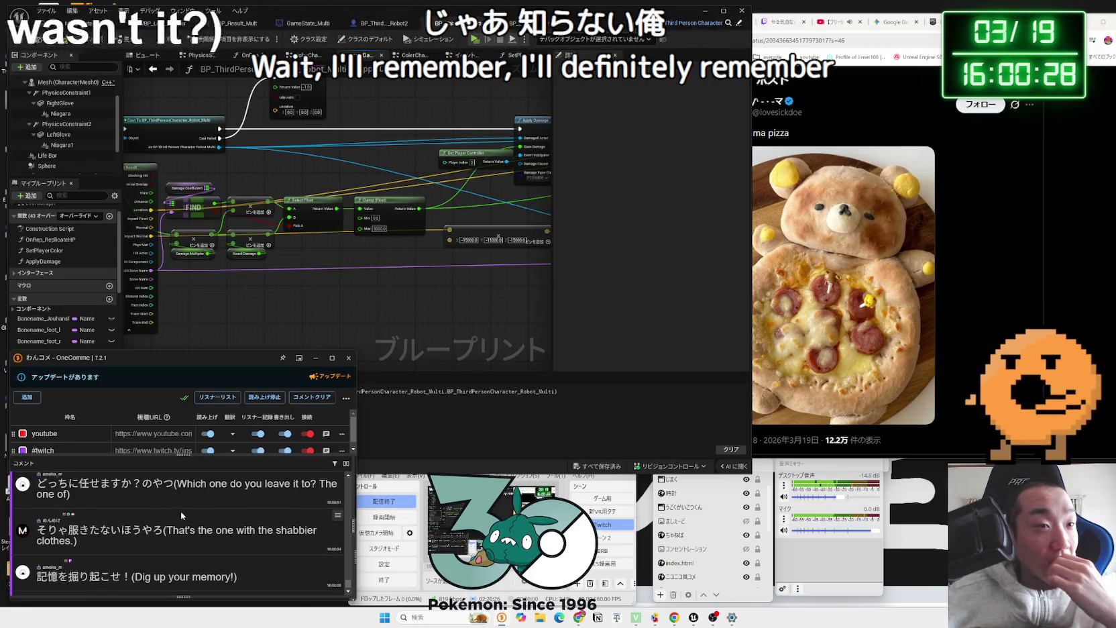
scroll(181, 511, up, 1)
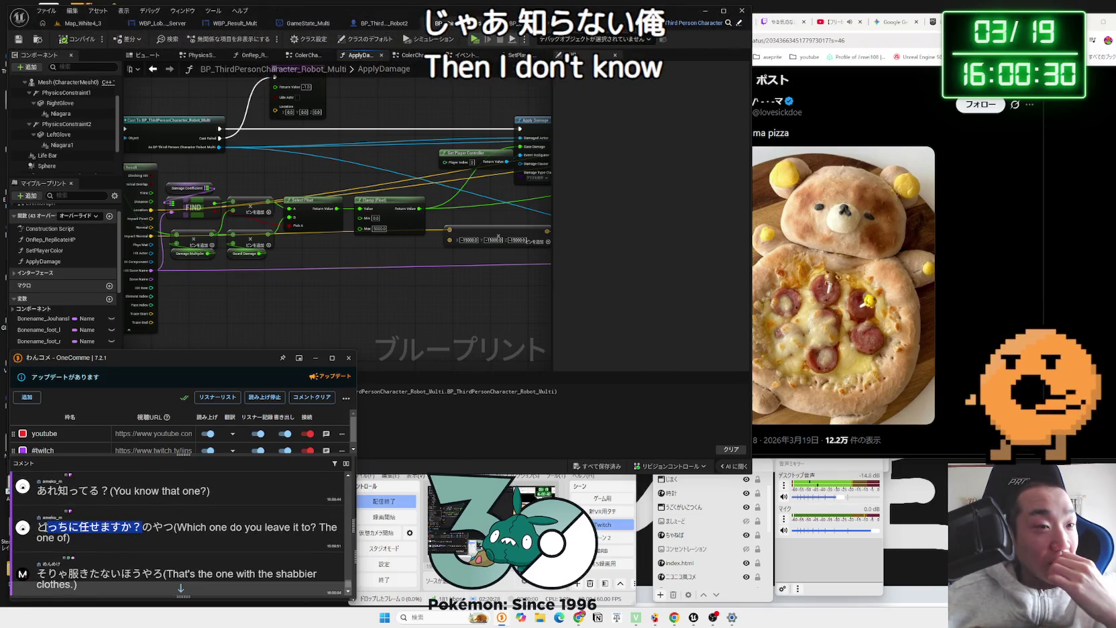
scroll(118, 532, down, 1)
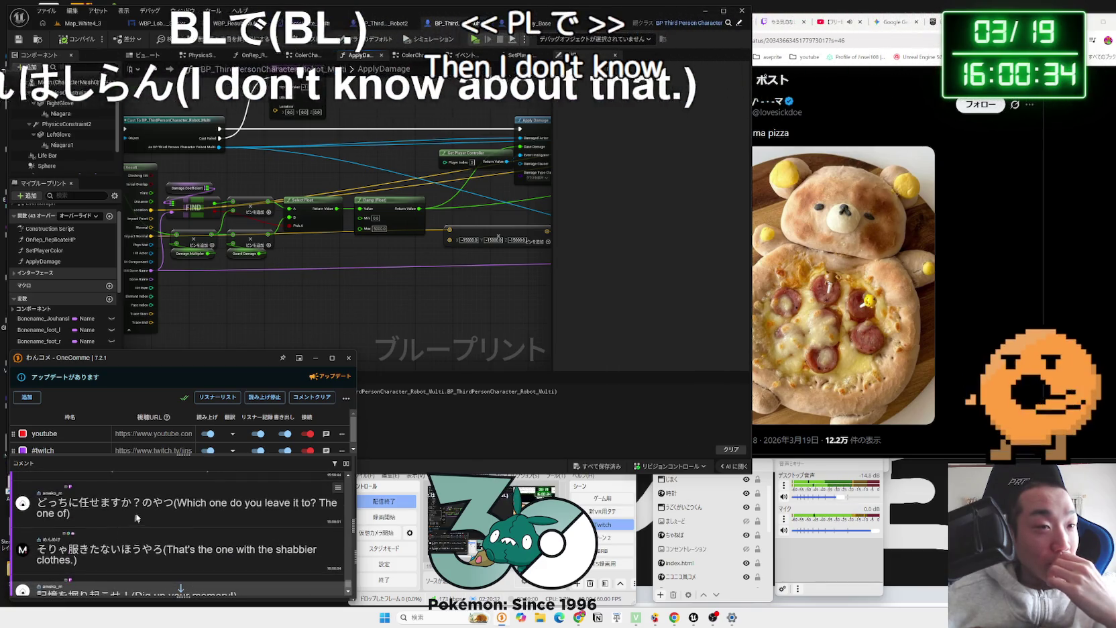
drag(37, 502, 143, 502)
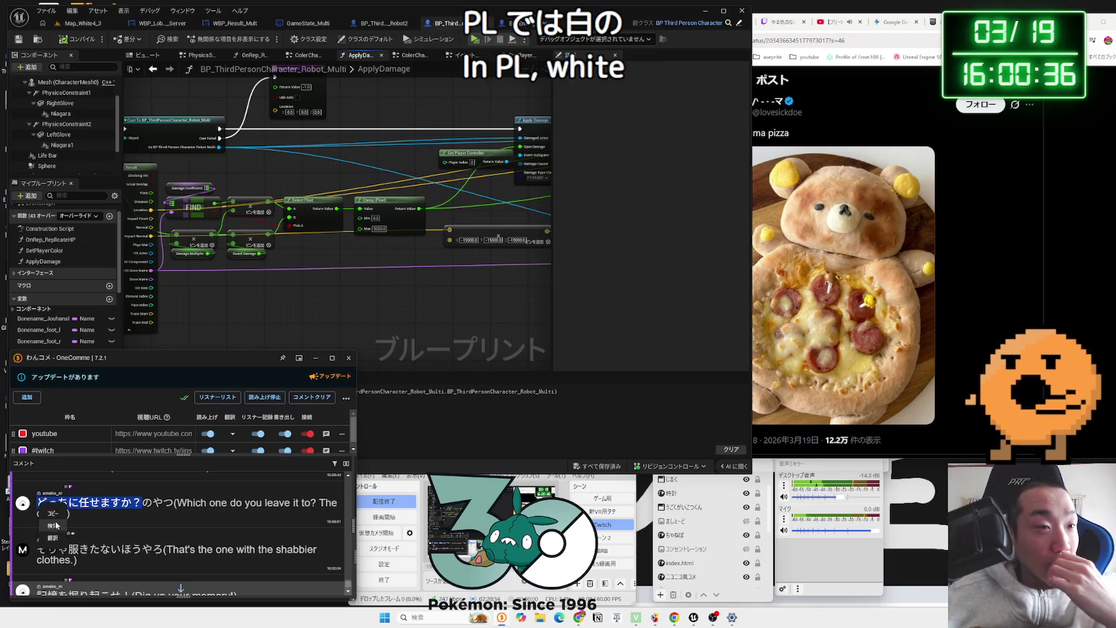
click(54, 525)
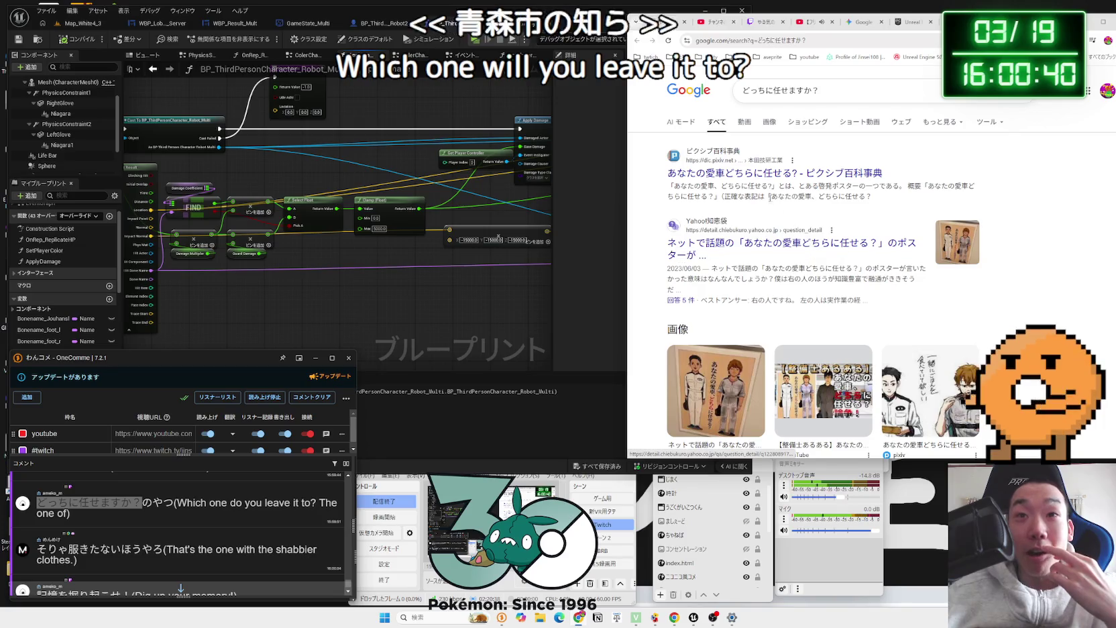
Step: Browse the Google image results, previewing the pixiv, TikTok and other images
scroll(738, 242, down, 2)
click(719, 273)
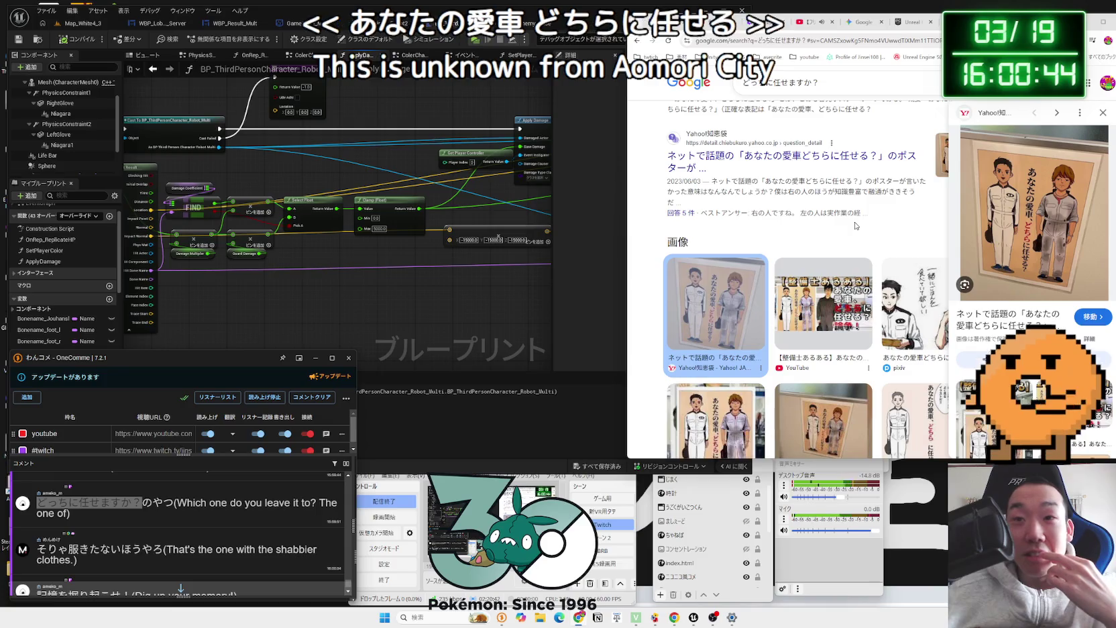
scroll(838, 268, down, 3)
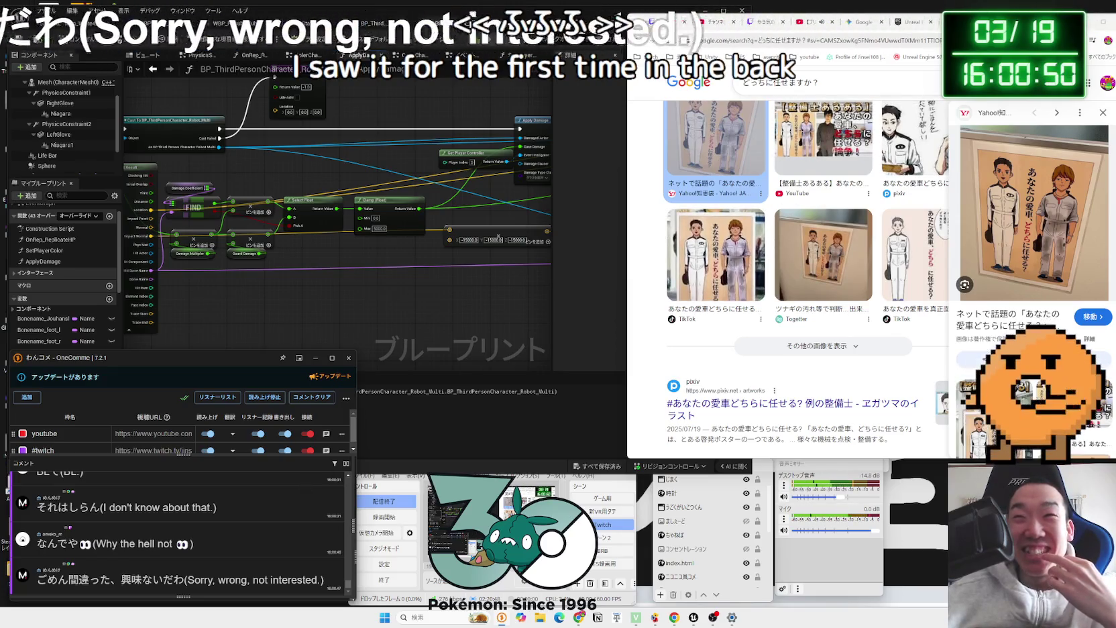
drag(1021, 22, 819, 22)
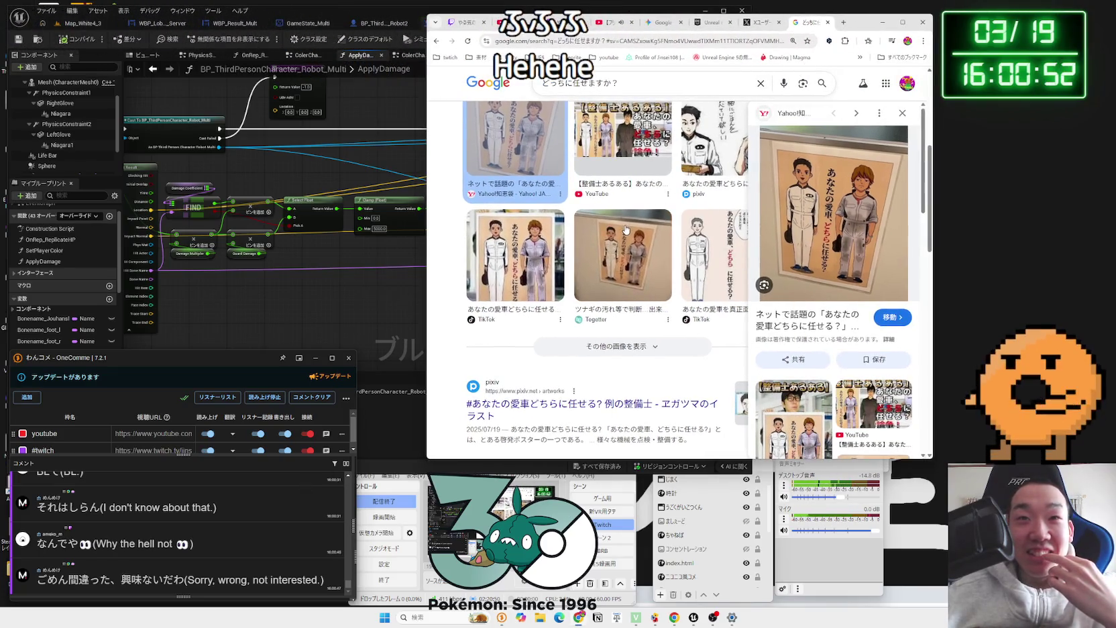
scroll(626, 230, up, 1)
click(711, 185)
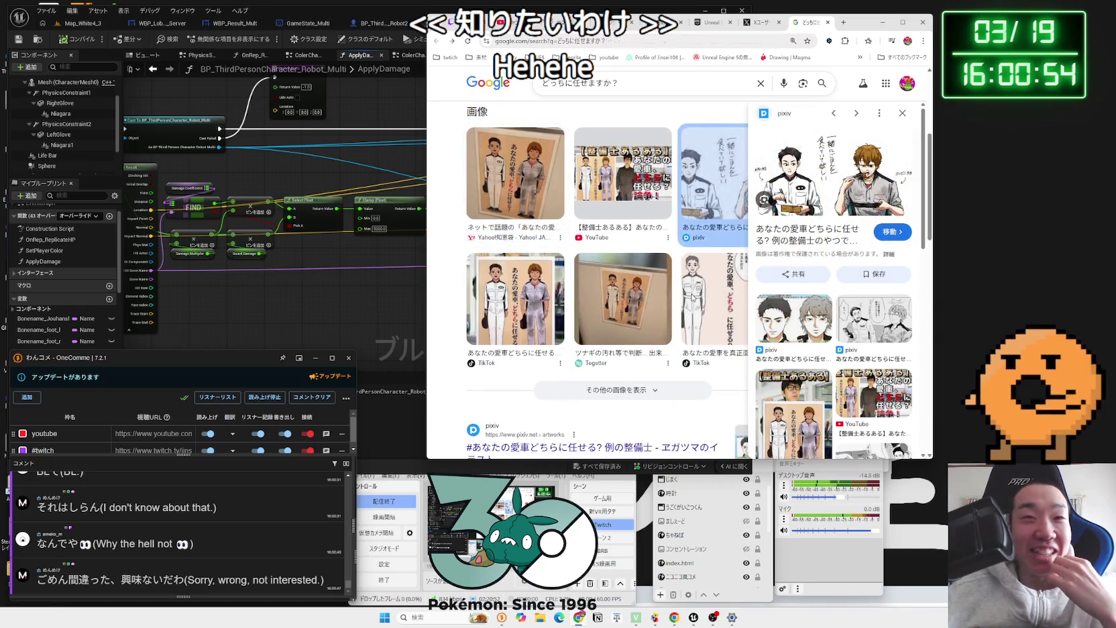
click(692, 297)
click(616, 308)
click(516, 302)
scroll(603, 289, down, 1)
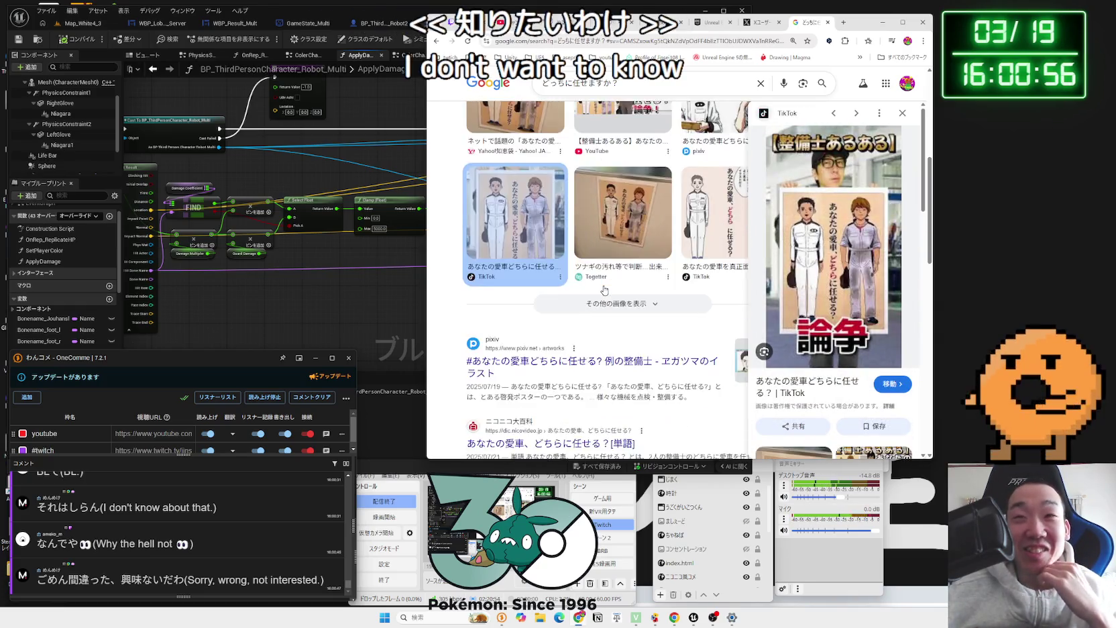
scroll(604, 289, down, 2)
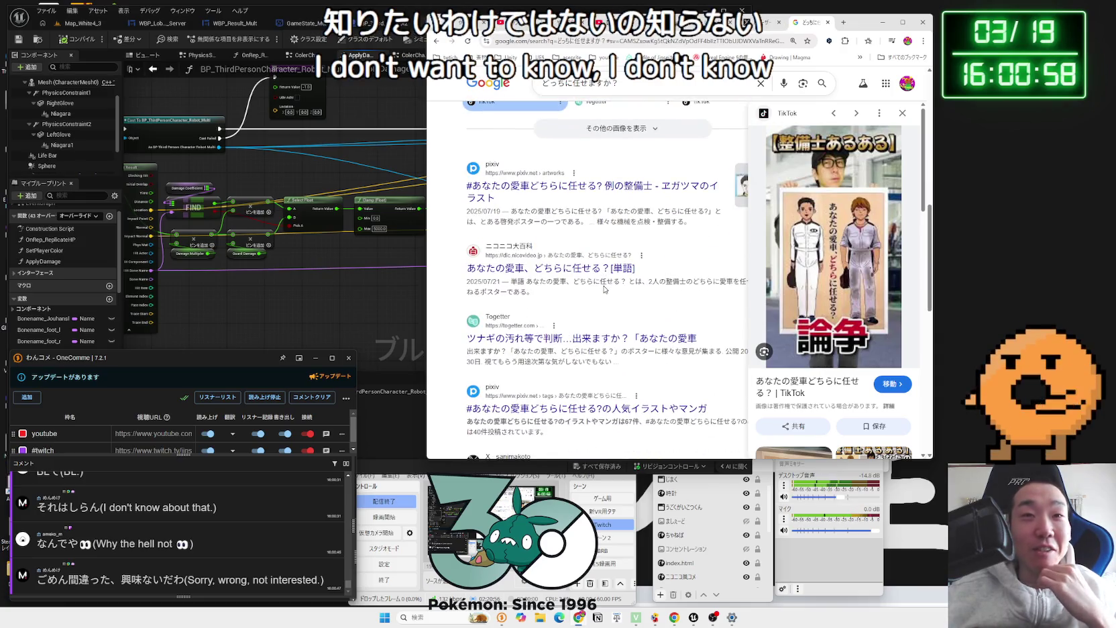
scroll(604, 289, down, 2)
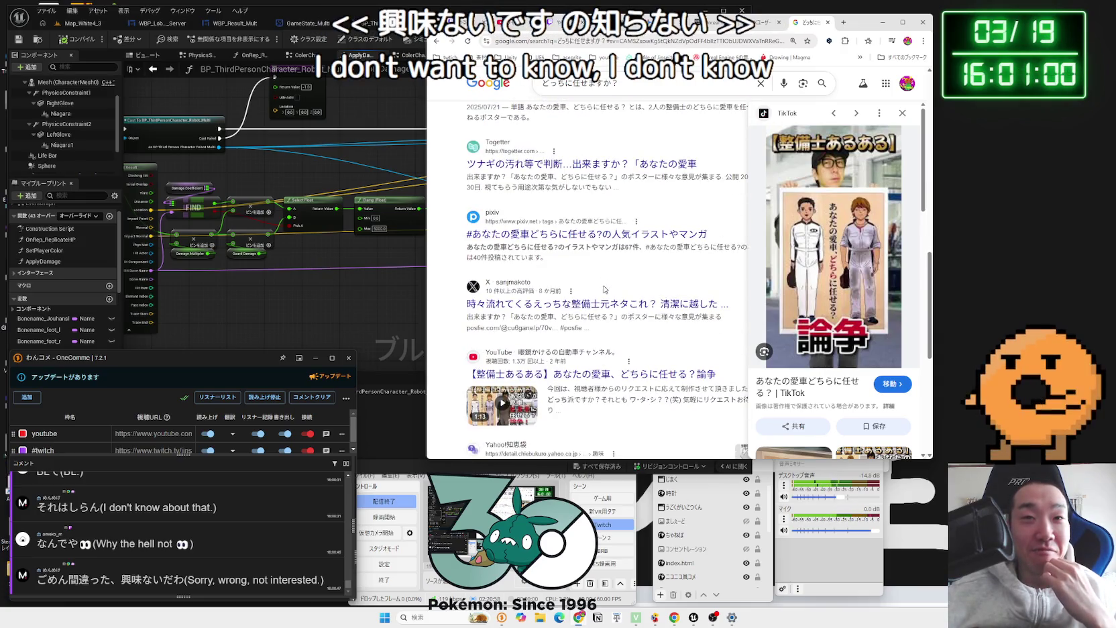
scroll(604, 289, down, 4)
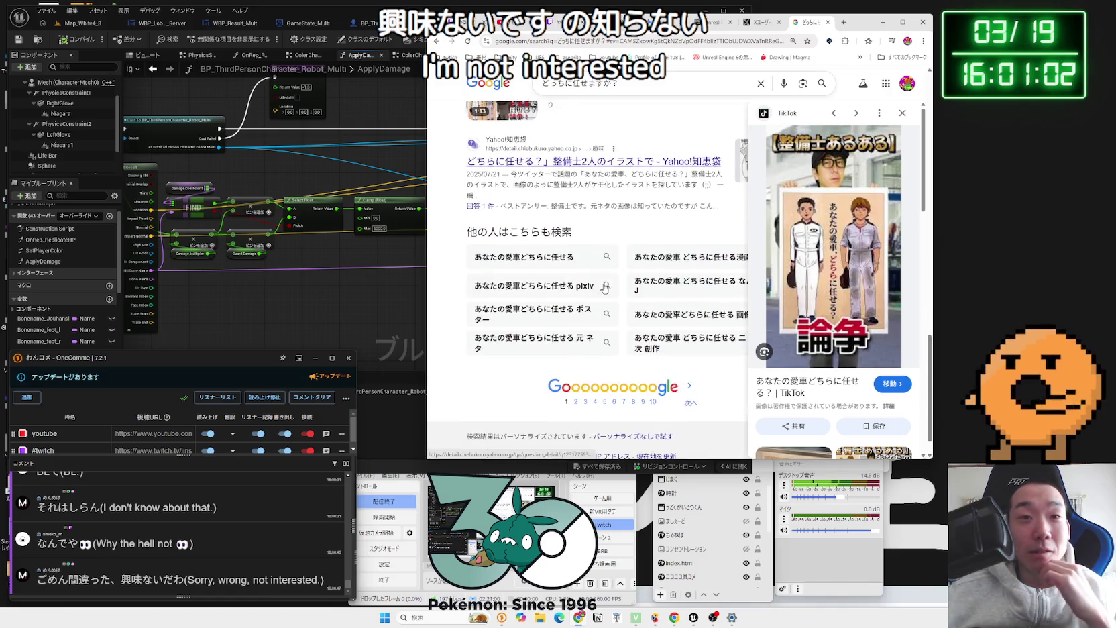
Step: Search the related query あなたの愛車どちらに任せる and preview its first image result
click(562, 258)
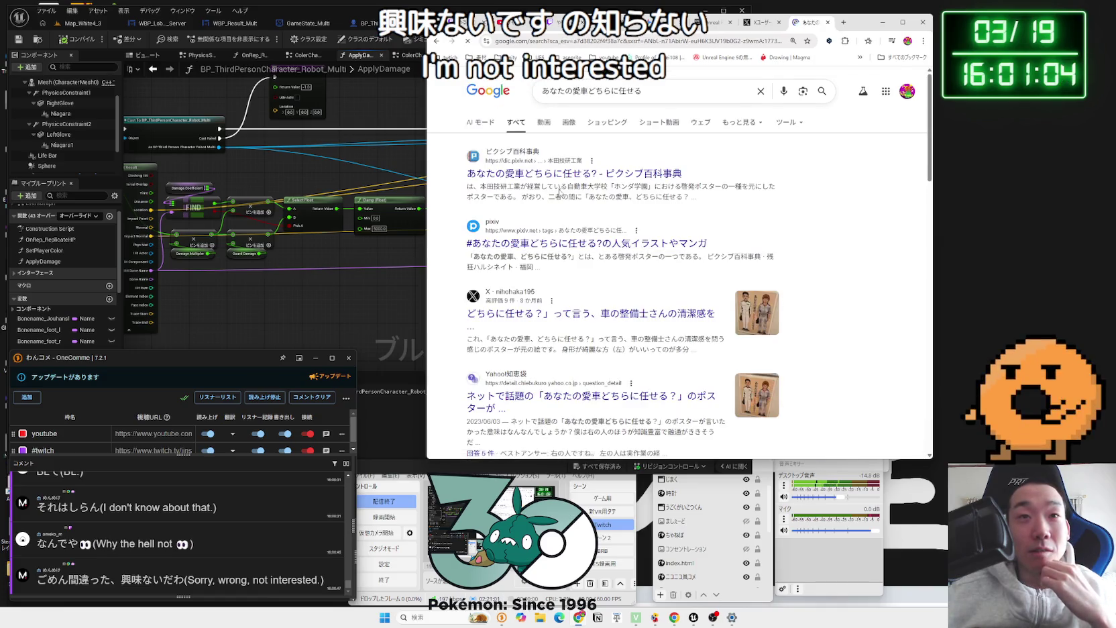
click(545, 126)
click(564, 125)
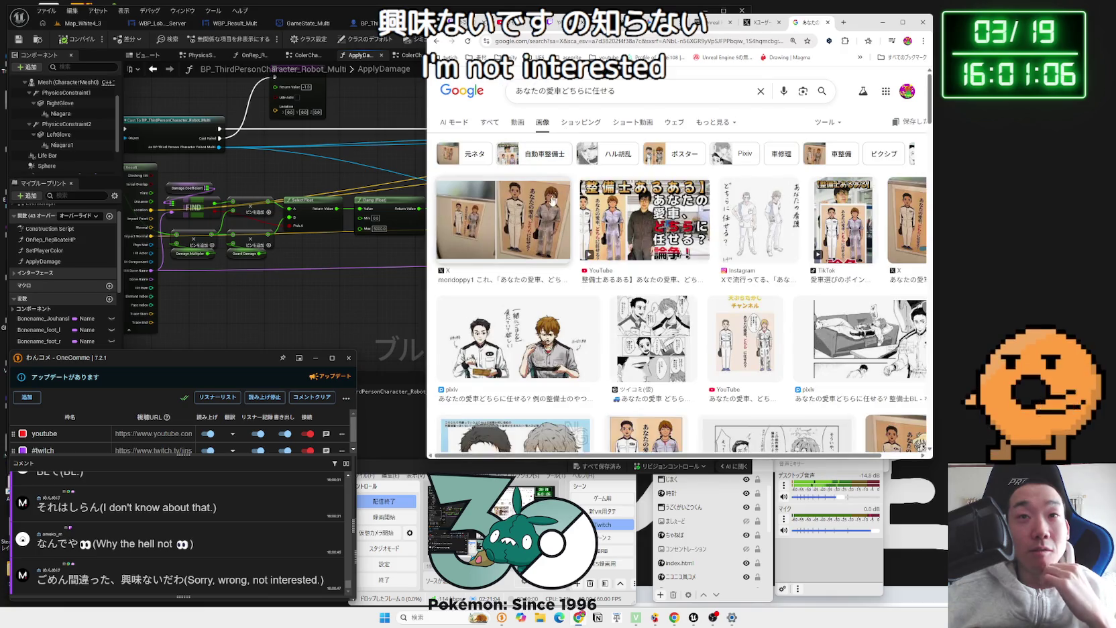
click(521, 220)
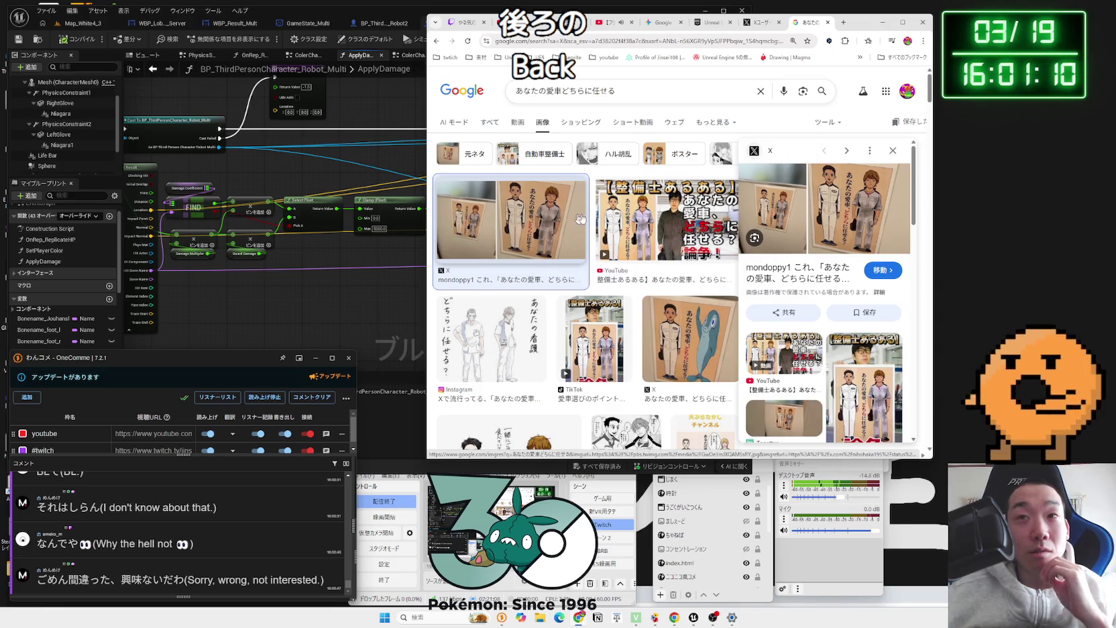
scroll(668, 231, down, 4)
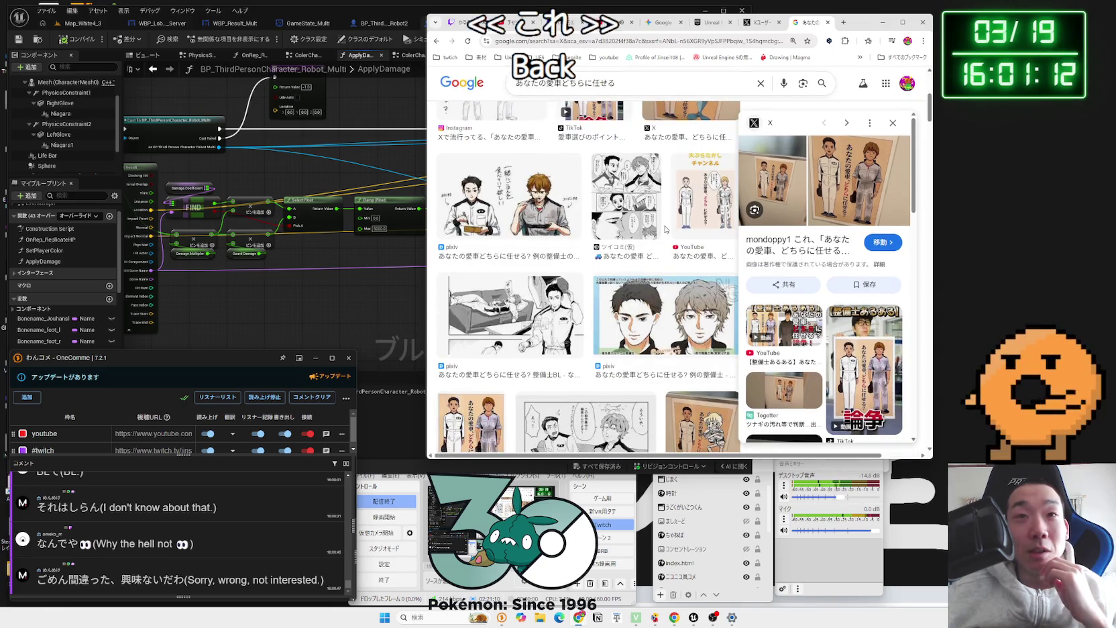
scroll(666, 229, down, 5)
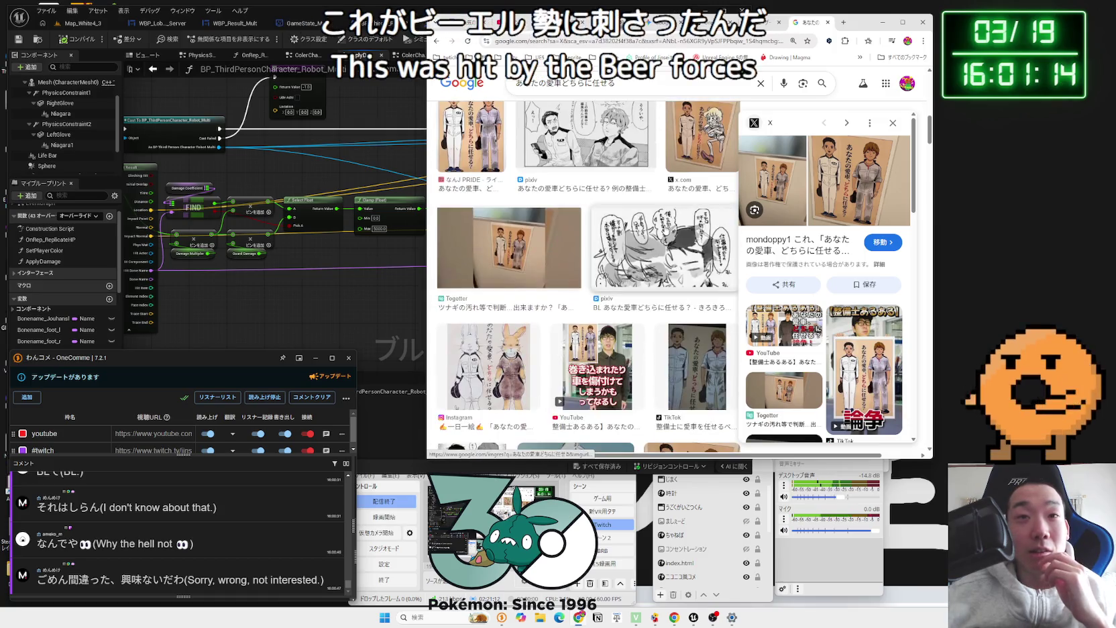
scroll(668, 230, up, 10)
Step: Close the image search and X post tabs, leaving the Niagara documentation page
click(827, 24)
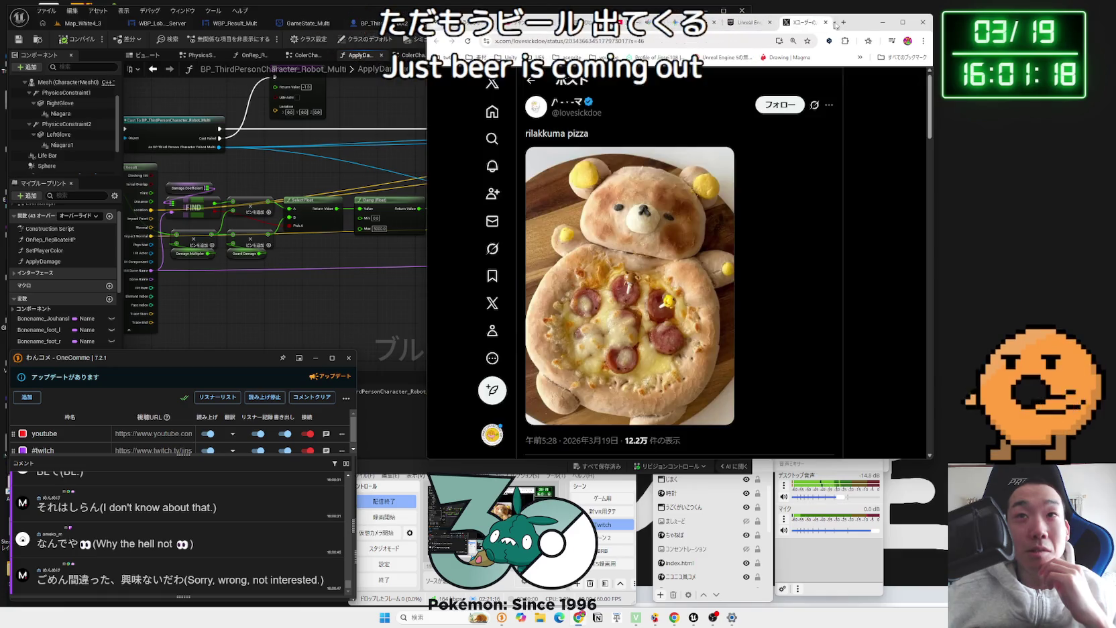
scroll(807, 208, down, 3)
scroll(806, 204, up, 3)
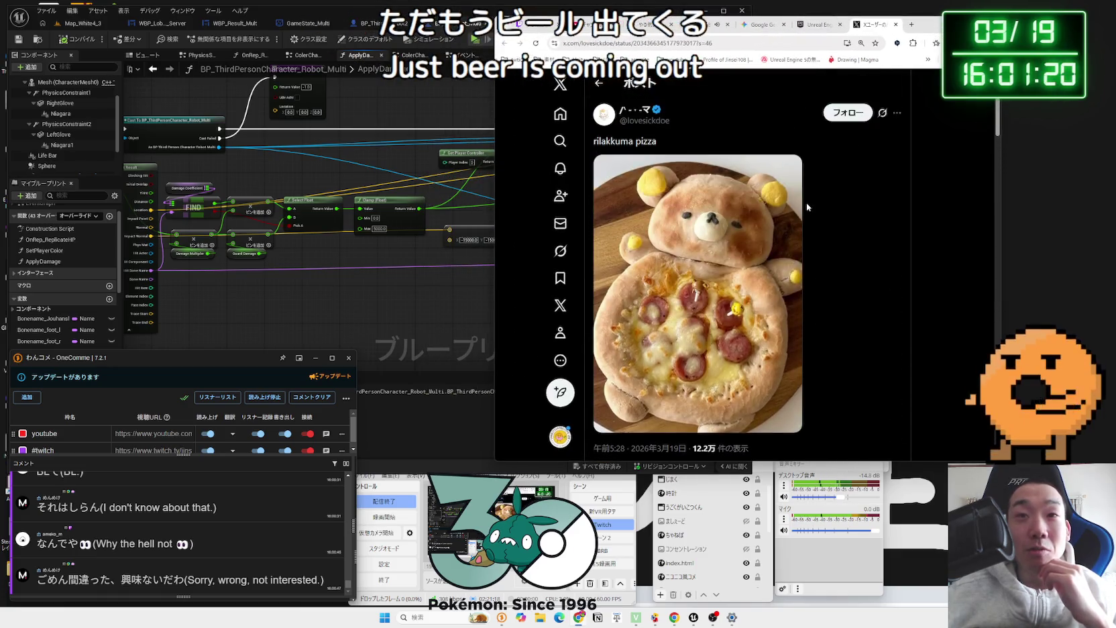
scroll(807, 203, down, 3)
click(896, 25)
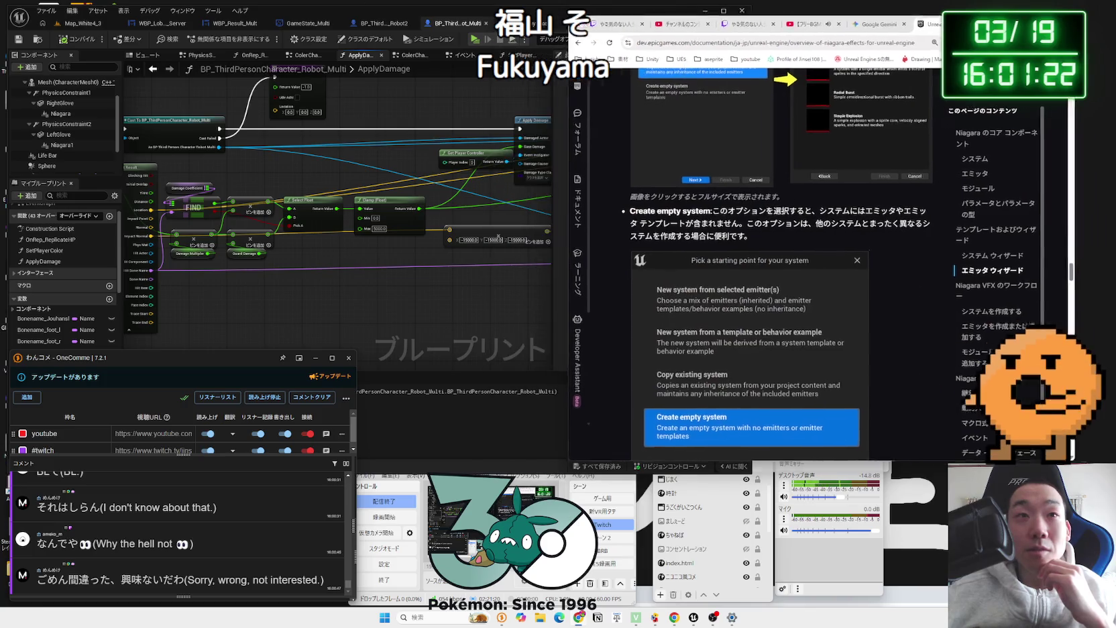
Step: Open the BP_ThirdPersonCharacter_Robot2 event graph and pan toward the Spawn System nodes
click(310, 308)
scroll(311, 308, down, 3)
mouse_move(310, 308)
mouse_down()
mouse_move(287, 291)
mouse_move(347, 294)
mouse_up()
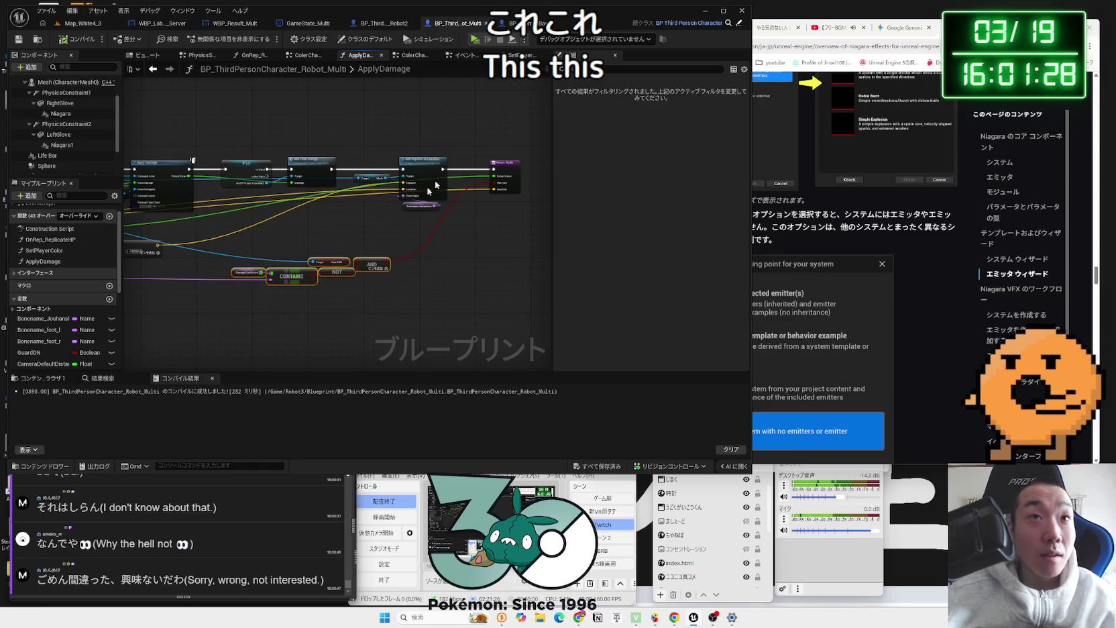
click(382, 23)
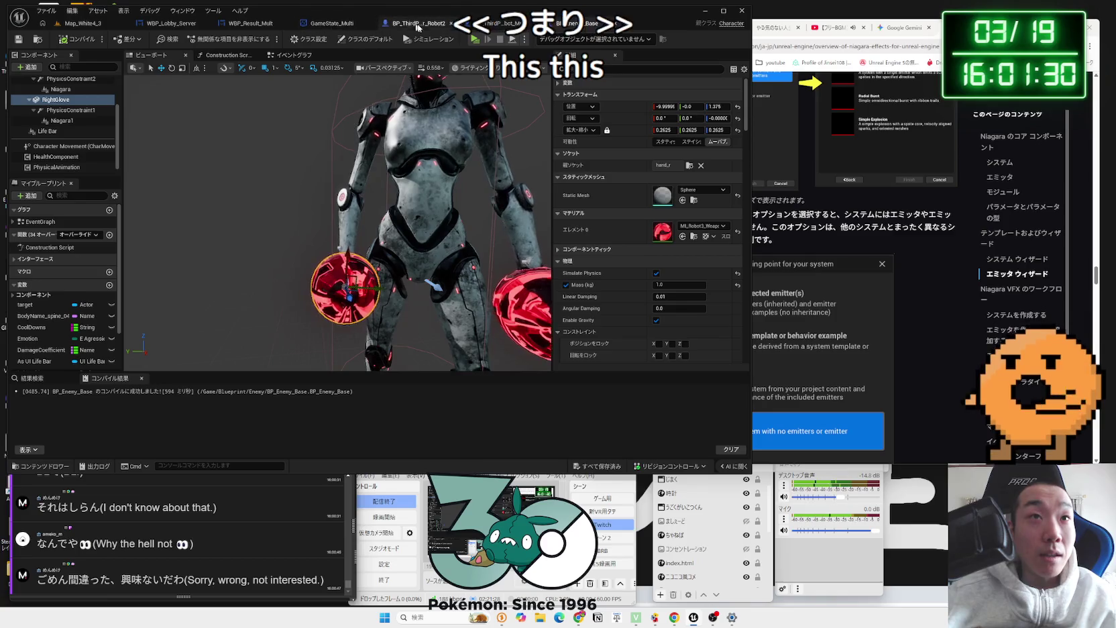
click(293, 55)
scroll(387, 242, up, 3)
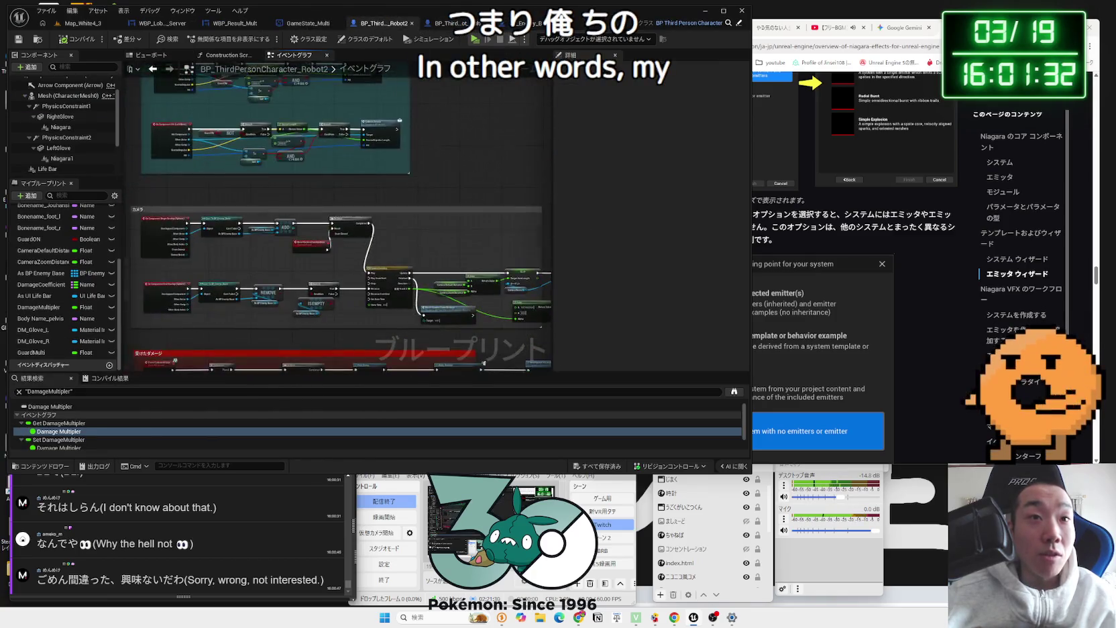
drag(388, 242, 254, 186)
drag(467, 300, 323, 239)
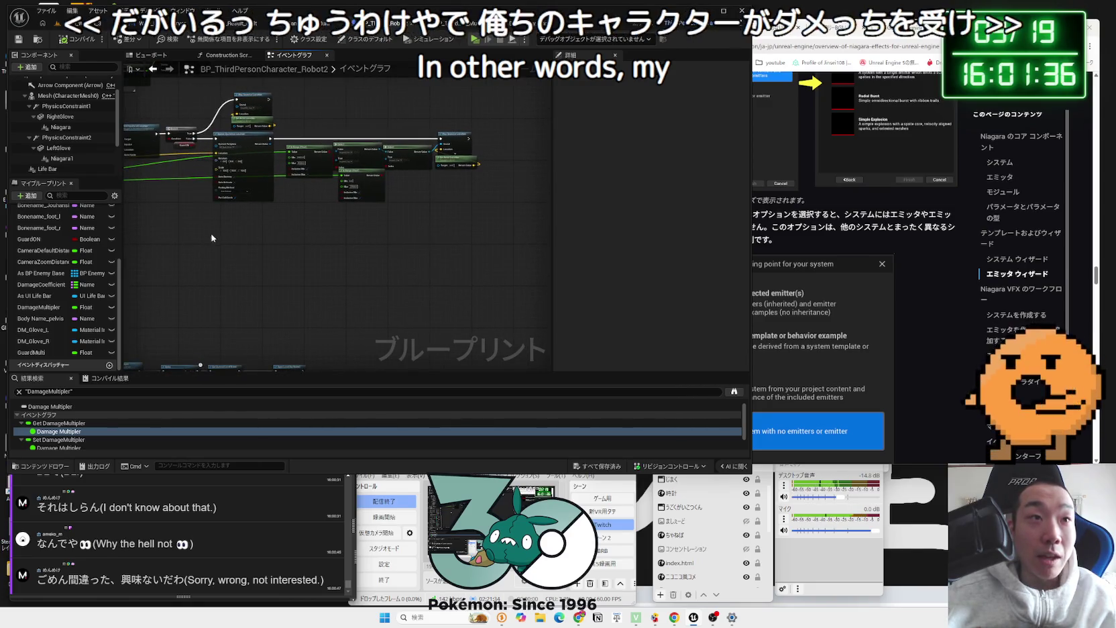
Step: Select and inspect the Guard ON, AND, NOT and CONTAINS damage-check nodes
scroll(362, 278, up, 3)
drag(402, 195, 400, 165)
click(410, 303)
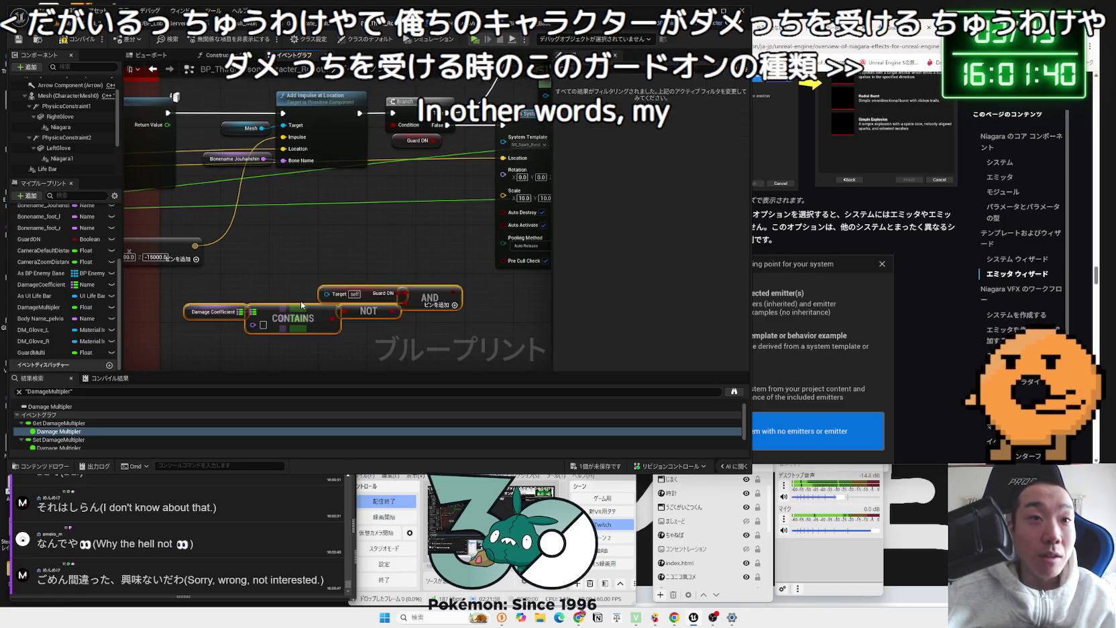
click(340, 253)
drag(340, 276, 340, 254)
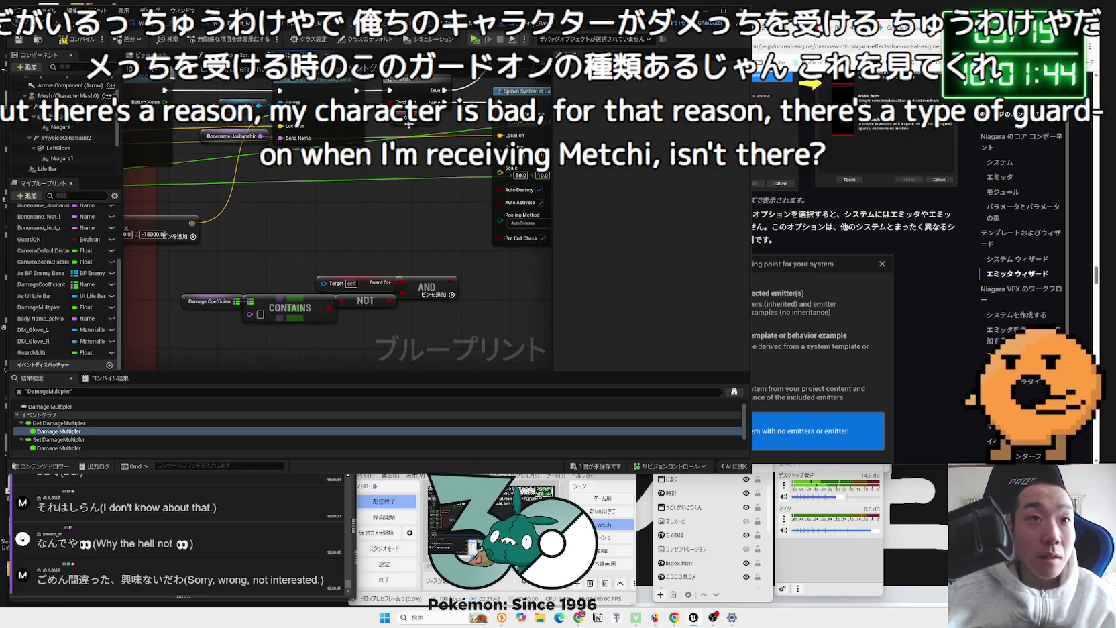
click(442, 287)
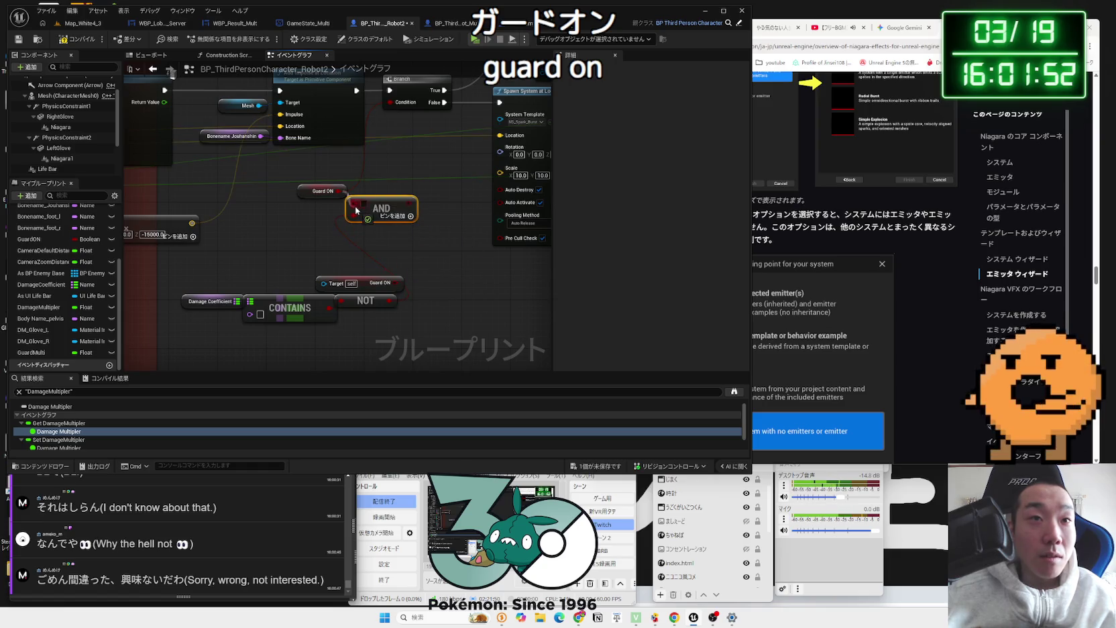
Step: Link CONTAINS to the hit result's Bone Name and delete the extra Guard ON getter
drag(356, 211, 388, 257)
mouse_move(332, 318)
mouse_down()
mouse_move(134, 329)
mouse_move(201, 336)
mouse_move(388, 319)
mouse_move(385, 305)
mouse_up()
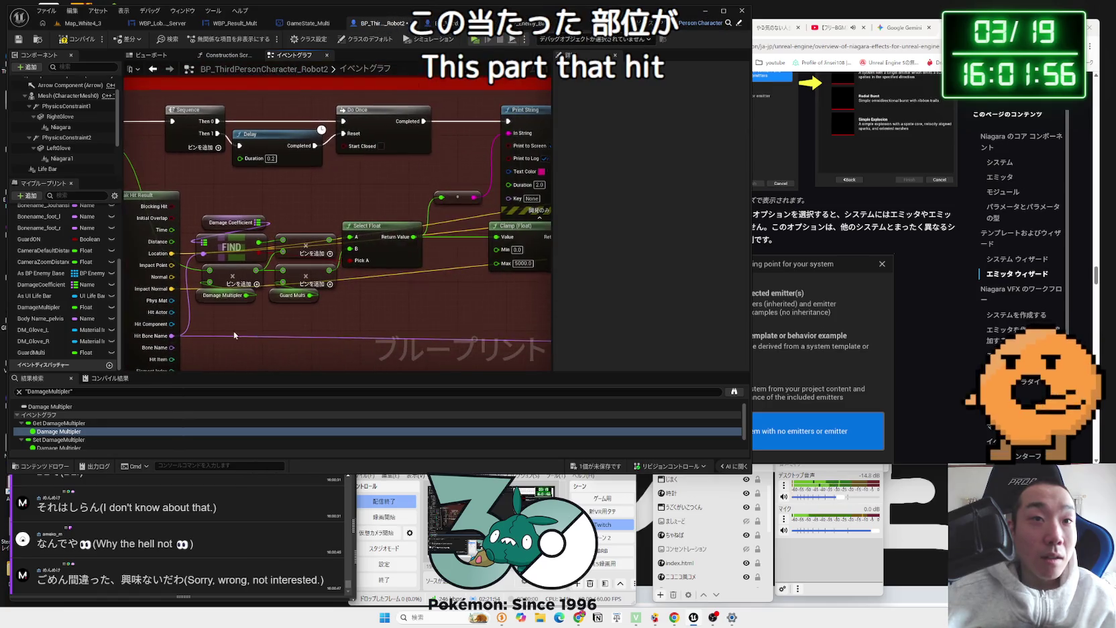
mouse_move(232, 232)
mouse_down()
mouse_move(394, 293)
mouse_move(324, 282)
mouse_up()
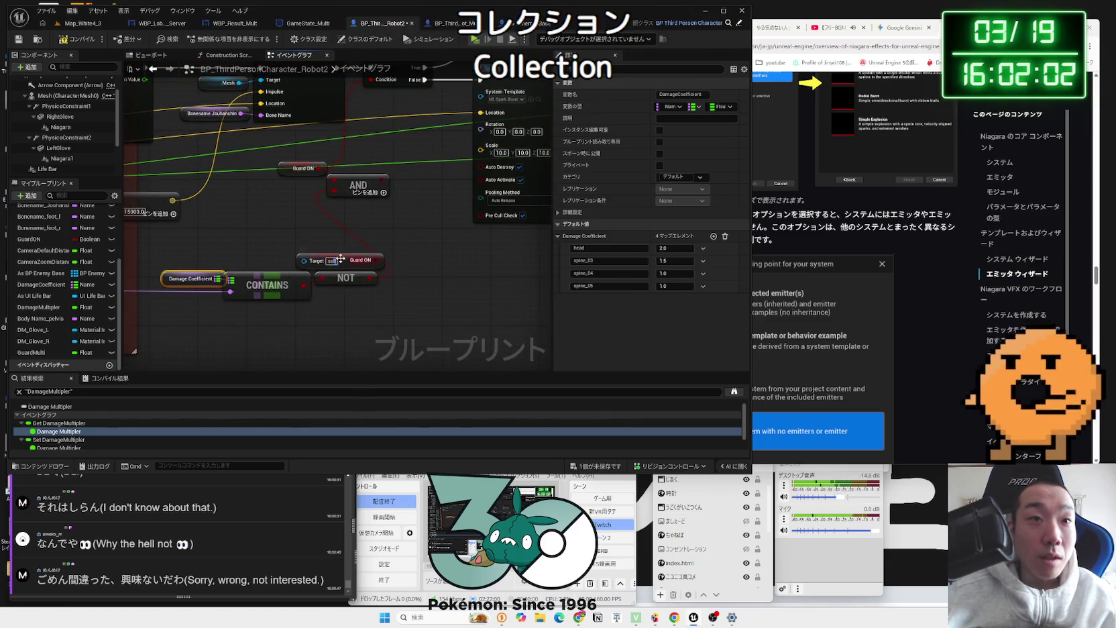
click(348, 261)
key(Delete)
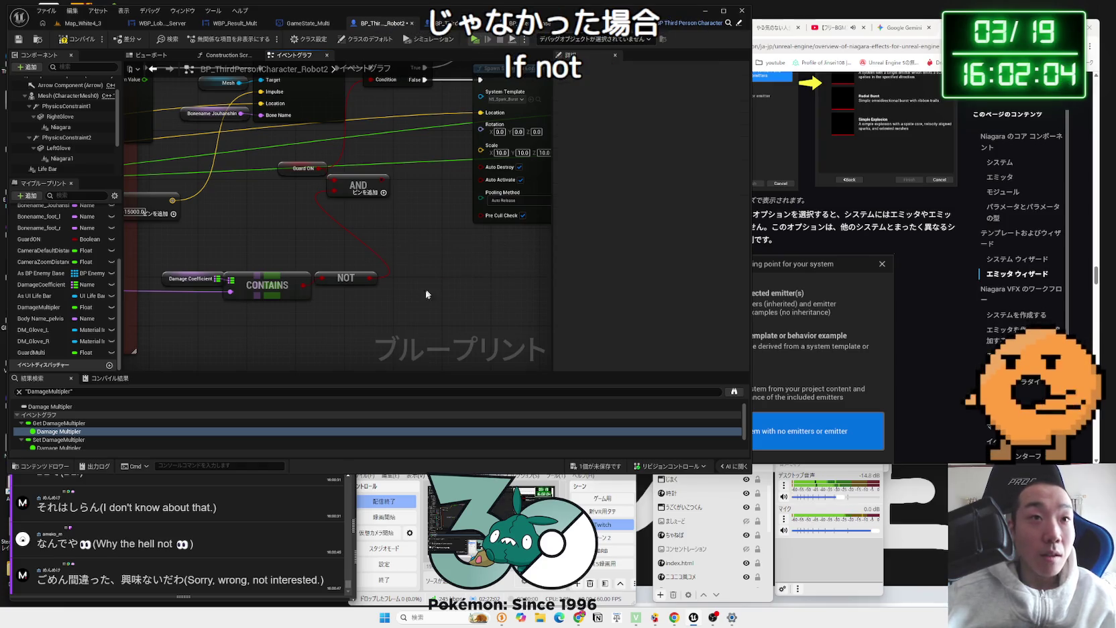
Step: Move Damage Coefficient, CONTAINS and NOT beside AND, then play-test Map_White4_3
mouse_move(359, 175)
mouse_down()
mouse_move(357, 229)
mouse_move(364, 142)
mouse_up()
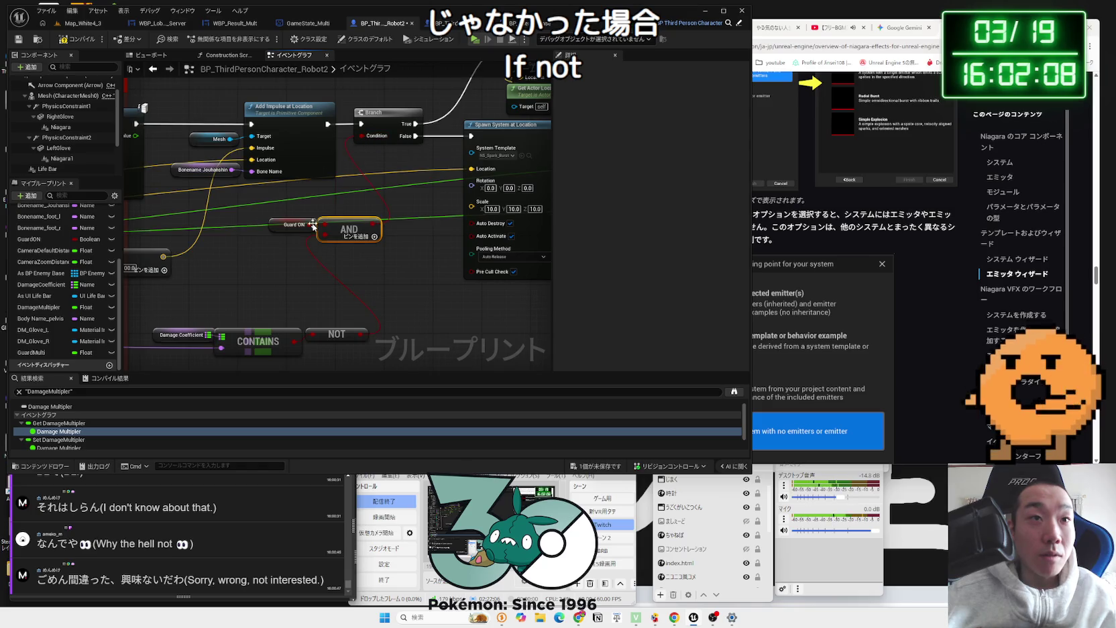
drag(341, 361, 150, 325)
mouse_move(263, 337)
mouse_down()
mouse_move(275, 263)
mouse_move(358, 284)
mouse_move(305, 300)
mouse_up()
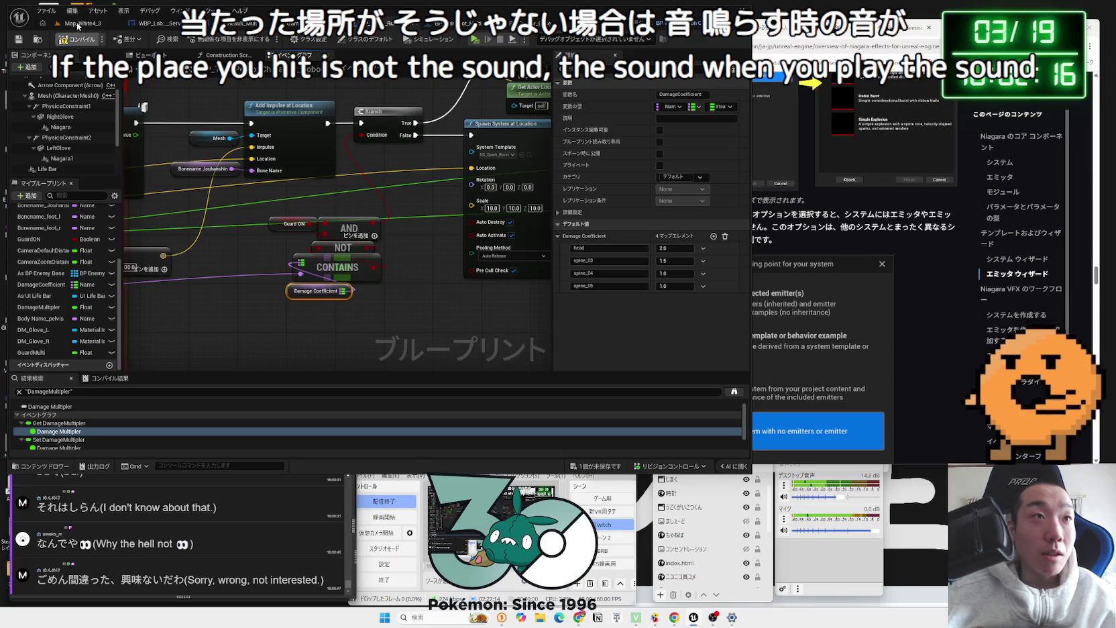
click(79, 24)
click(210, 39)
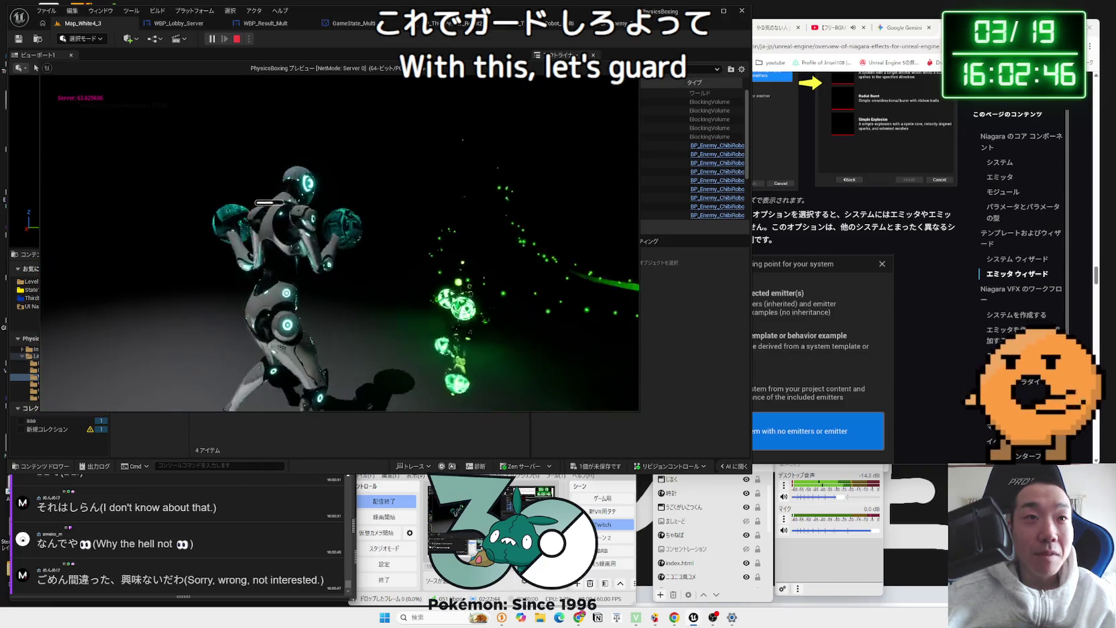
Step: Stop the play-test, load BlackStage's Map_Black2 after saving pending changes, and play-test it
key(Escape)
key(BackSpace)
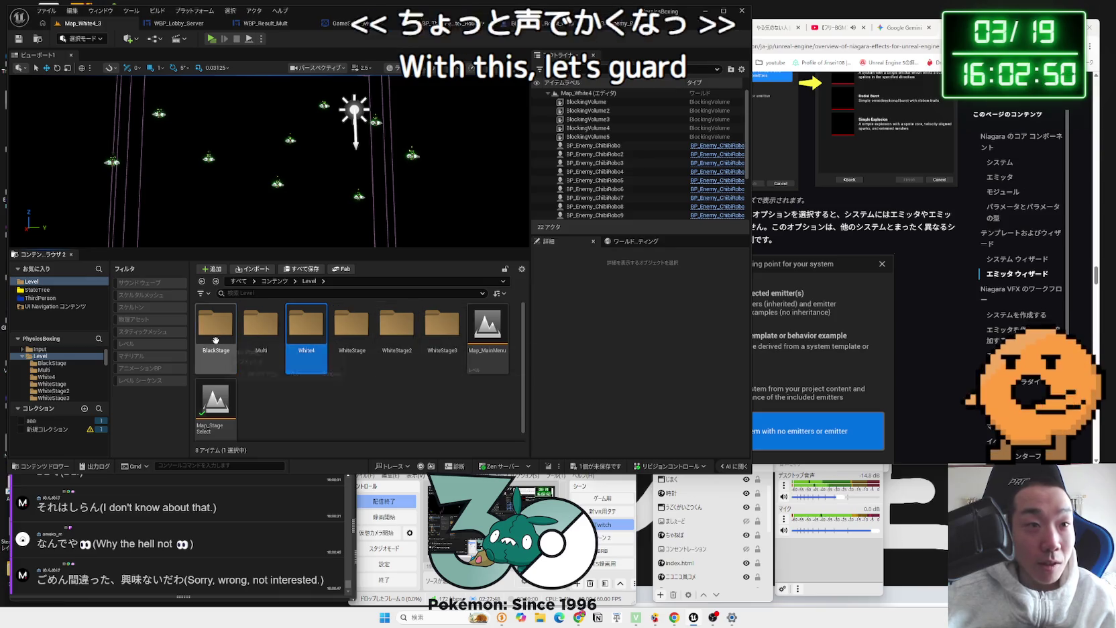
double_click(215, 340)
double_click(261, 327)
click(561, 406)
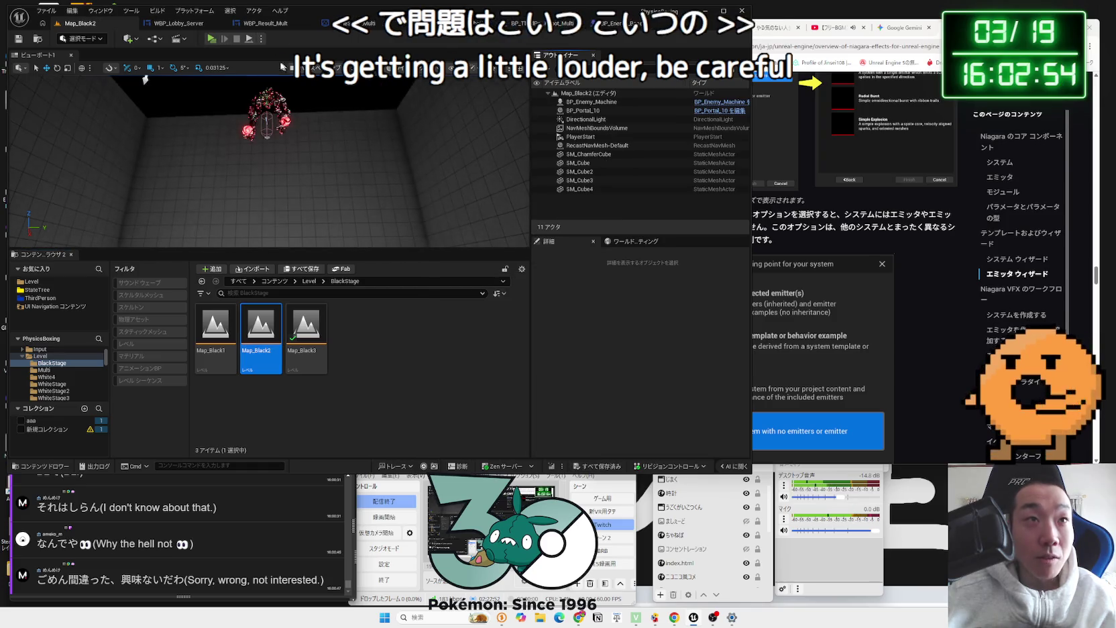
key(alt+p)
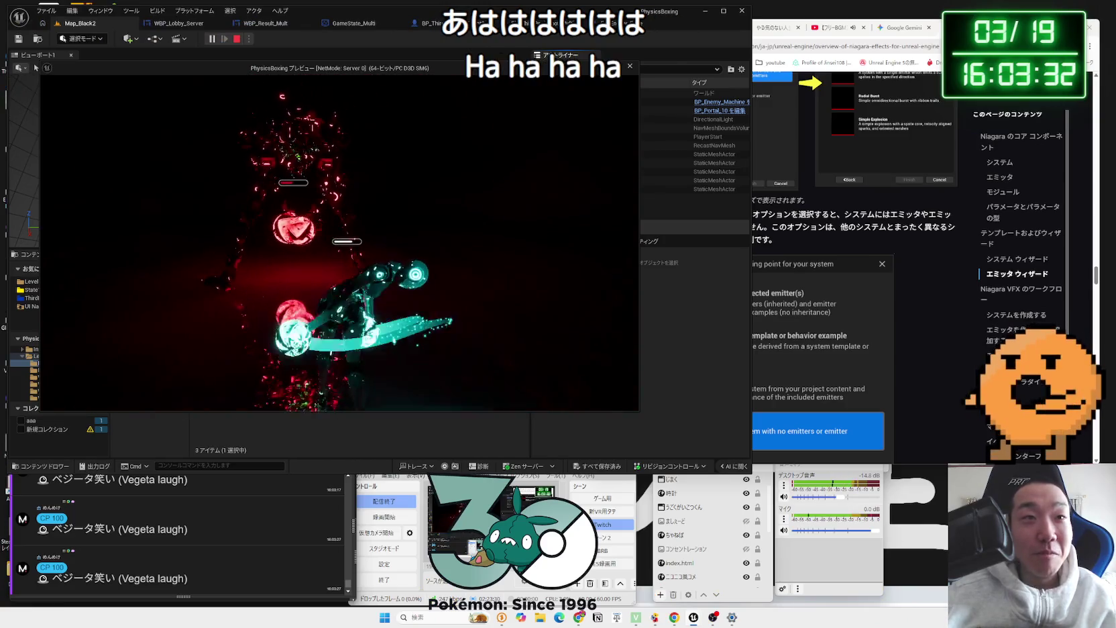
key(Escape)
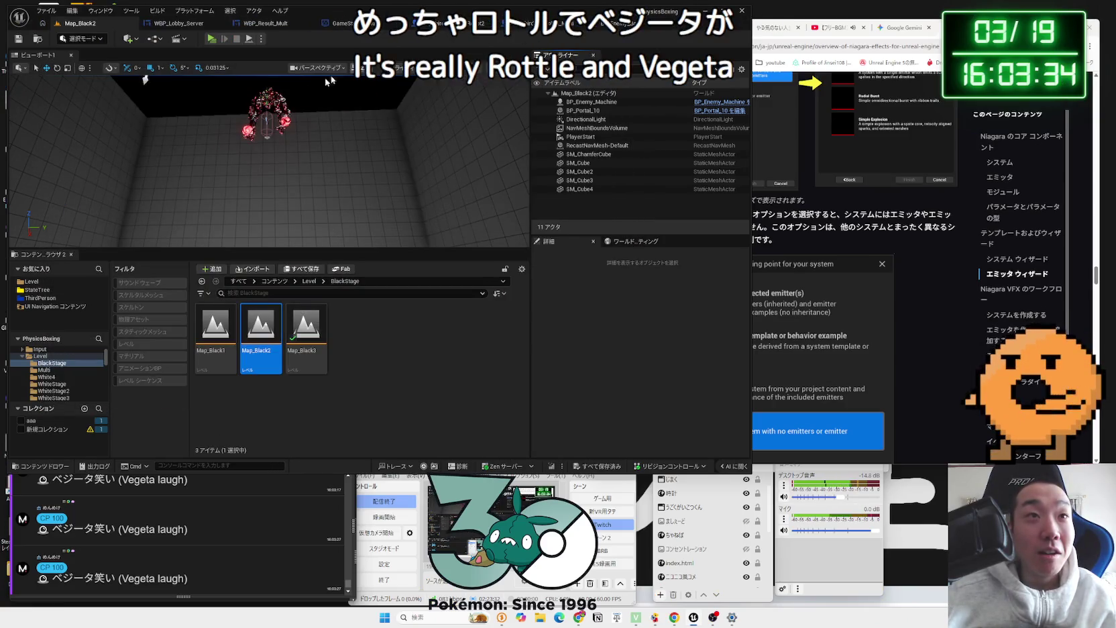
Step: In BP_Enemy_Machine's viewport, set the LeftGlove sphere to a locked uniform 0.7 scale
click(267, 115)
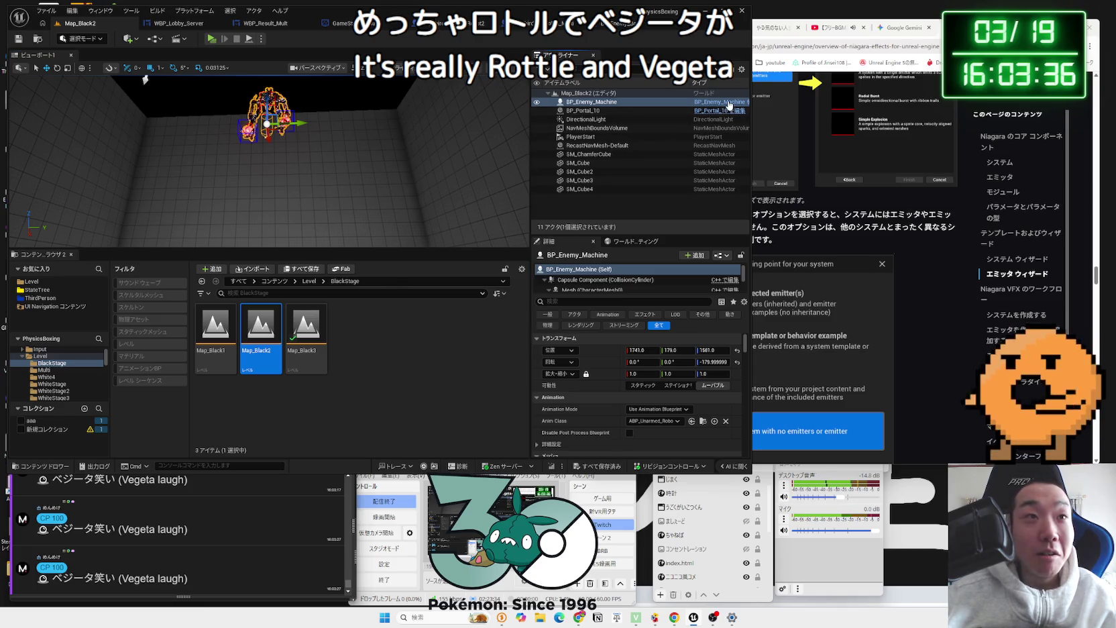
click(730, 104)
click(154, 55)
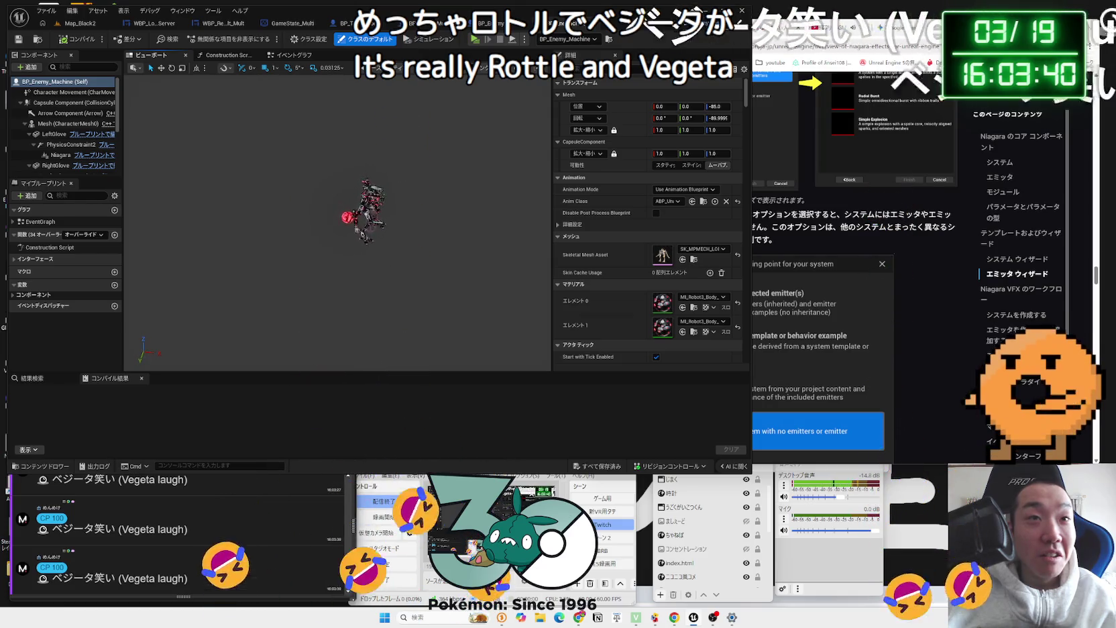
scroll(362, 201, up, 10)
scroll(278, 202, down, 5)
click(277, 201)
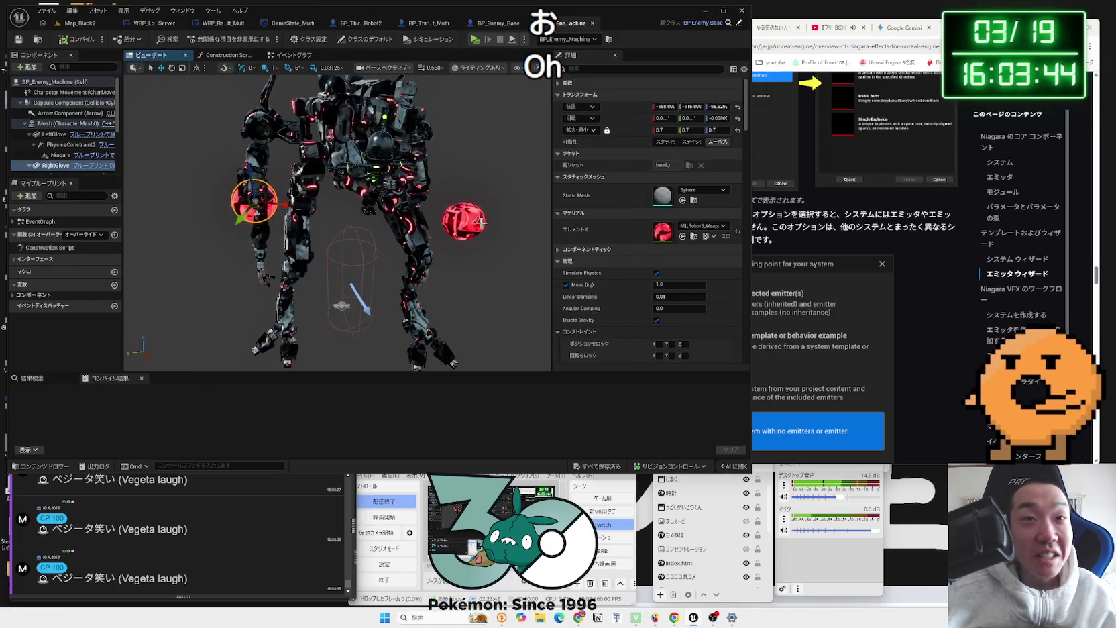
click(671, 131)
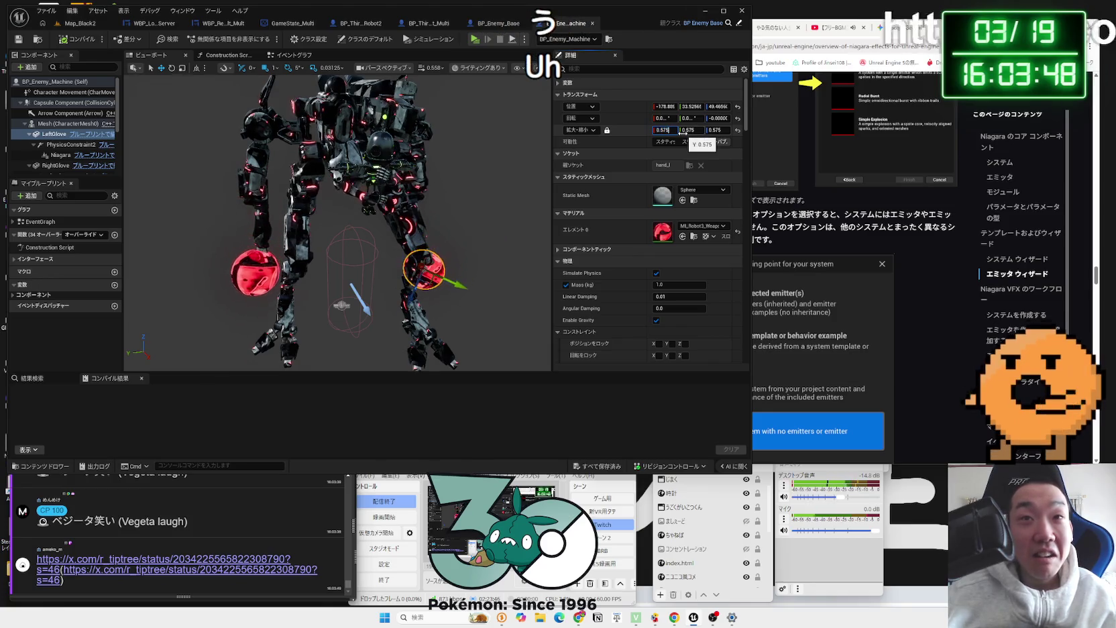
text(0)
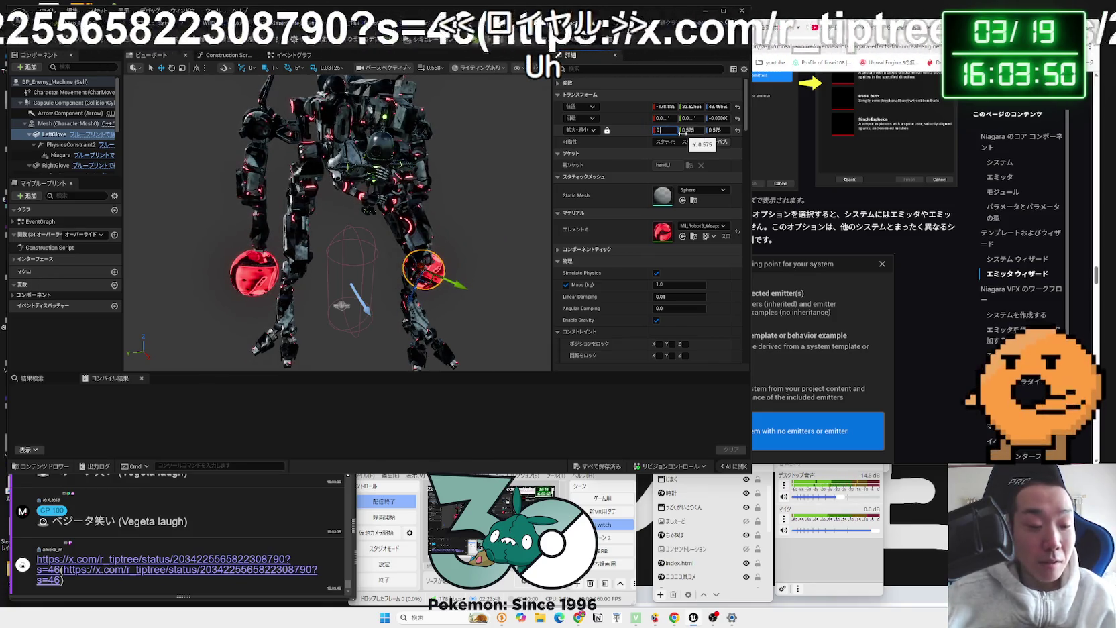
text(.7)
key(Return)
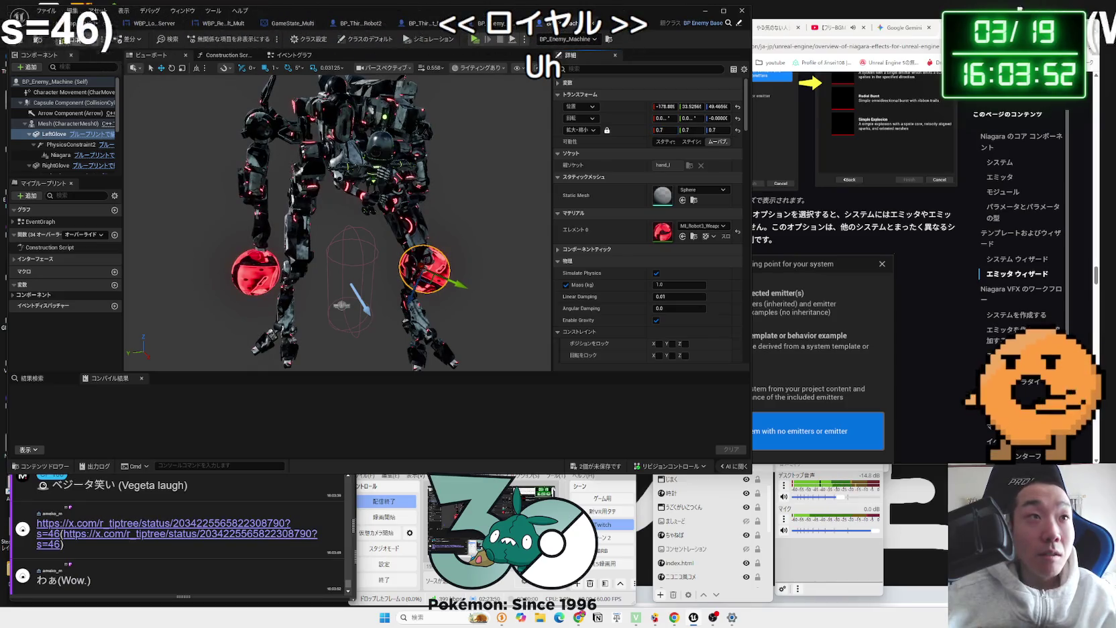
click(78, 23)
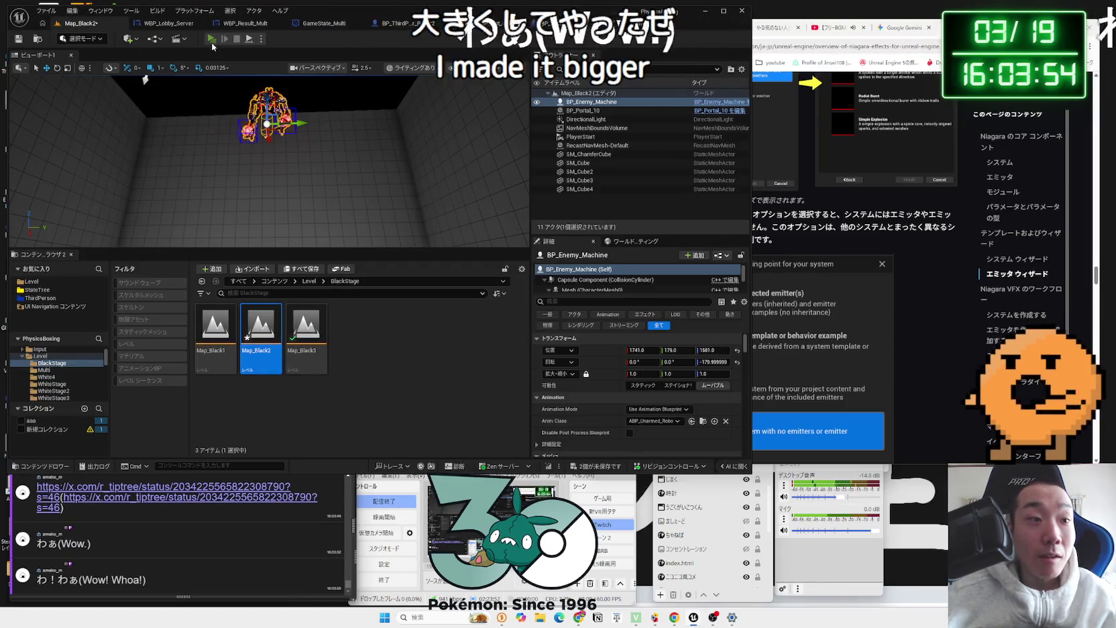
Step: Play-test Map_Black2 with the larger gloves, then show BP_Enemy_Machine's event graph
click(211, 40)
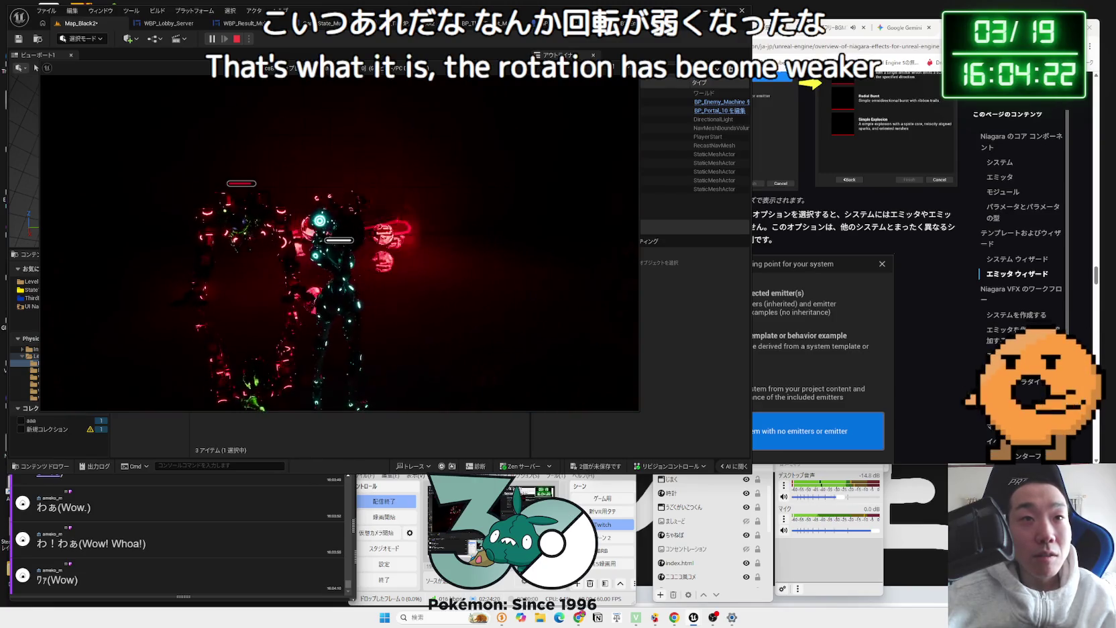
key(Escape)
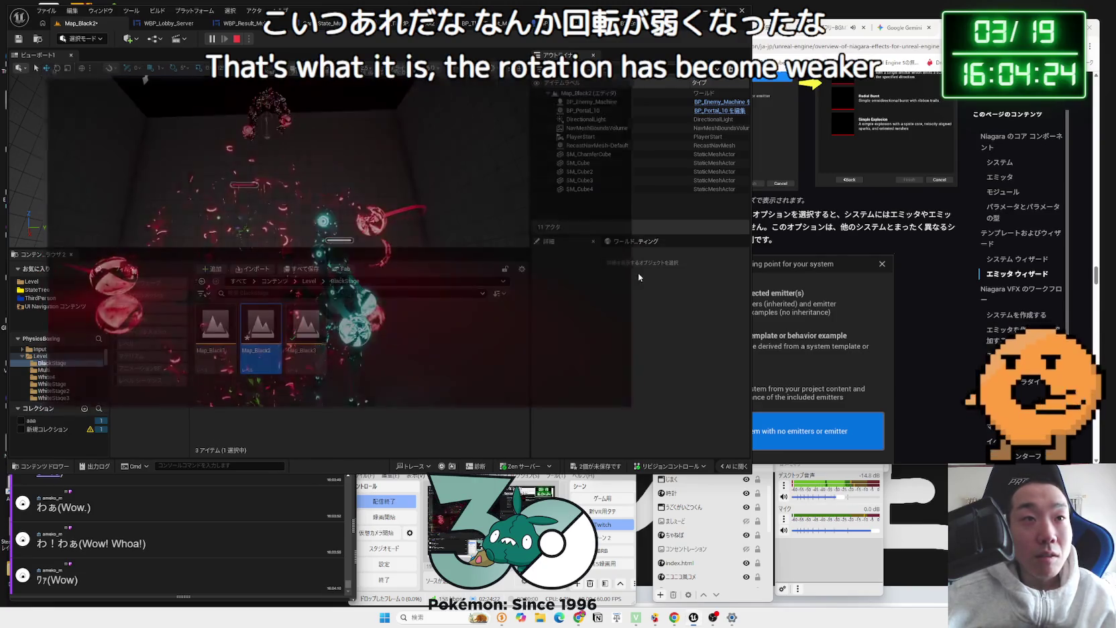
click(238, 24)
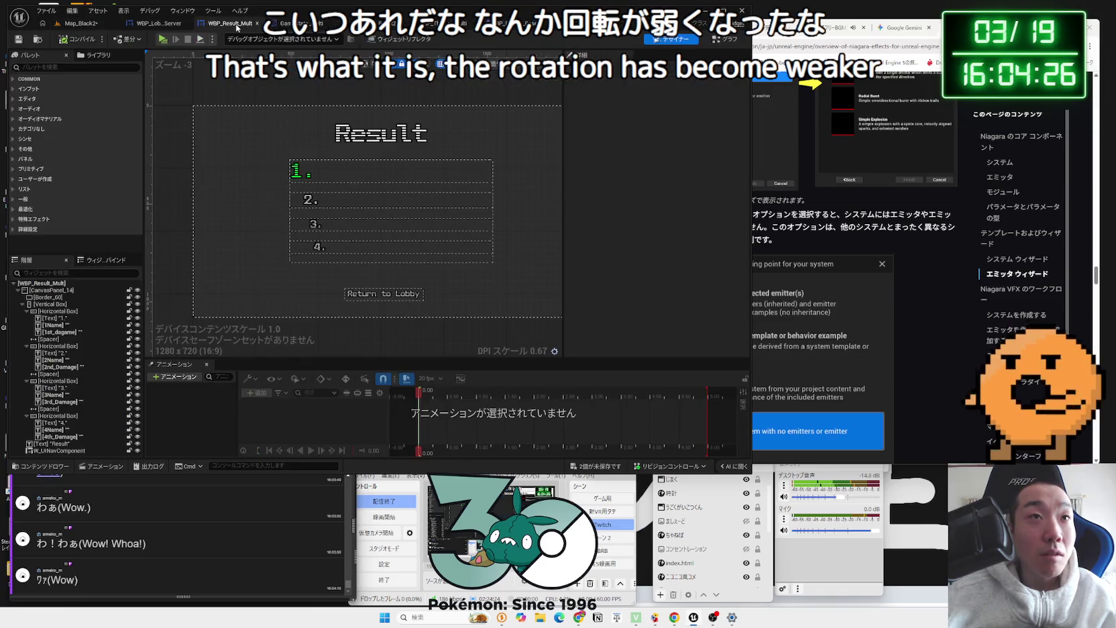
click(589, 24)
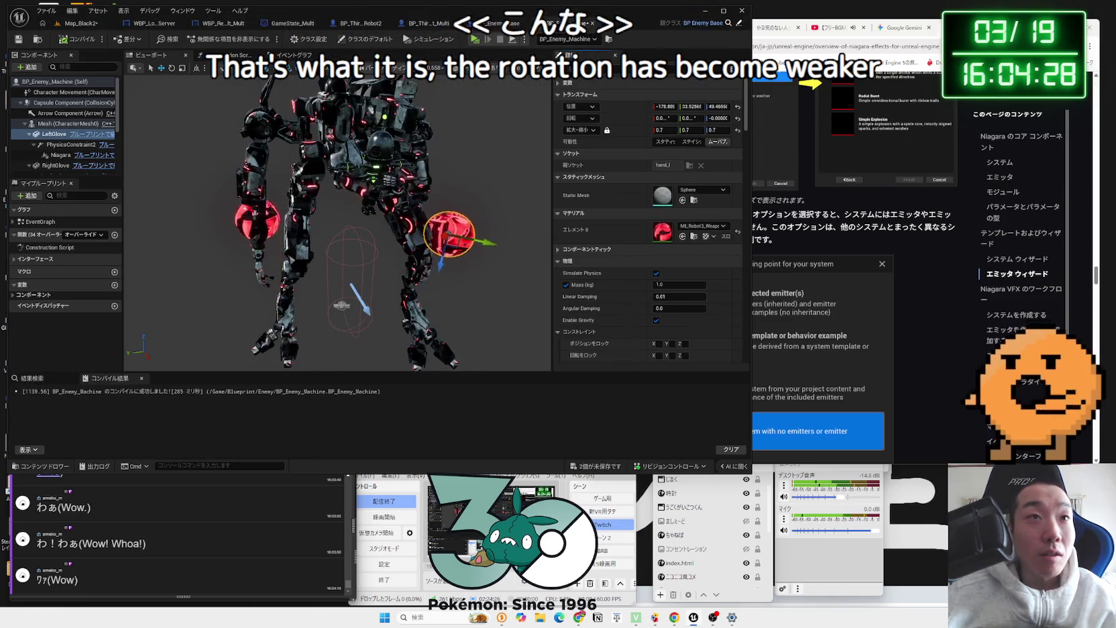
click(295, 55)
click(200, 510)
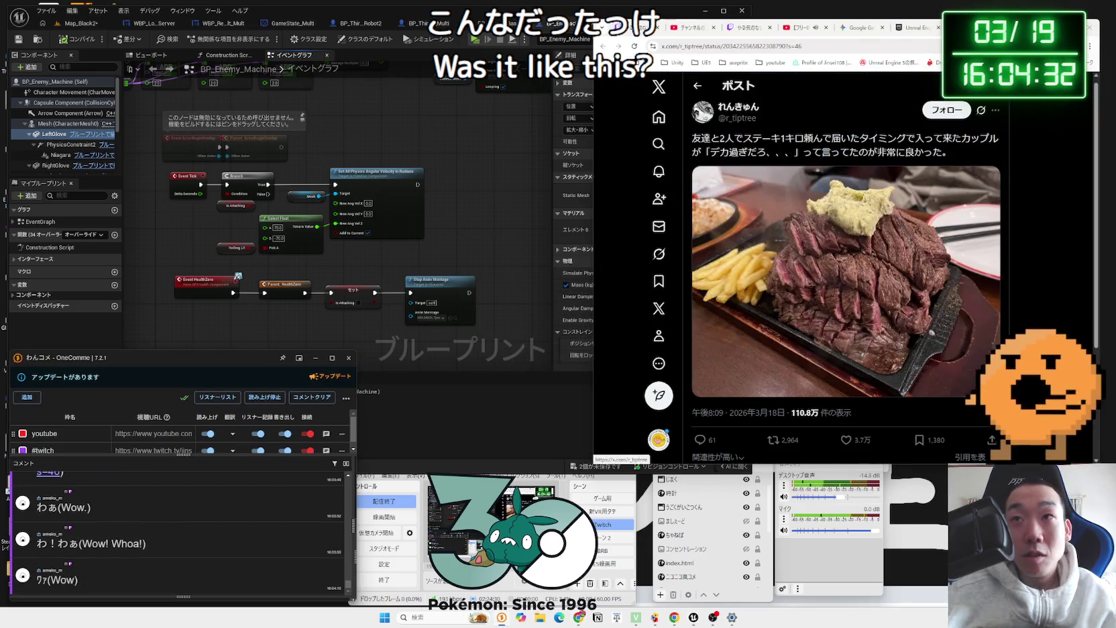
Step: Read the 1 kg steak X post, highlighting デカ過ぎだろ, then return to the Unreal event graph
drag(1021, 27, 873, 25)
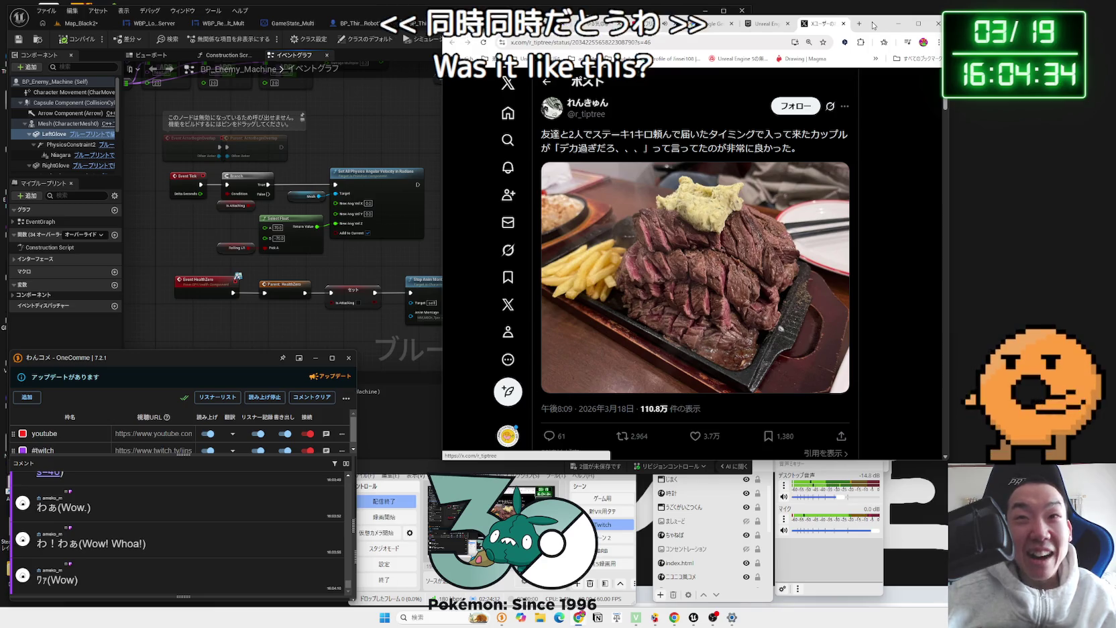
drag(560, 149, 683, 149)
drag(653, 149, 773, 149)
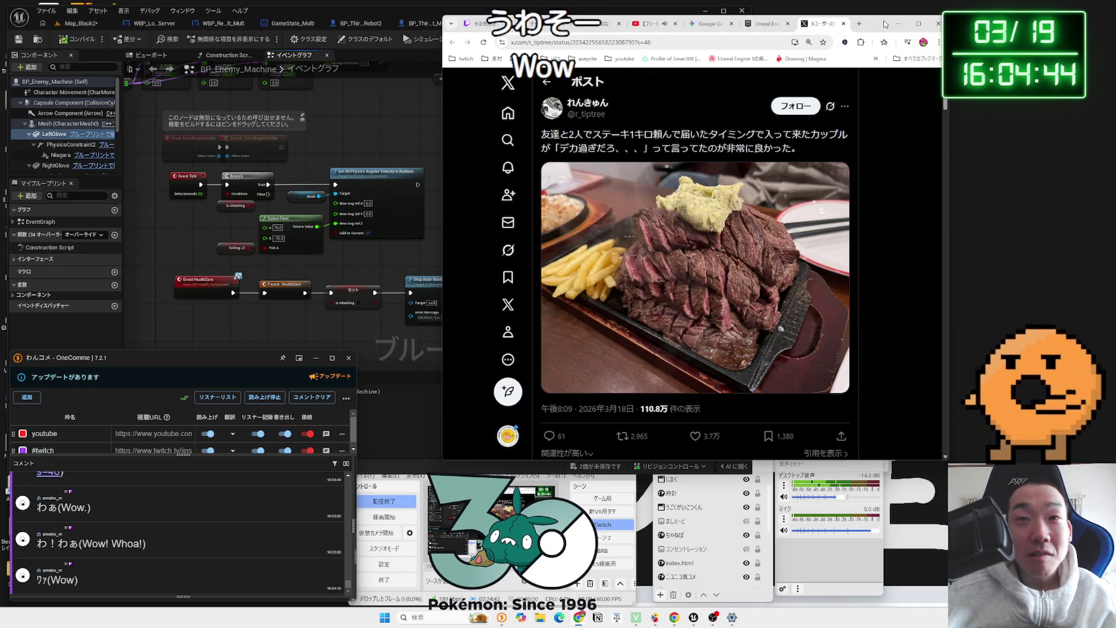
drag(886, 25, 1019, 28)
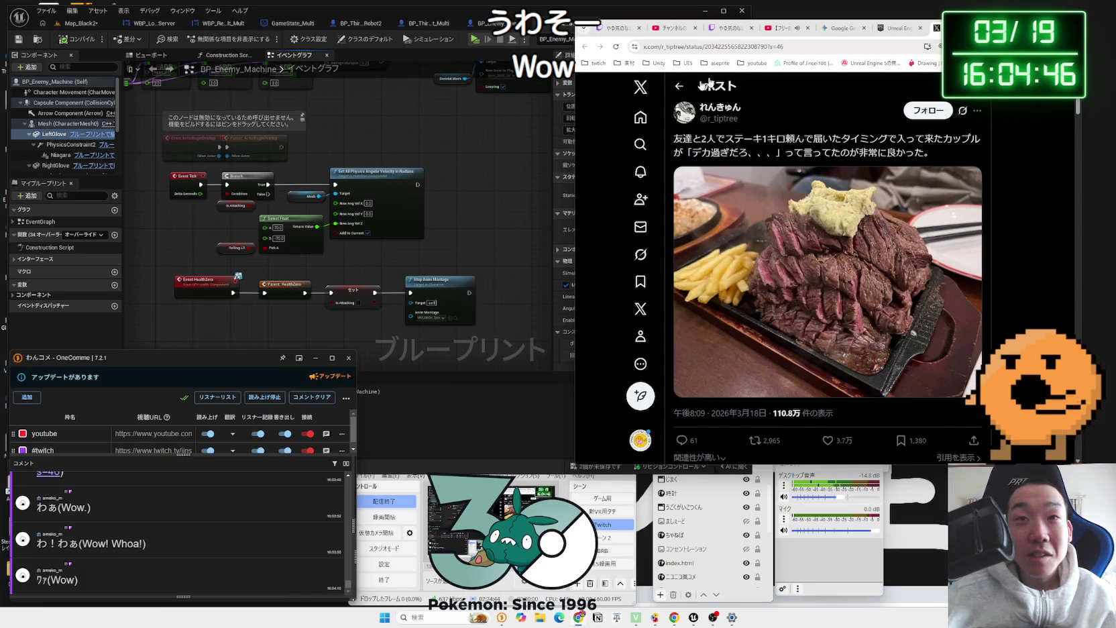
click(460, 188)
drag(460, 187, 474, 199)
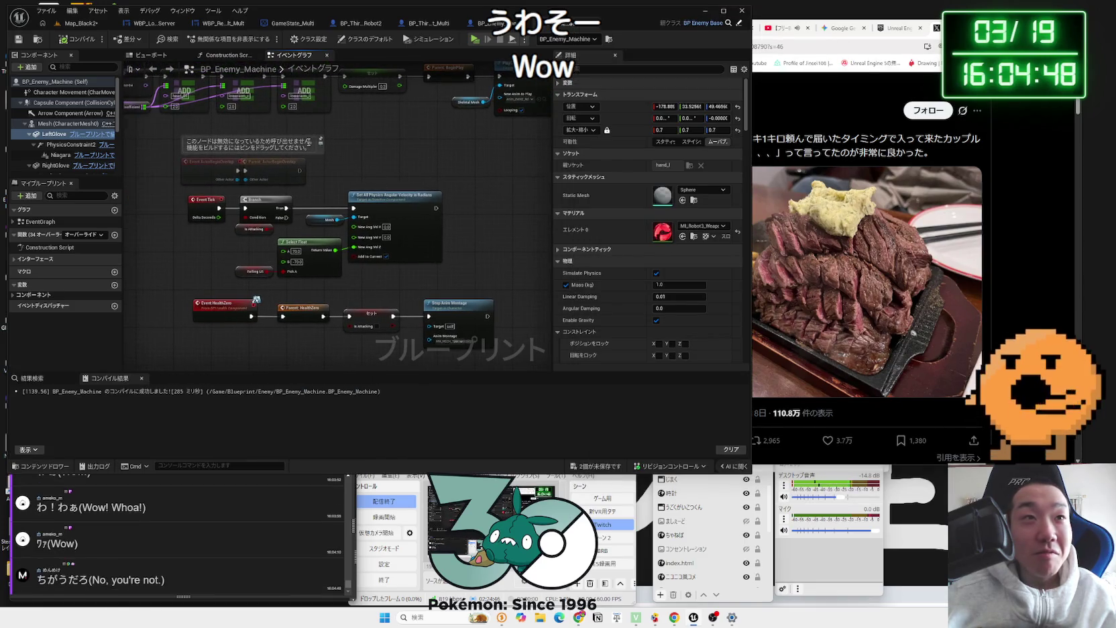
Step: Bring the BeginPlay damage chain into view in the event graph
drag(308, 141, 406, 232)
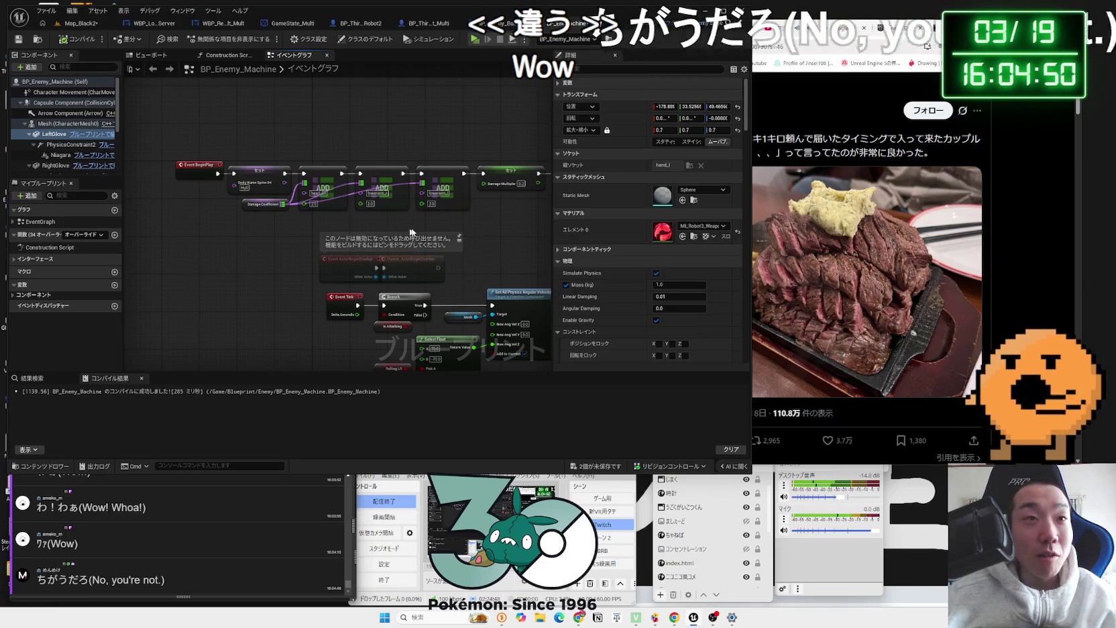
scroll(406, 232, up, 1)
scroll(404, 226, up, 1)
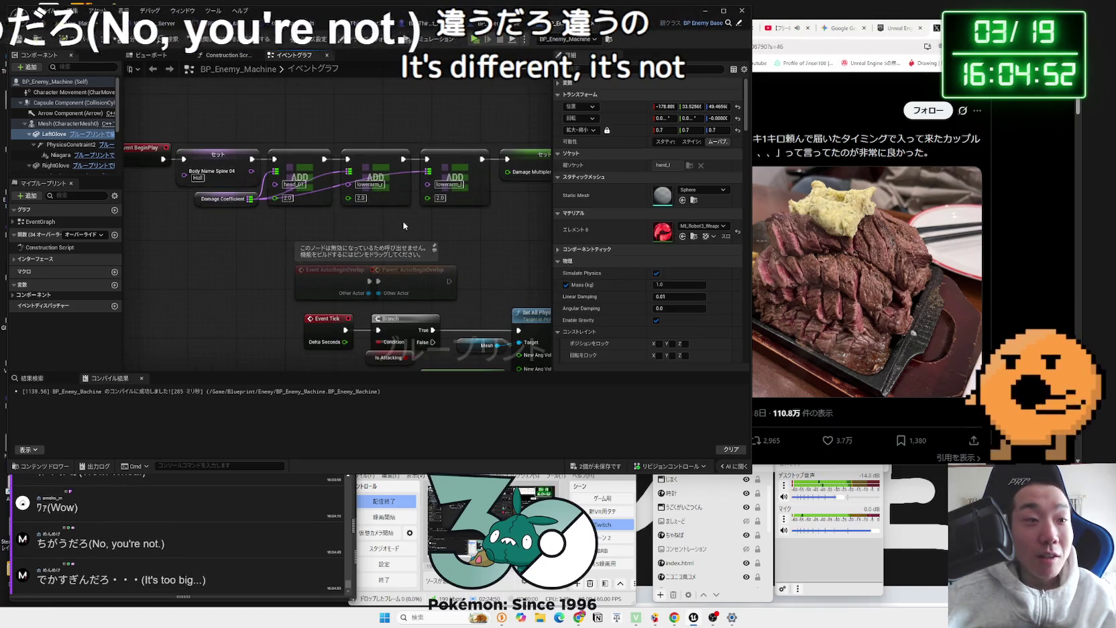
scroll(404, 225, down, 1)
Step: Search Google for the chat phrase でかすぎんだろ from OneComme
click(875, 156)
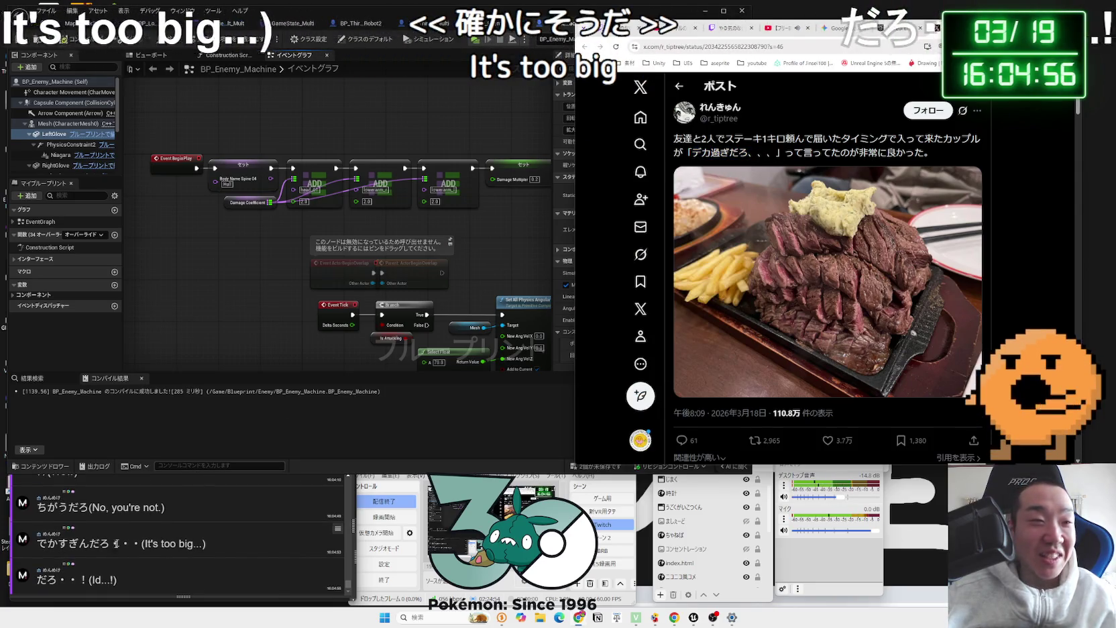
double_click(74, 542)
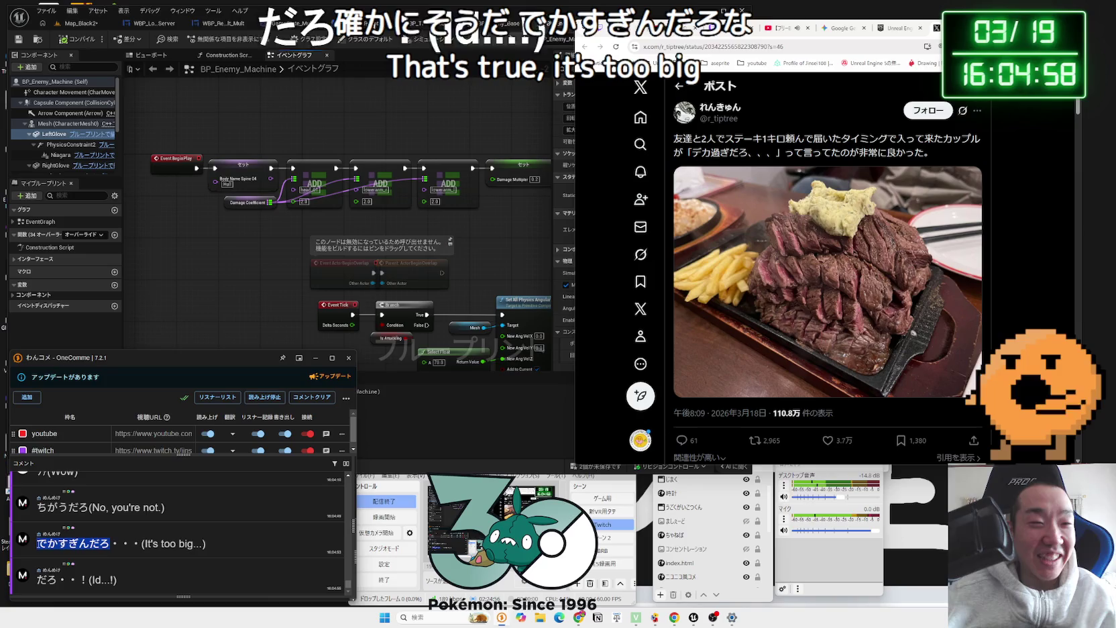
right_click(94, 543)
click(180, 564)
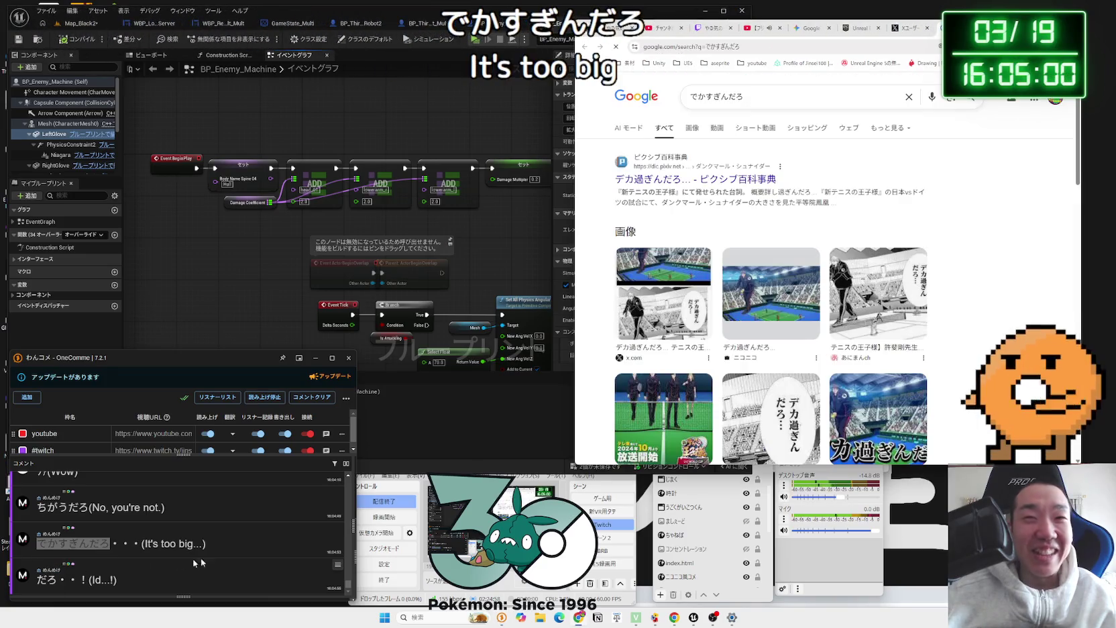
Step: Close the でかすぎんだろ search results tab and bring the Unreal editor back to the front
scroll(925, 269, down, 4)
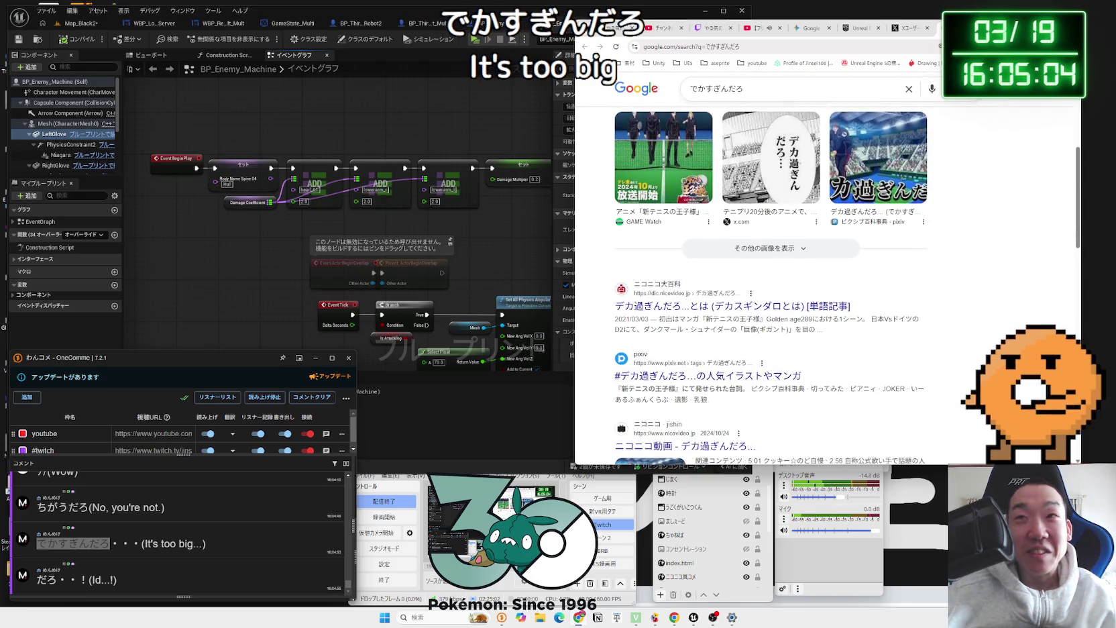
key(ctrl+w)
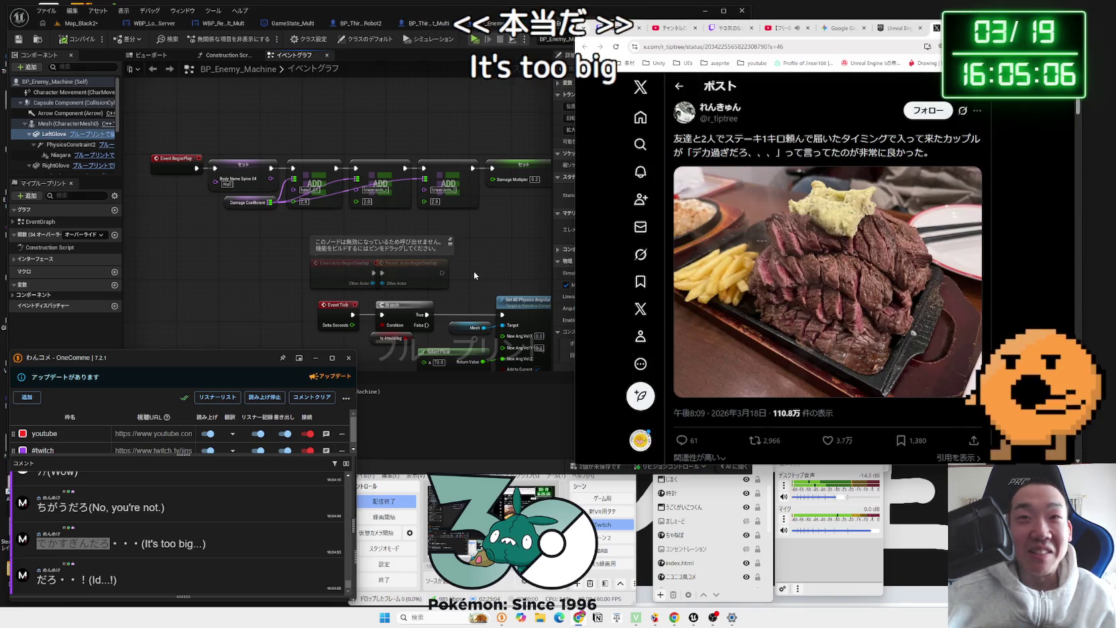
click(473, 271)
scroll(402, 228, down, 4)
Step: Save the unsaved BP_Enemy_Machine blueprint and Map_Black2 level
drag(336, 155, 350, 143)
click(597, 466)
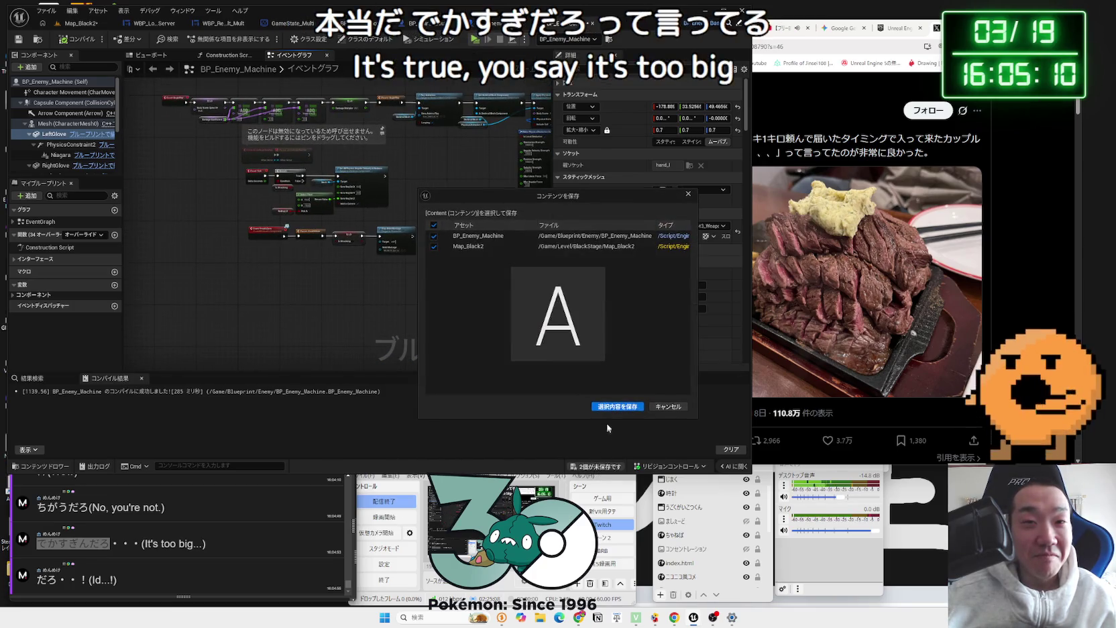
click(622, 404)
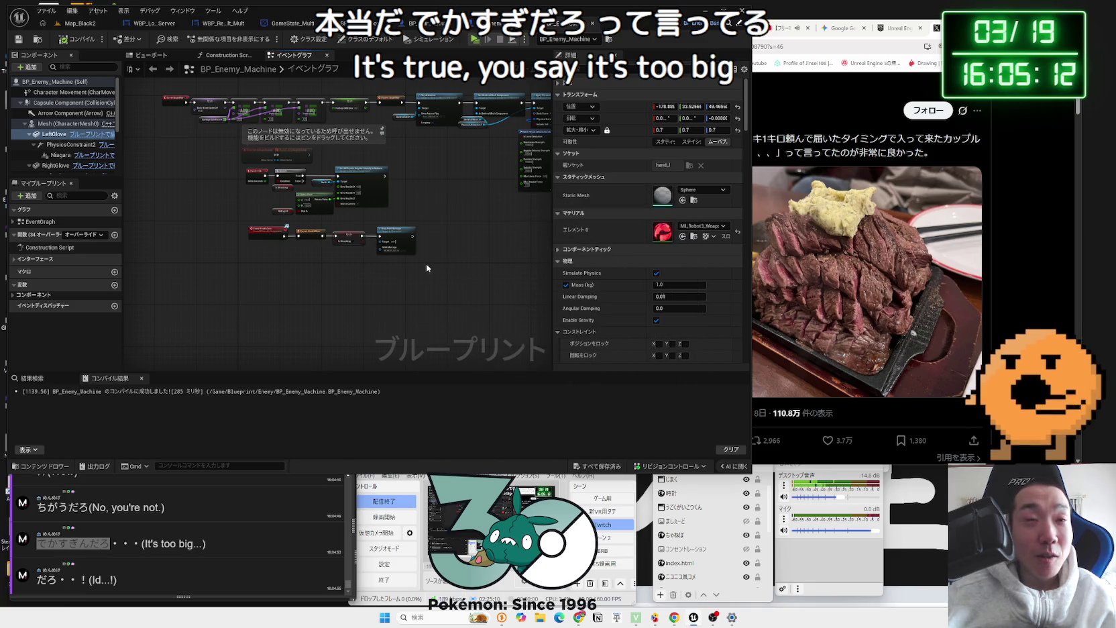
Step: Glance at the 3D preview, then select the Select Float and Rolling LR nodes in the event graph
click(153, 55)
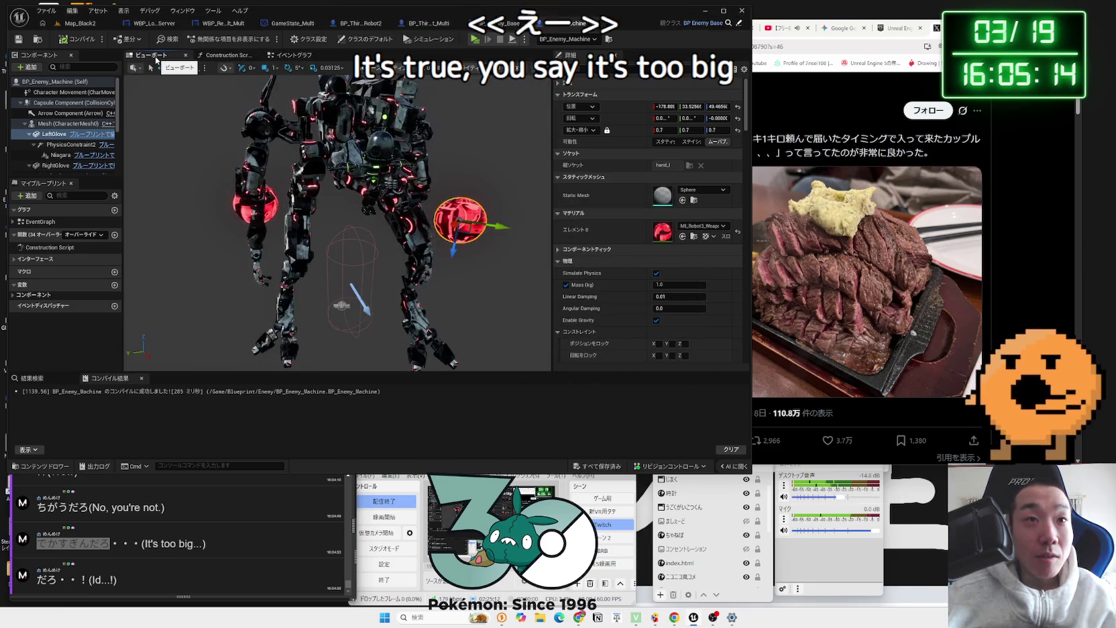
click(294, 55)
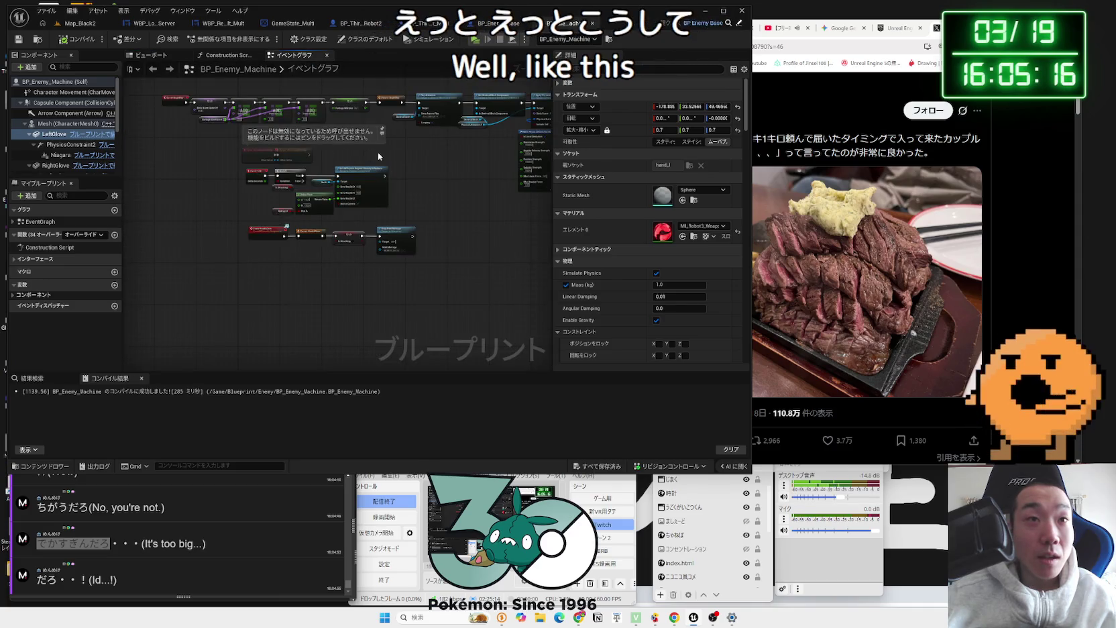
scroll(322, 200, up, 5)
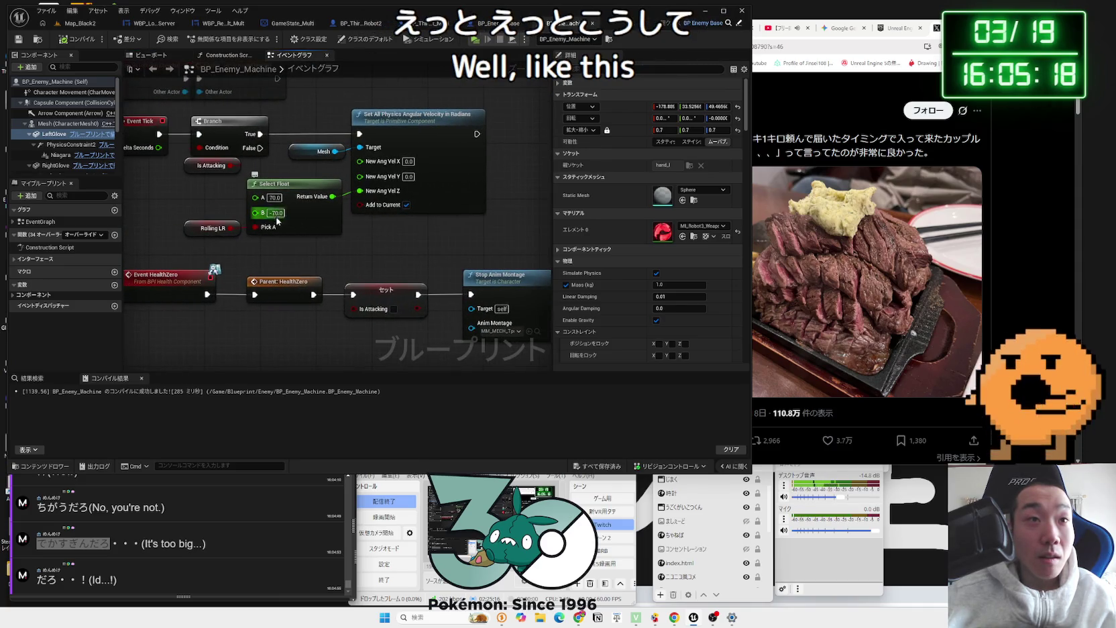
mouse_move(227, 208)
mouse_down()
mouse_move(288, 246)
mouse_move(283, 262)
mouse_move(269, 249)
mouse_move(296, 248)
mouse_up()
scroll(296, 249, down, 5)
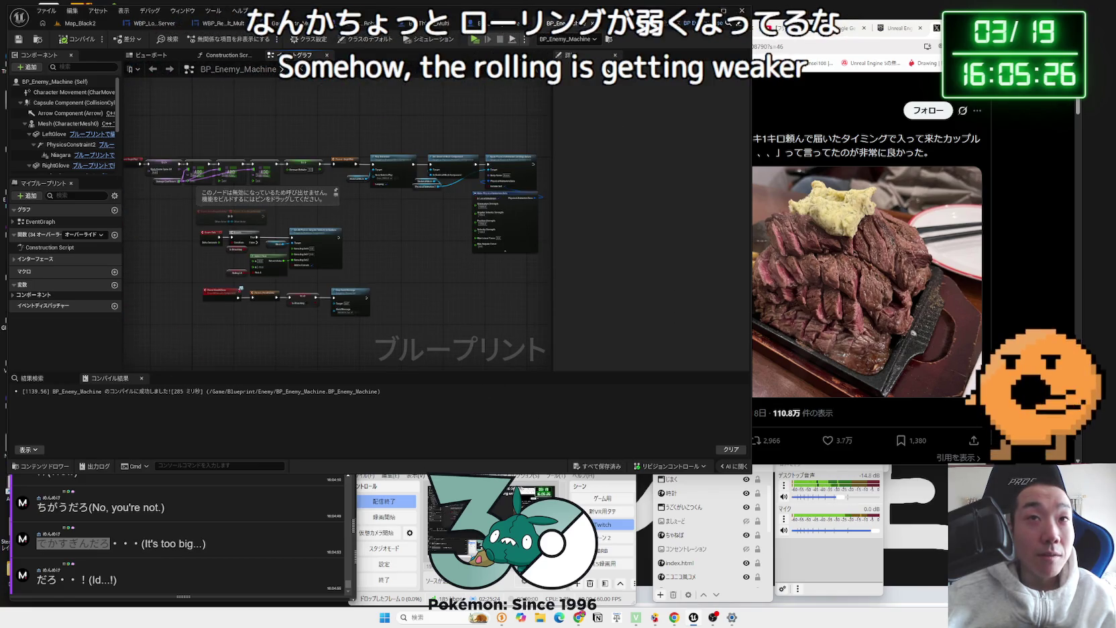
Step: Return to the Map_Black2 level and reopen the BP_Enemy_Machine blueprint
key(ctrl+Tab)
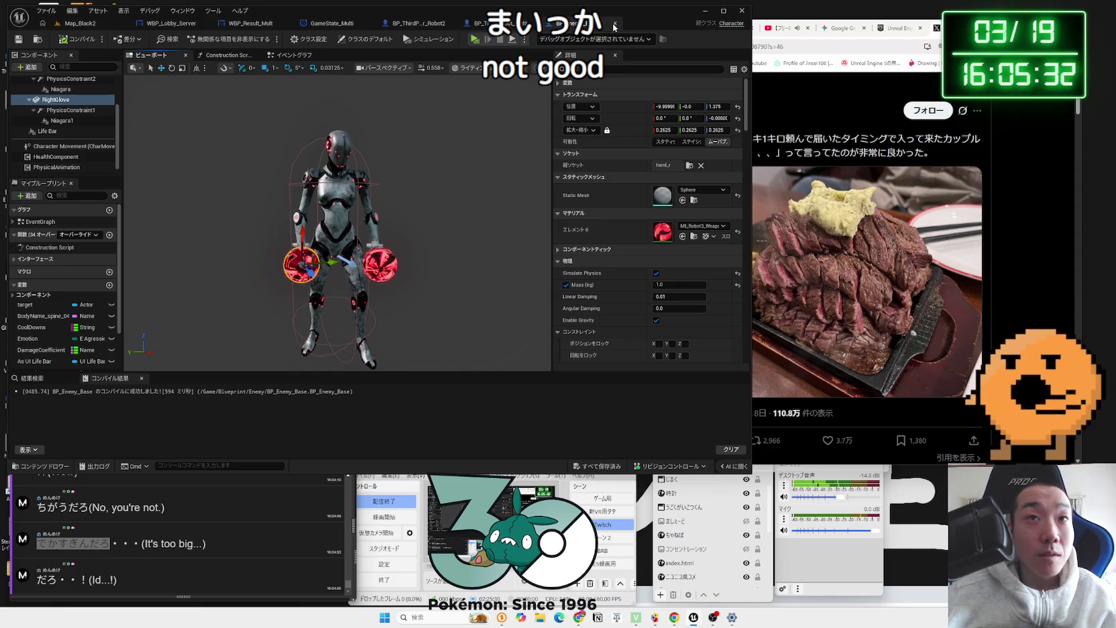
click(80, 23)
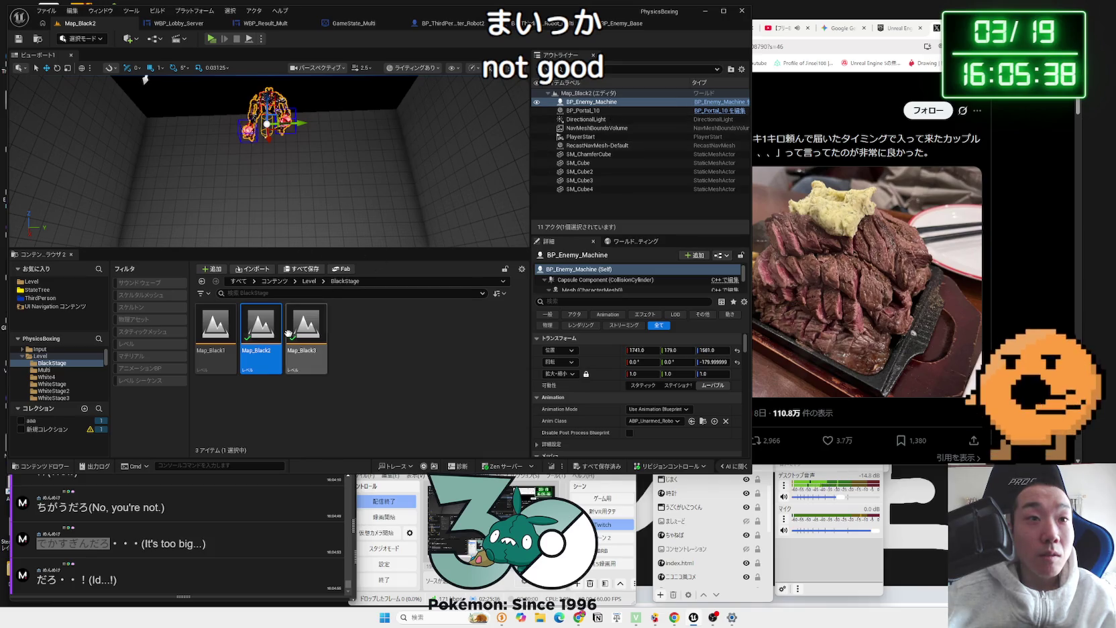
mouse_move(246, 334)
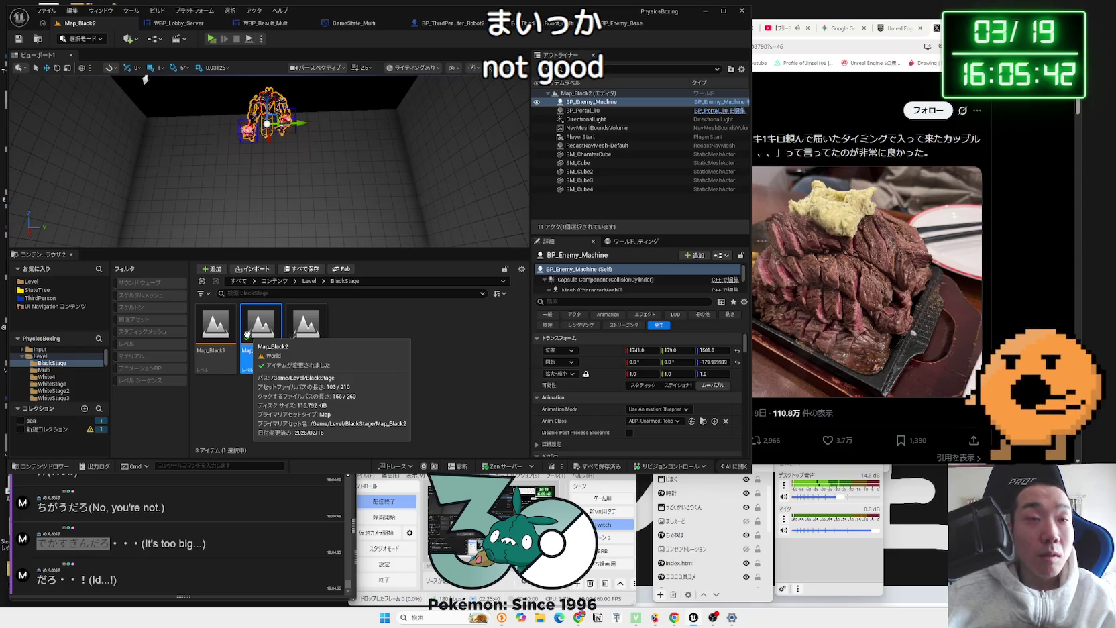
click(720, 102)
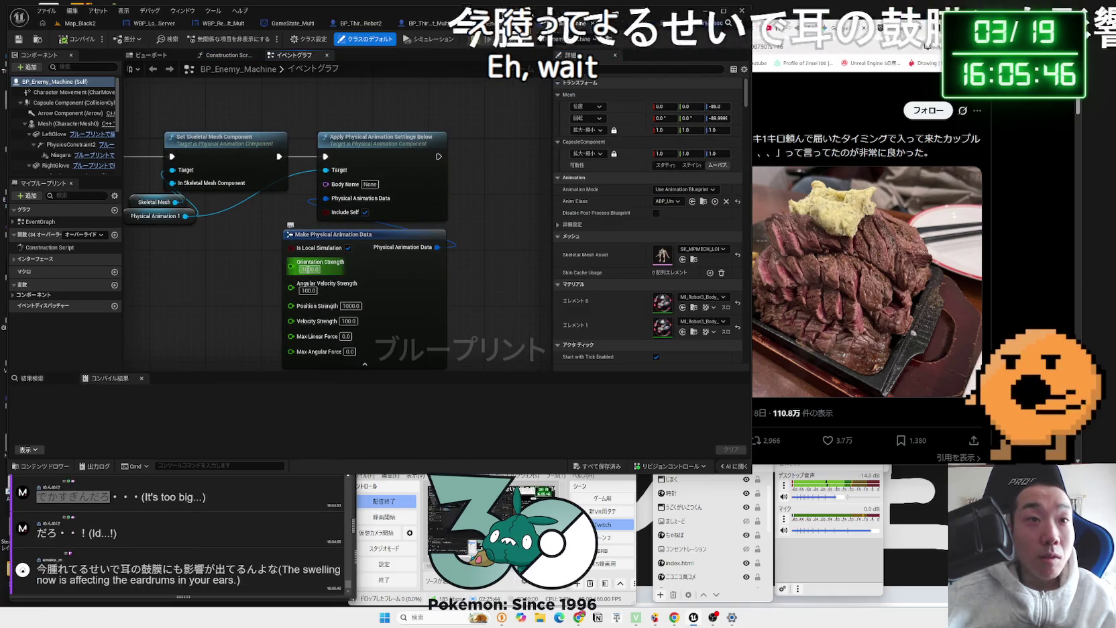
Step: Set Make Physical Animation Data's Orientation Strength to 10000 and play-test it in Map_Black2
text(10000)
key(Return)
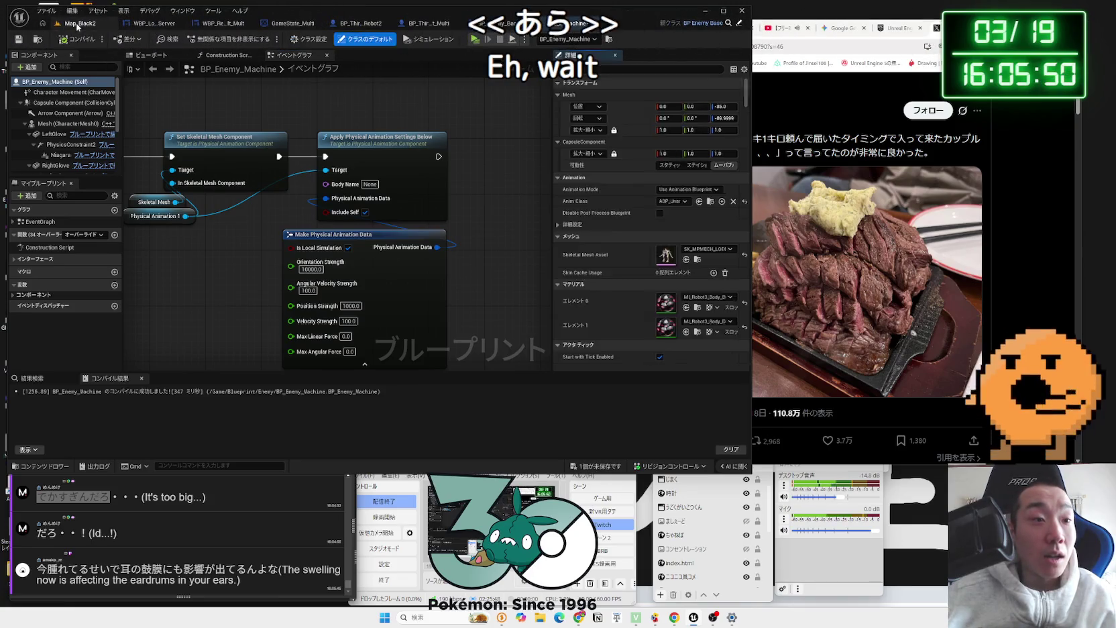
click(77, 25)
click(209, 40)
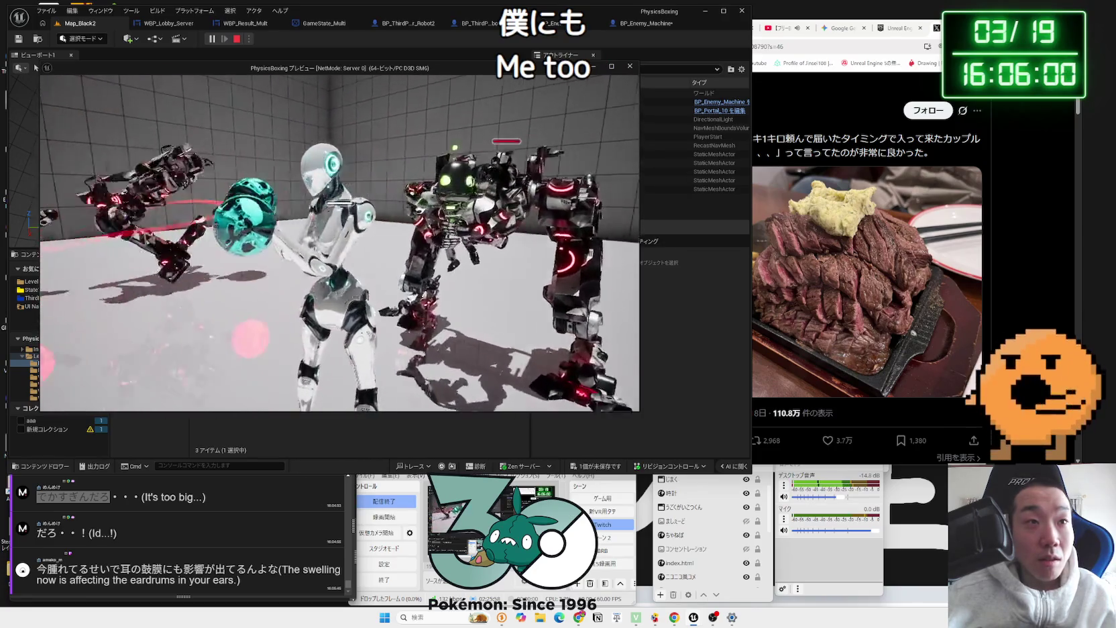
key(Escape)
click(650, 24)
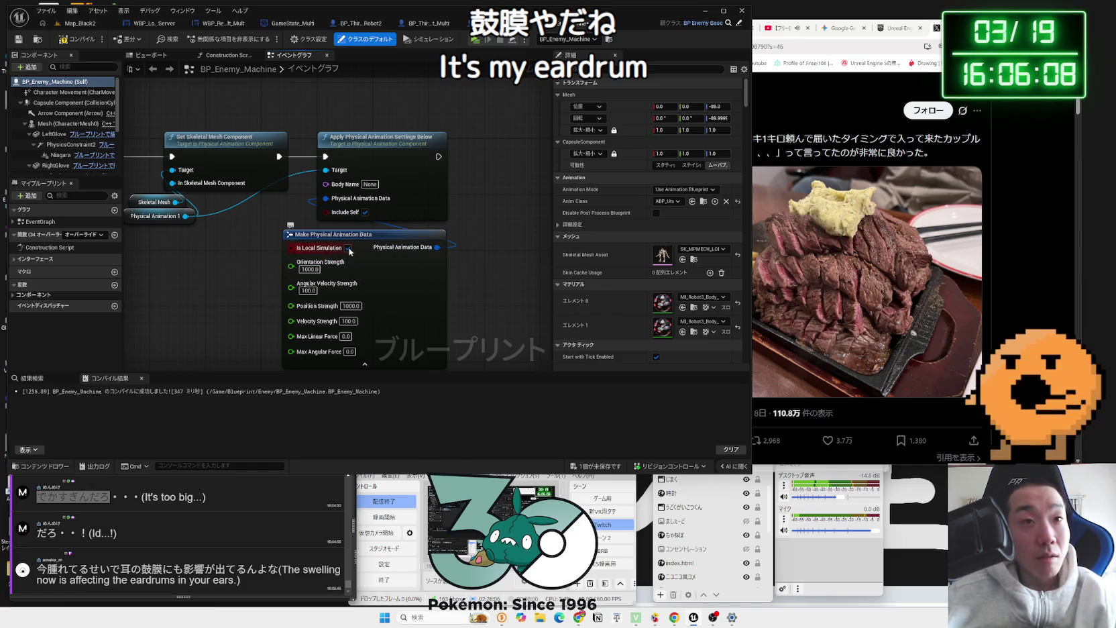
click(80, 23)
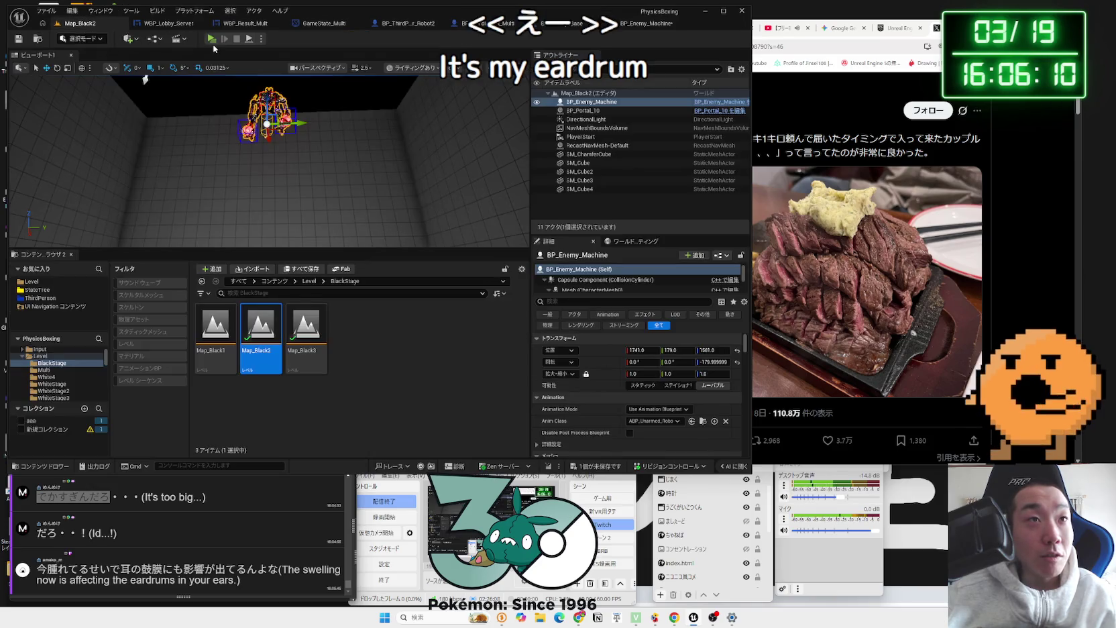
Step: Run a Map_Black2 play-test against the enemy machine, then stop it
click(211, 39)
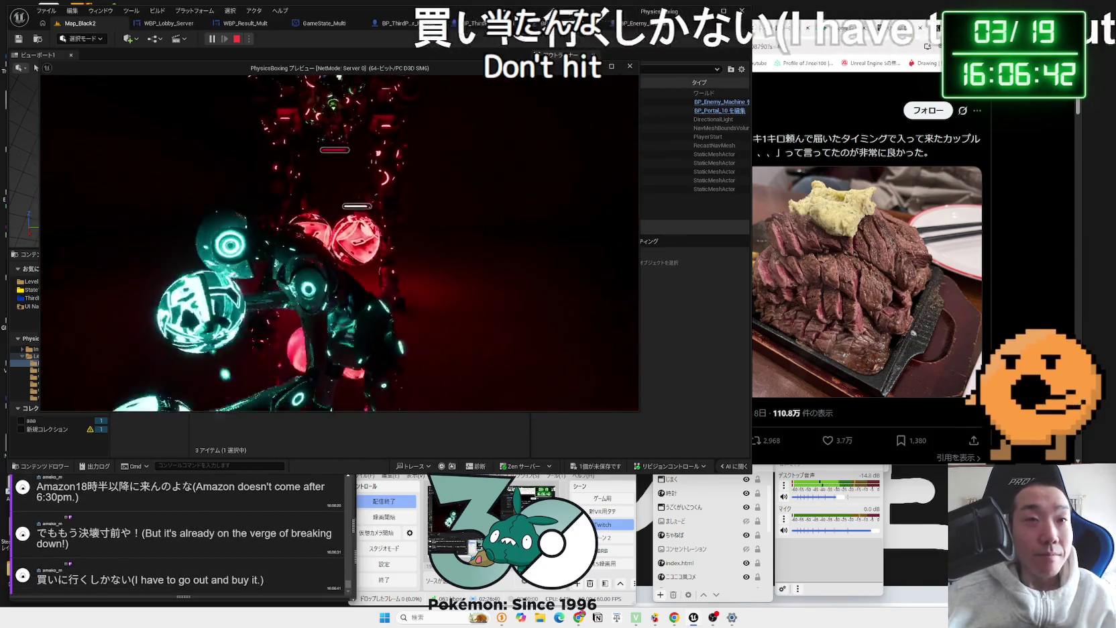
key(Escape)
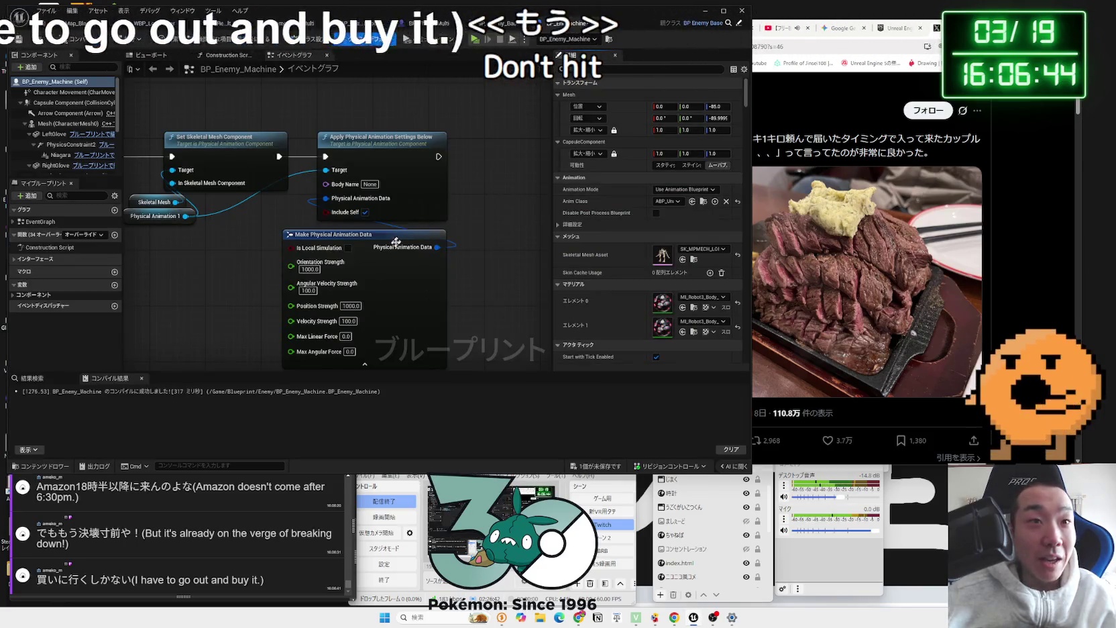
Step: Compile BP_Enemy_Machine and play-test Map_Black2
click(75, 45)
scroll(258, 225, down, 2)
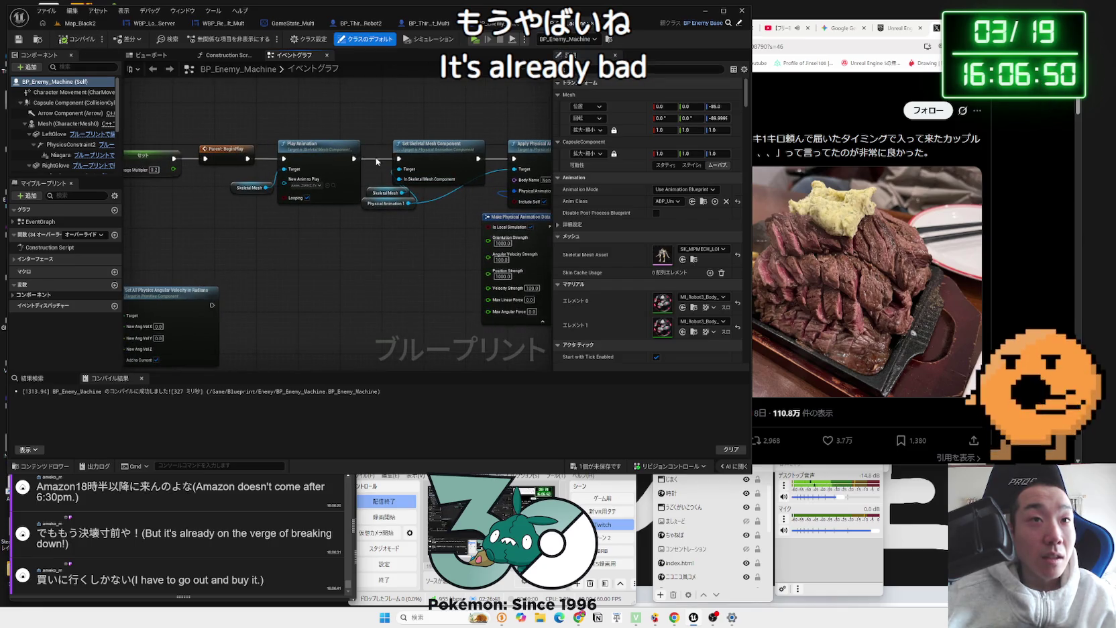
click(77, 27)
click(210, 39)
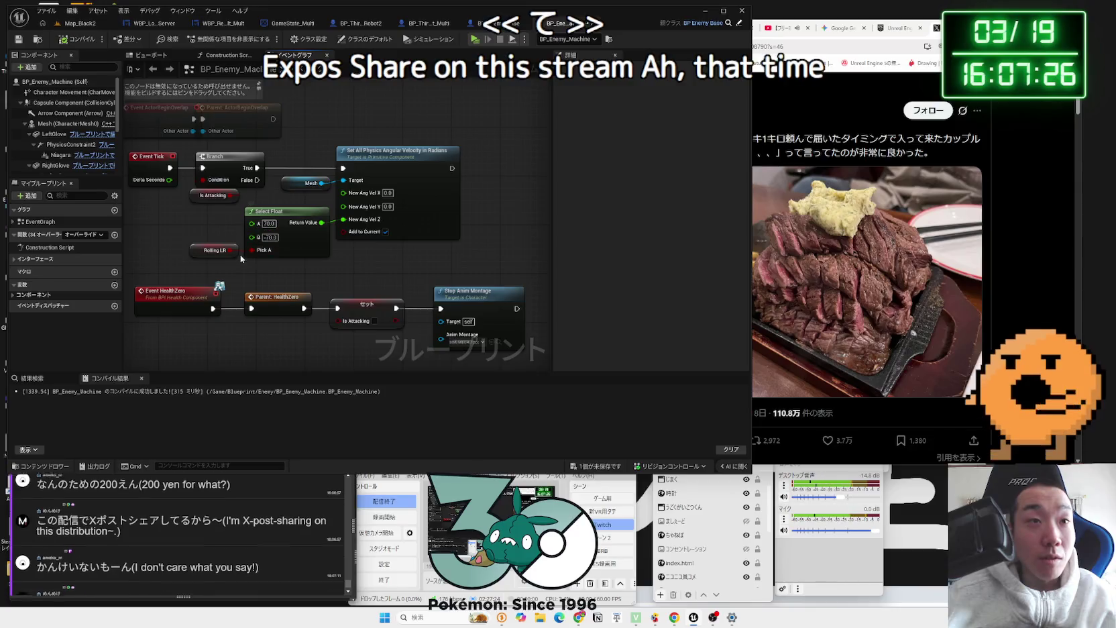
Step: Change the Select Float spin values to 50 and -50 and start another play test
click(304, 216)
text(50)
key(Return)
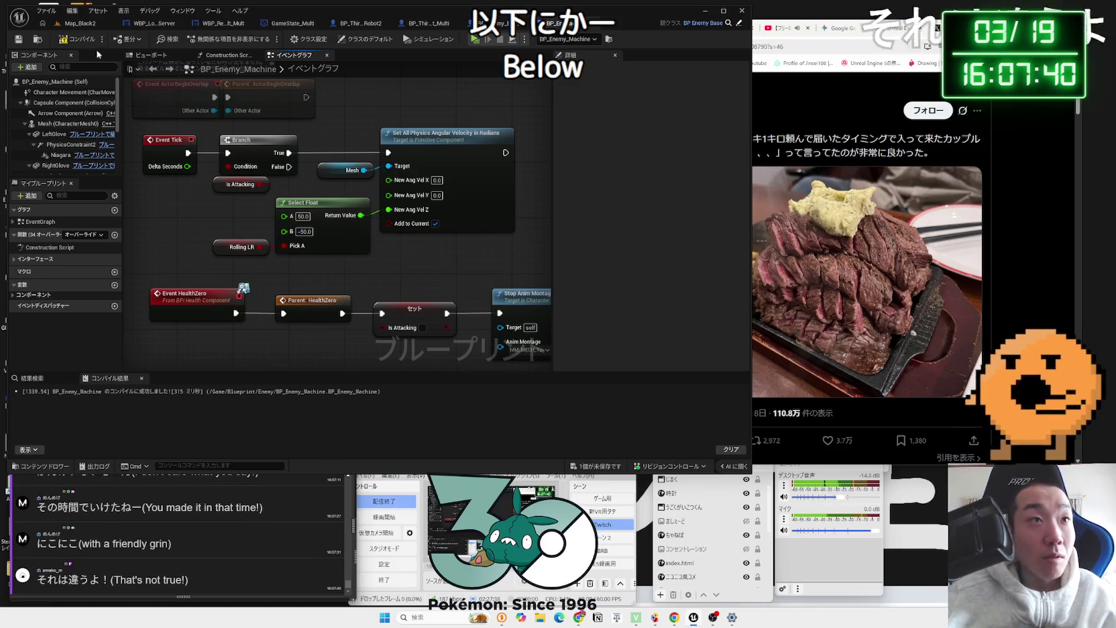
key(alt+p)
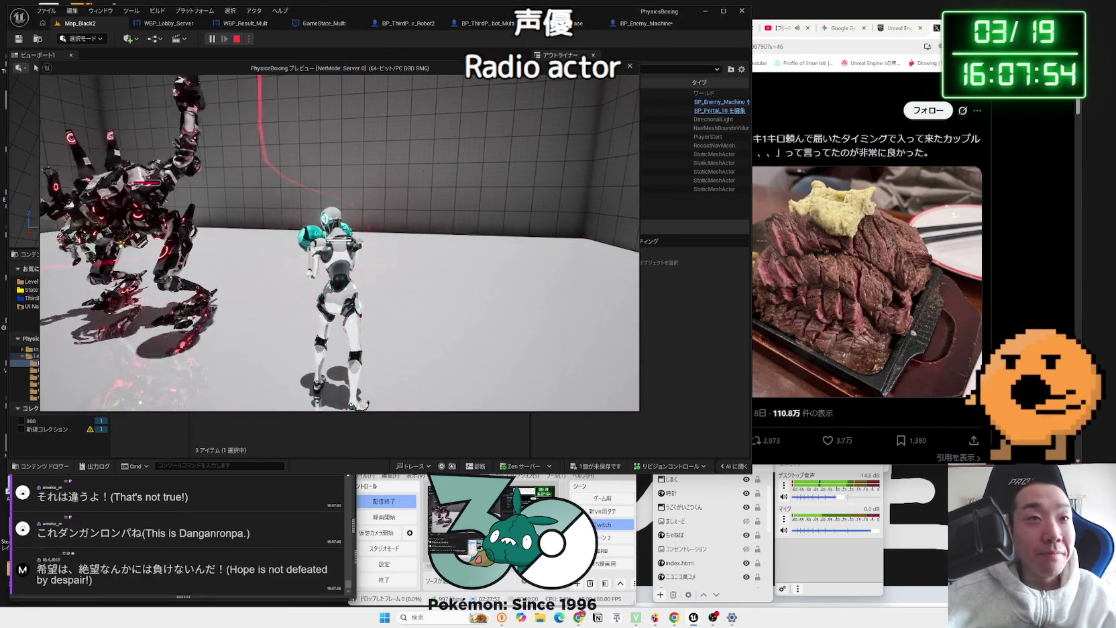
Step: Stop the play test and set Select Float B back to -70
key(Escape)
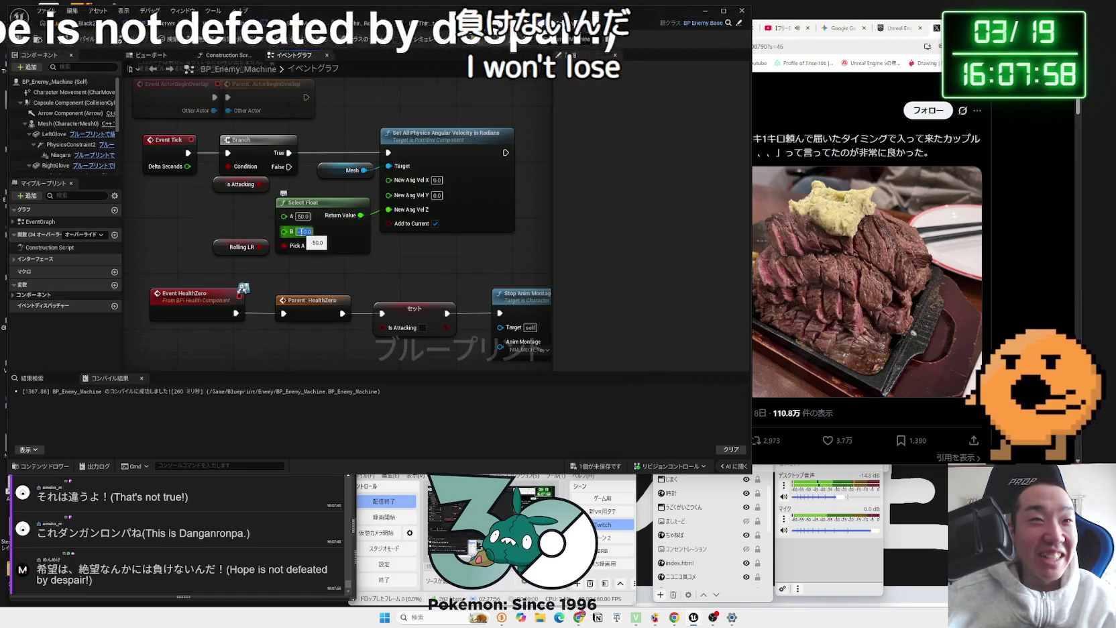
click(303, 231)
text(-70)
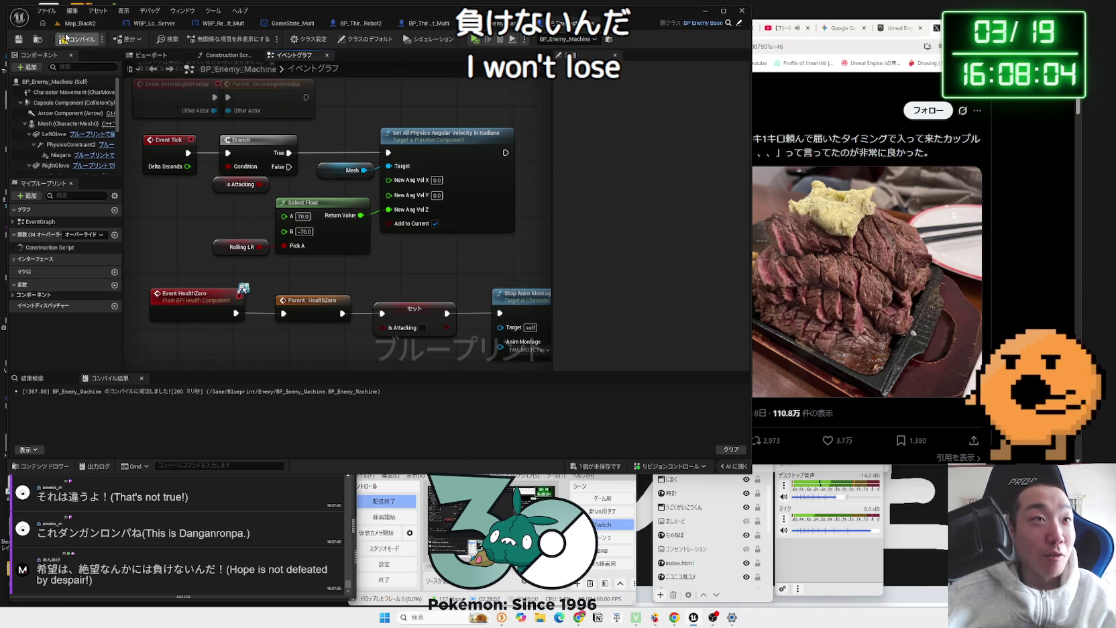
scroll(434, 249, down, 2)
Step: Review the list of still-unsaved assets, close it, and shift the graph slightly right
click(611, 469)
click(490, 340)
drag(348, 316, 387, 308)
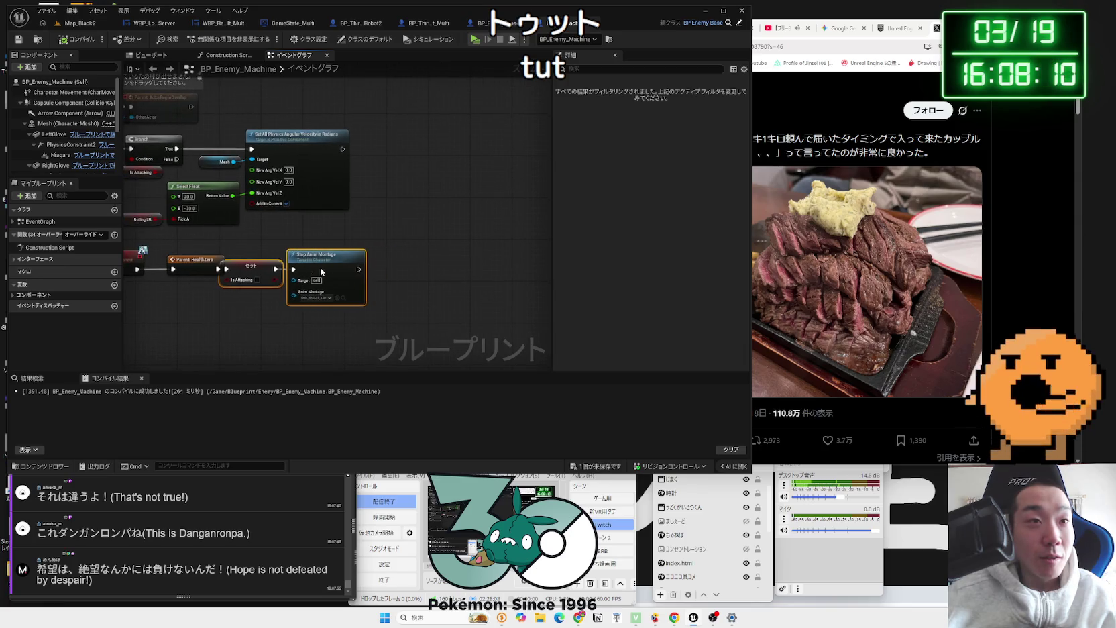
Step: Move the Parent: HealthZero, Set and Stop Anim Montage node chain to the left
drag(340, 270, 341, 275)
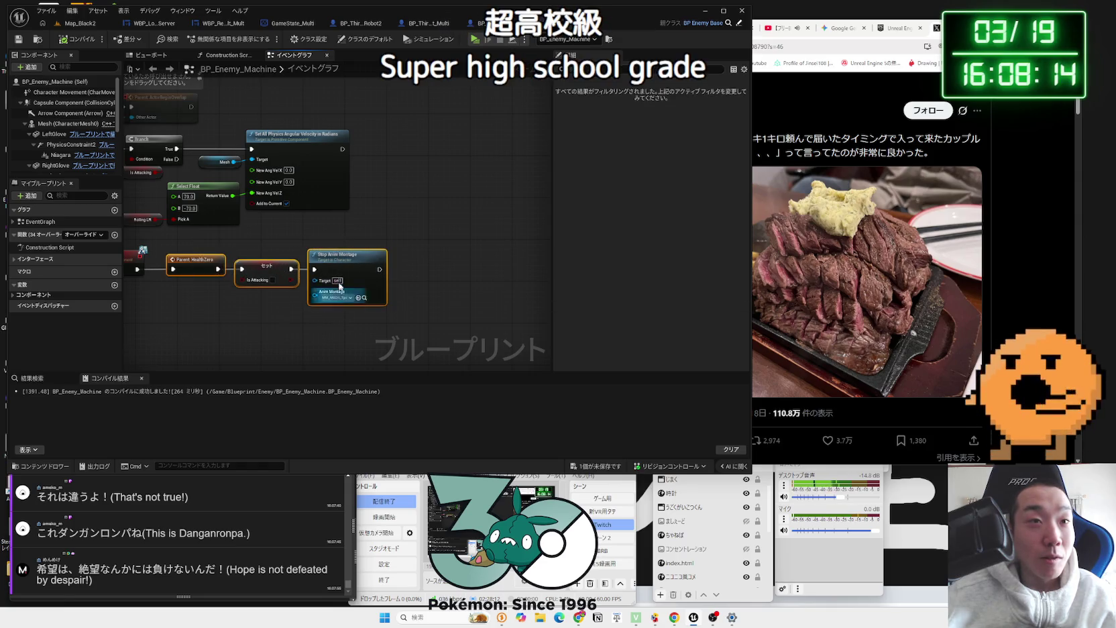
drag(341, 263, 326, 263)
scroll(266, 243, up, 2)
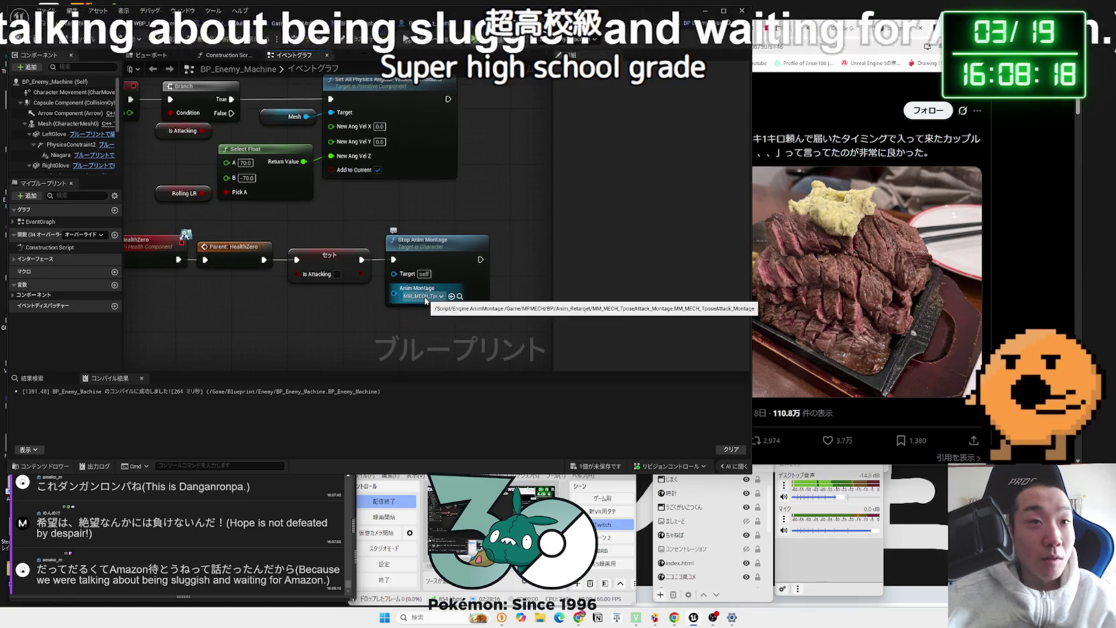
scroll(327, 202, down, 2)
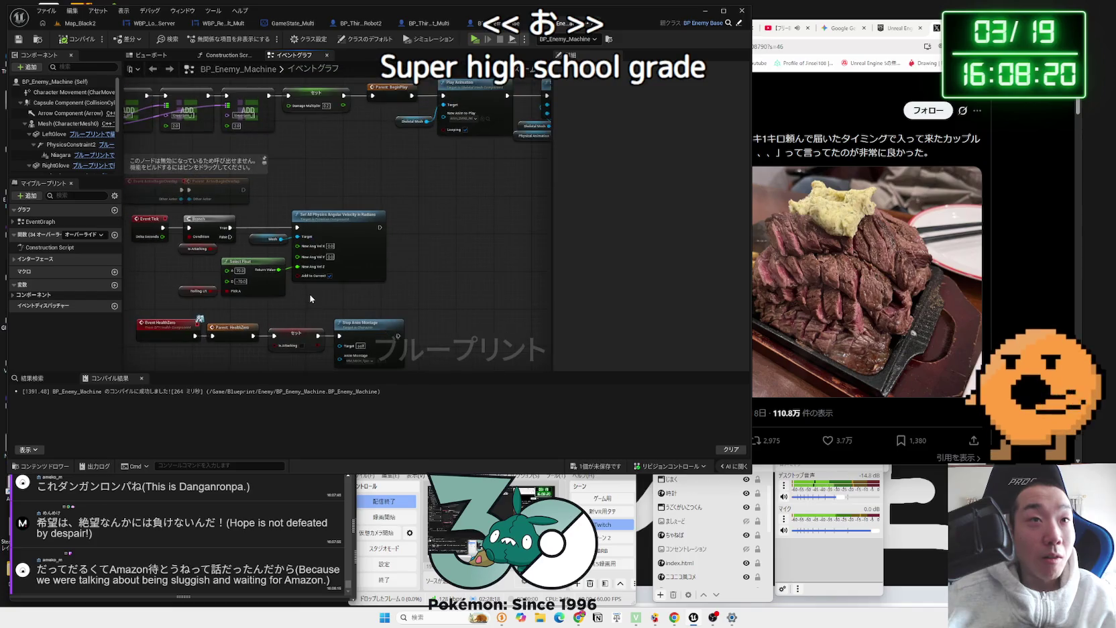
scroll(308, 295, down, 1)
Step: Review the Play Animation, BeginPlay and physical animation settings nodes, then play-test with Alt+P
drag(486, 246, 247, 253)
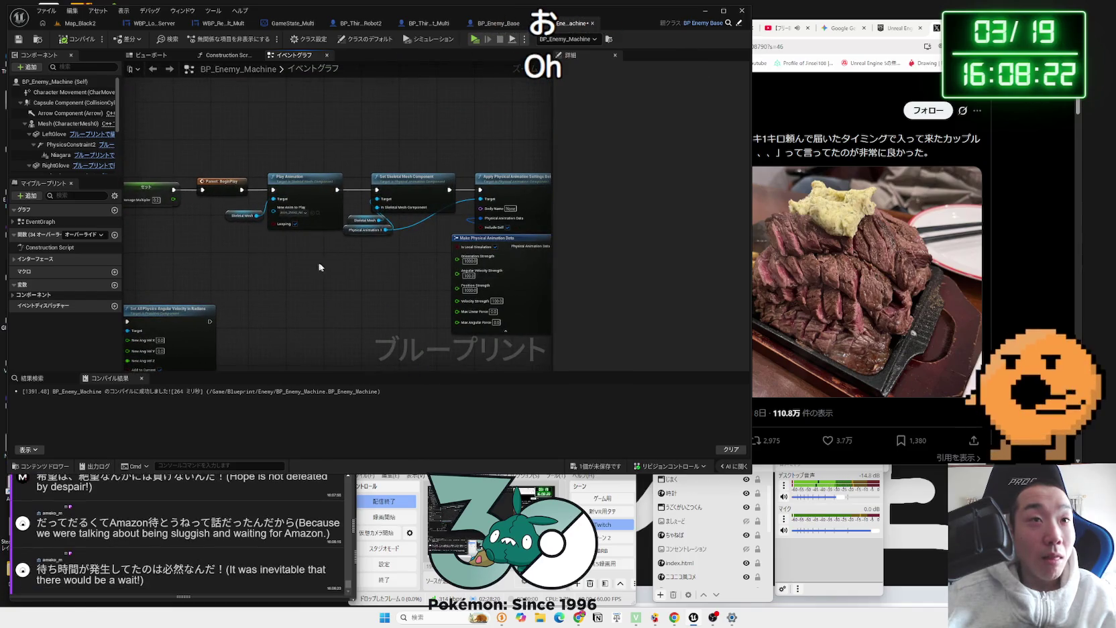
scroll(454, 265, up, 2)
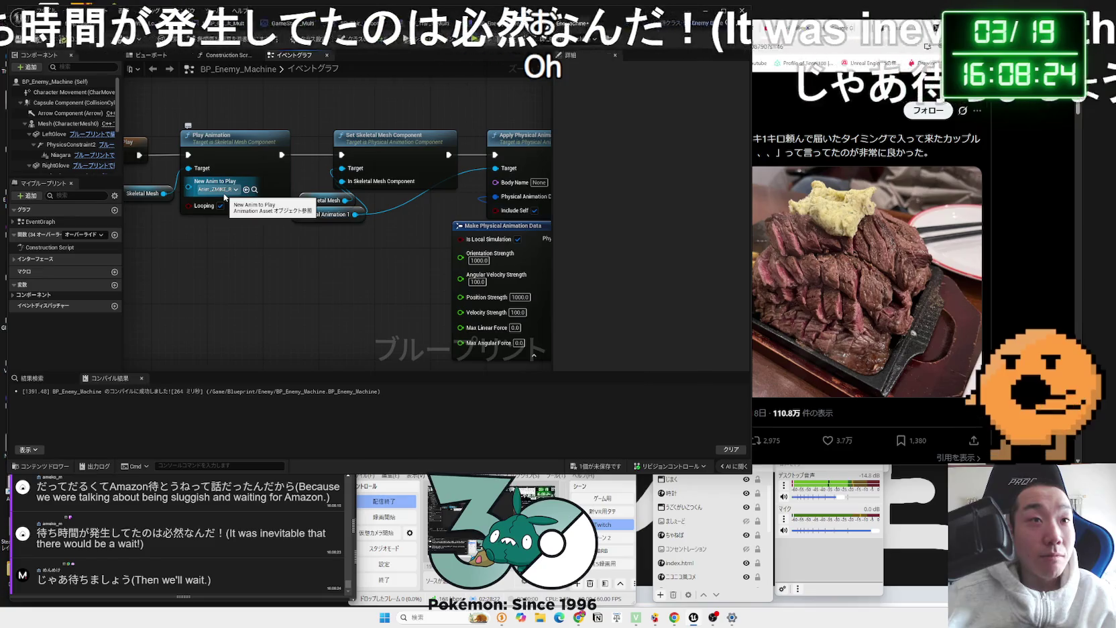
drag(224, 196, 247, 207)
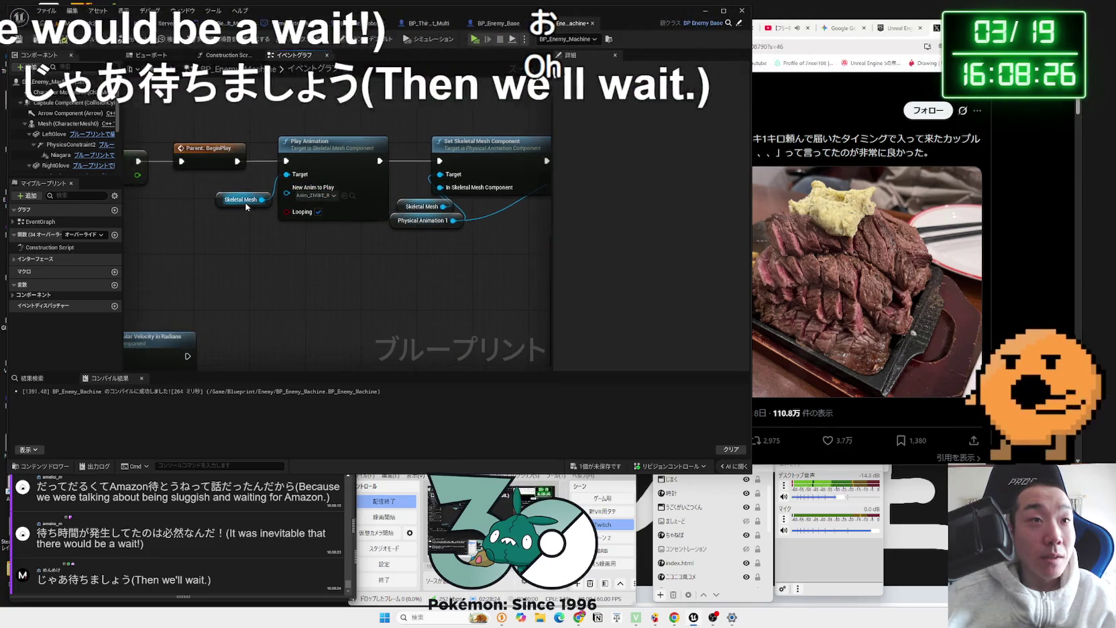
drag(300, 239, 286, 279)
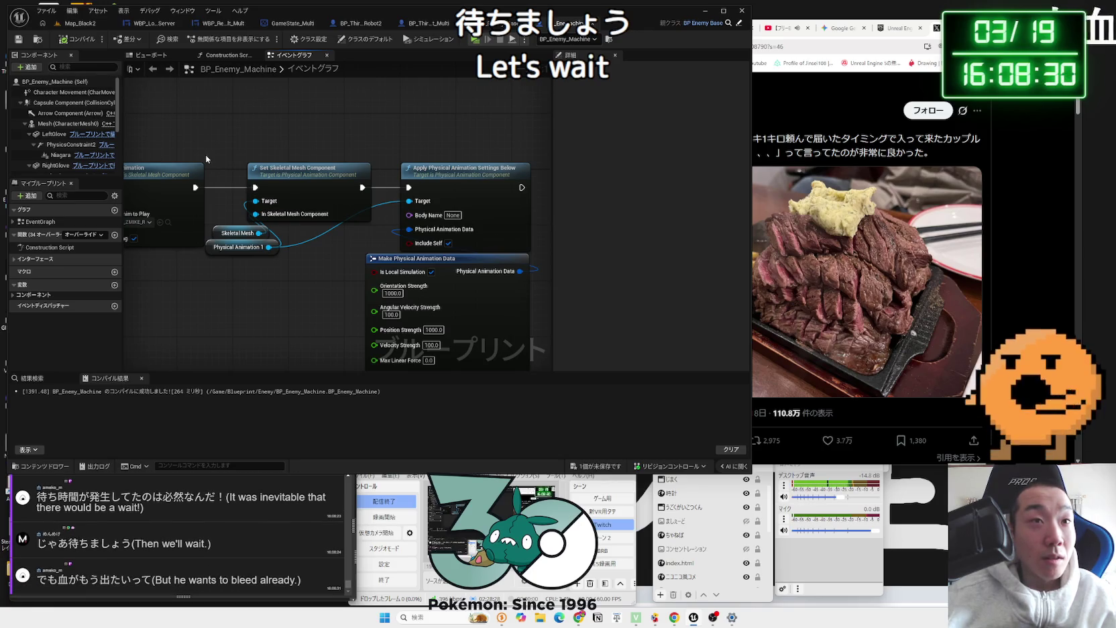
key(alt+p)
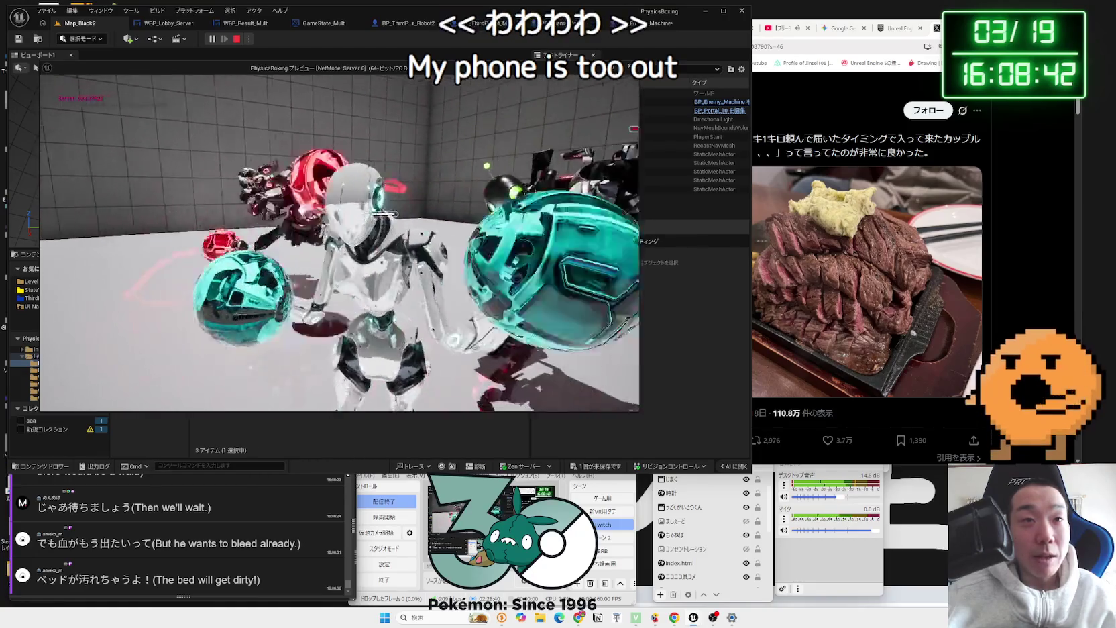
Step: Stop the play test and save the modified assets
key(Escape)
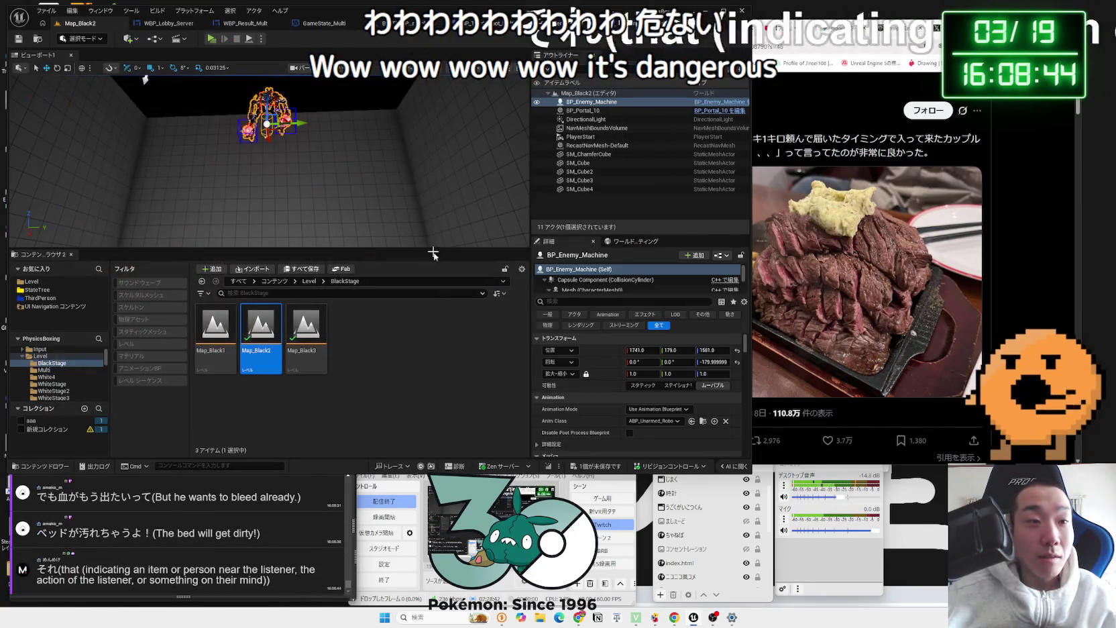
key(ctrl+s)
click(604, 407)
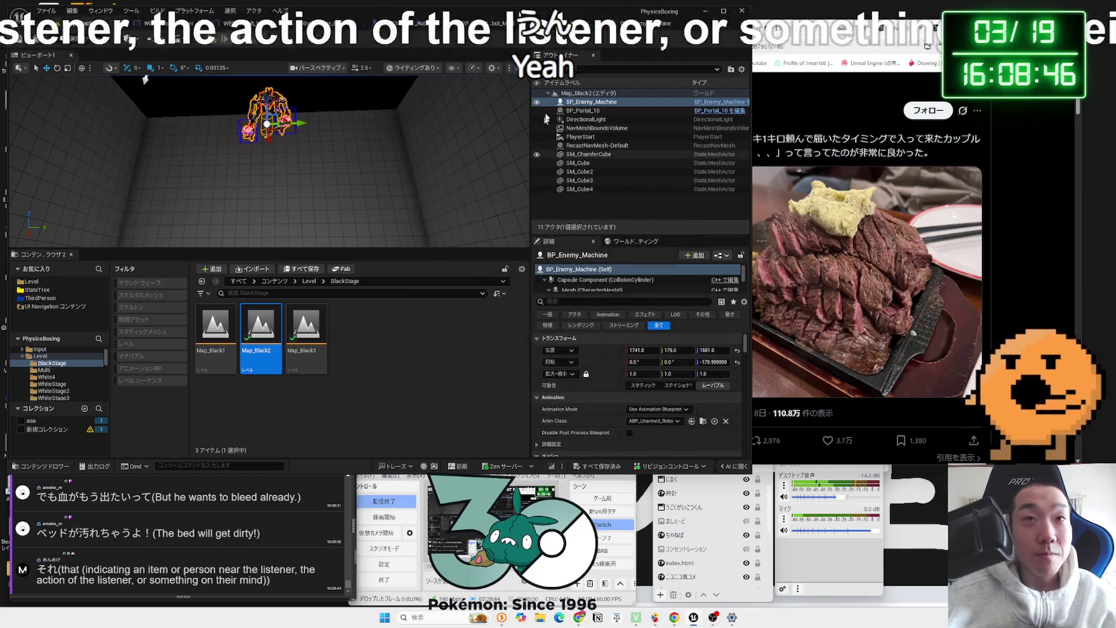
Step: Close the BP_Enemy_Machine blueprint so the BP_Enemy_Base robot preview shows
click(610, 30)
scroll(318, 277, down, 3)
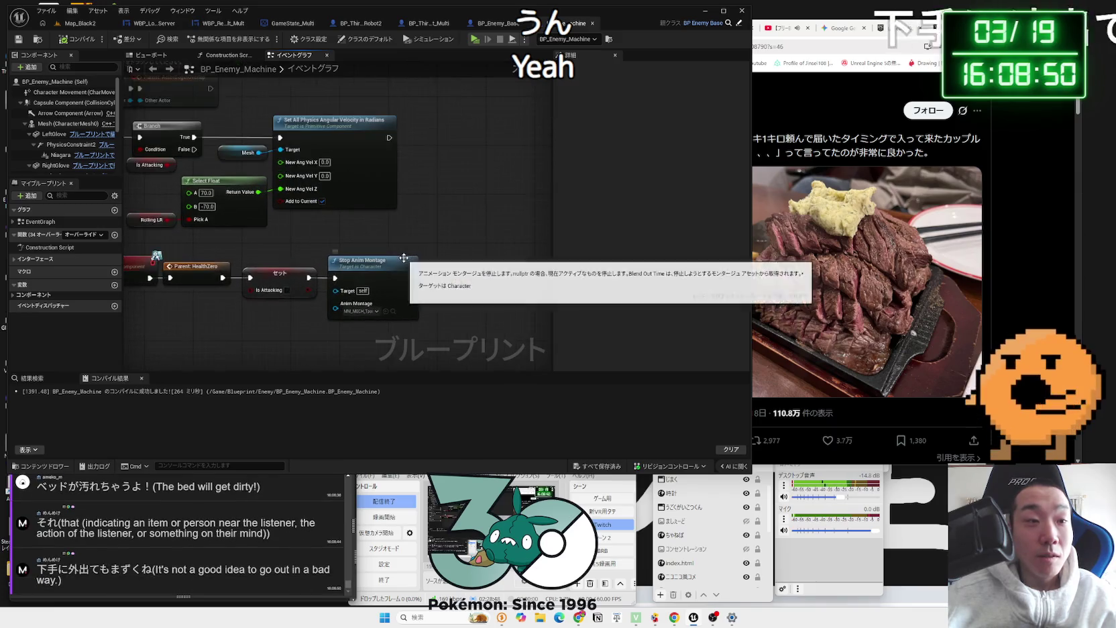
scroll(416, 246, up, 2)
scroll(248, 487, up, 3)
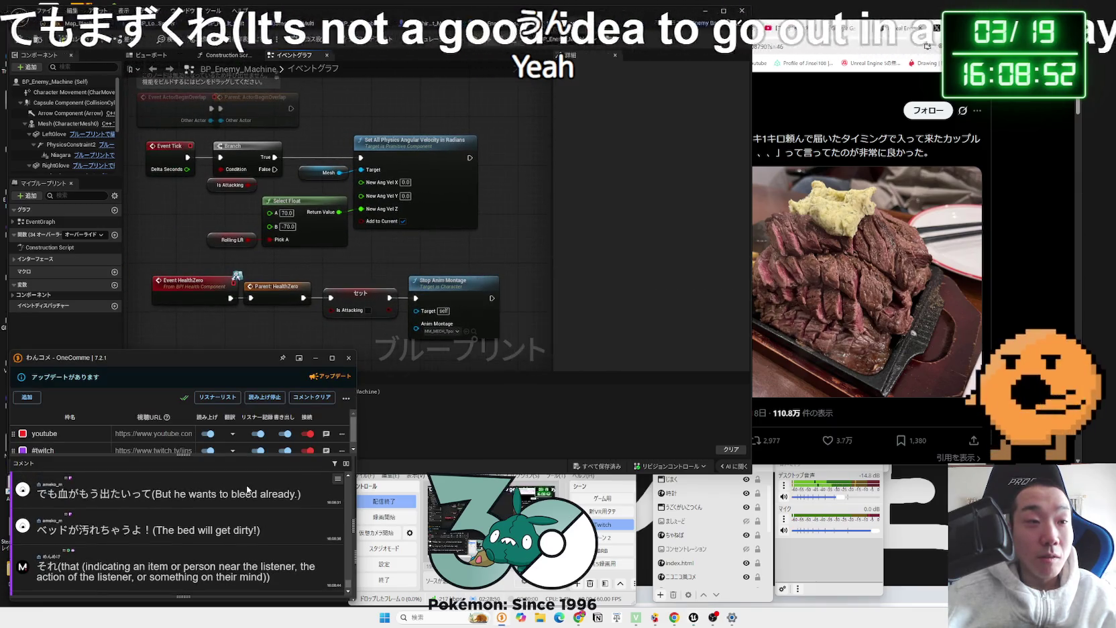
scroll(247, 489, down, 3)
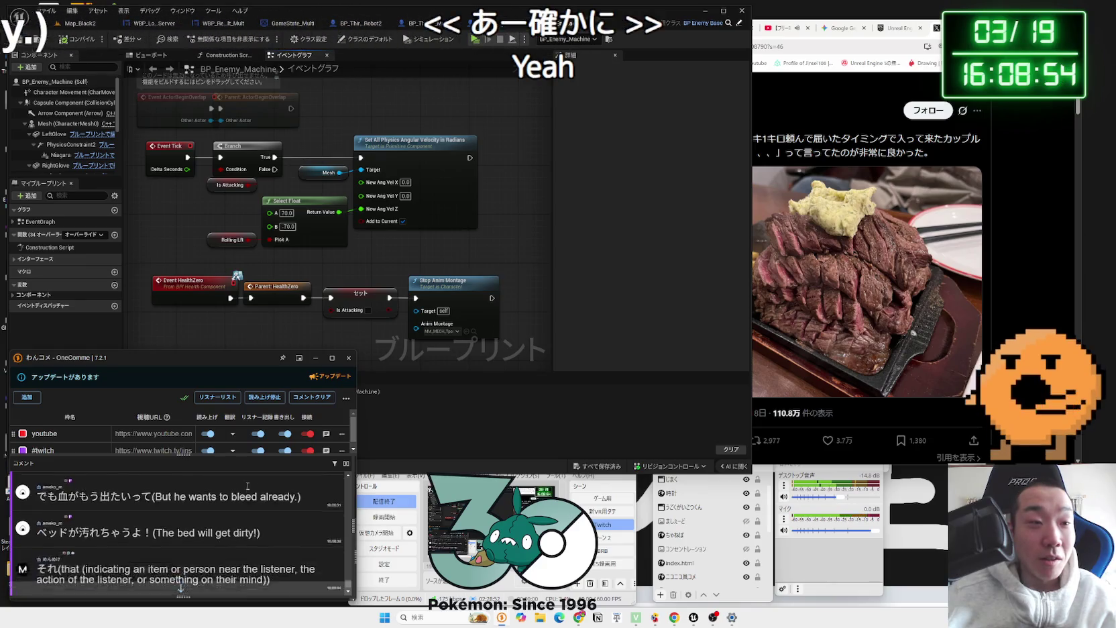
click(416, 361)
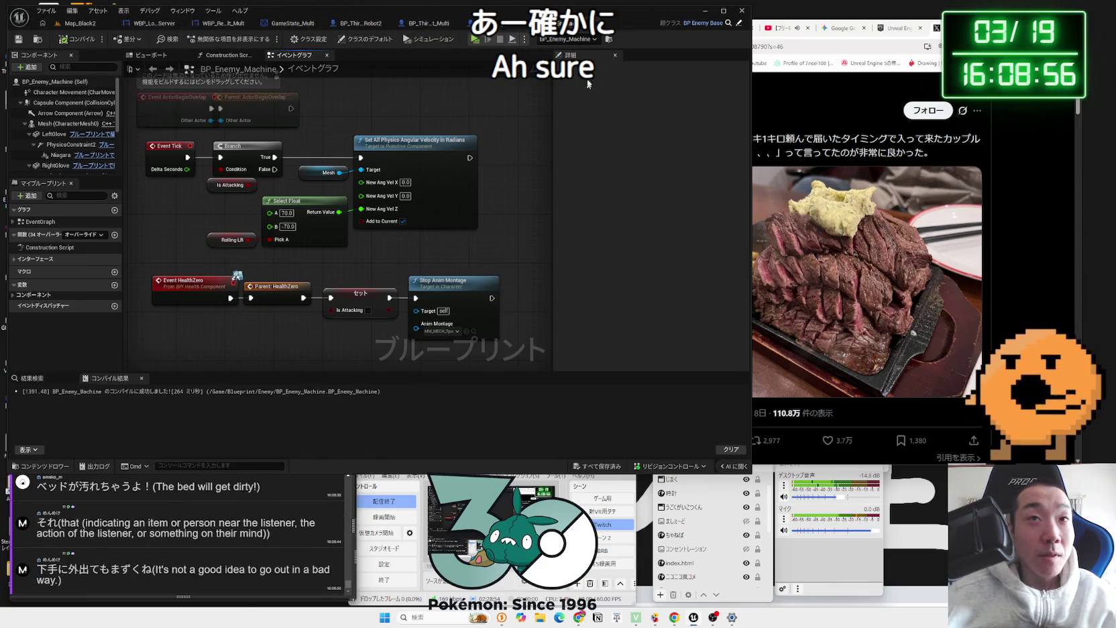
click(615, 23)
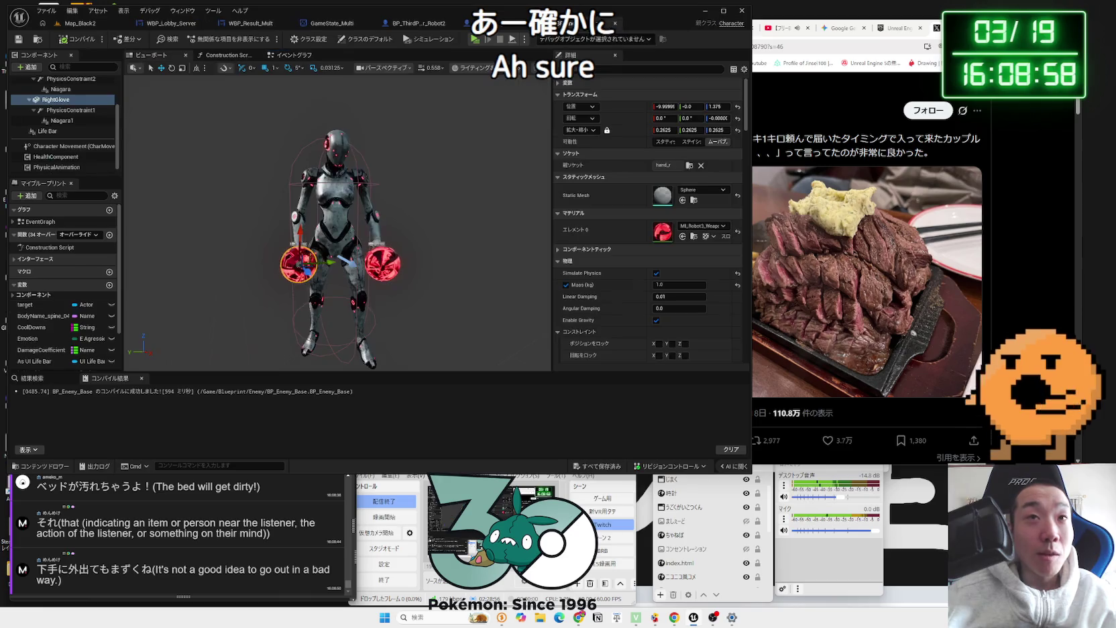
Step: Open Map_Black3 and play-test walking toward the red enemy, then stop
click(96, 24)
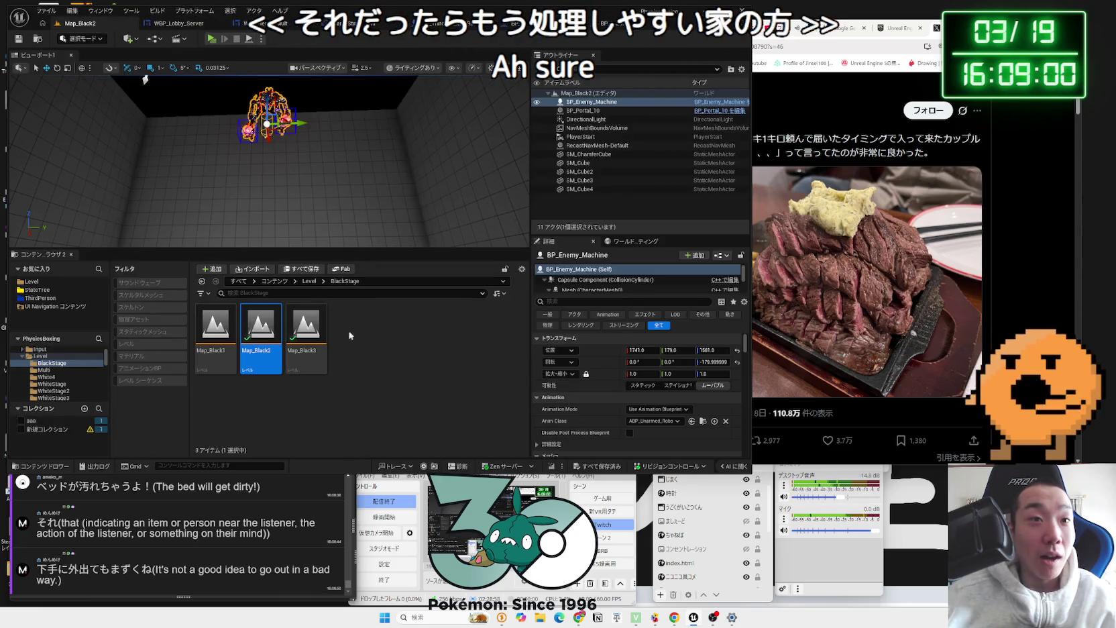
double_click(320, 322)
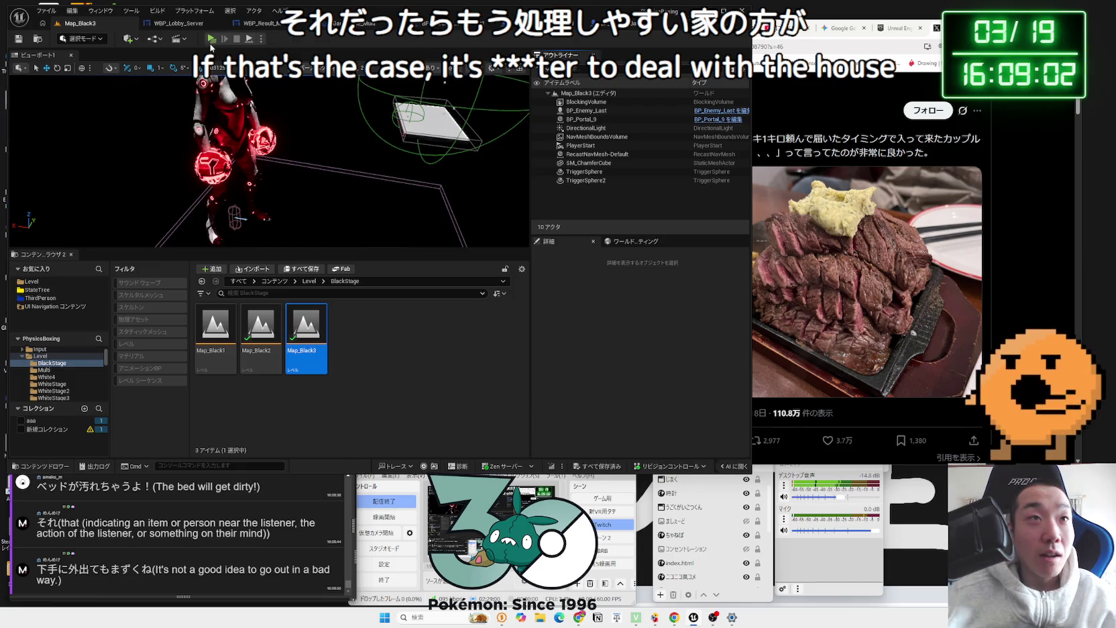
click(212, 39)
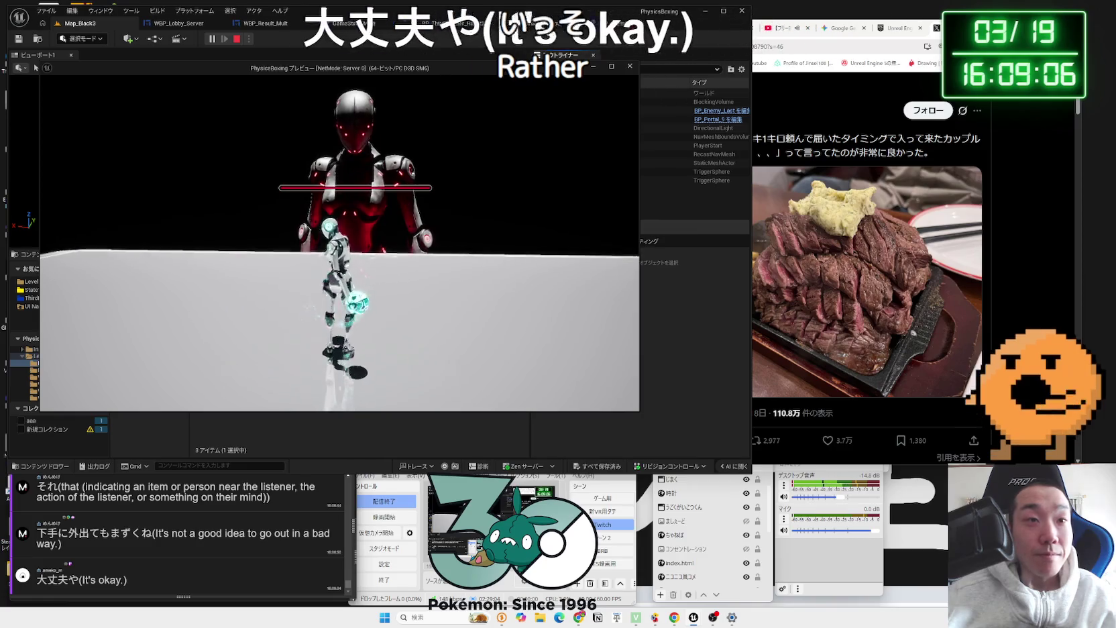
key(w)
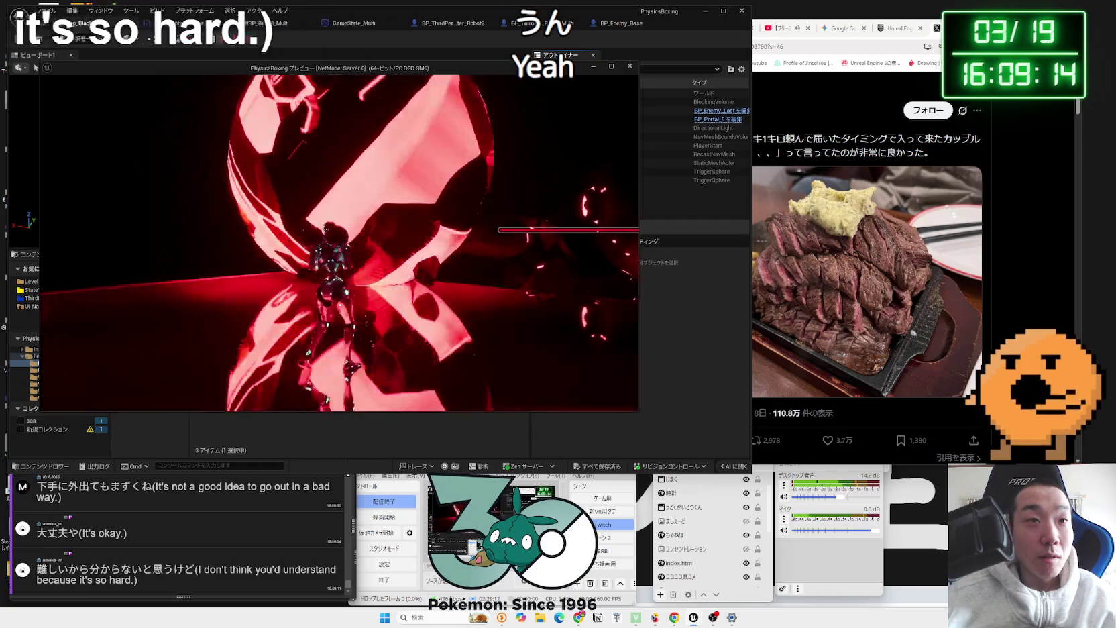
key(Escape)
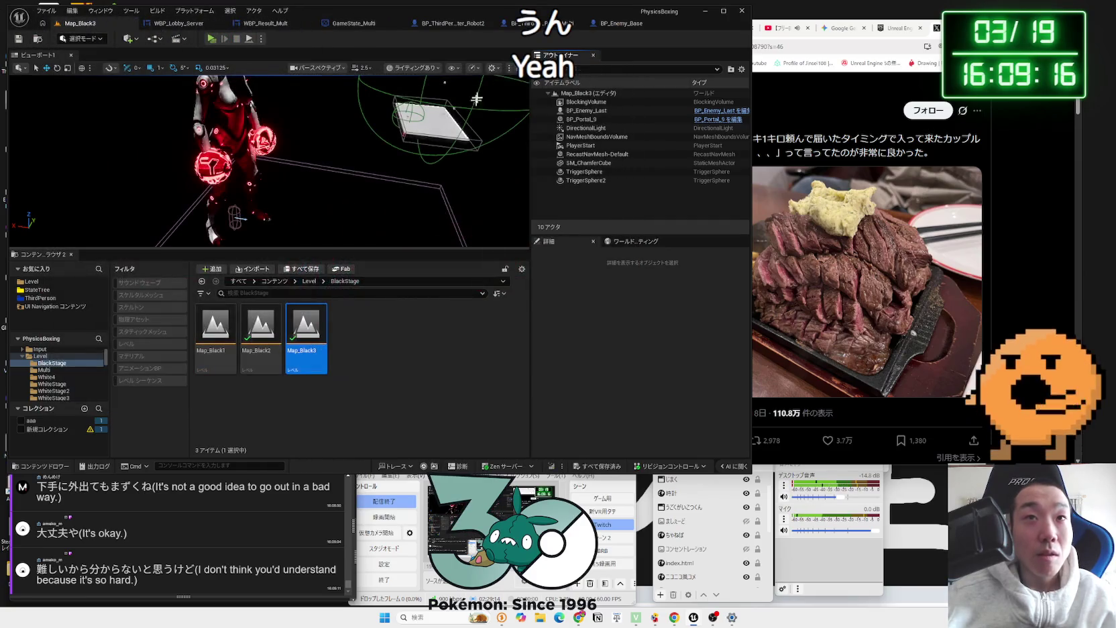
click(607, 23)
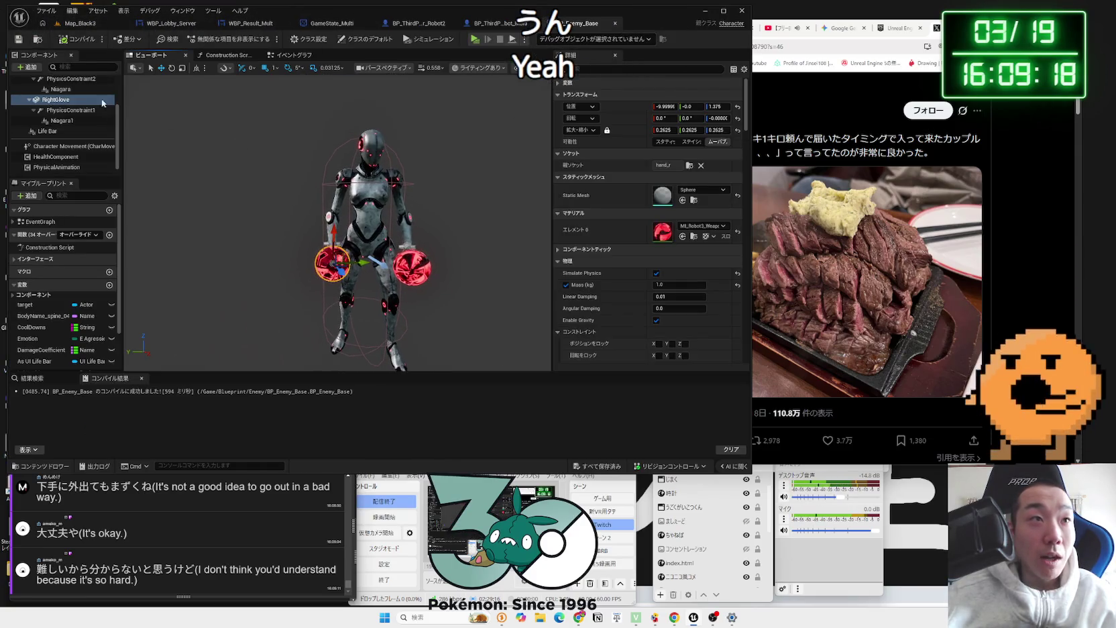
click(60, 89)
key(f)
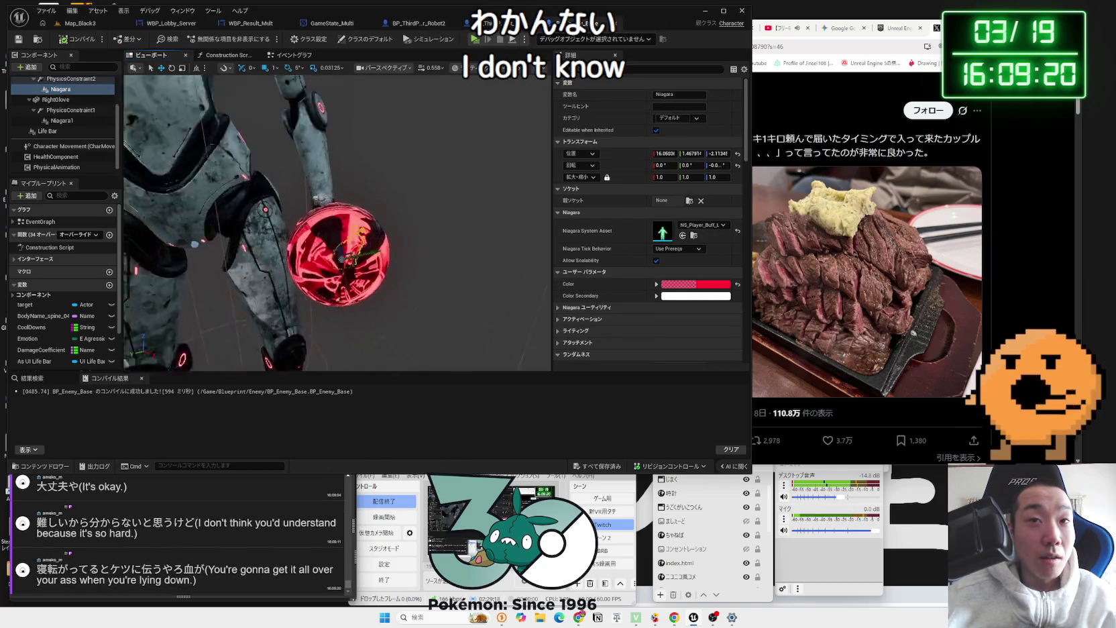
scroll(340, 212, down, 5)
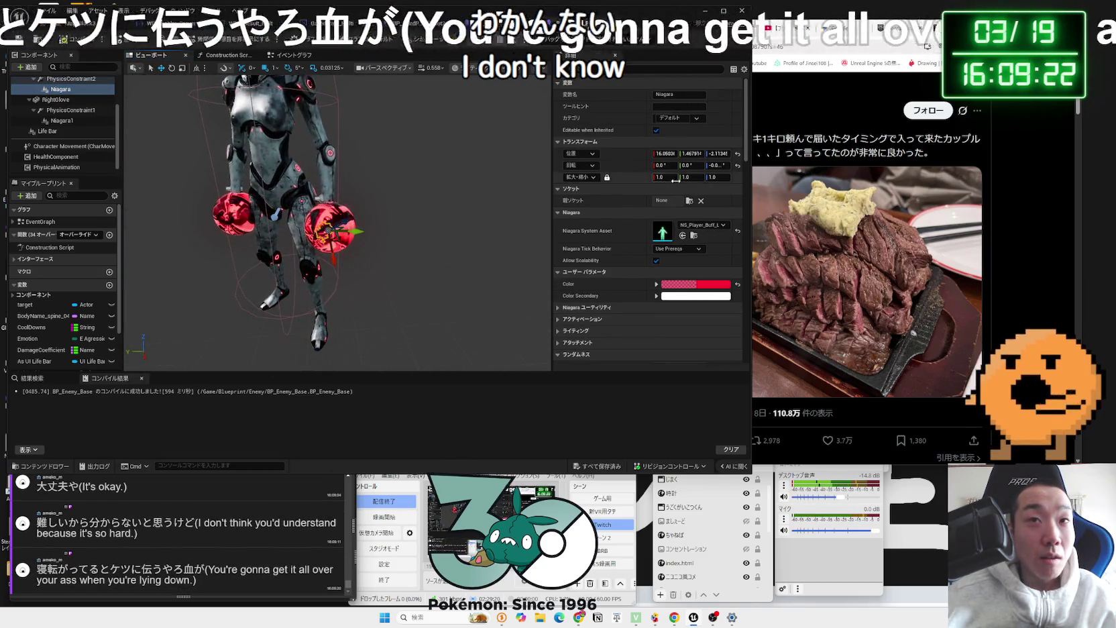
click(326, 229)
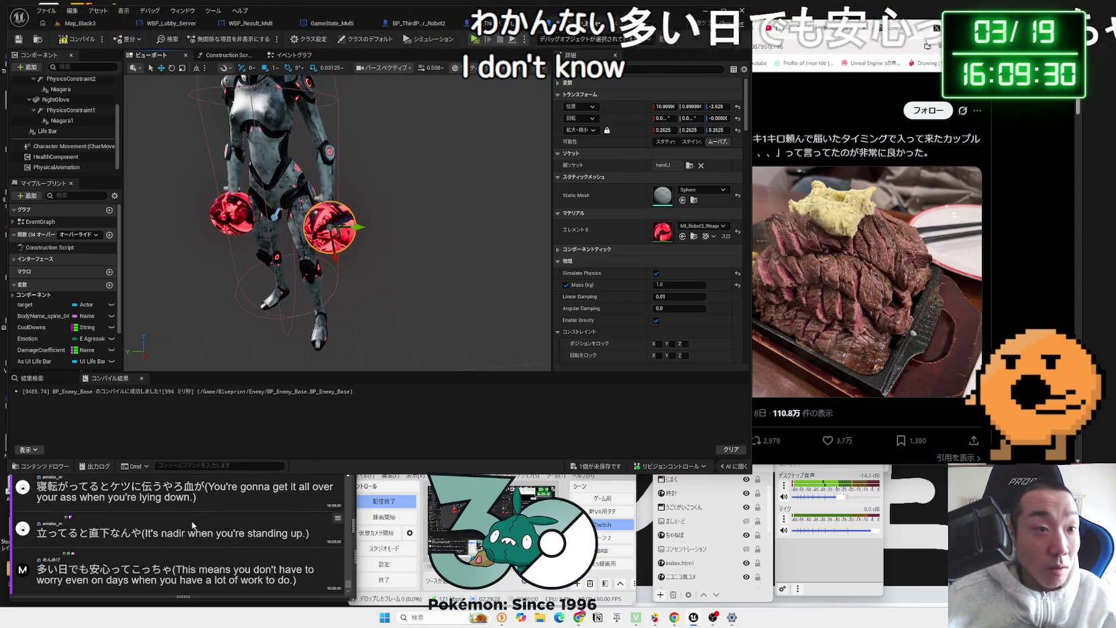
scroll(193, 525, up, 3)
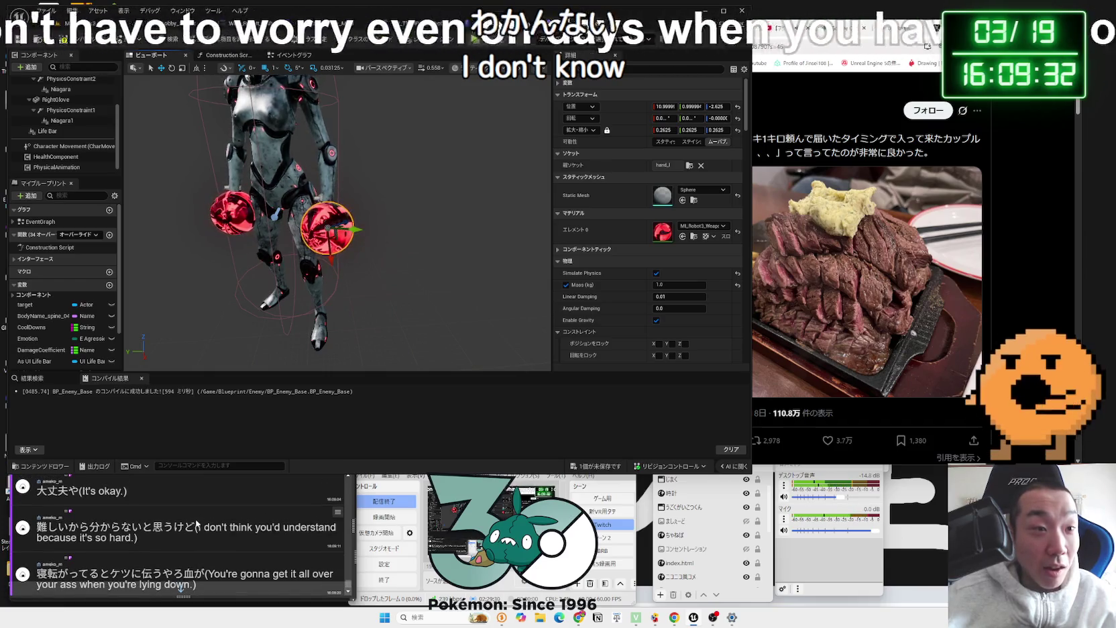
scroll(196, 523, down, 2)
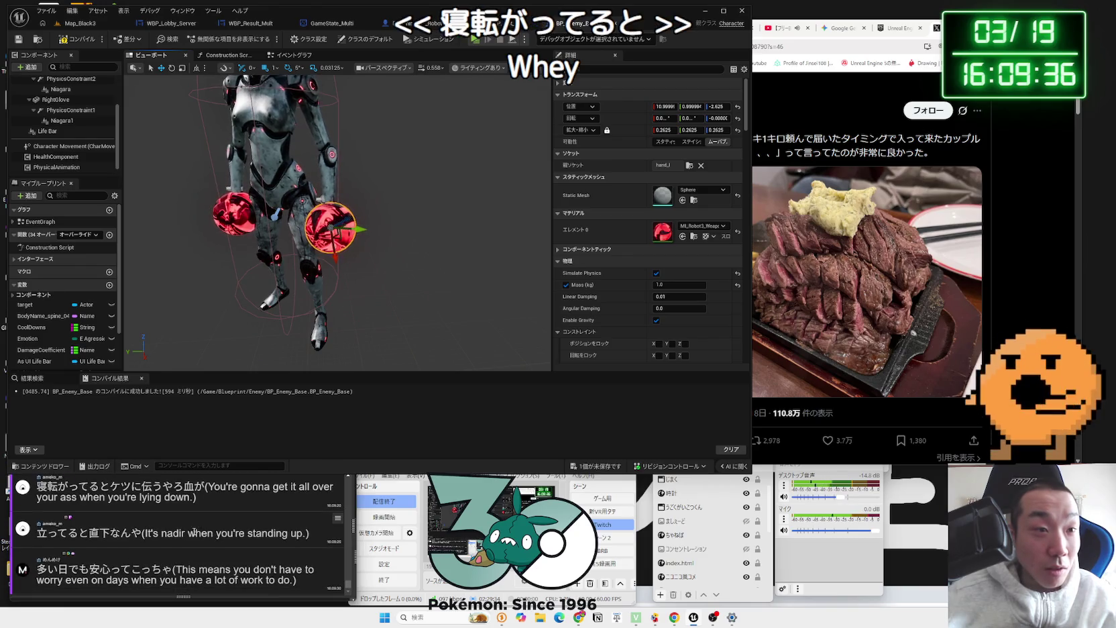
click(194, 535)
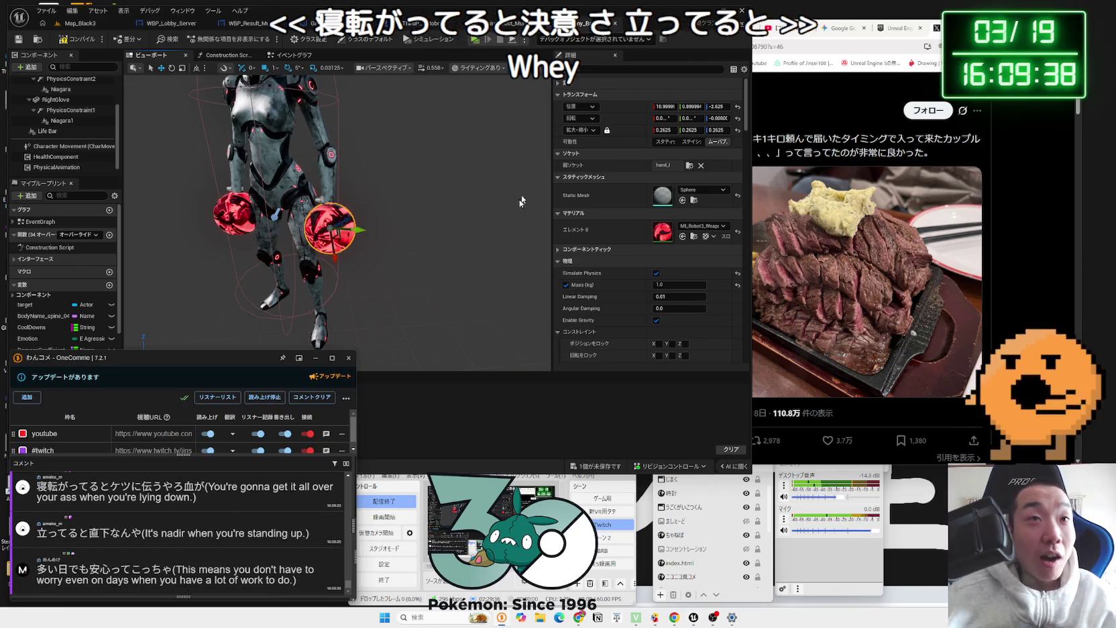
click(79, 34)
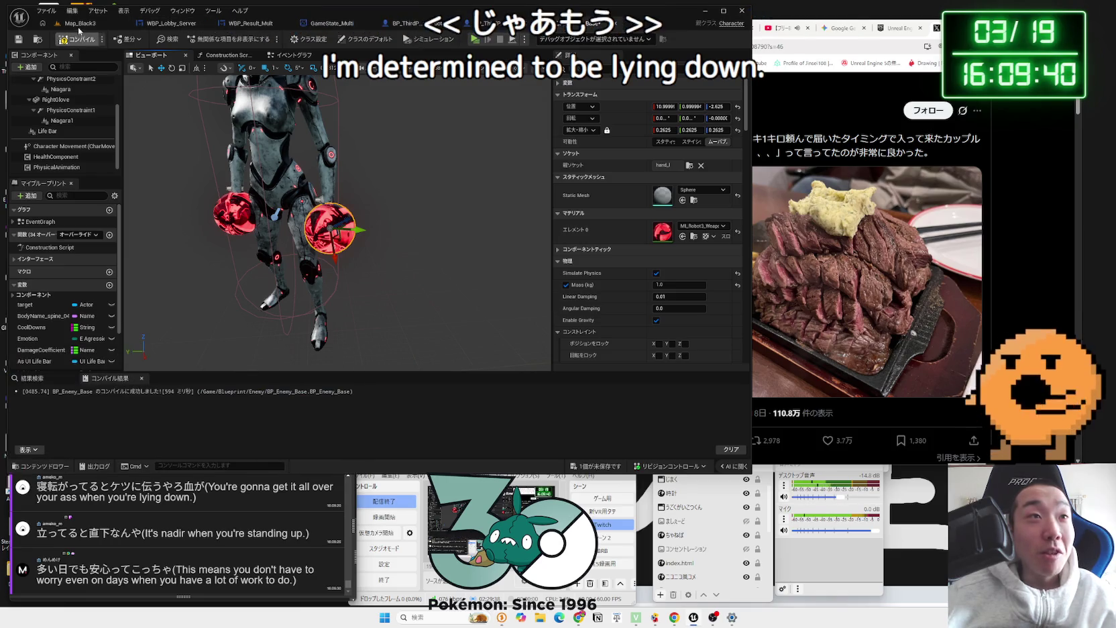
click(79, 26)
click(205, 201)
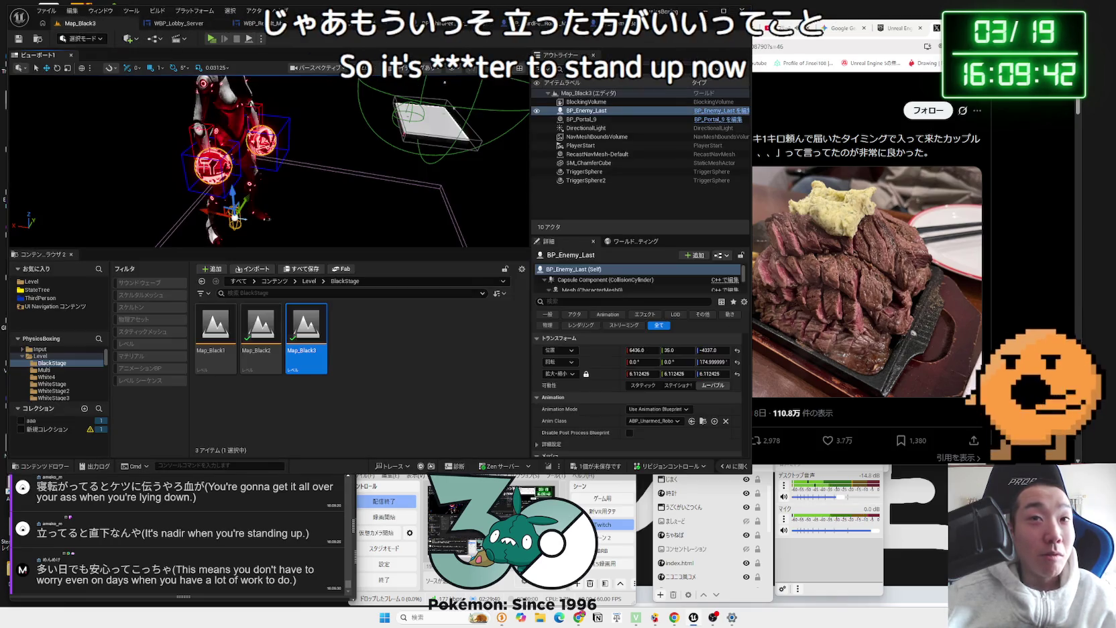
Step: Set the left glove's Niagara glow scale to 10
scroll(604, 287, down, 1)
click(602, 284)
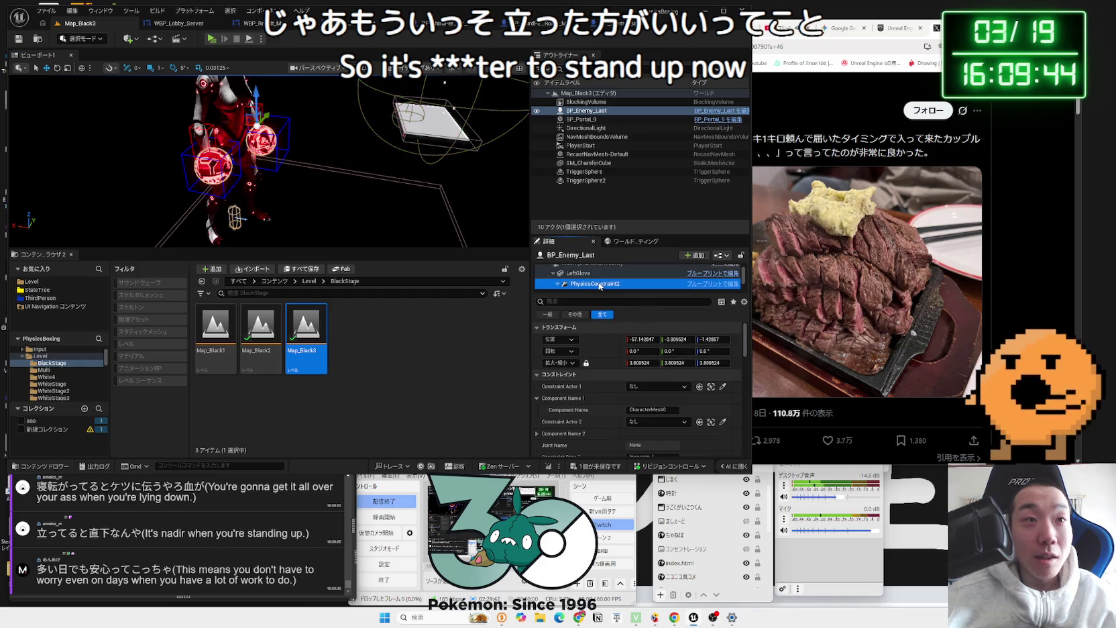
double_click(604, 281)
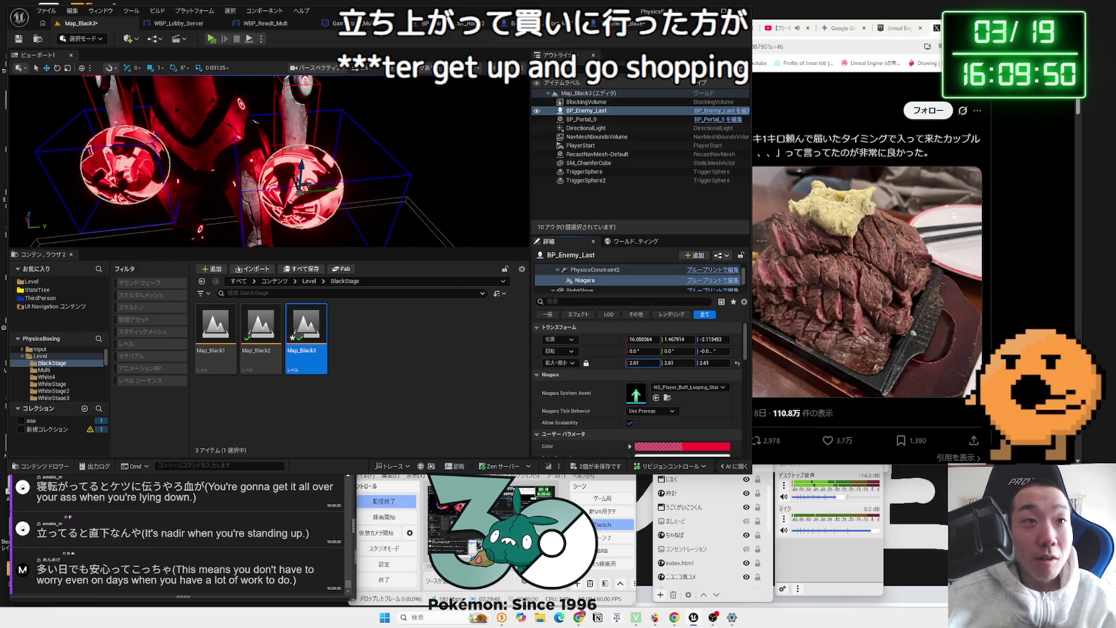
click(640, 363)
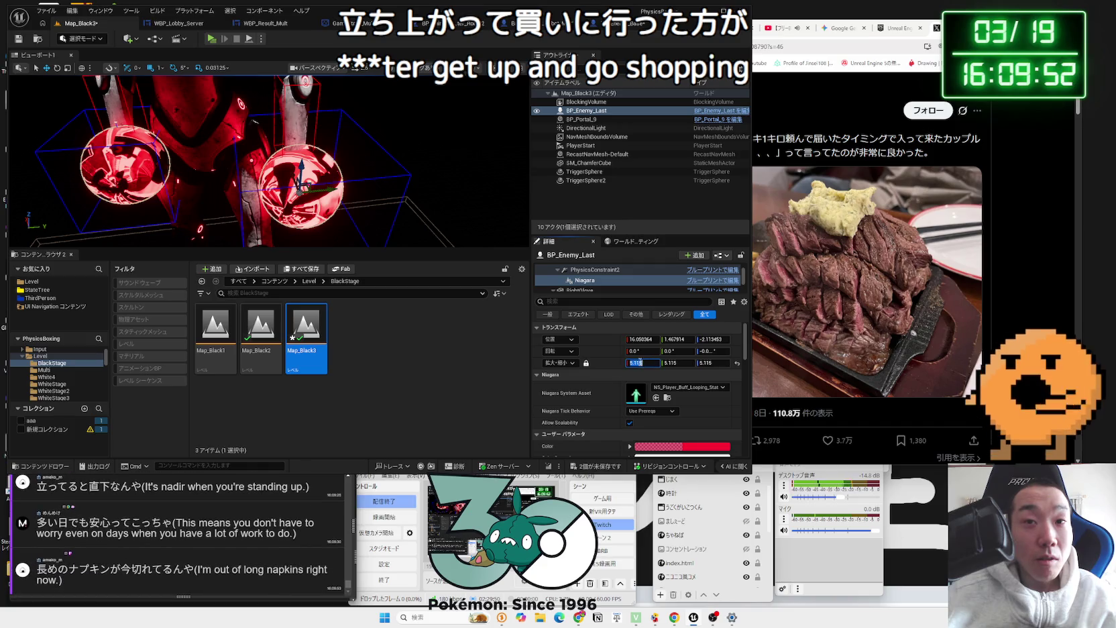
text(10)
key(Return)
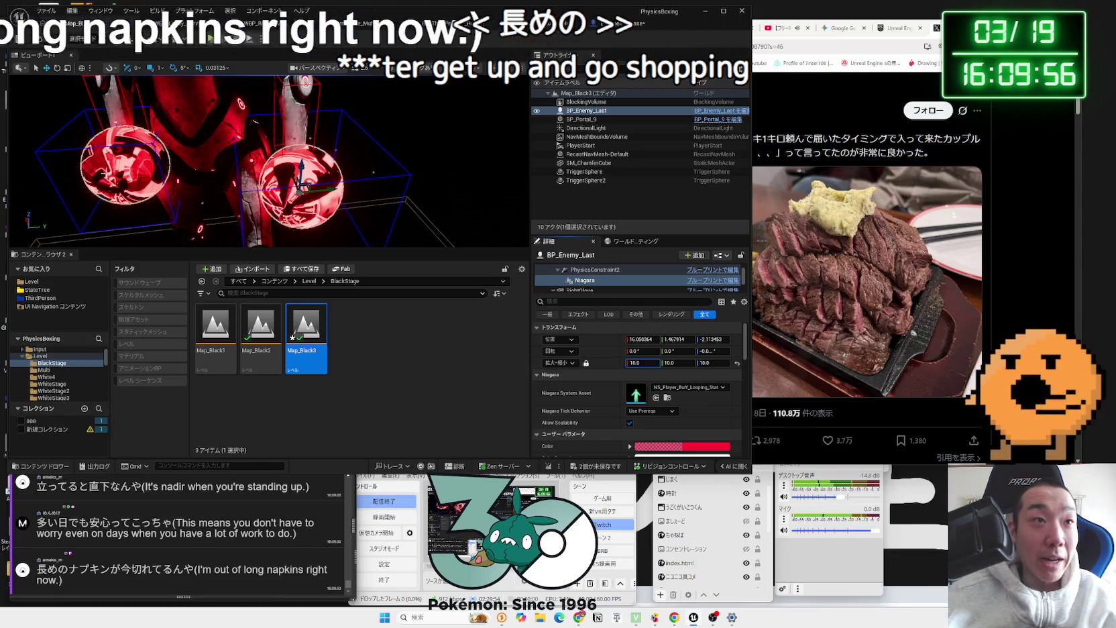
Step: Select the other glove's Niagara1 glow, save the changes, and play-test Map_Black3
click(124, 161)
click(596, 283)
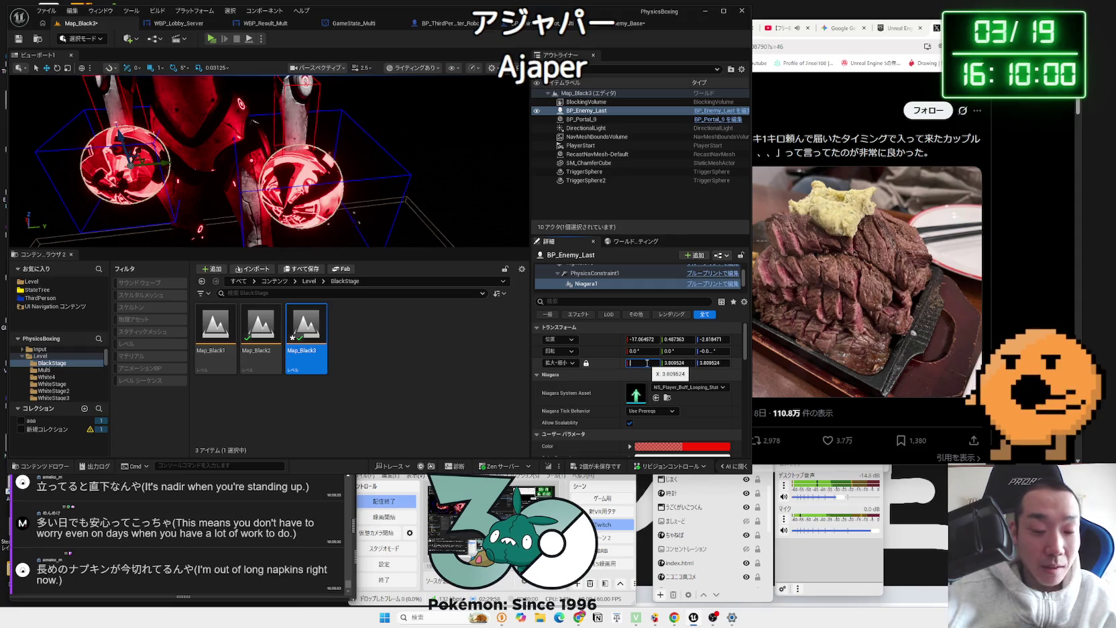
click(601, 461)
click(608, 397)
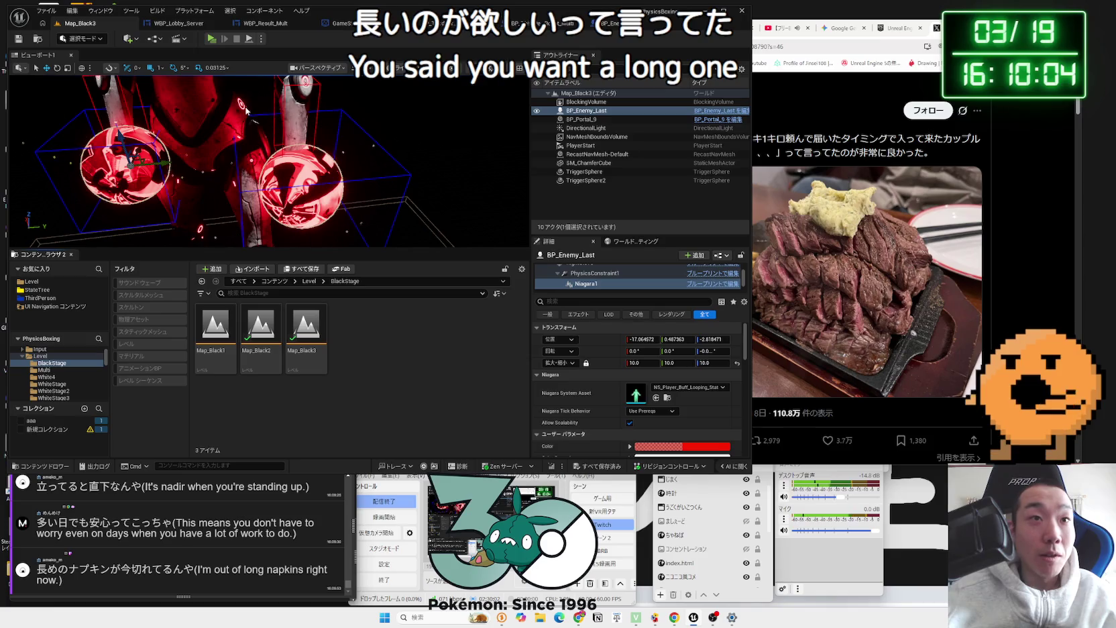
click(210, 39)
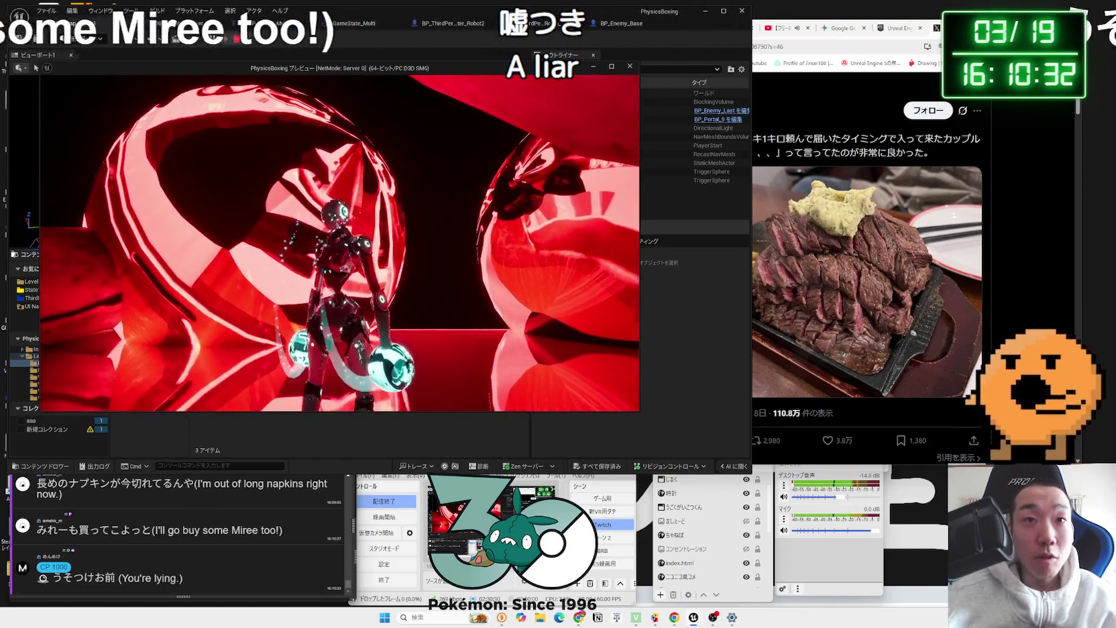
key(Escape)
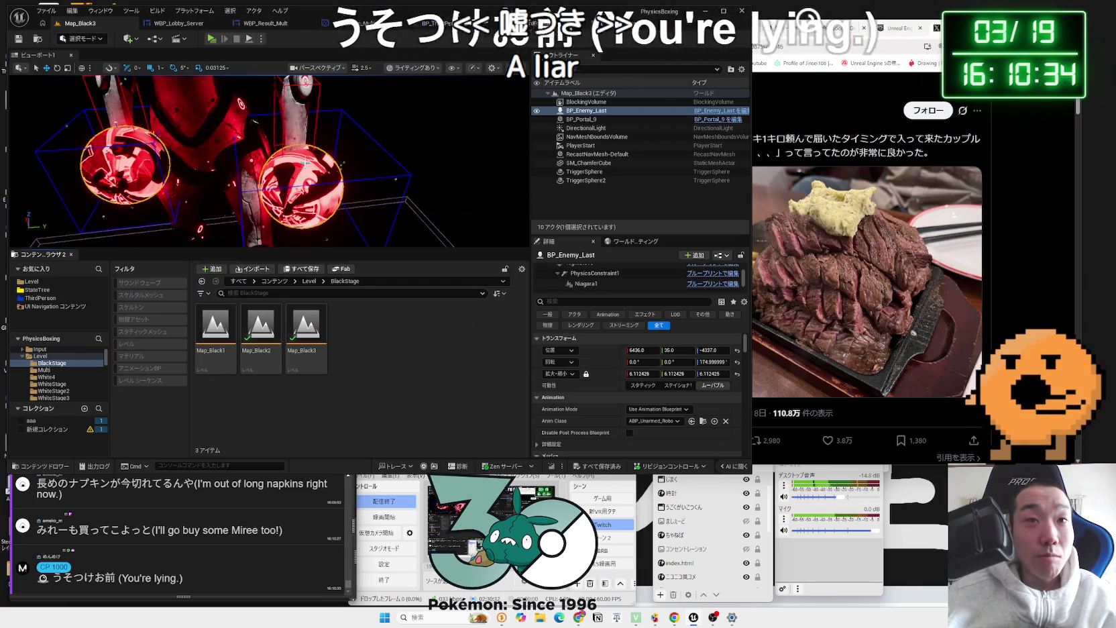
scroll(374, 201, up, 3)
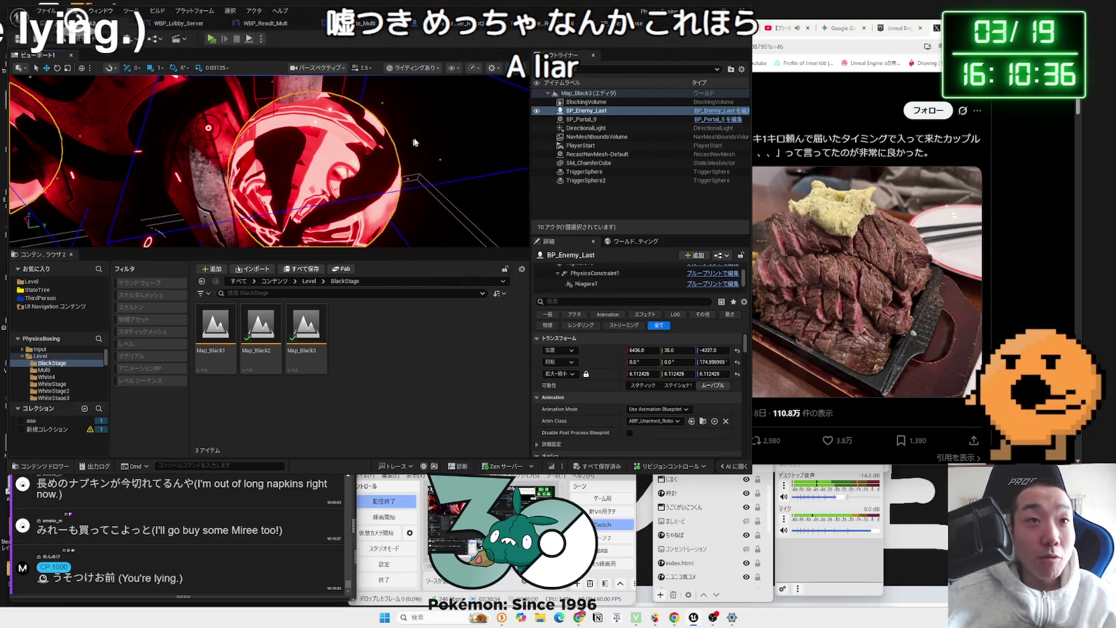
scroll(374, 201, down, 3)
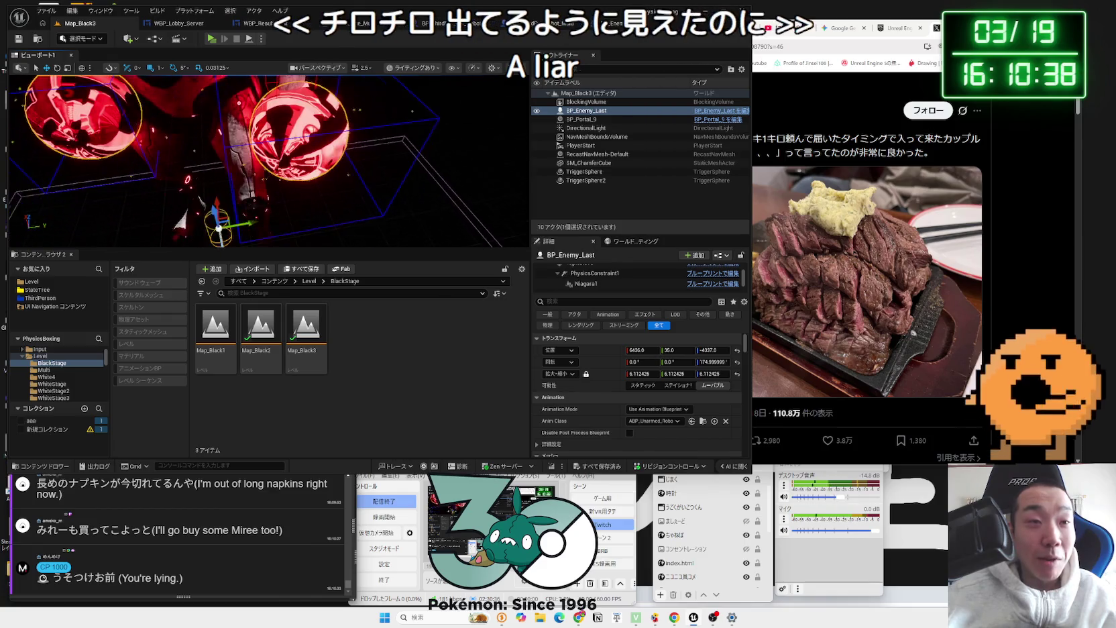
click(586, 284)
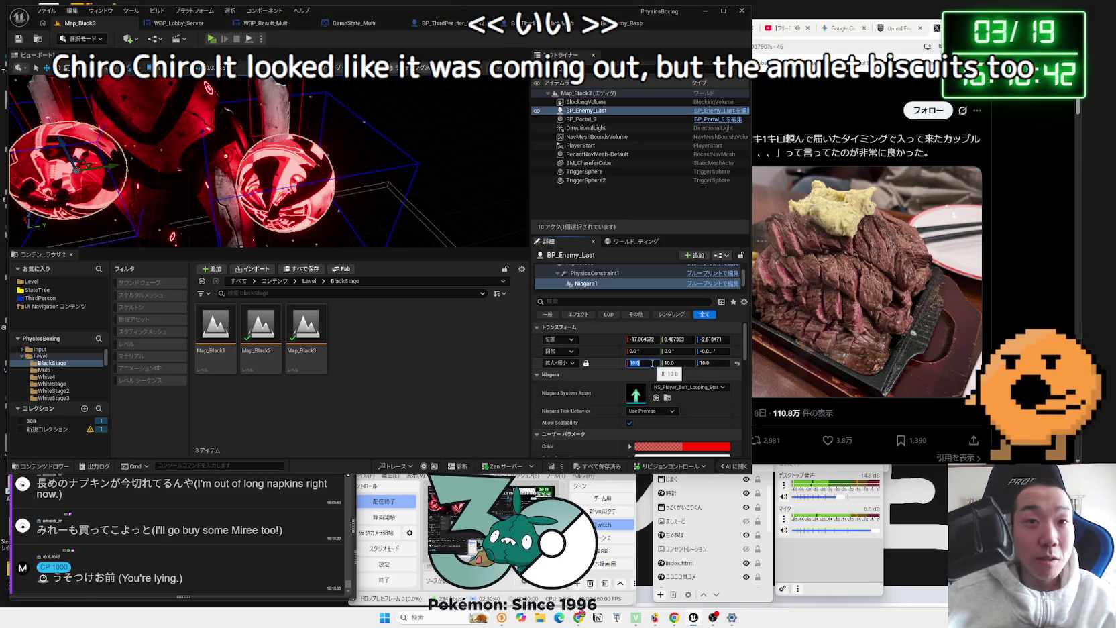
scroll(589, 279, up, 3)
click(589, 269)
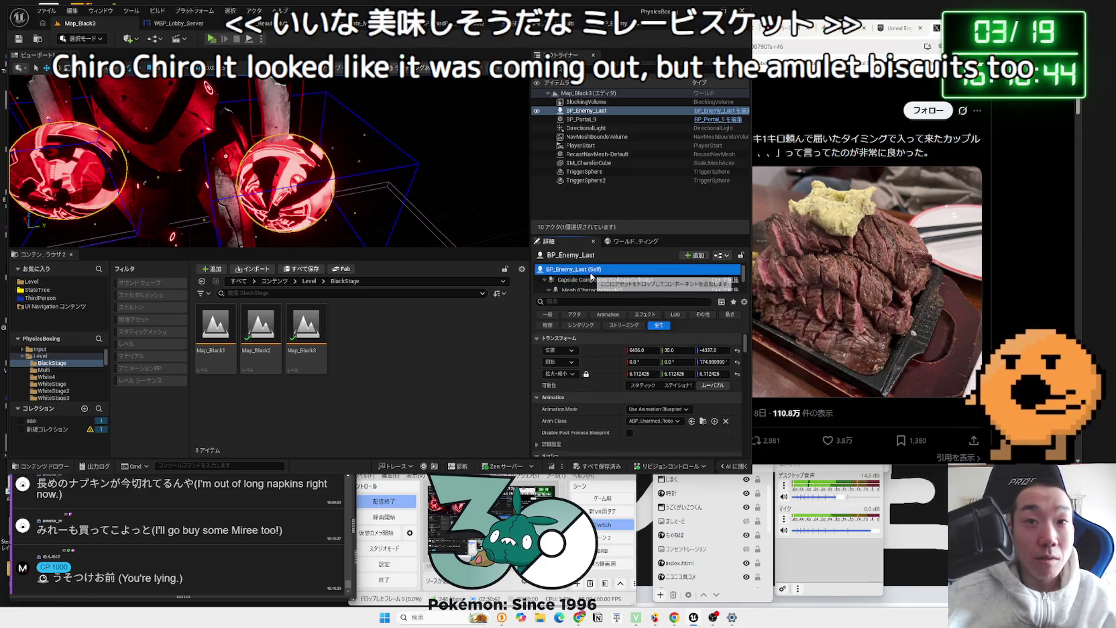
scroll(610, 289, down, 5)
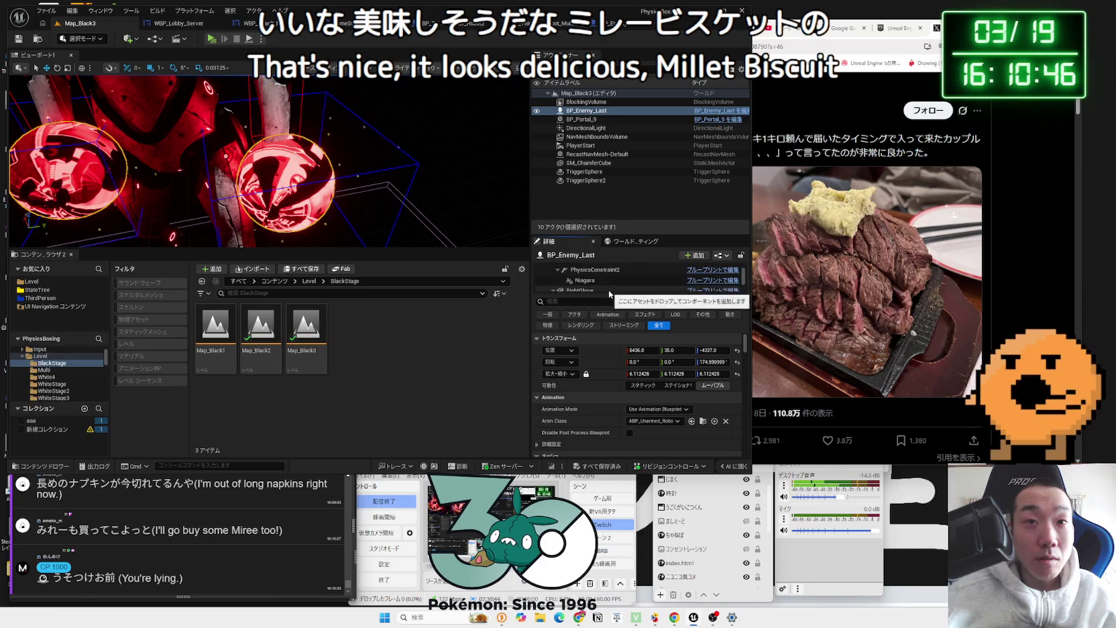
click(605, 284)
drag(335, 168, 242, 161)
click(593, 273)
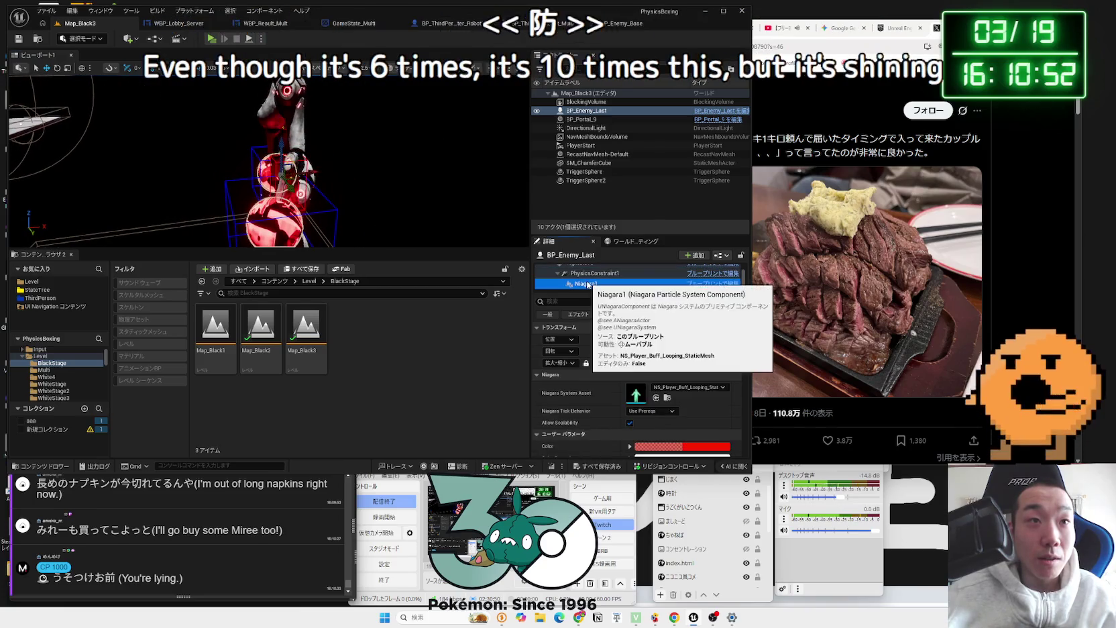
click(587, 285)
drag(269, 161, 241, 161)
drag(174, 181, 165, 181)
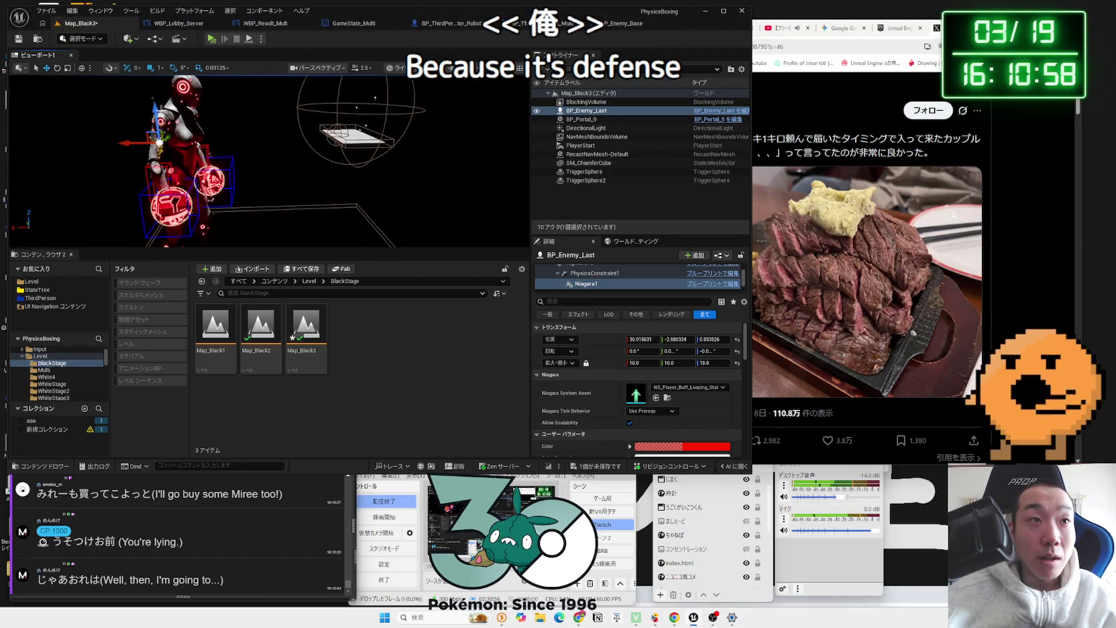
click(161, 148)
key(f)
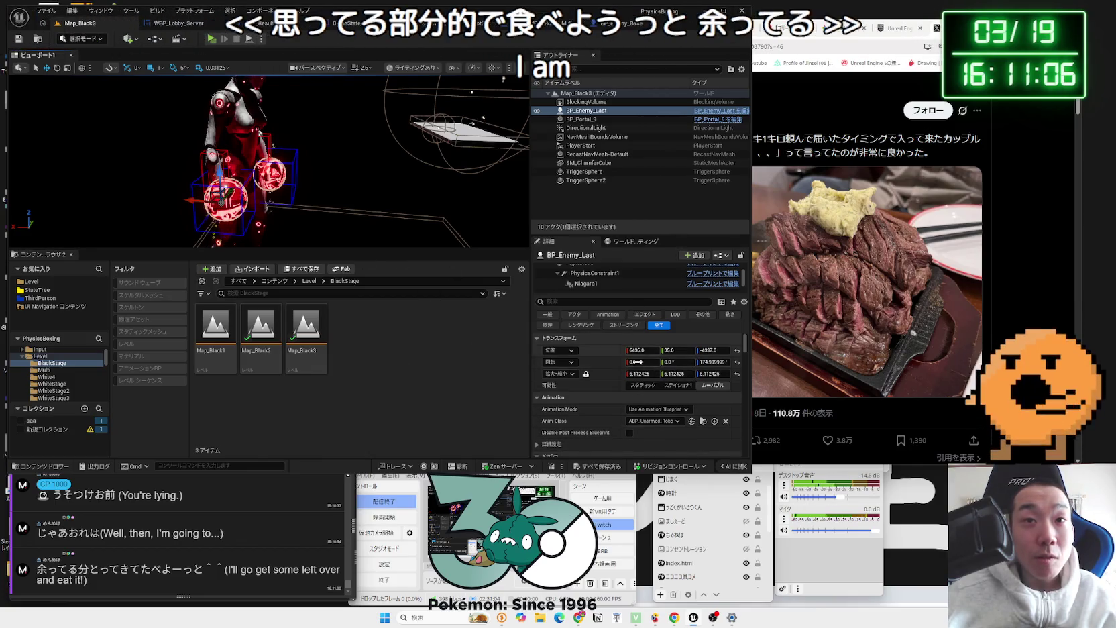
scroll(675, 386, down, 8)
scroll(675, 385, down, 2)
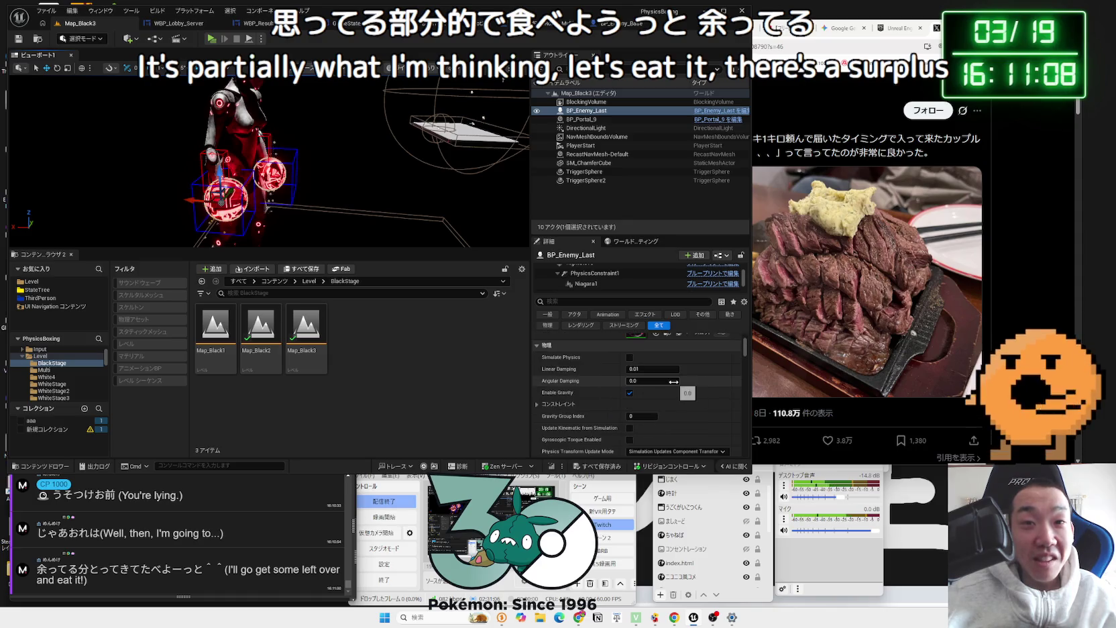
scroll(674, 381, down, 5)
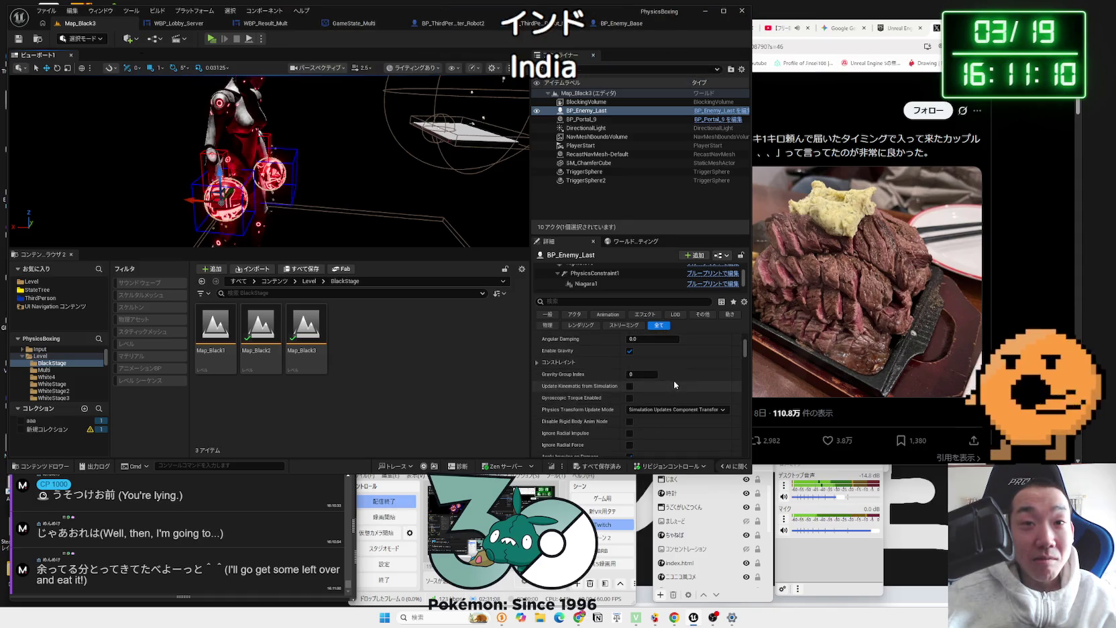
scroll(673, 380, down, 6)
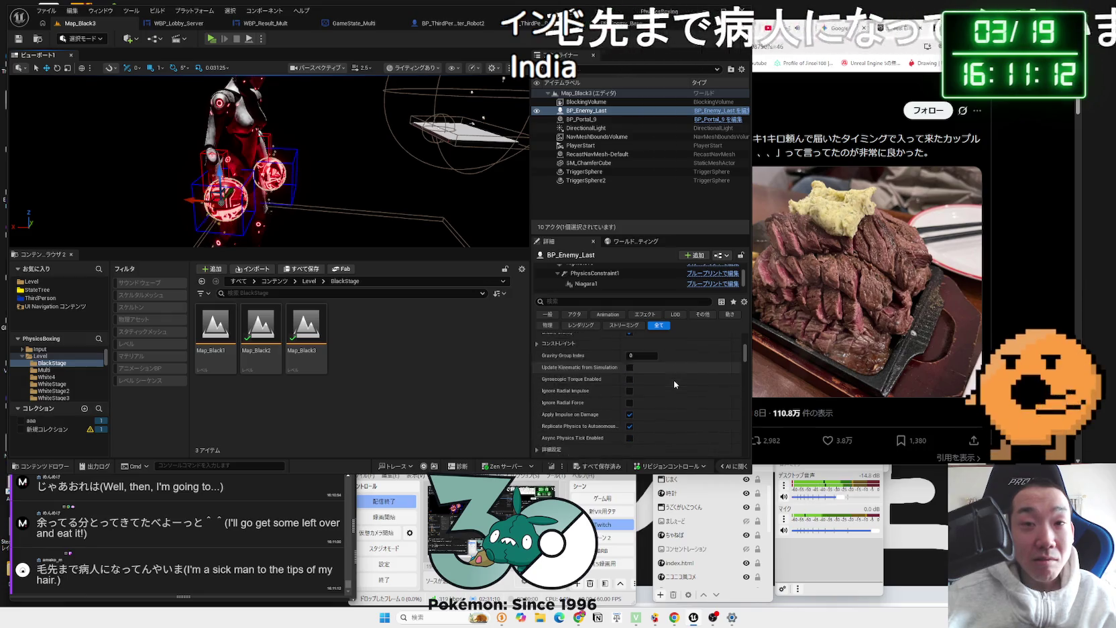
scroll(675, 382, down, 4)
scroll(745, 376, down, 5)
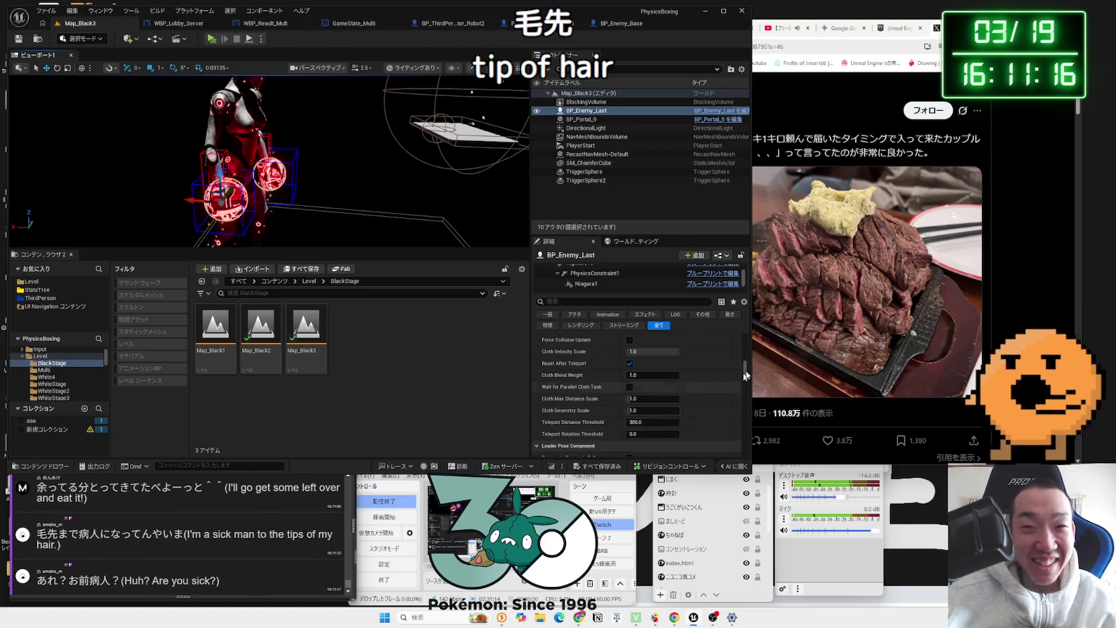
scroll(746, 416, up, 20)
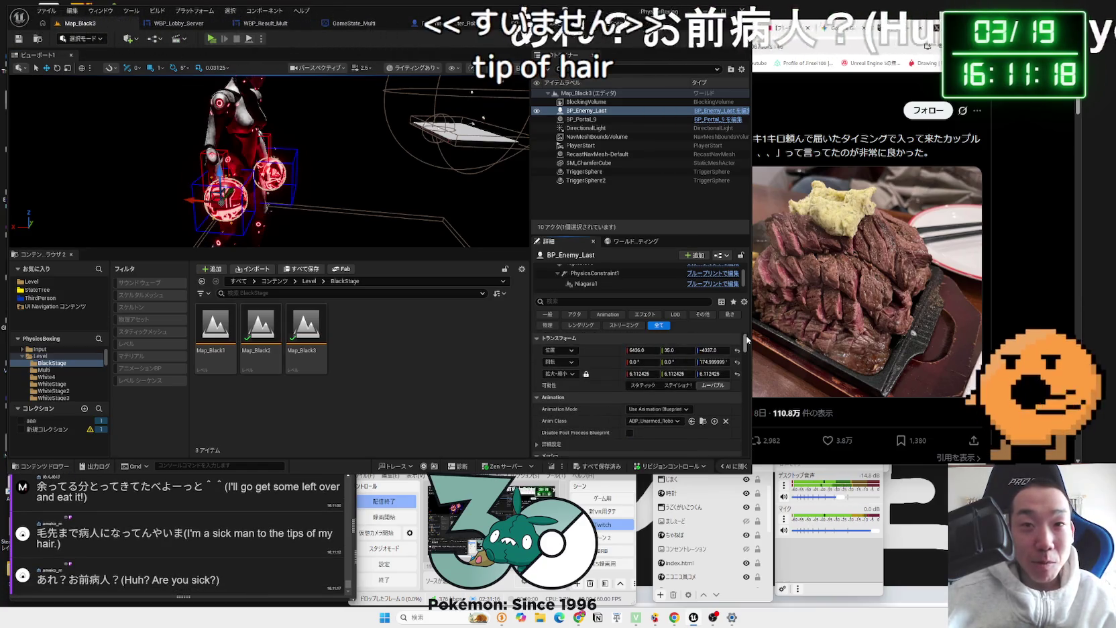
click(585, 284)
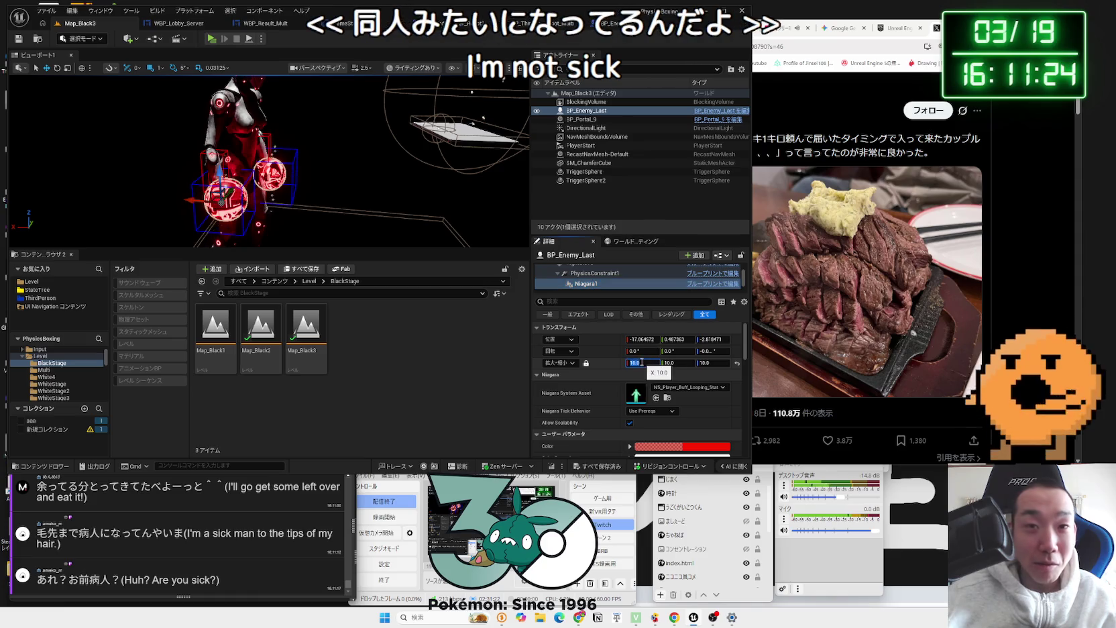
text(1)
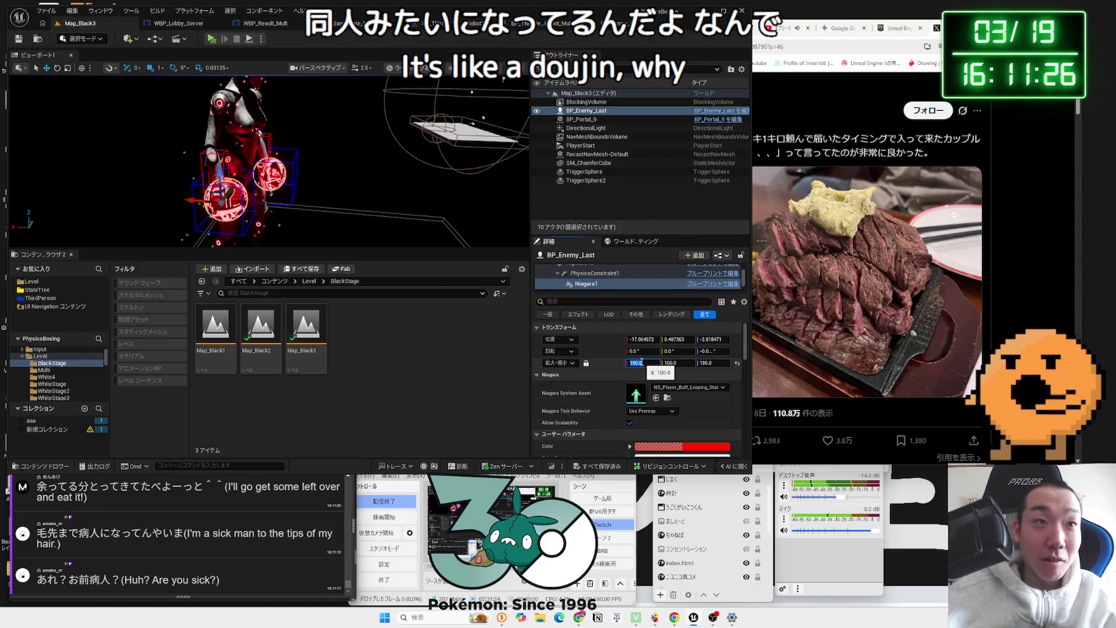
Step: Apply a scale of 100 to the Niagara1 glove glow, then play-test by walking toward the enemy and stop
key(Return)
key(f)
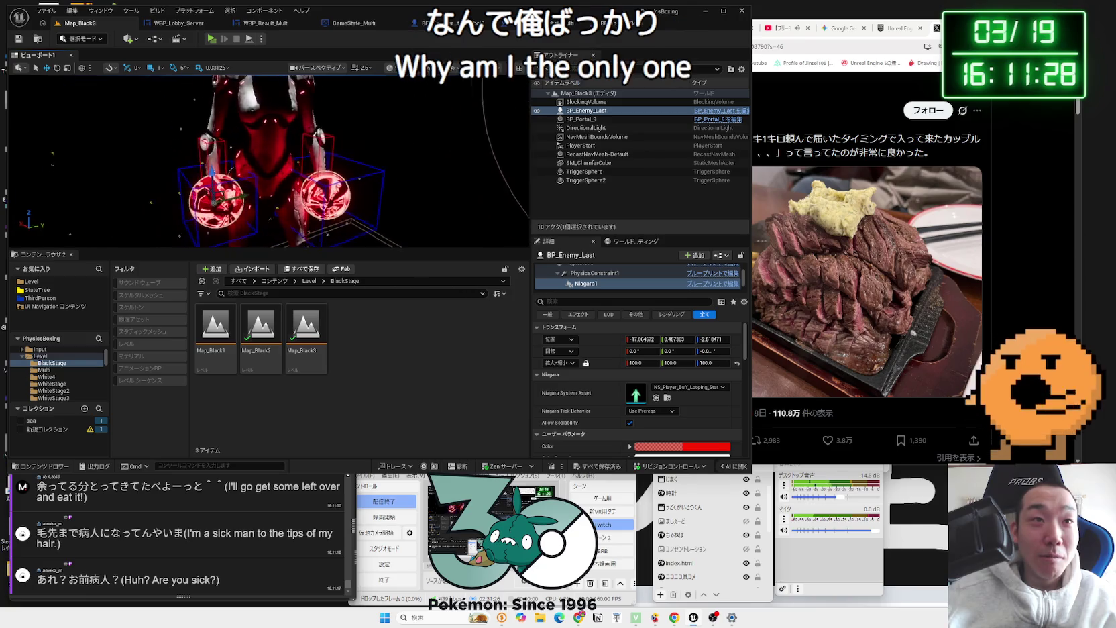
click(212, 39)
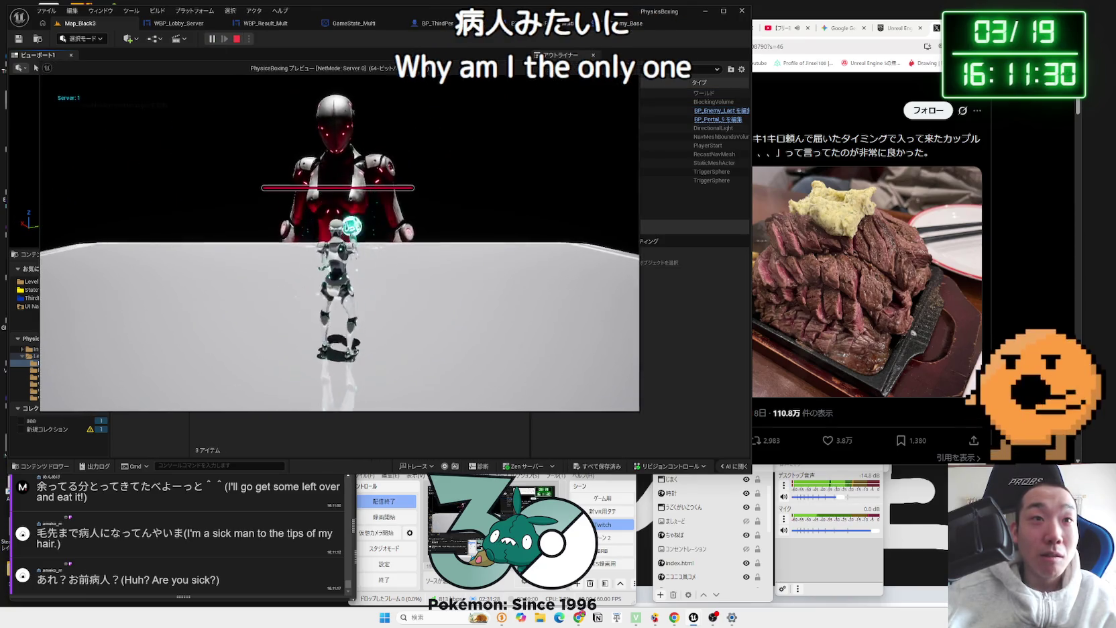
key(w)
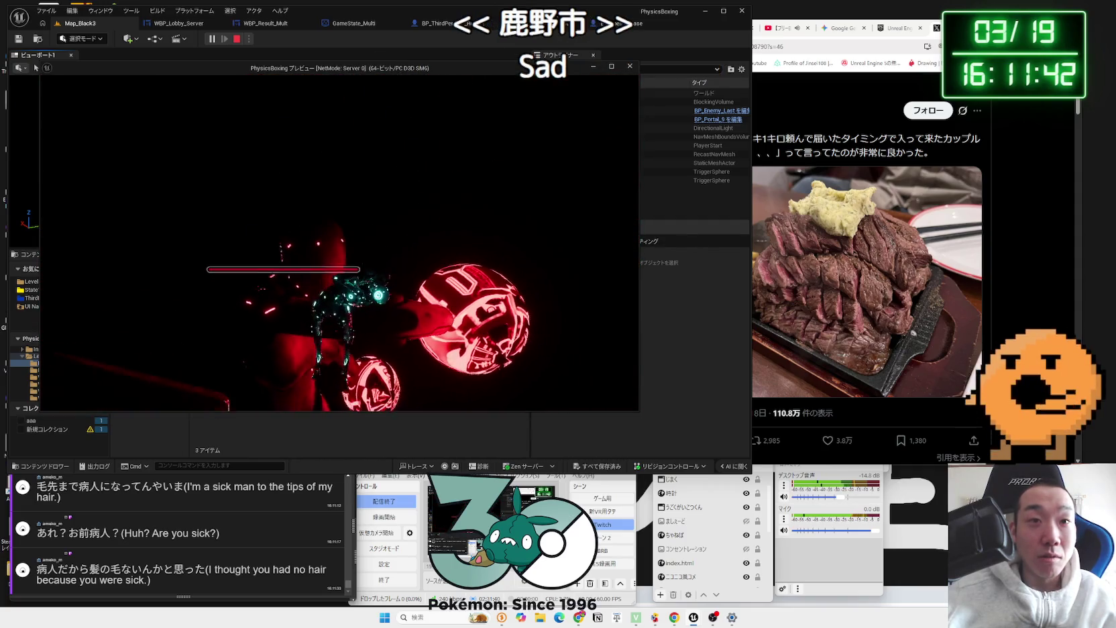
key(Escape)
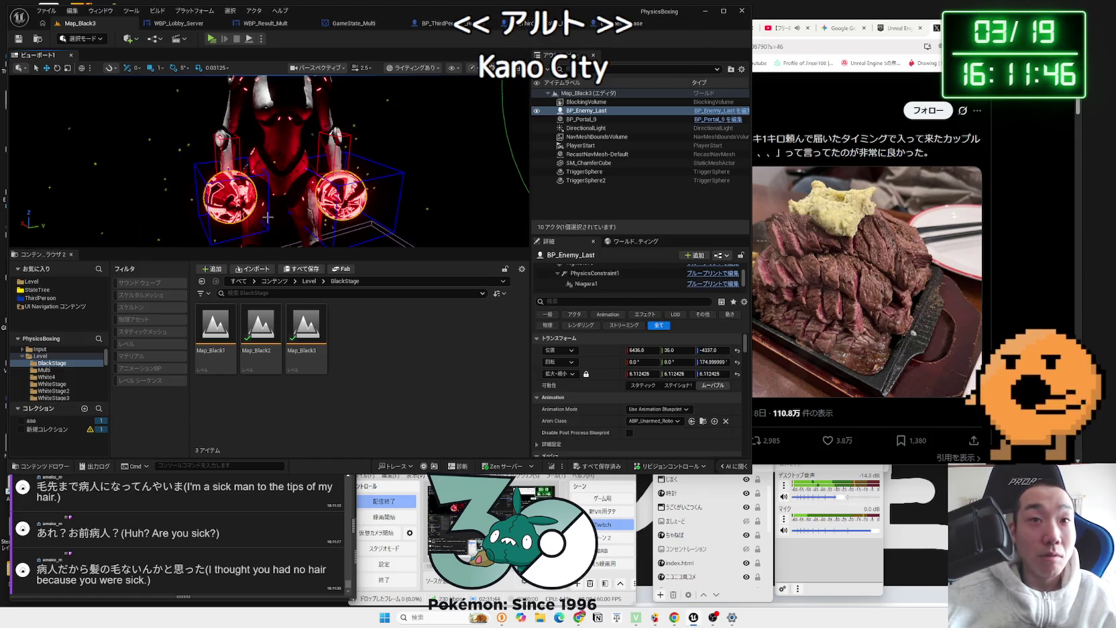
Step: Set the first Niagara glove glow component's scale to 10
scroll(609, 293, up, 1)
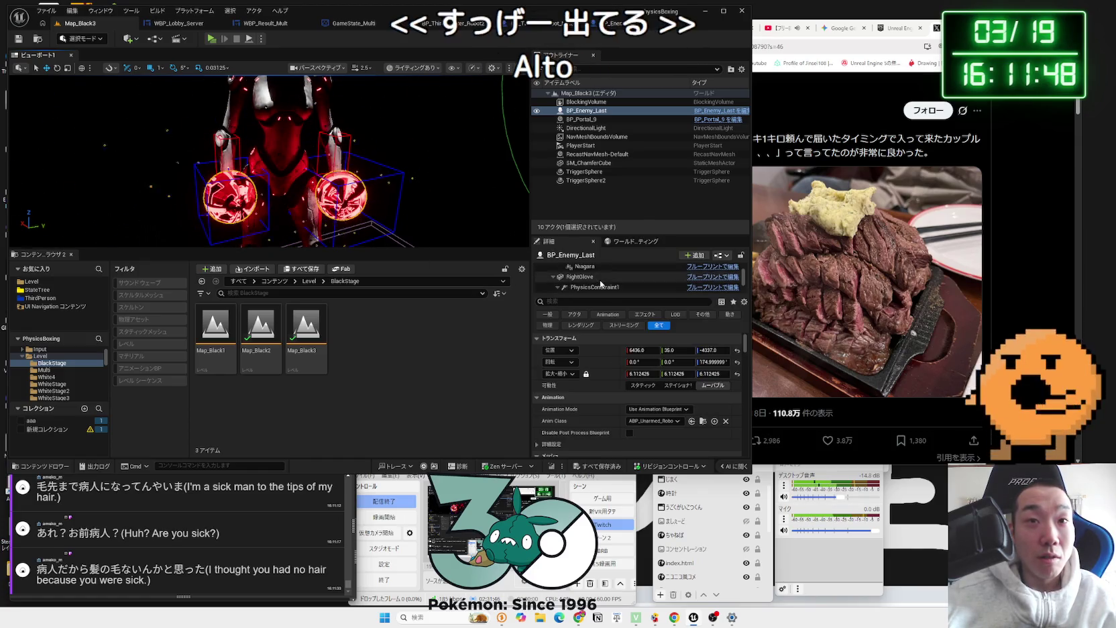
click(597, 267)
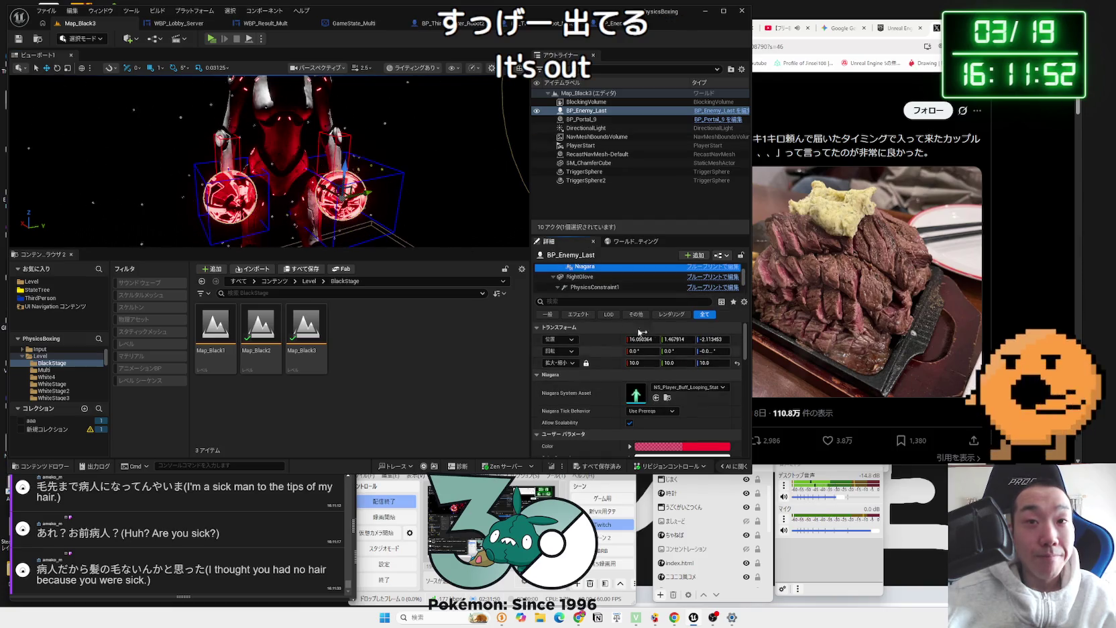
key(ctrl+z)
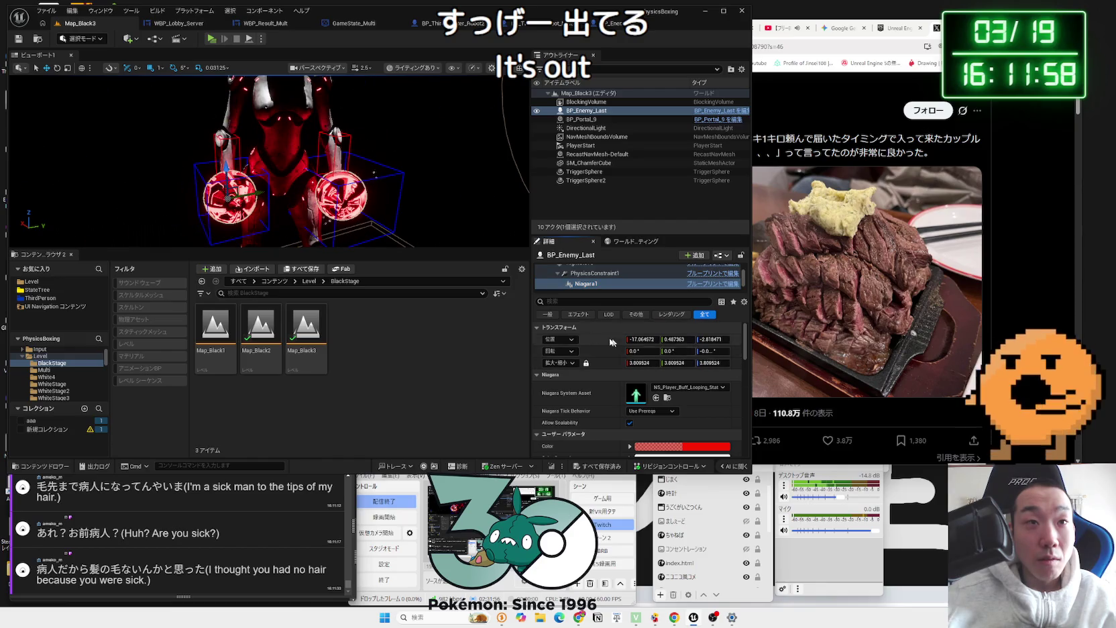
key(ctrl+z)
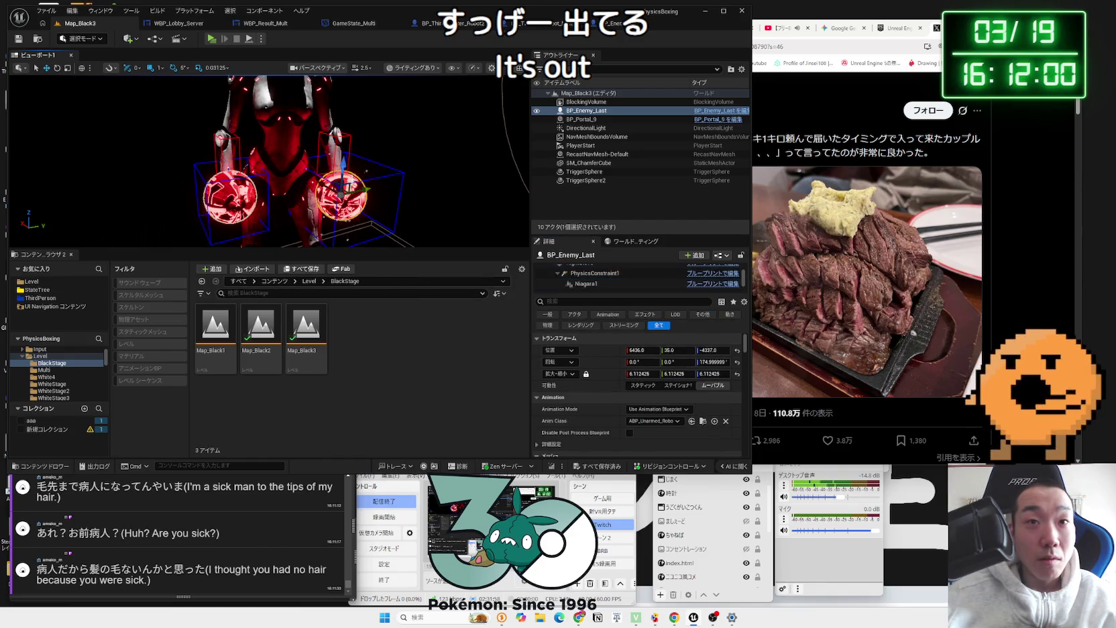
scroll(607, 281, up, 1)
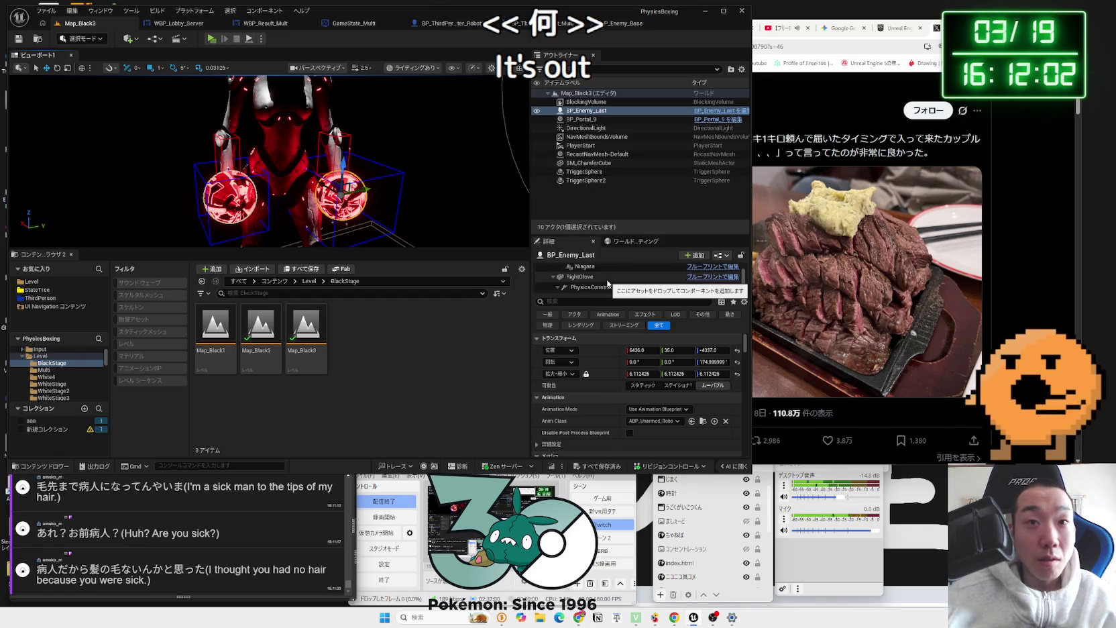
click(604, 269)
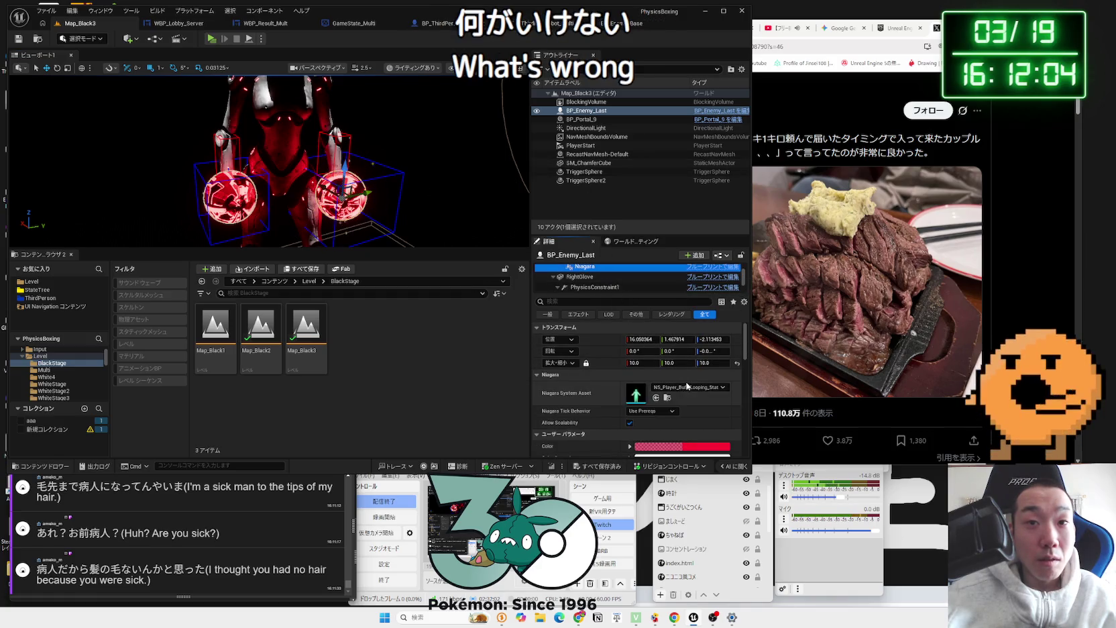
click(736, 364)
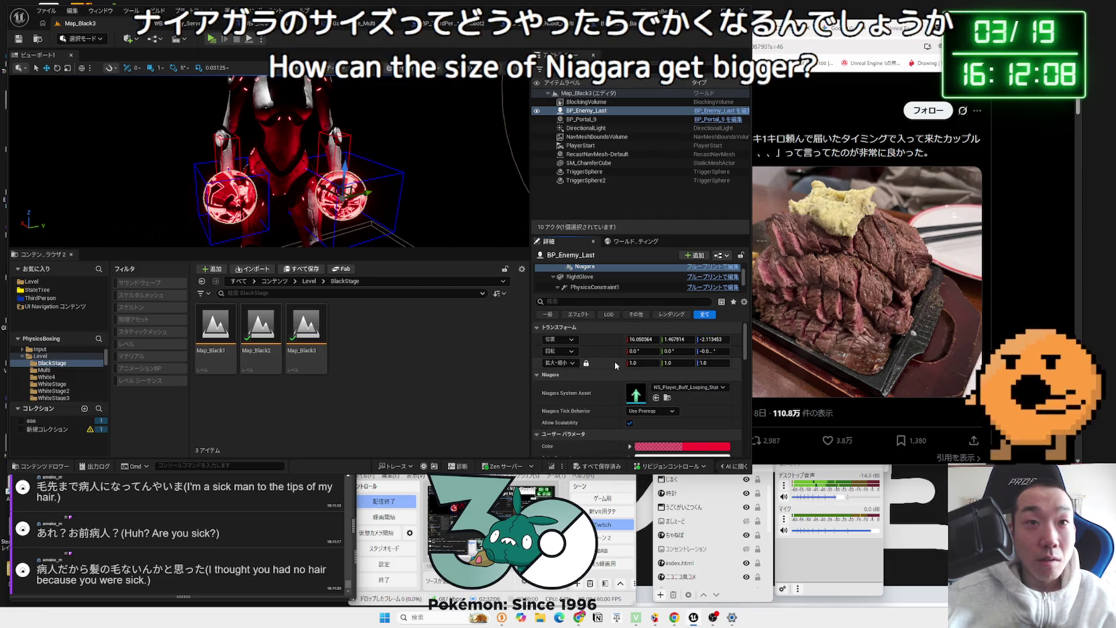
text(10)
key(Return)
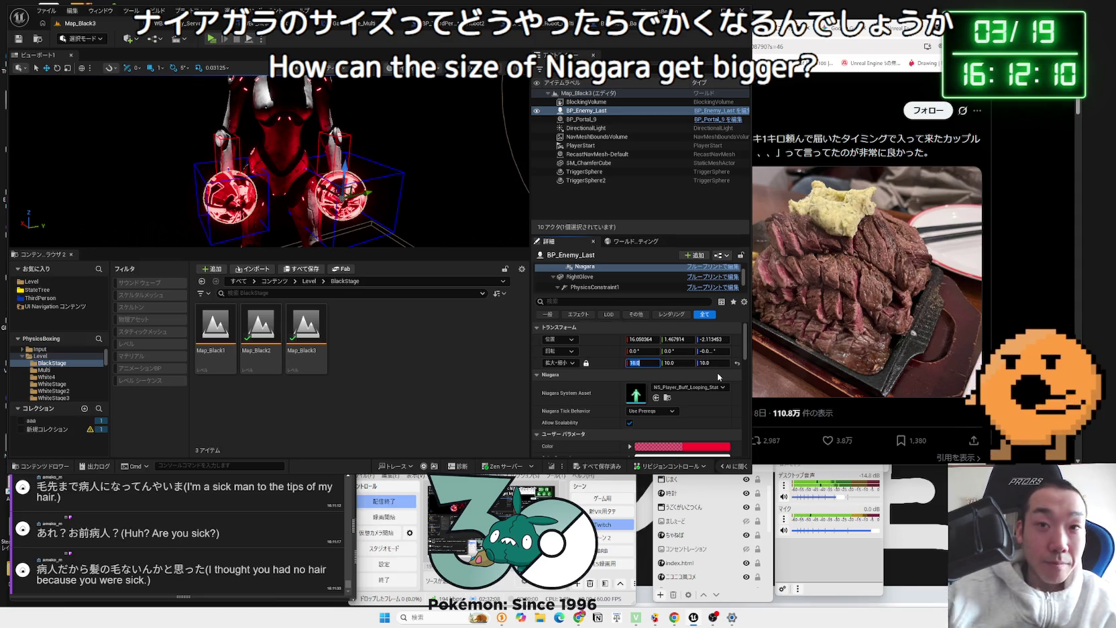
Step: Set the Niagara1 glow on the other glove to scale 10 and start a play-test
click(500, 166)
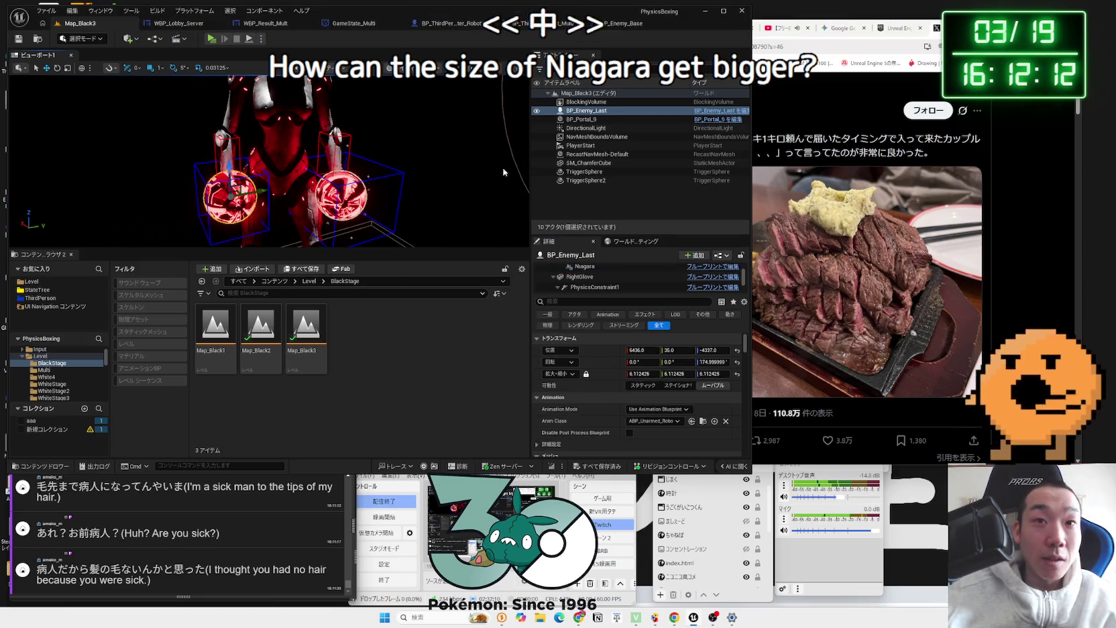
scroll(608, 290, down, 1)
click(604, 284)
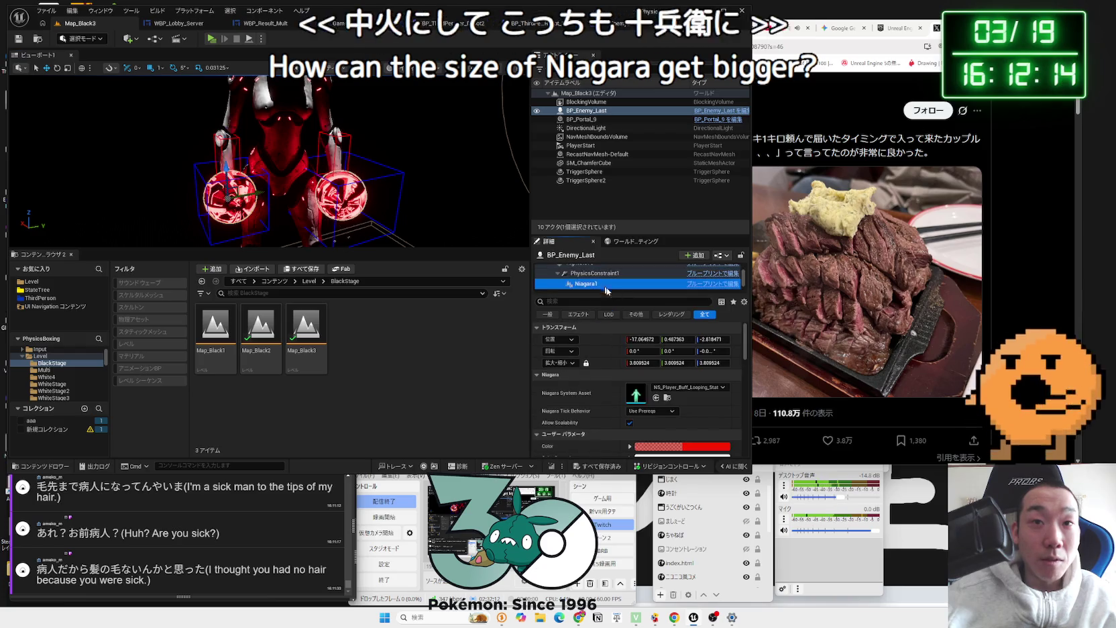
click(656, 363)
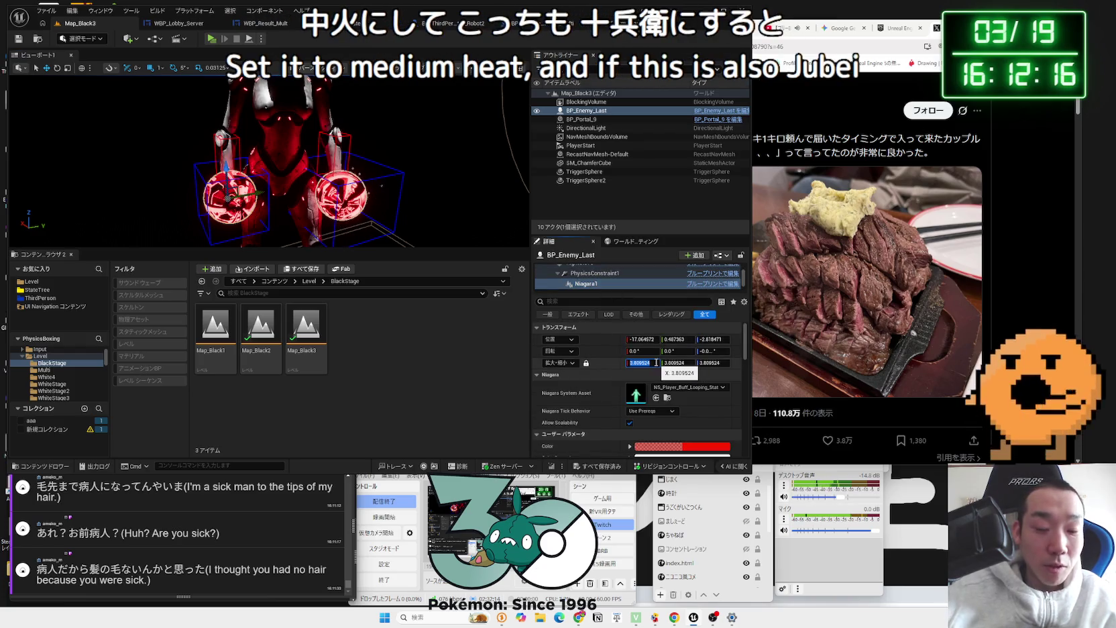
text(10)
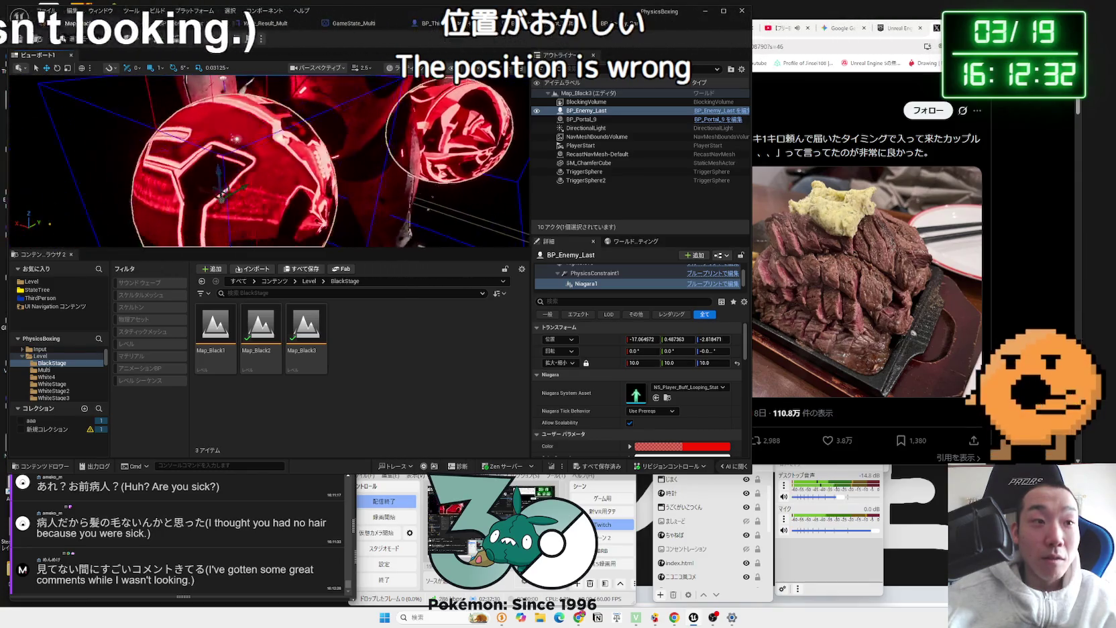
scroll(149, 516, up, 3)
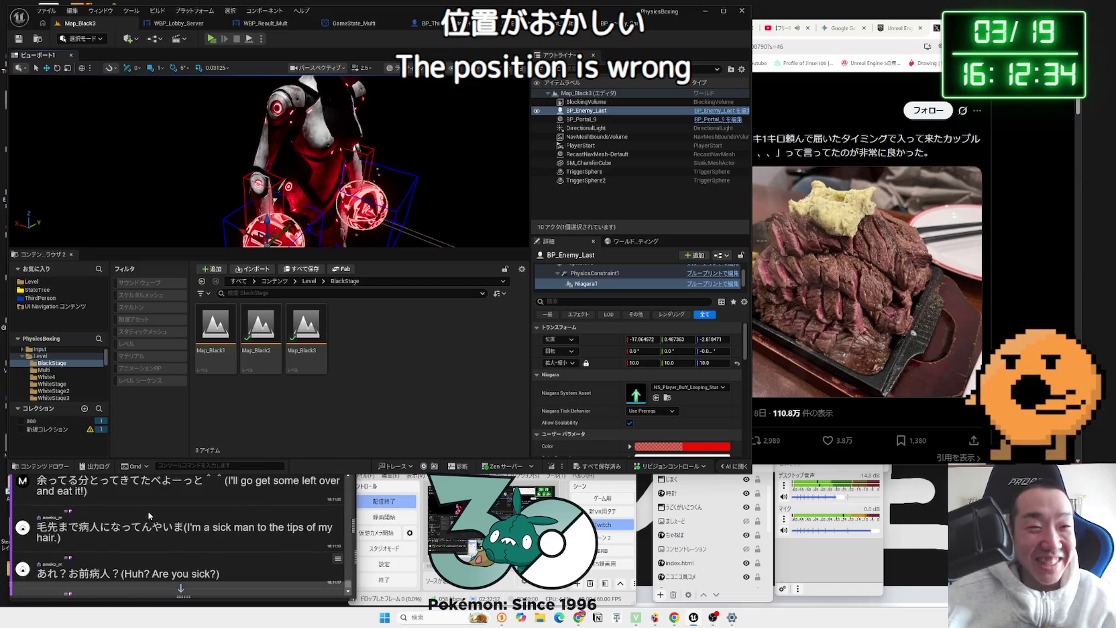
scroll(163, 523, down, 5)
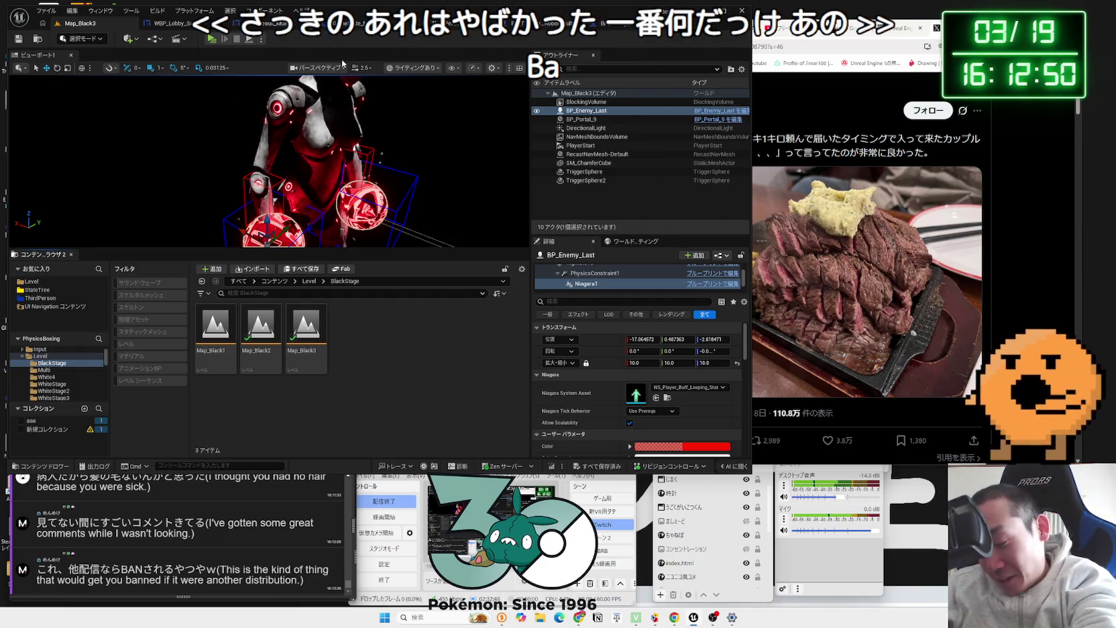
click(213, 39)
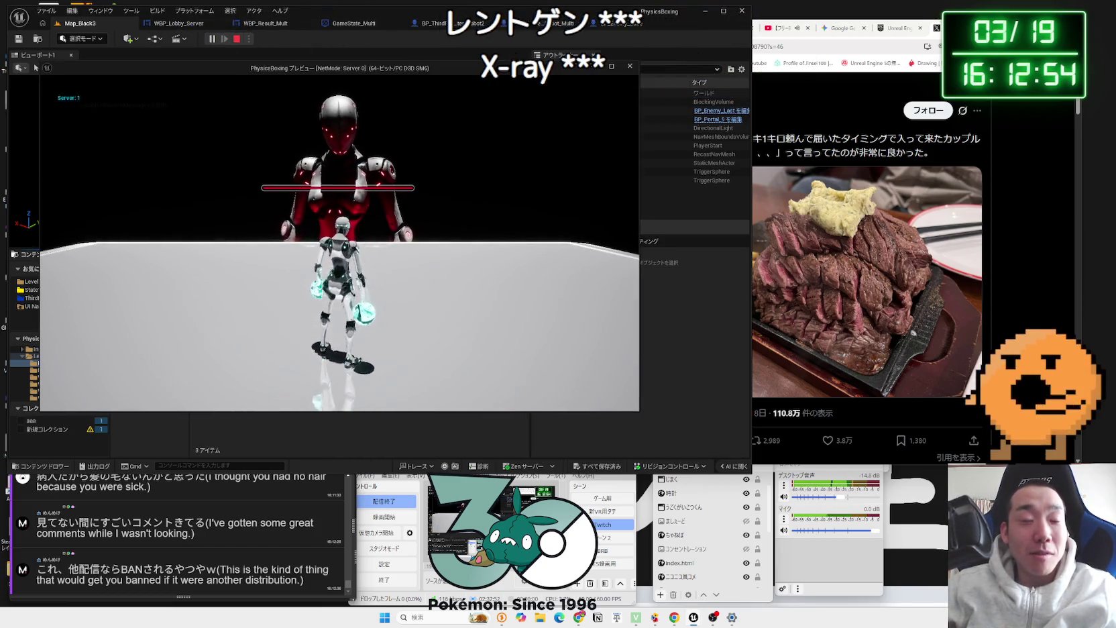
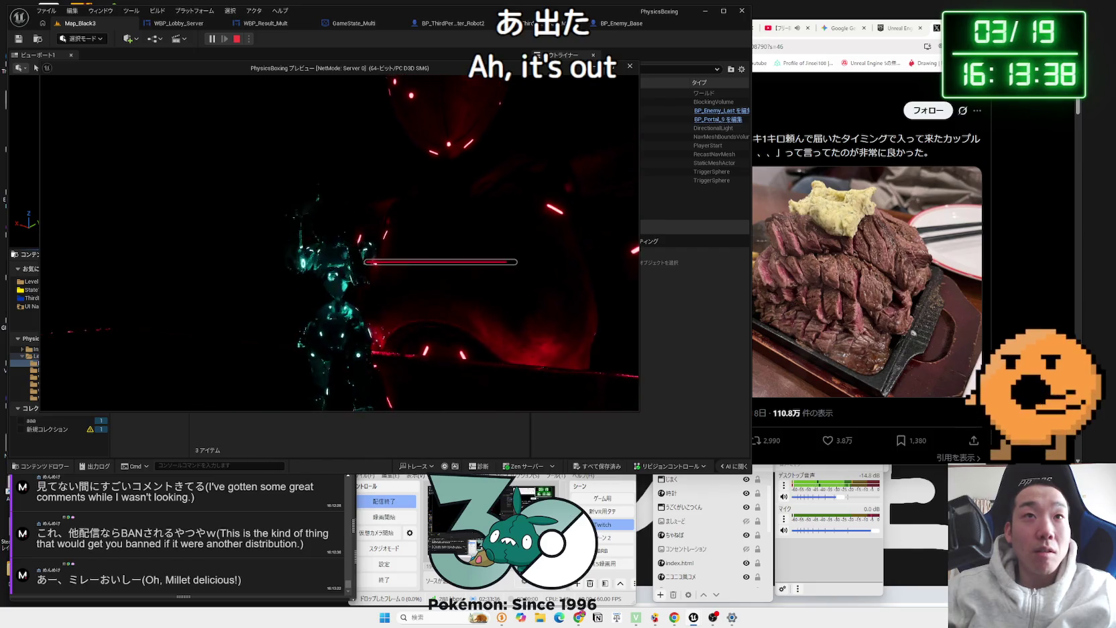
Step: Stop the play test and switch back to the BP_ThirdPersonCharacter_Robot2 event graph
key(Escape)
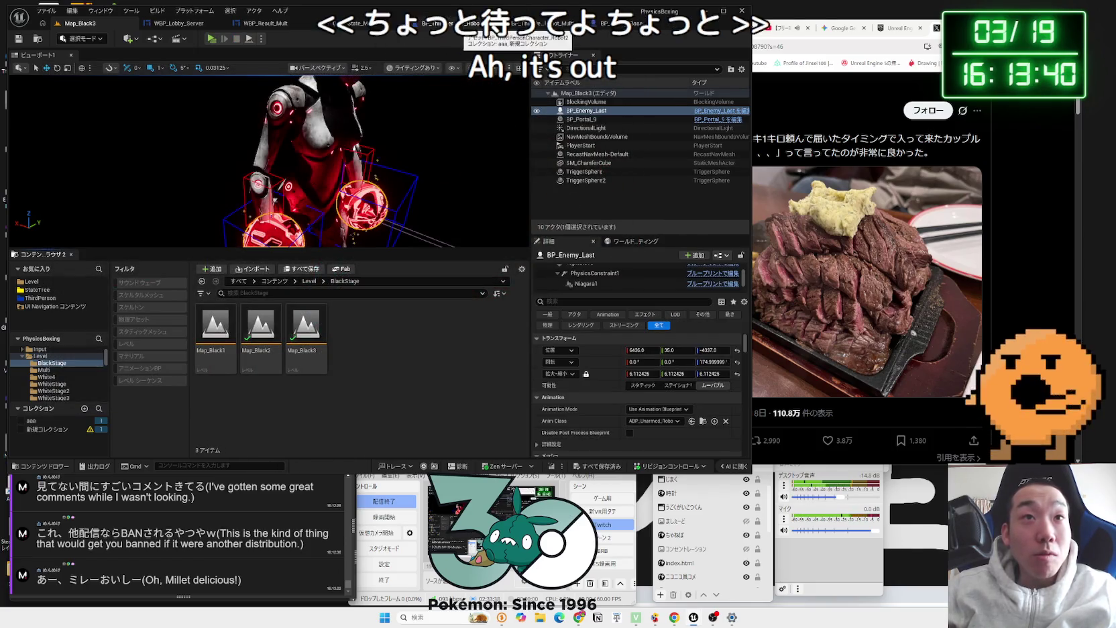
click(458, 24)
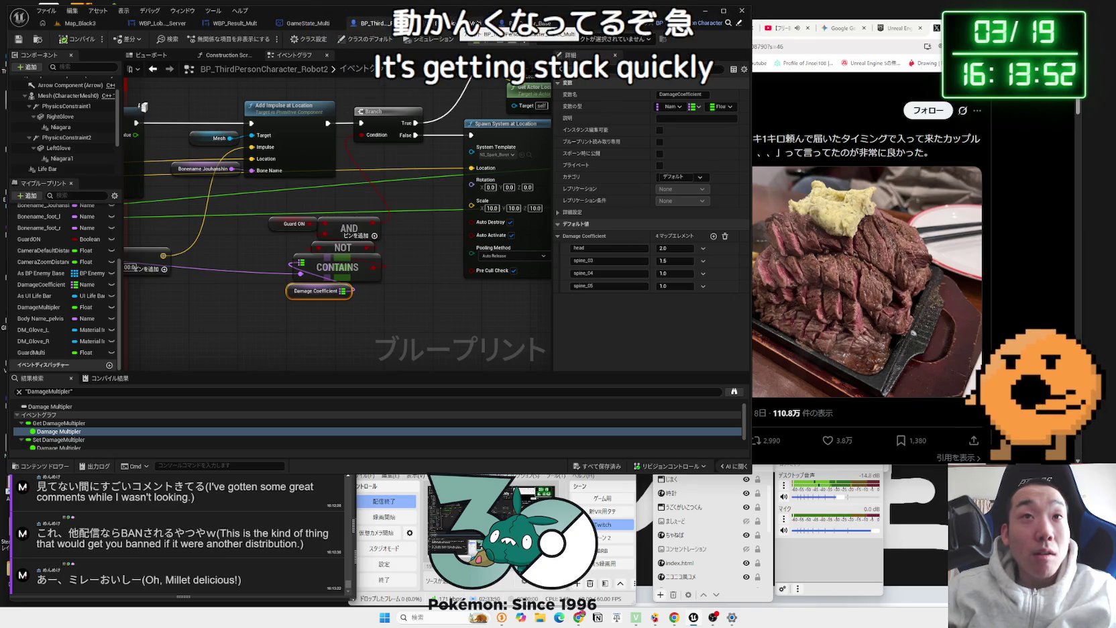
Step: Drag the Apply Physical Animation Settings Below node up-left, off the Make Physical Animation Data node in Robot2
click(455, 25)
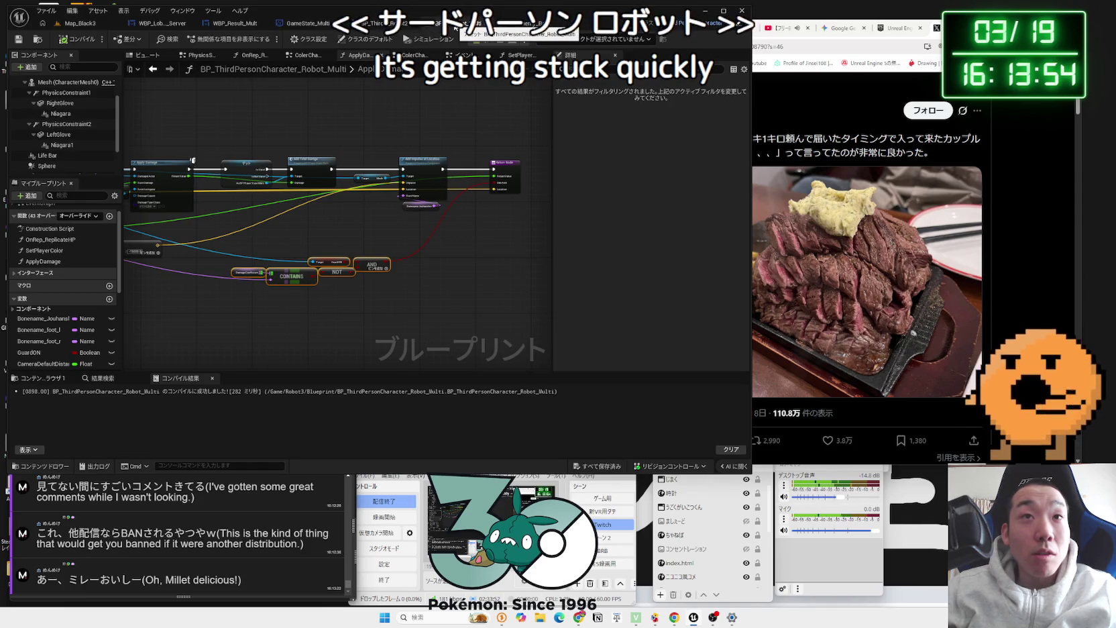
click(390, 25)
click(443, 301)
scroll(443, 301, down, 6)
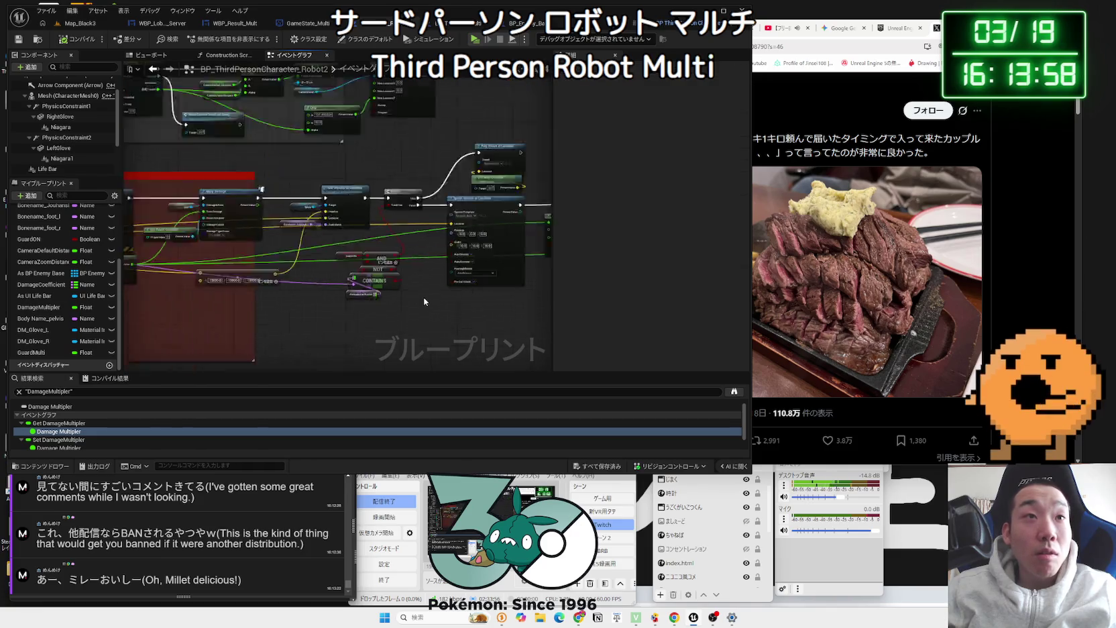
scroll(380, 328, up, 6)
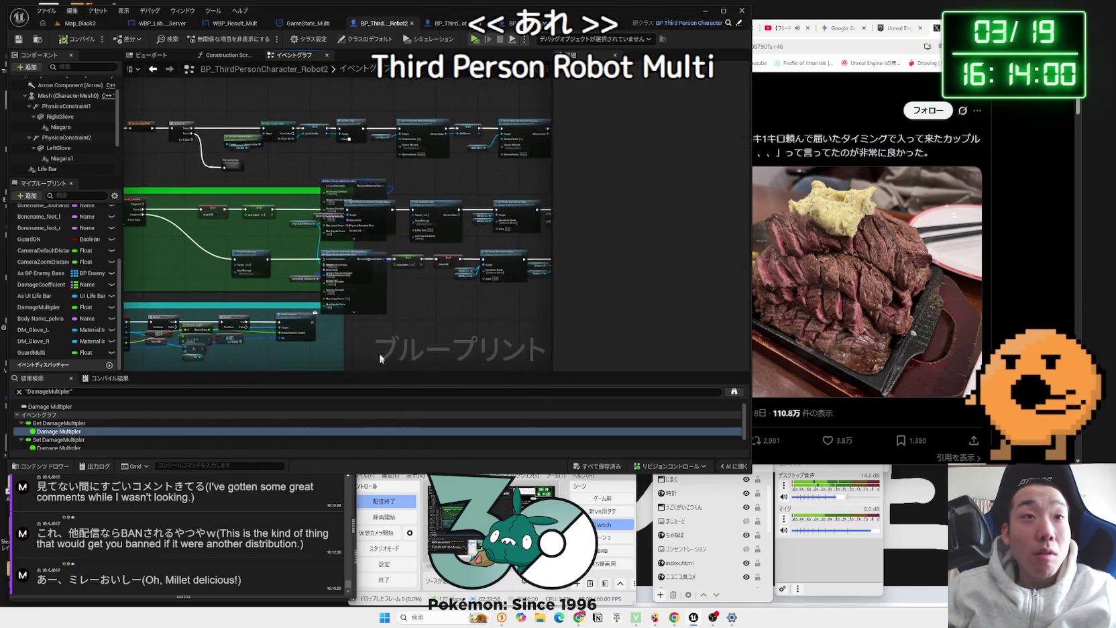
drag(395, 287, 386, 252)
mouse_move(356, 214)
mouse_down()
mouse_move(321, 163)
mouse_move(168, 201)
mouse_move(257, 175)
mouse_move(276, 211)
mouse_move(351, 212)
mouse_move(363, 241)
mouse_up()
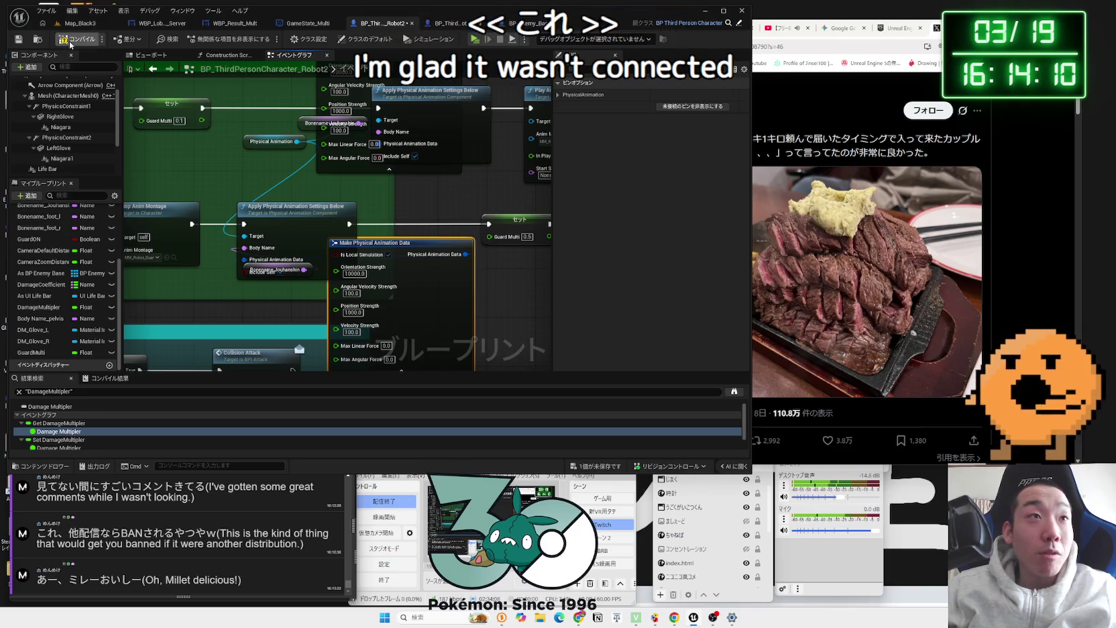
click(79, 23)
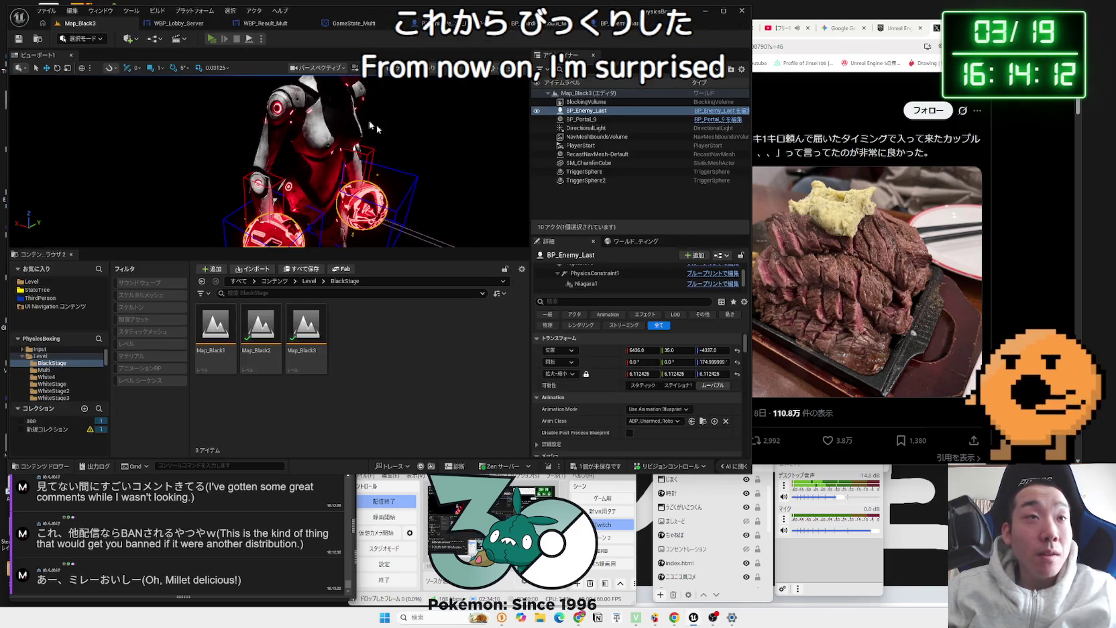
Step: Play-test Map_Black3 to judge the enemy's Niagara effect size, then open the Gemini chat
key(alt+p)
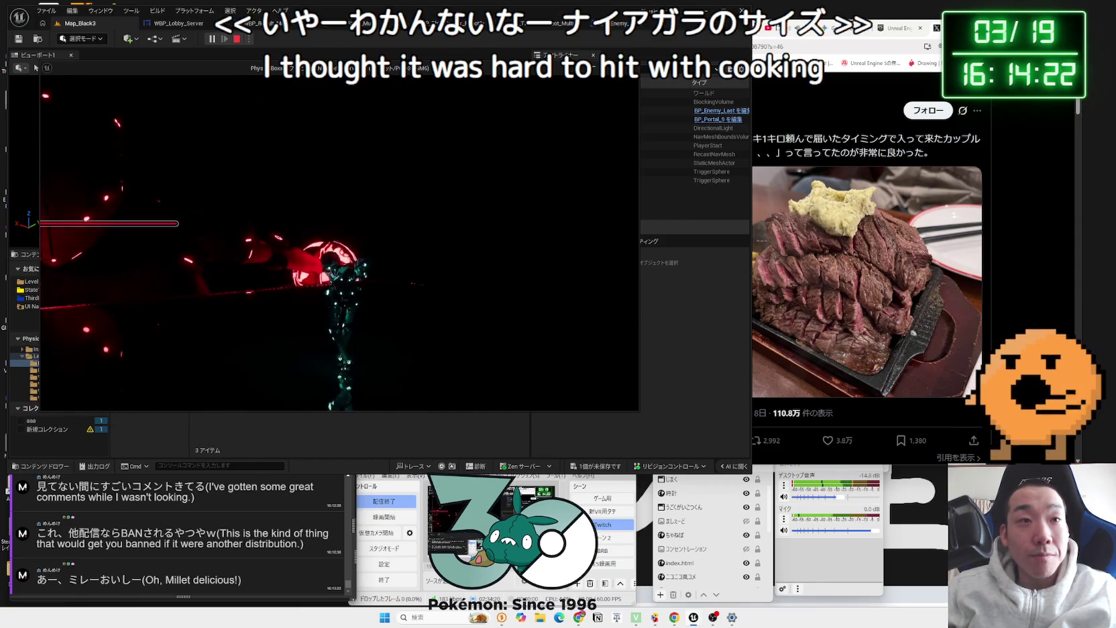
key(Escape)
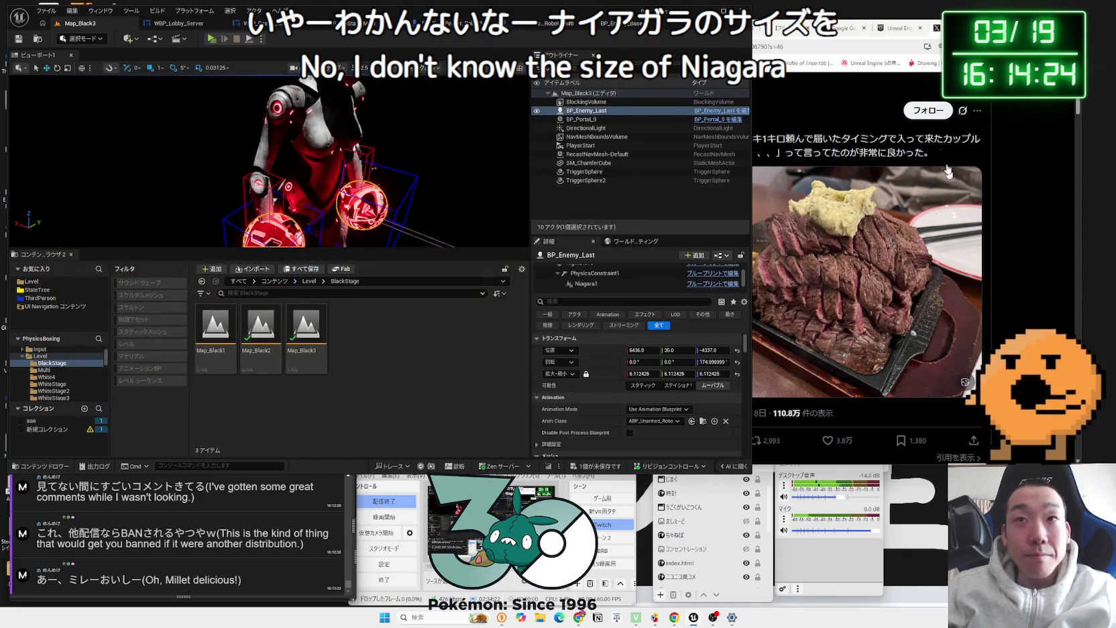
click(906, 38)
click(844, 27)
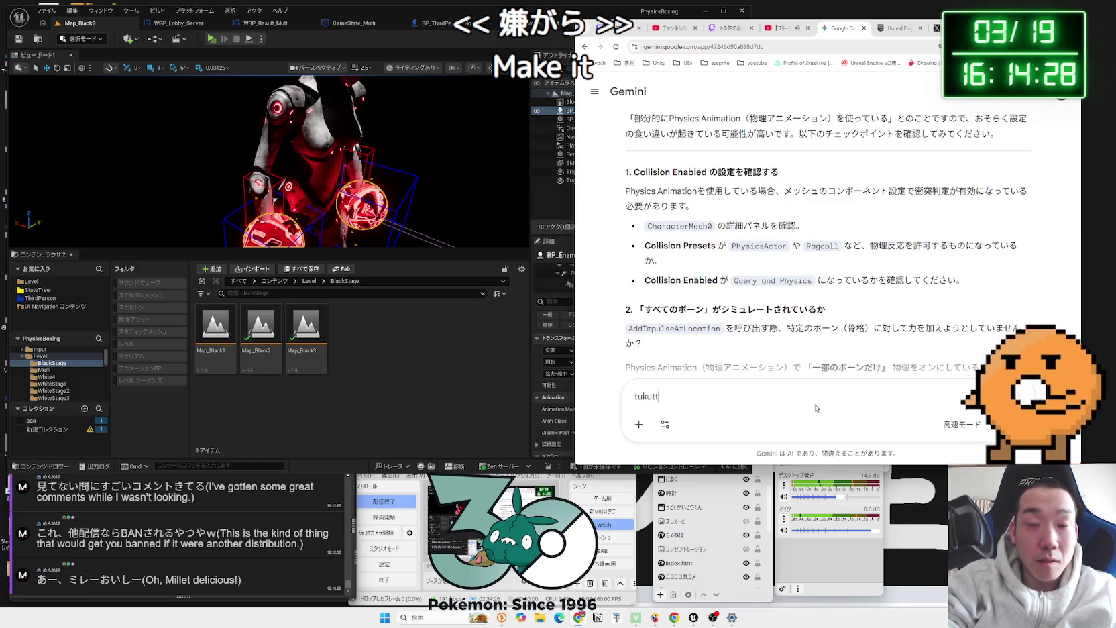
Step: Ask Gemini in Japanese how to make an existing Niagara effect much larger
key(BackSpace)
key(BackSpace)
key(BackSpace)
key(Zenkaku_Hankaku)
text(つ)
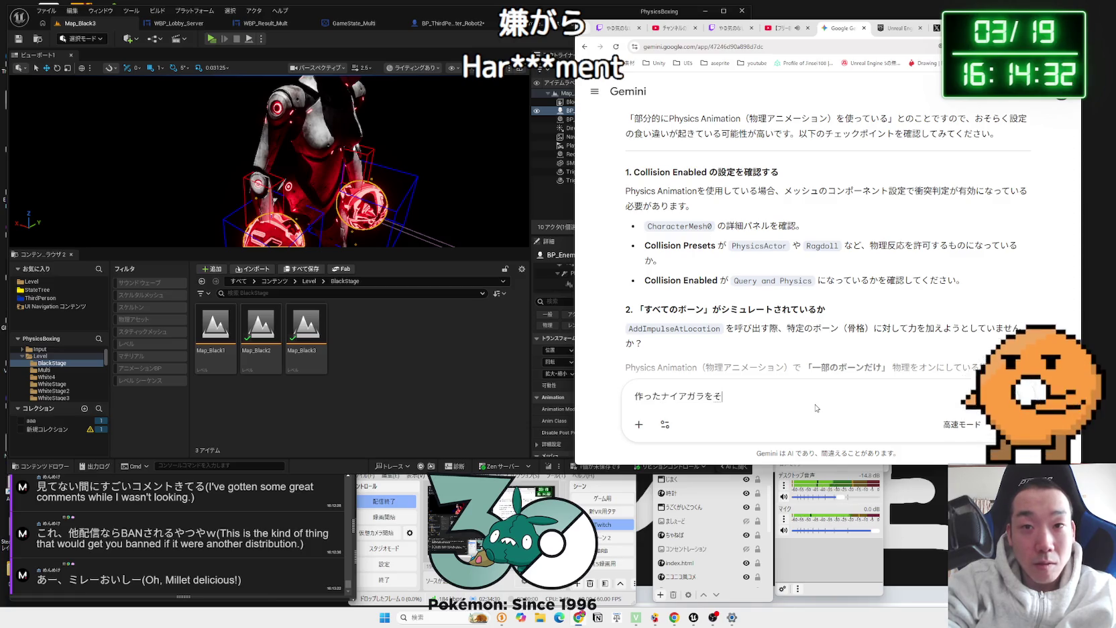
text(asehadousurebayokato)
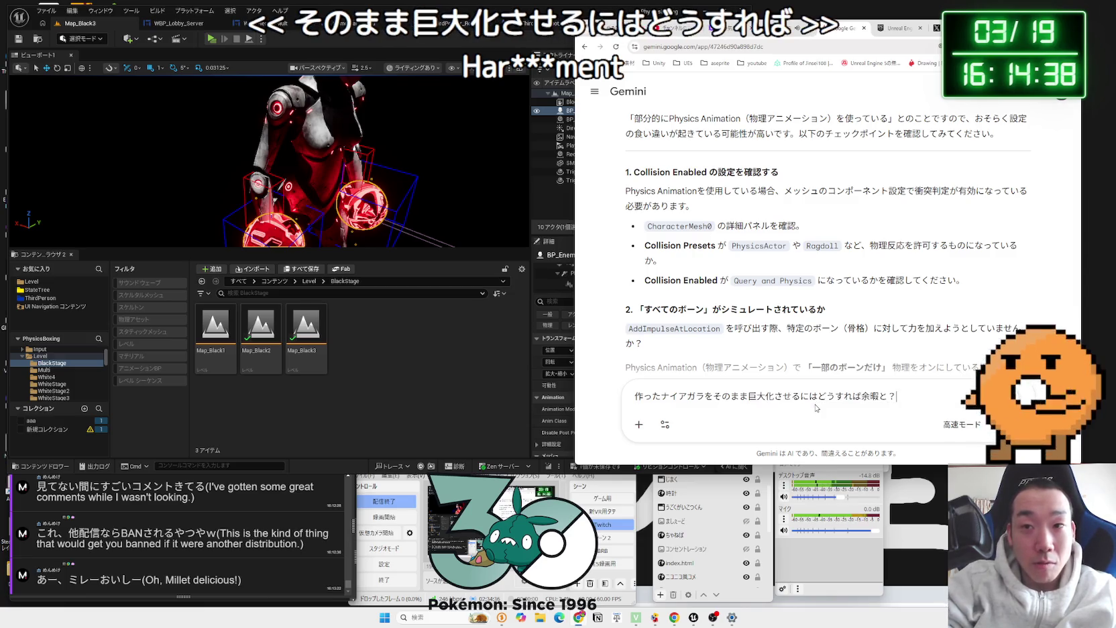
key(Return)
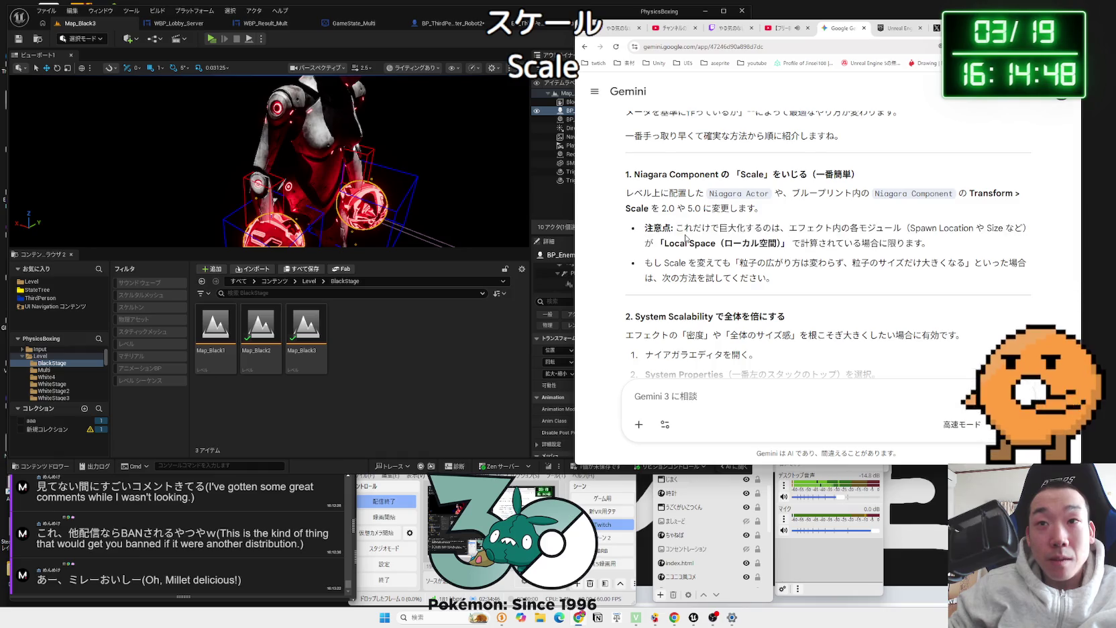
Step: Read Gemini's System Scalability and System Properties suggestions, translating its closing question
drag(775, 278, 861, 271)
click(862, 271)
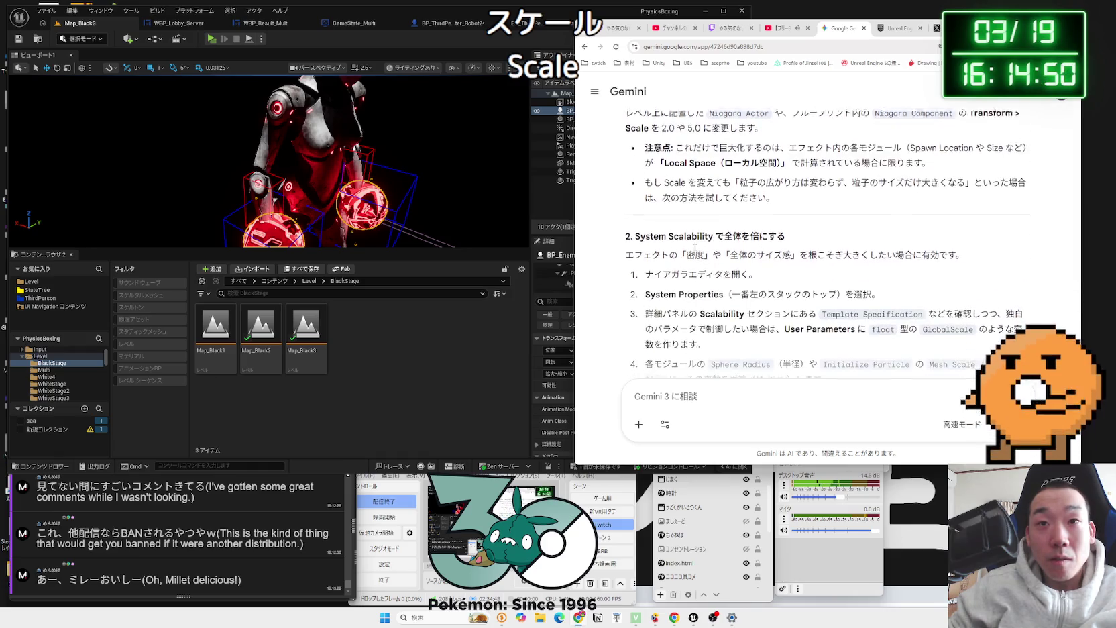
mouse_move(635, 229)
mouse_down()
mouse_move(738, 254)
mouse_move(752, 269)
mouse_move(631, 238)
mouse_move(762, 263)
mouse_up()
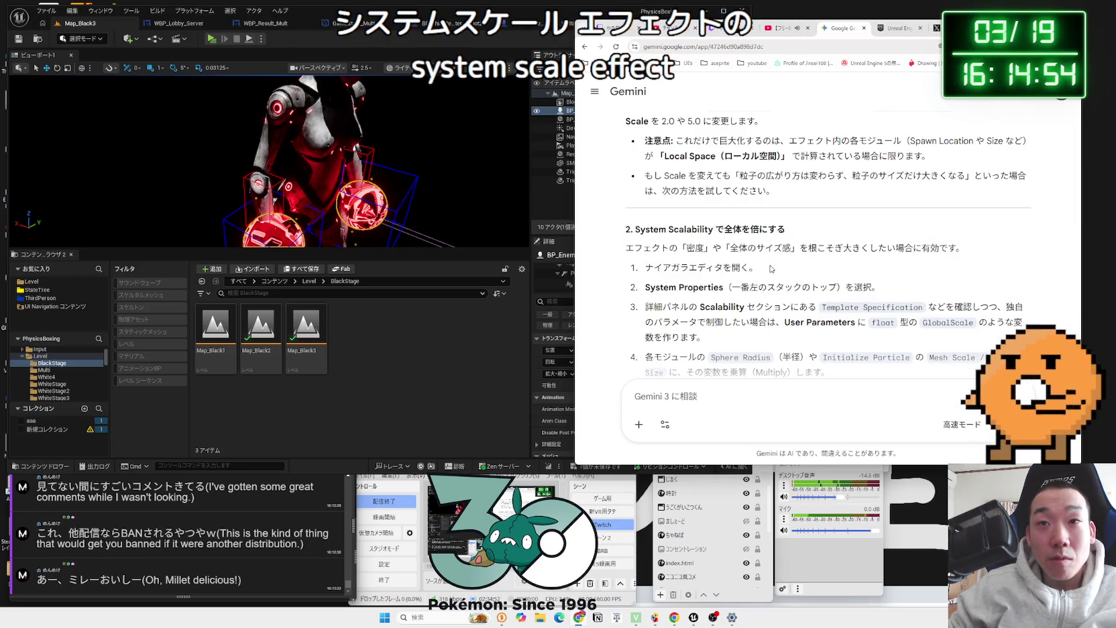
drag(643, 246, 885, 296)
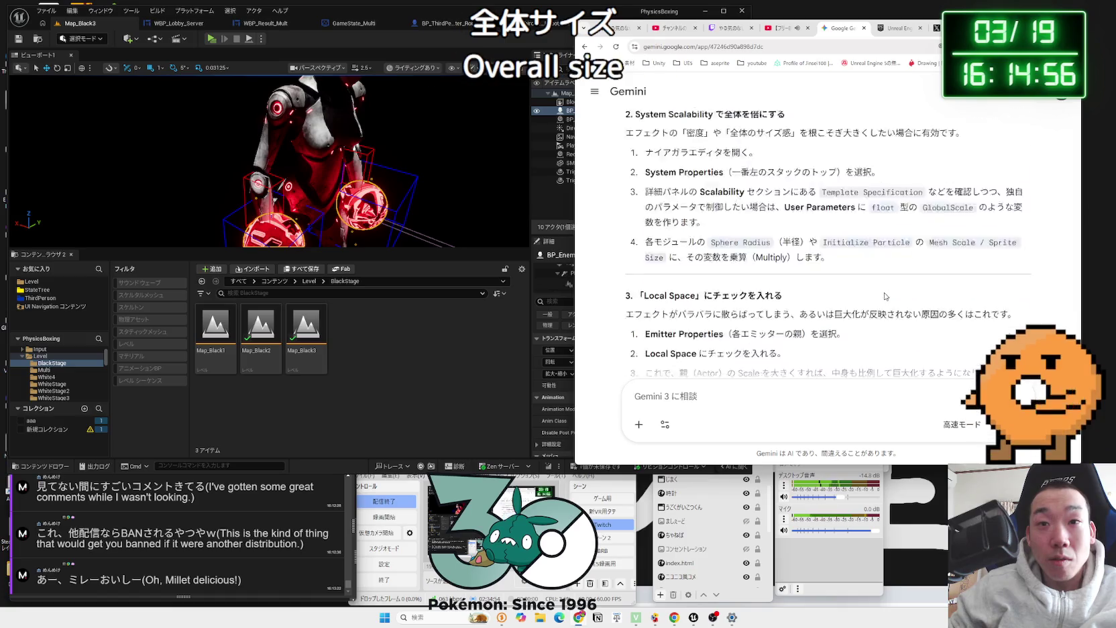
mouse_move(778, 238)
mouse_down()
mouse_move(737, 221)
mouse_move(936, 274)
mouse_up()
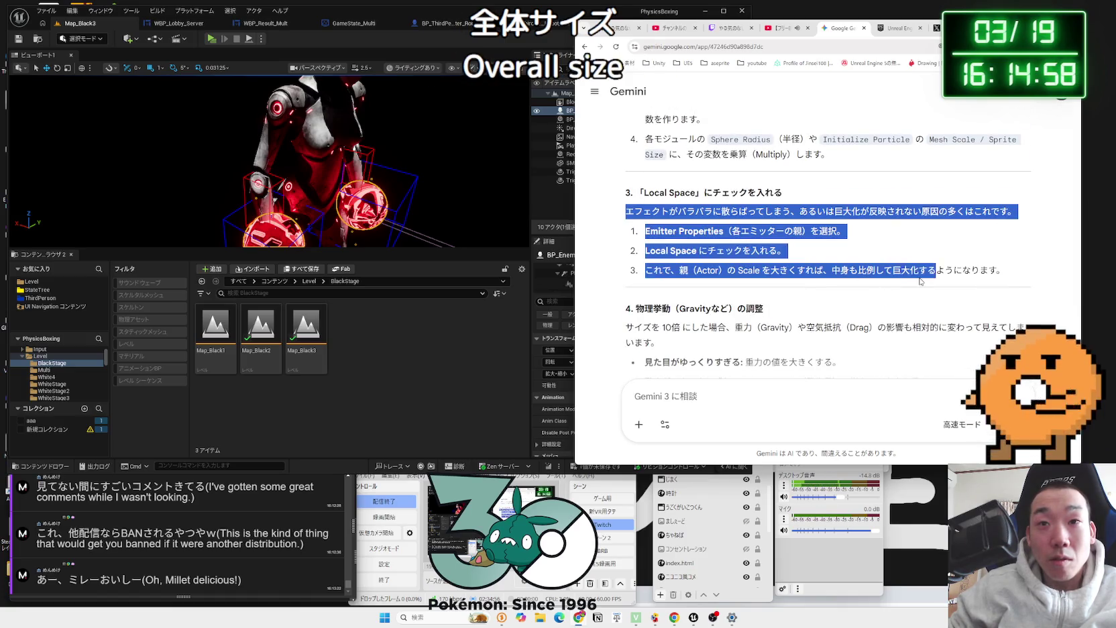
scroll(921, 282, down, 2)
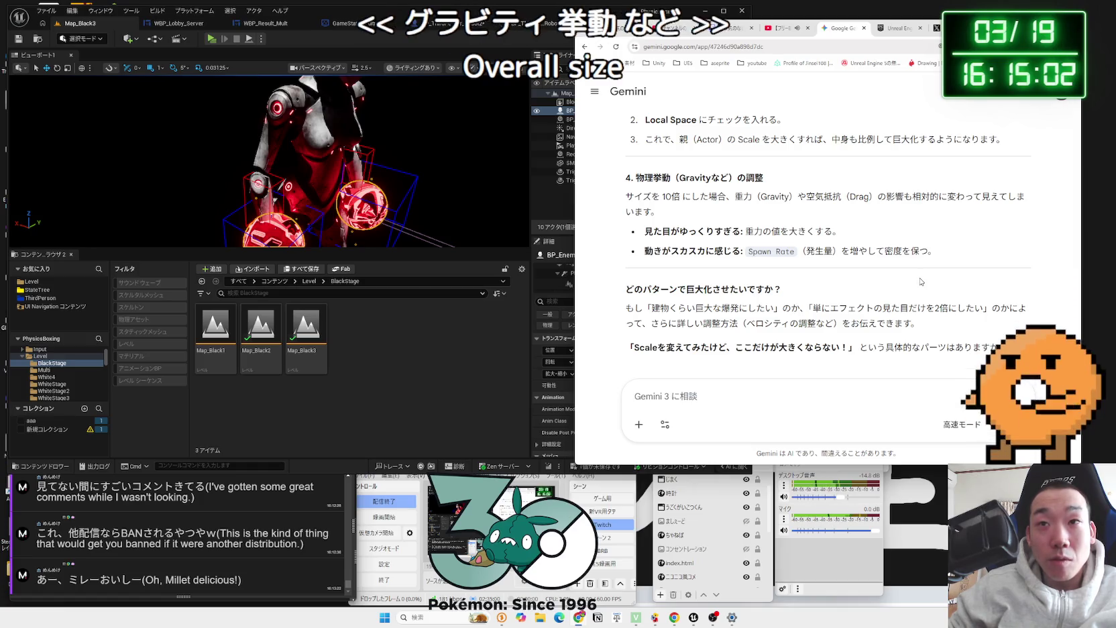
scroll(921, 282, down, 1)
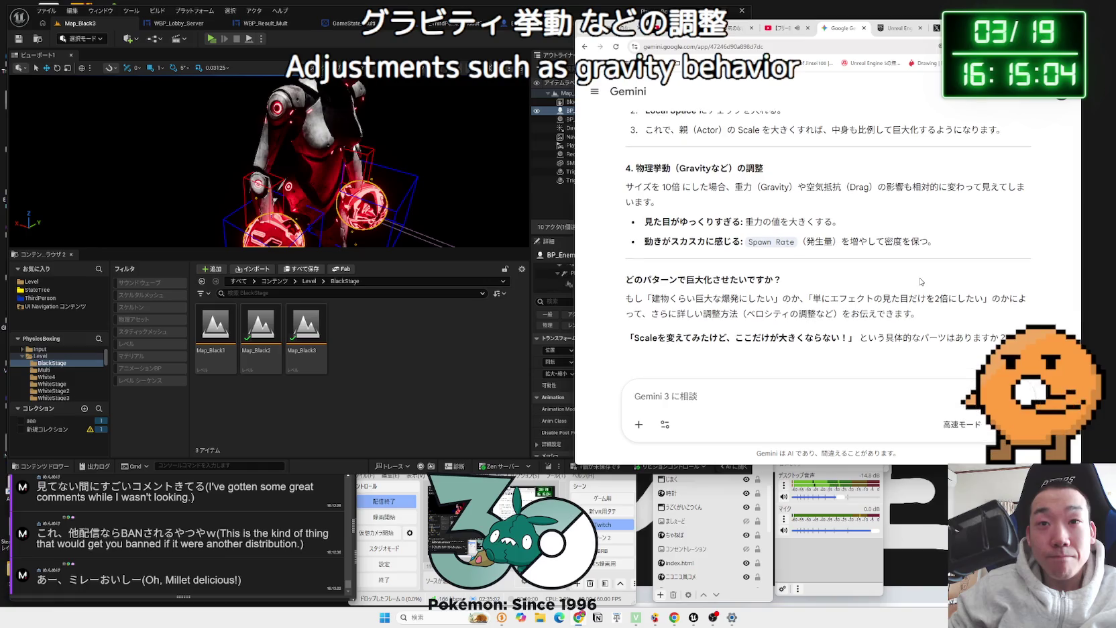
drag(889, 310, 817, 298)
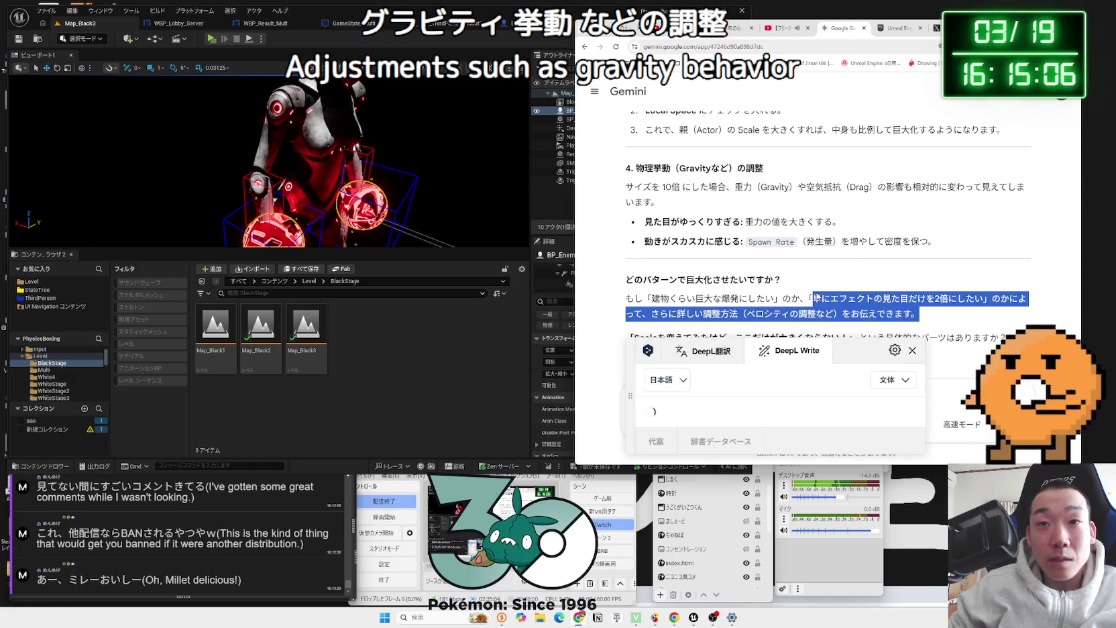
click(770, 295)
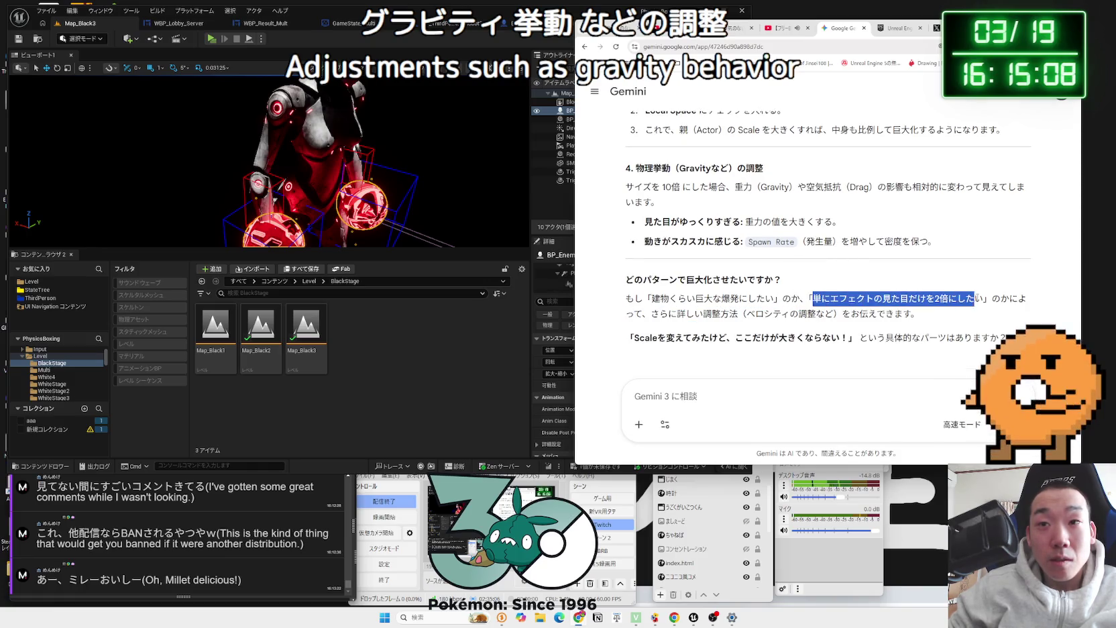
scroll(850, 288, up, 3)
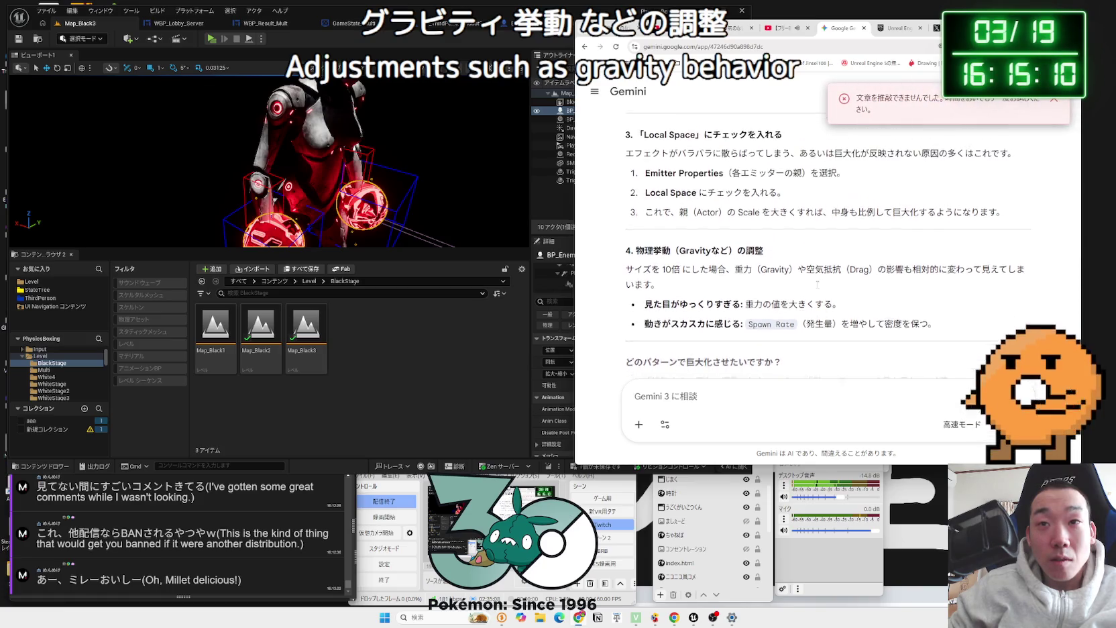
scroll(786, 385, down, 3)
click(392, 323)
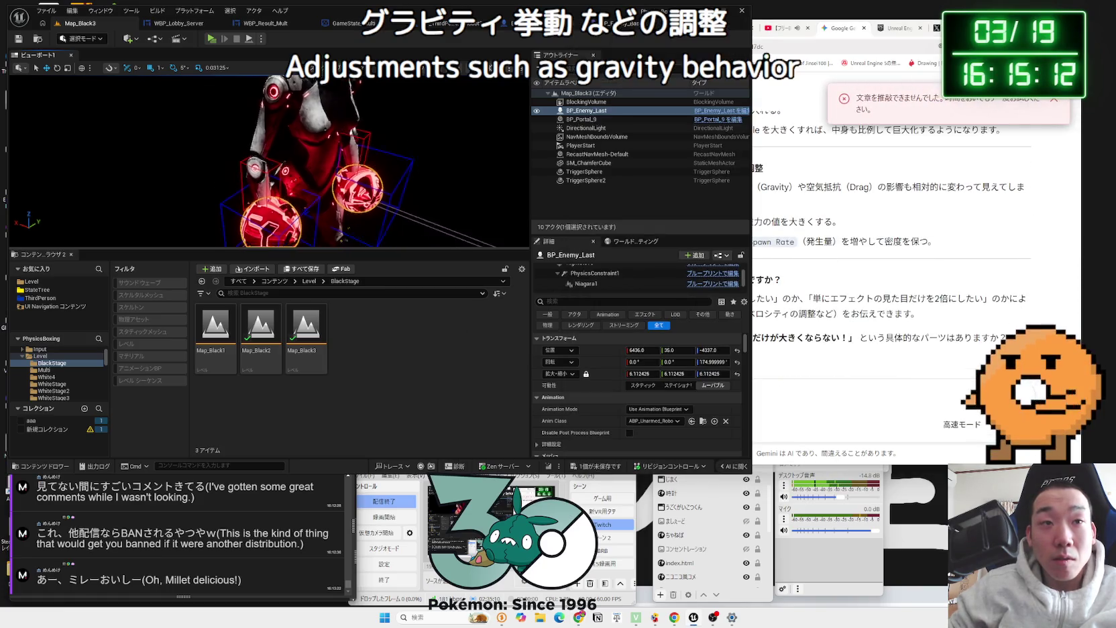
Step: Check BP_Enemy_Last's Niagara1 component at scale 10, play-test the effect, and save the level
mouse_move(269, 161)
mouse_down()
mouse_move(10, 116)
mouse_move(385, 190)
mouse_up()
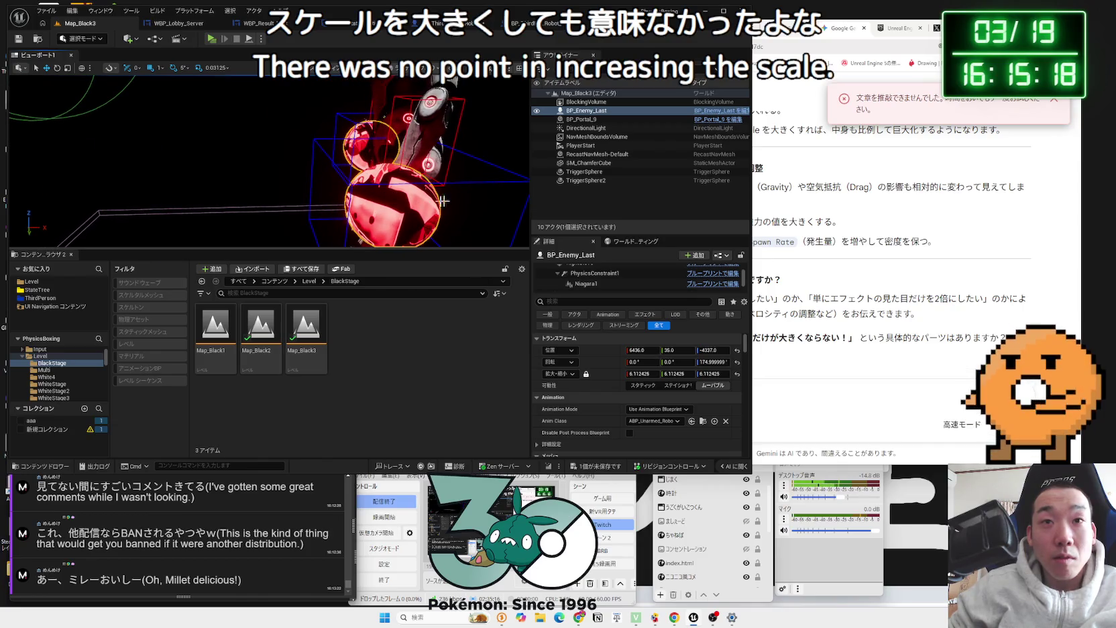
click(597, 283)
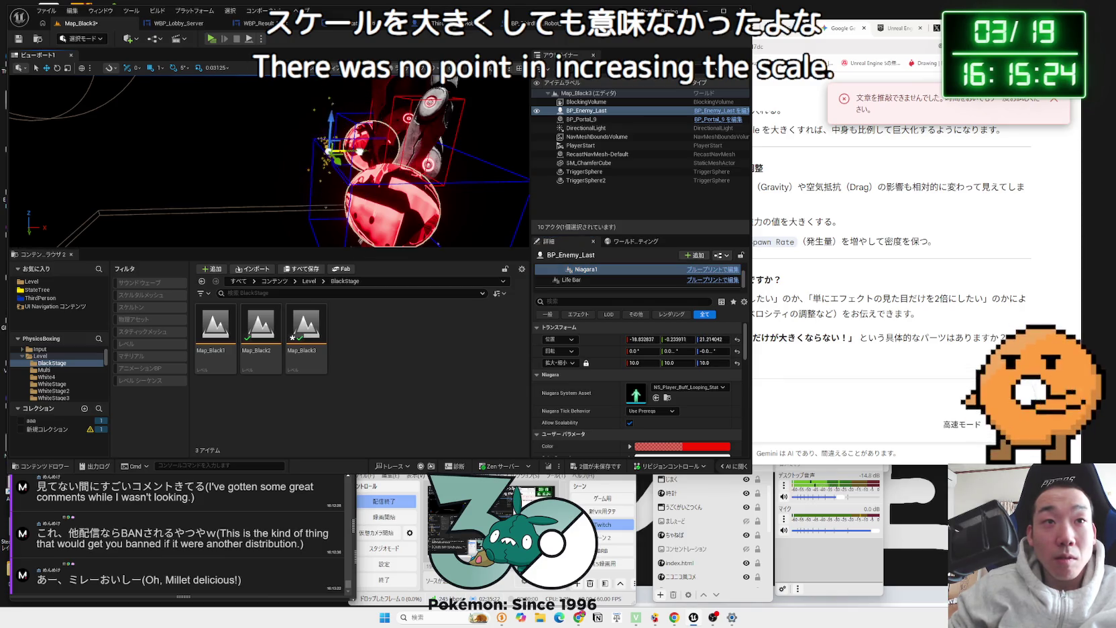
click(211, 41)
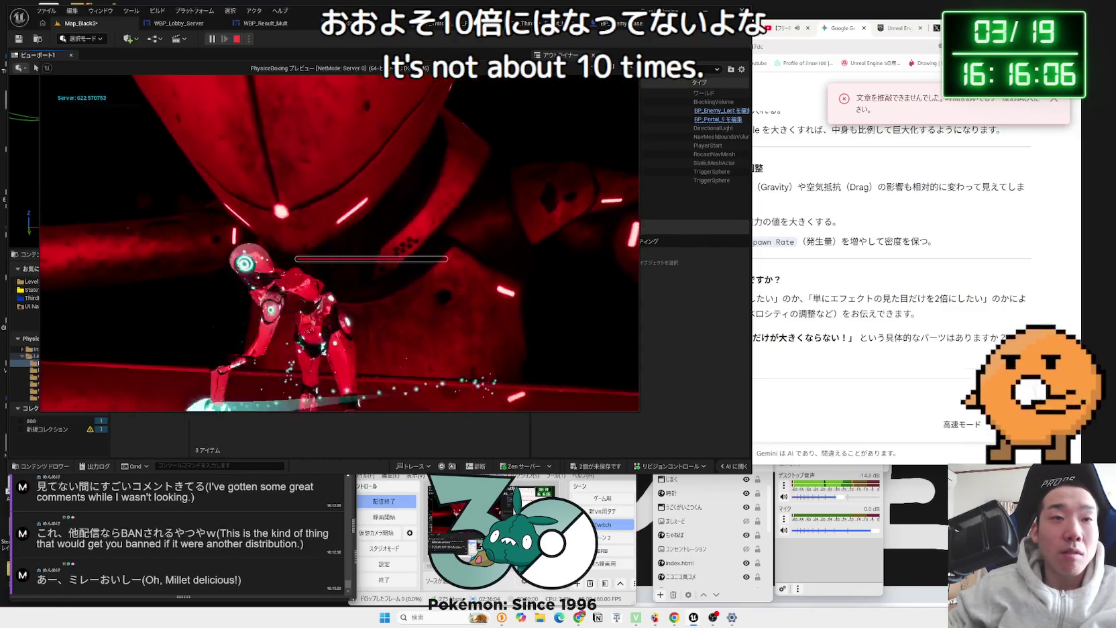
key(Escape)
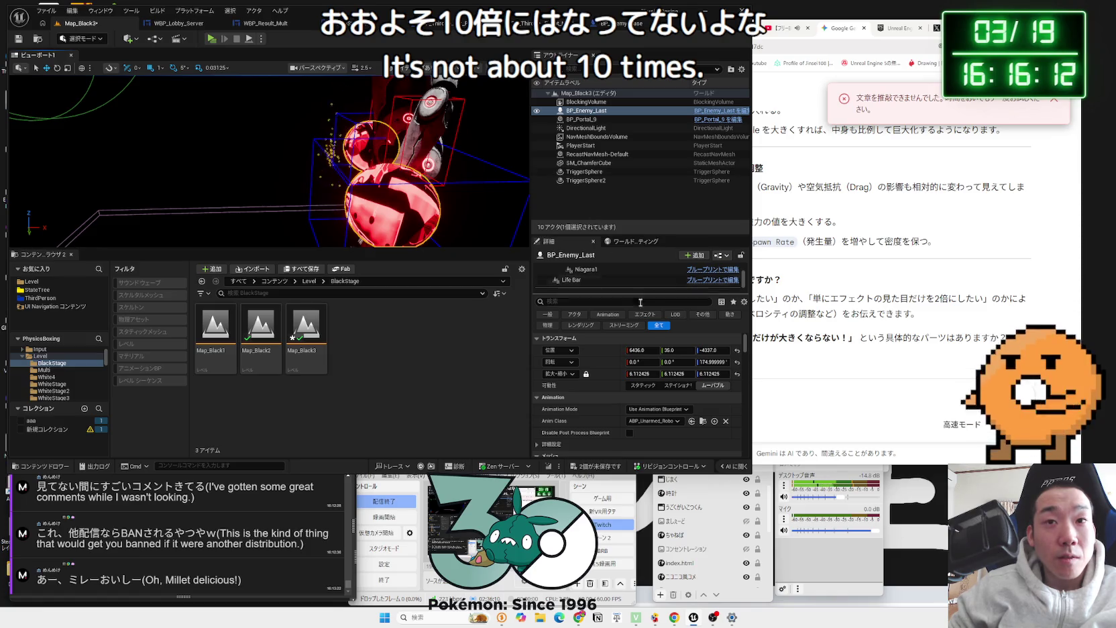
key(ctrl+s)
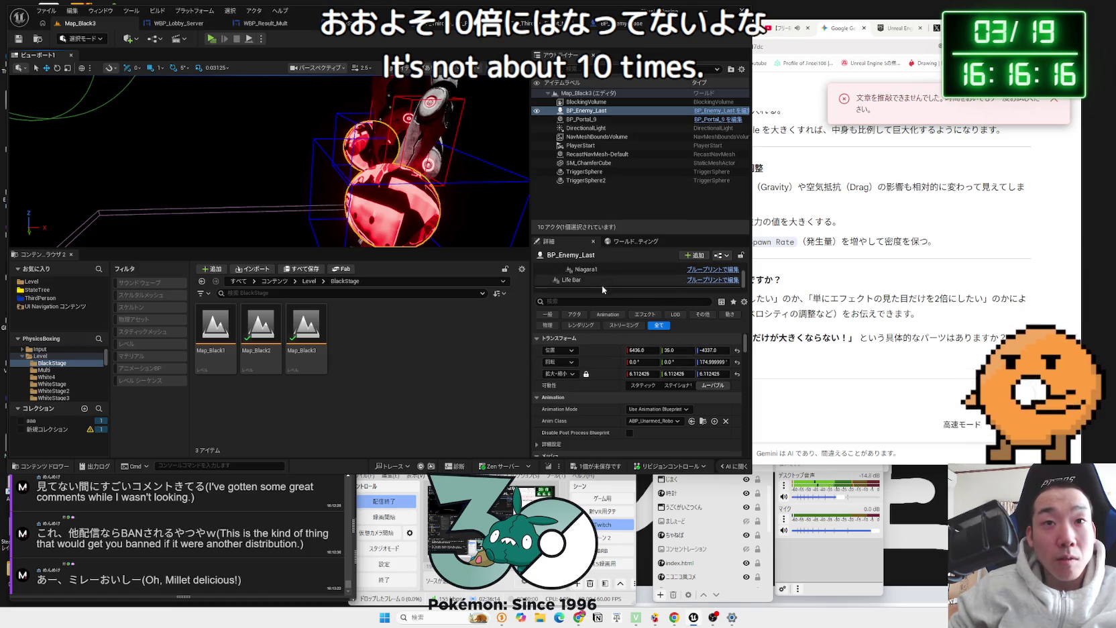
Step: Reselect Niagara1 and scroll through its Details properties
scroll(600, 282, up, 3)
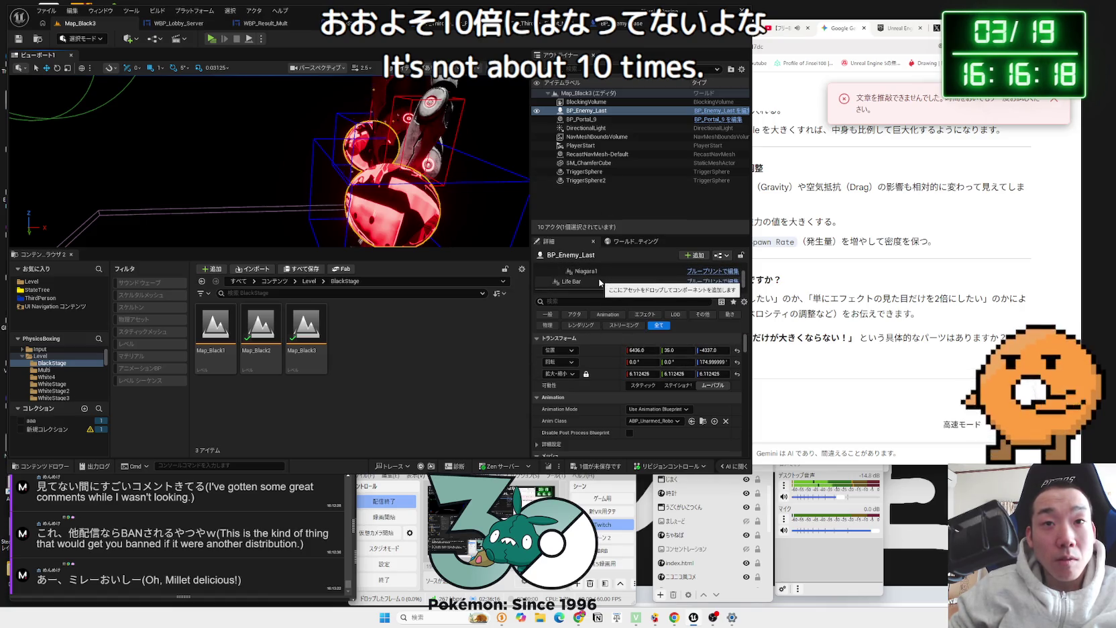
click(590, 271)
scroll(678, 389, down, 3)
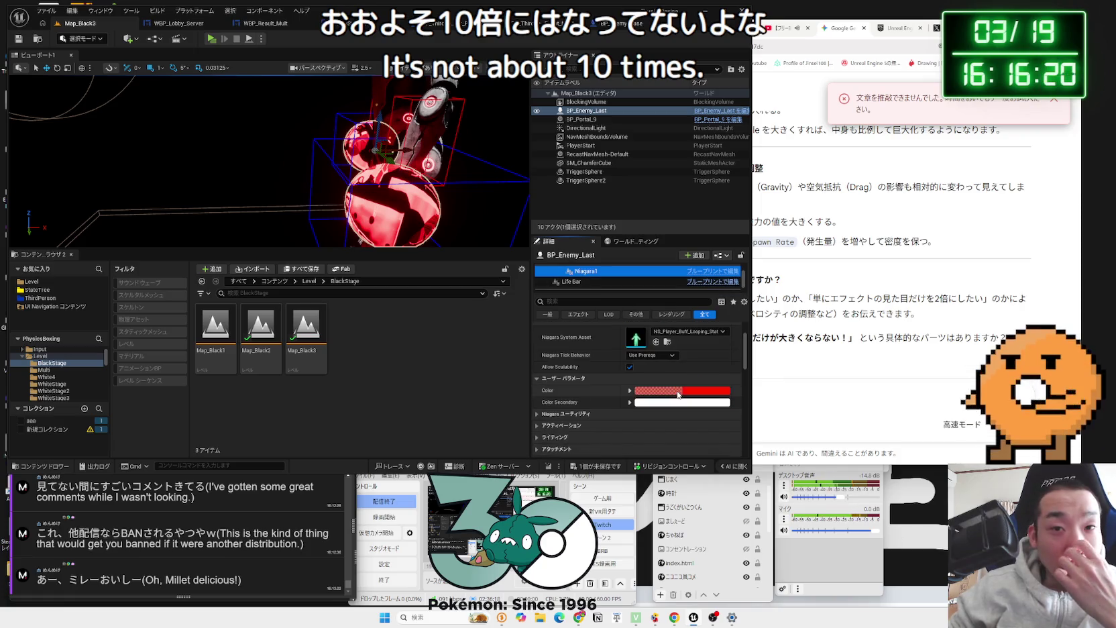
scroll(679, 392, down, 2)
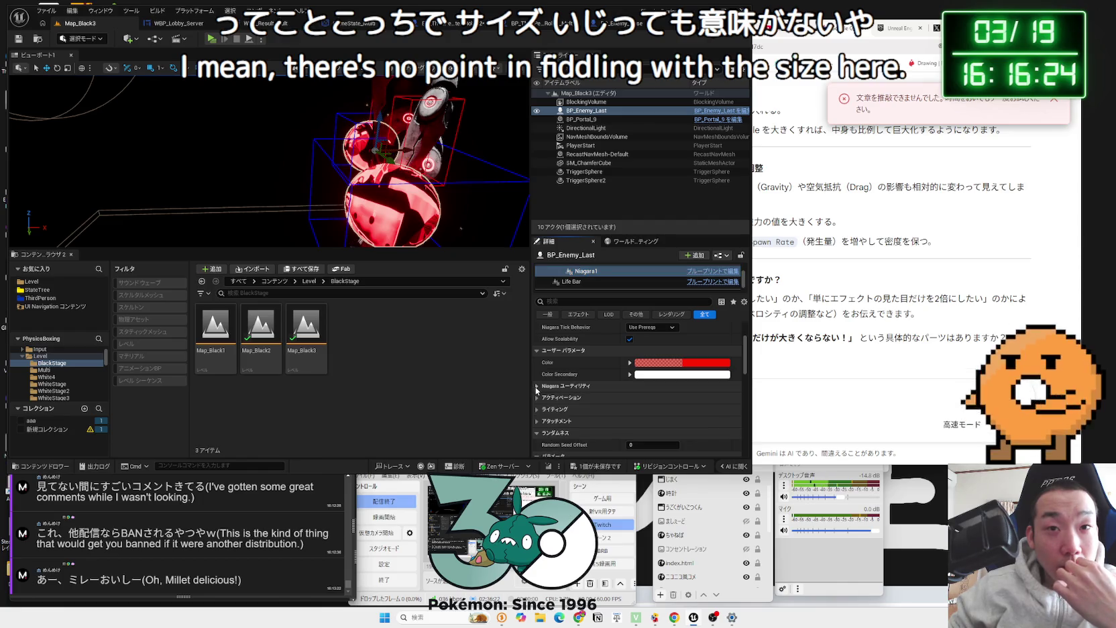
scroll(561, 368, down, 1)
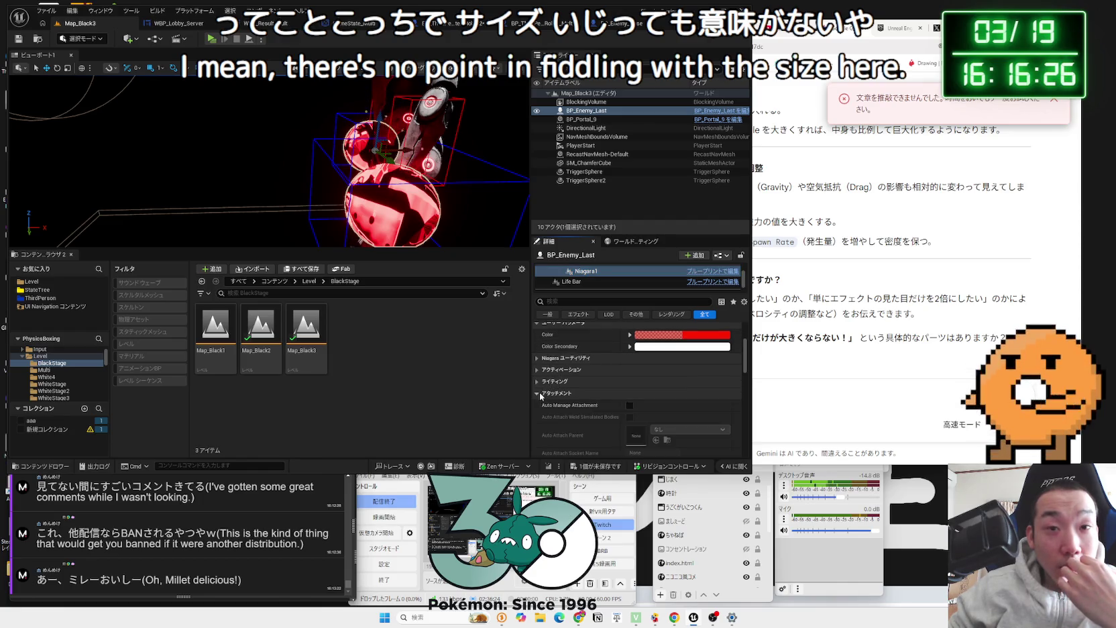
scroll(538, 383, down, 2)
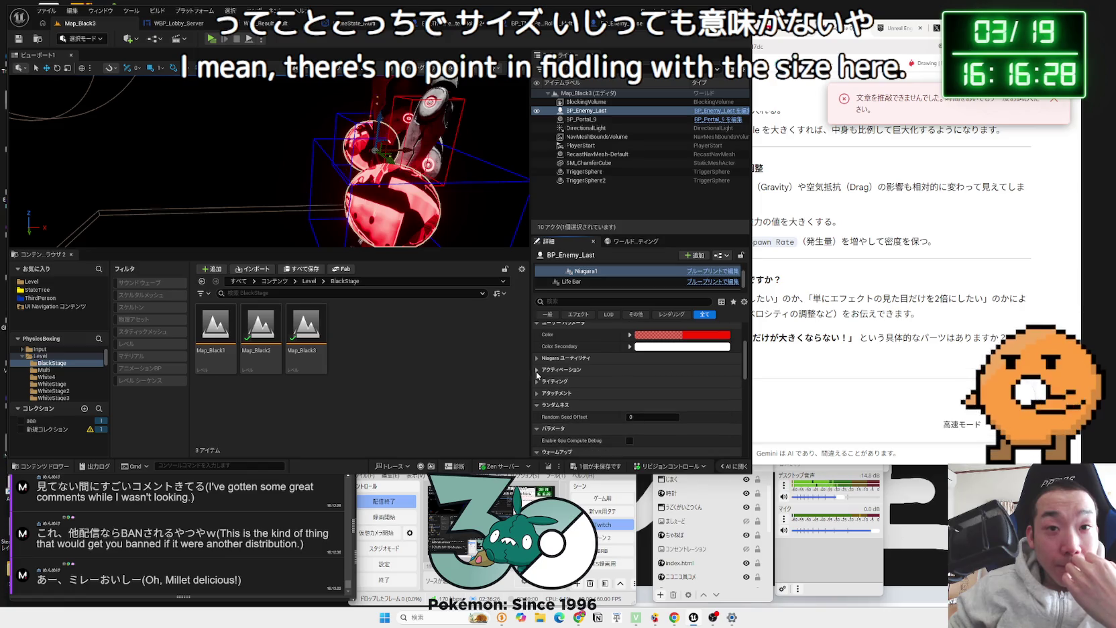
scroll(544, 382, down, 5)
scroll(569, 381, down, 5)
scroll(569, 380, down, 3)
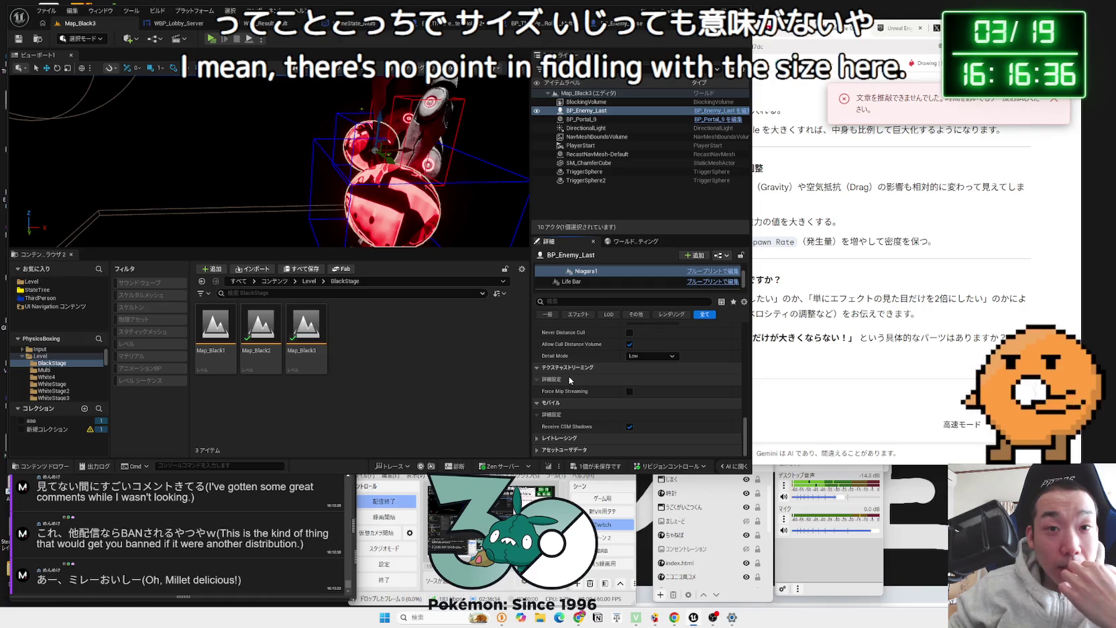
scroll(569, 380, up, 4)
scroll(569, 380, up, 5)
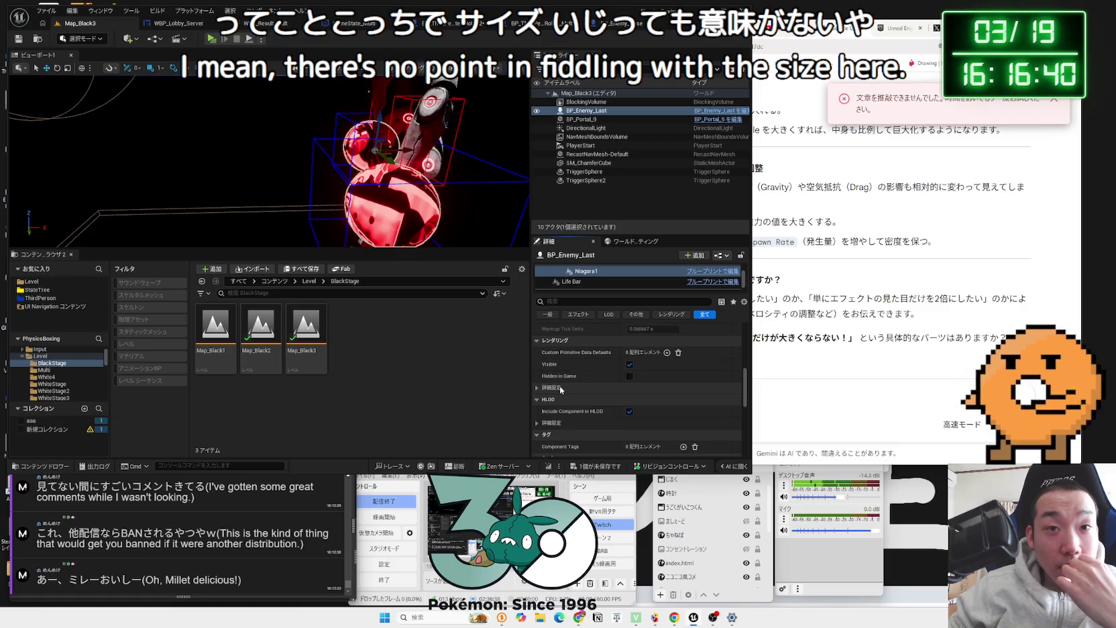
Step: Expand the advanced Rendering options to check Bounds Scale, collapsing Randomness and Niagara utility settings
click(538, 387)
scroll(582, 389, down, 5)
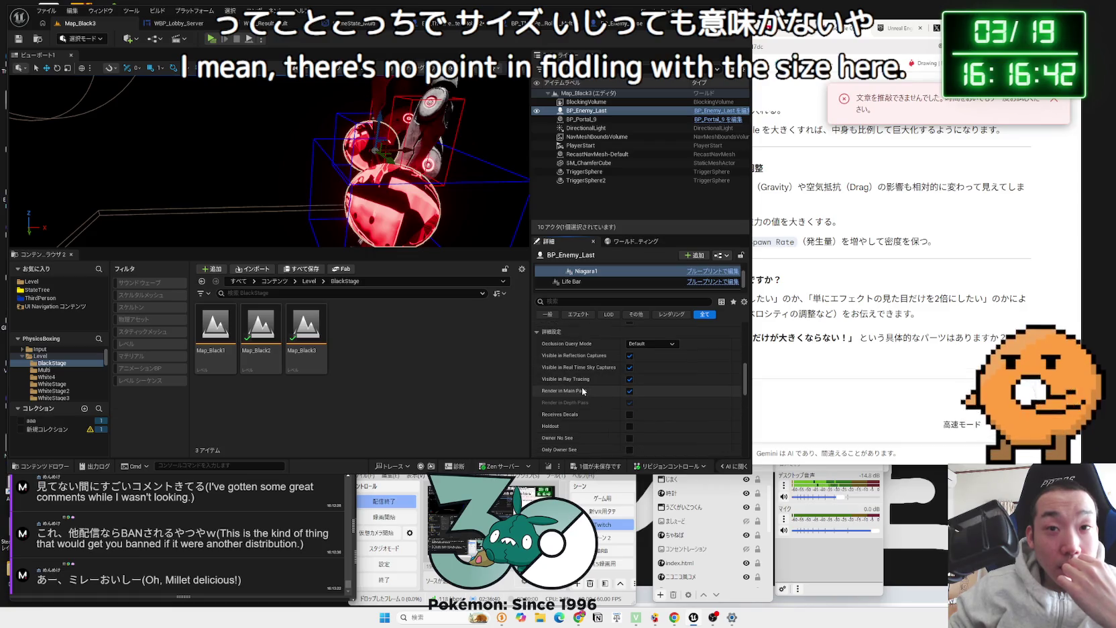
scroll(582, 389, down, 2)
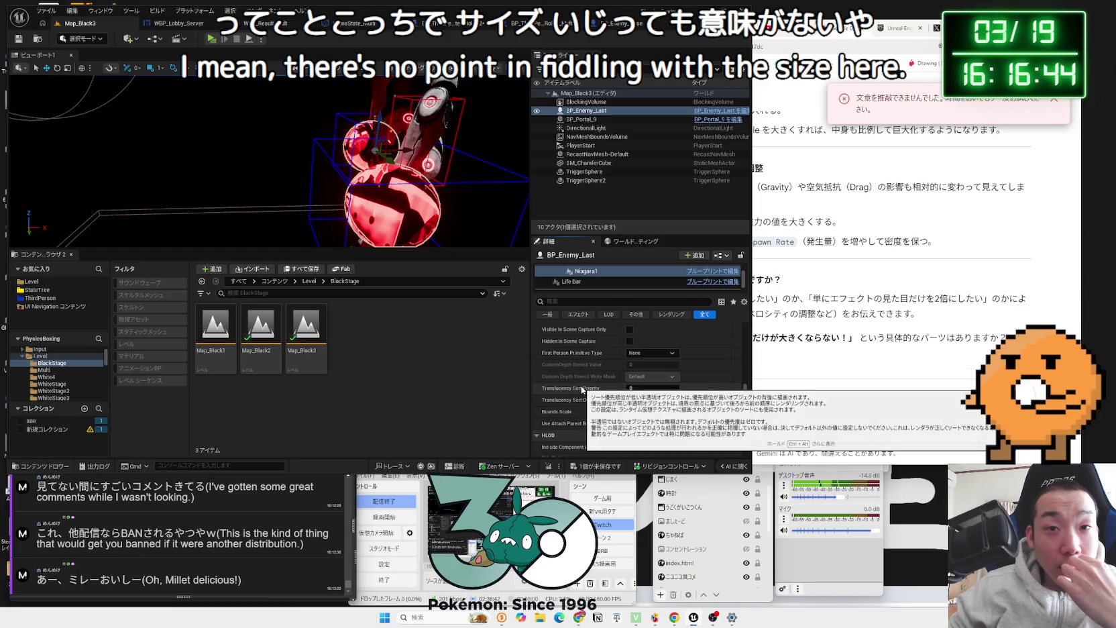
mouse_move(558, 413)
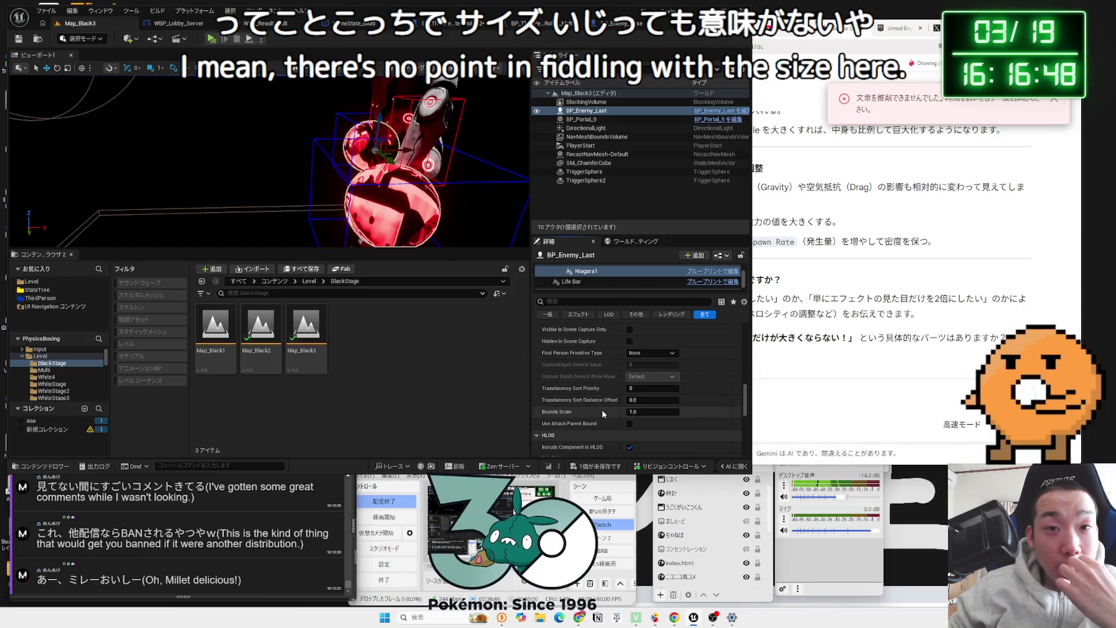
scroll(578, 389, down, 5)
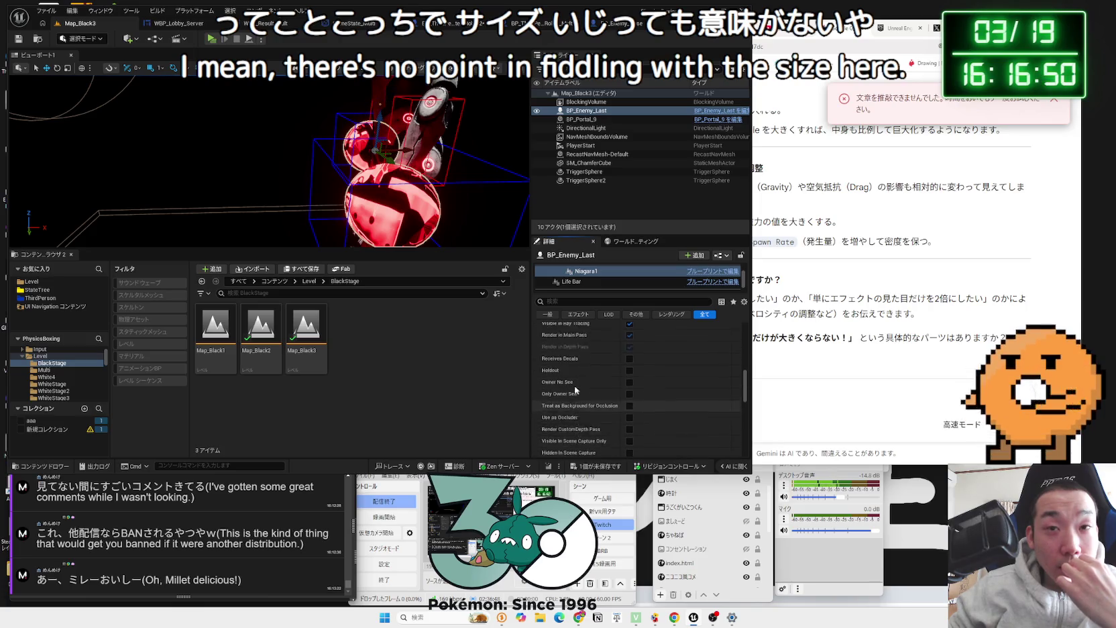
scroll(537, 382, up, 3)
click(537, 373)
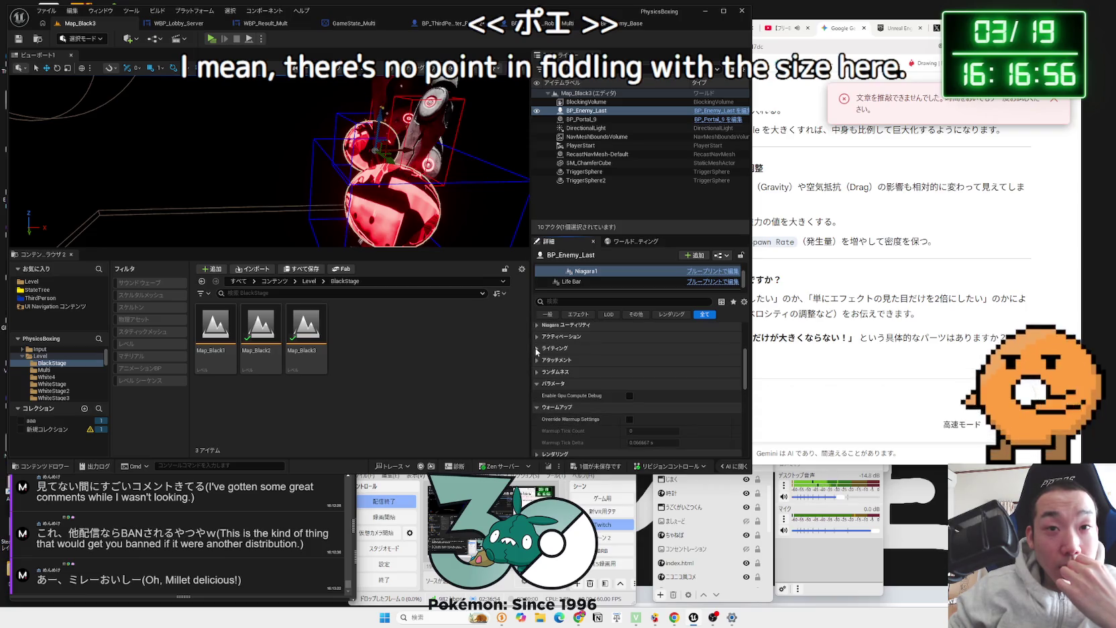
scroll(536, 339, up, 2)
click(537, 367)
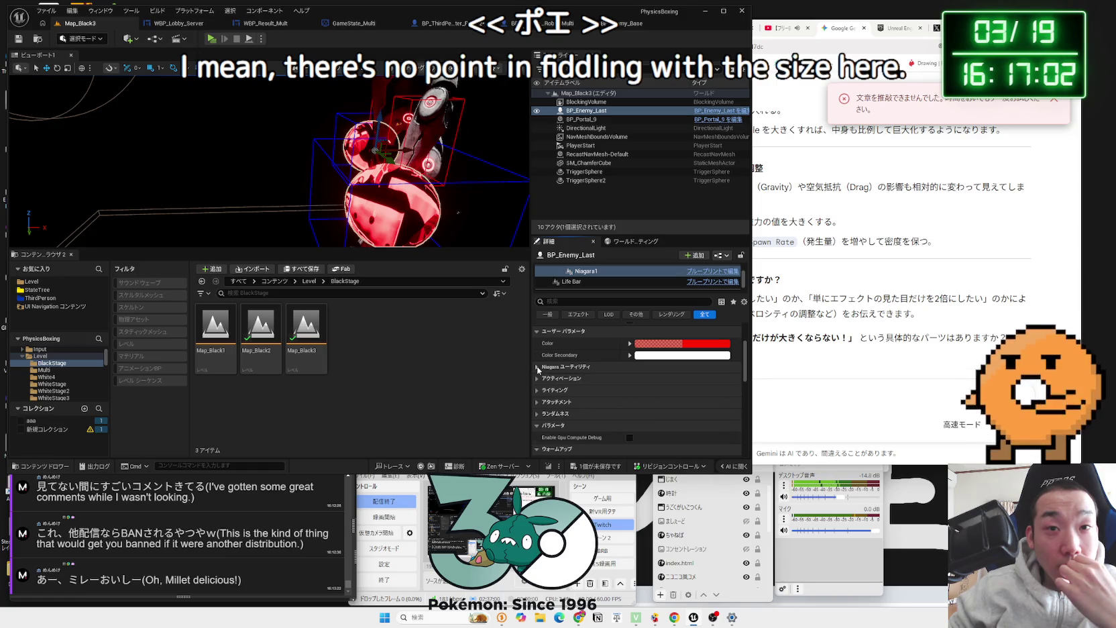
click(538, 367)
scroll(538, 370, up, 2)
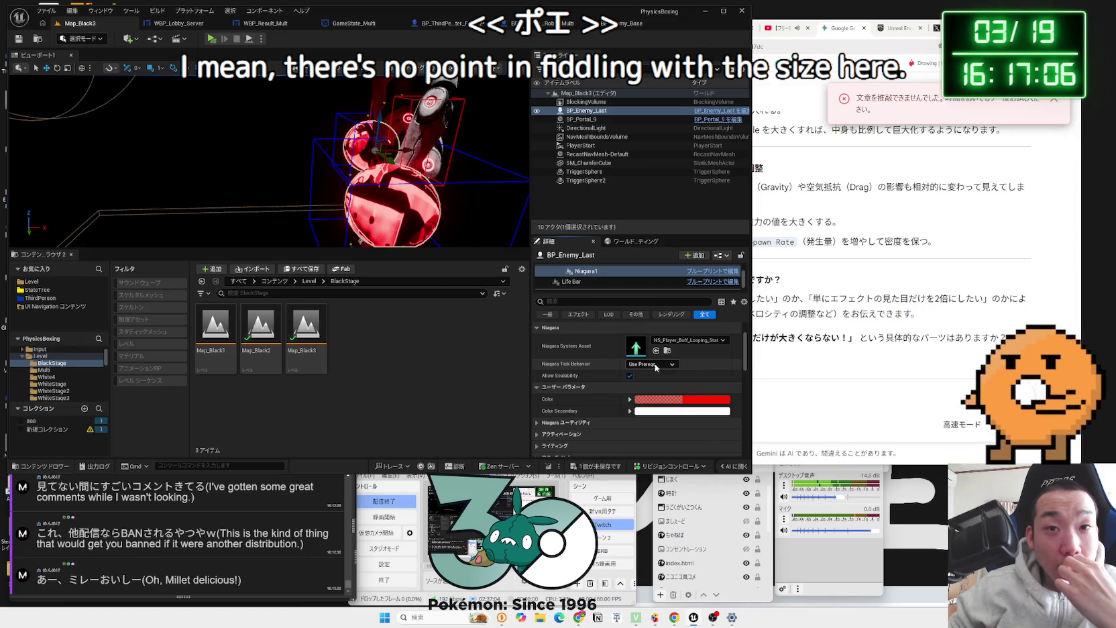
scroll(573, 375, up, 2)
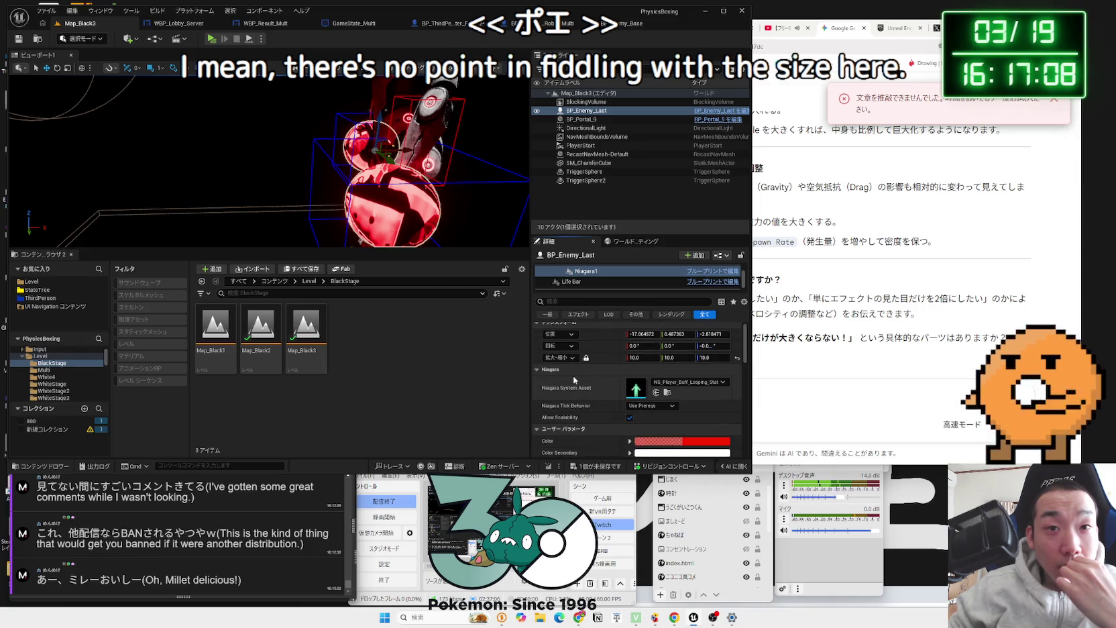
scroll(618, 377, down, 2)
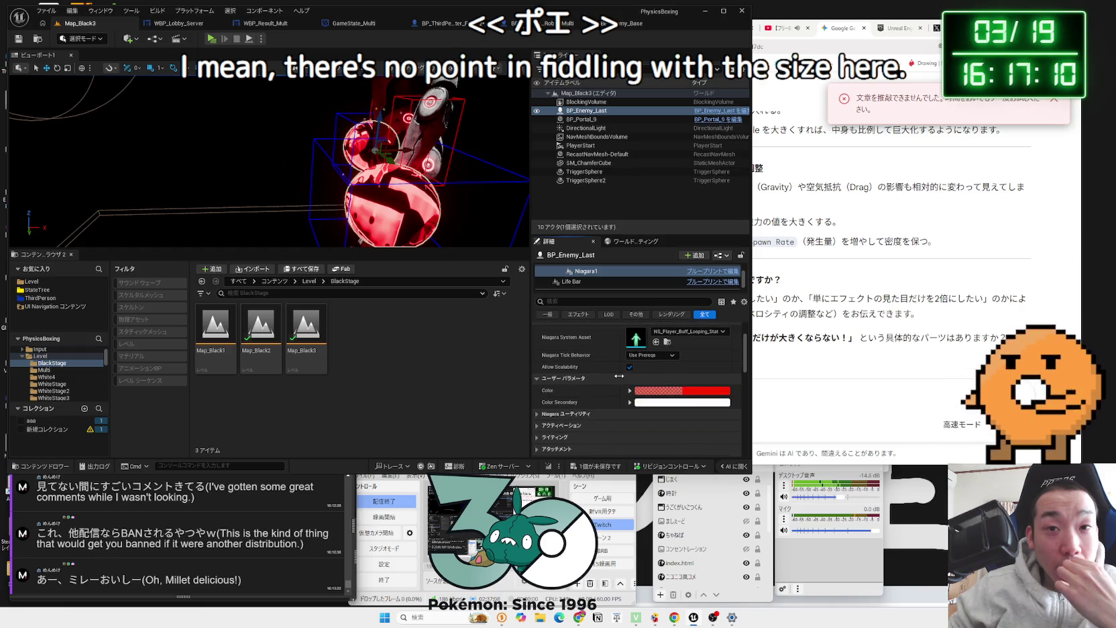
scroll(605, 382, down, 4)
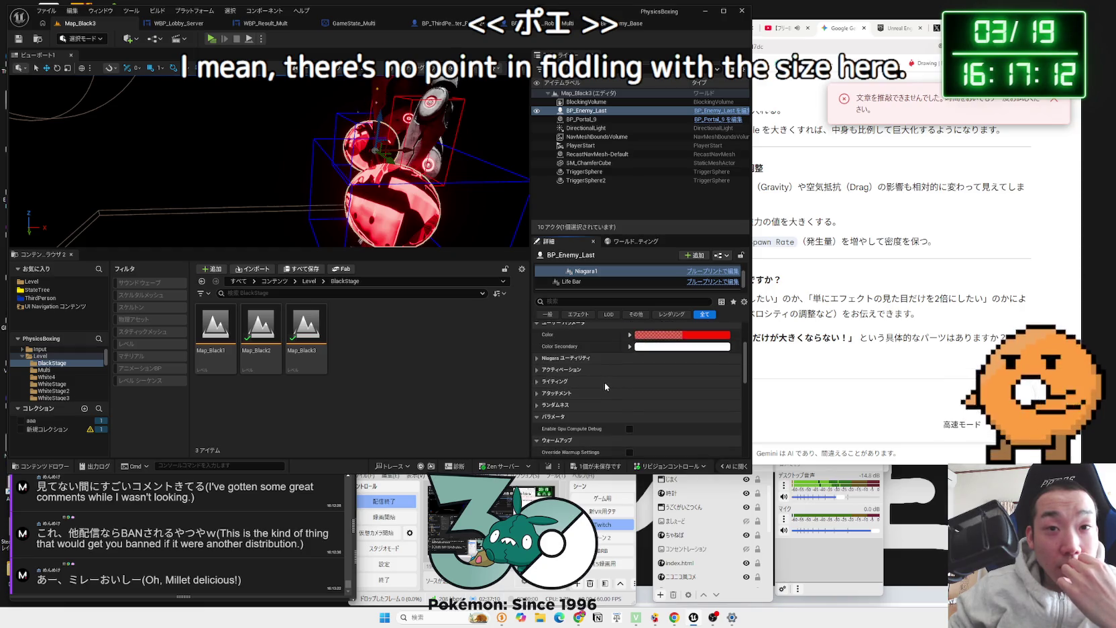
scroll(551, 383, up, 1)
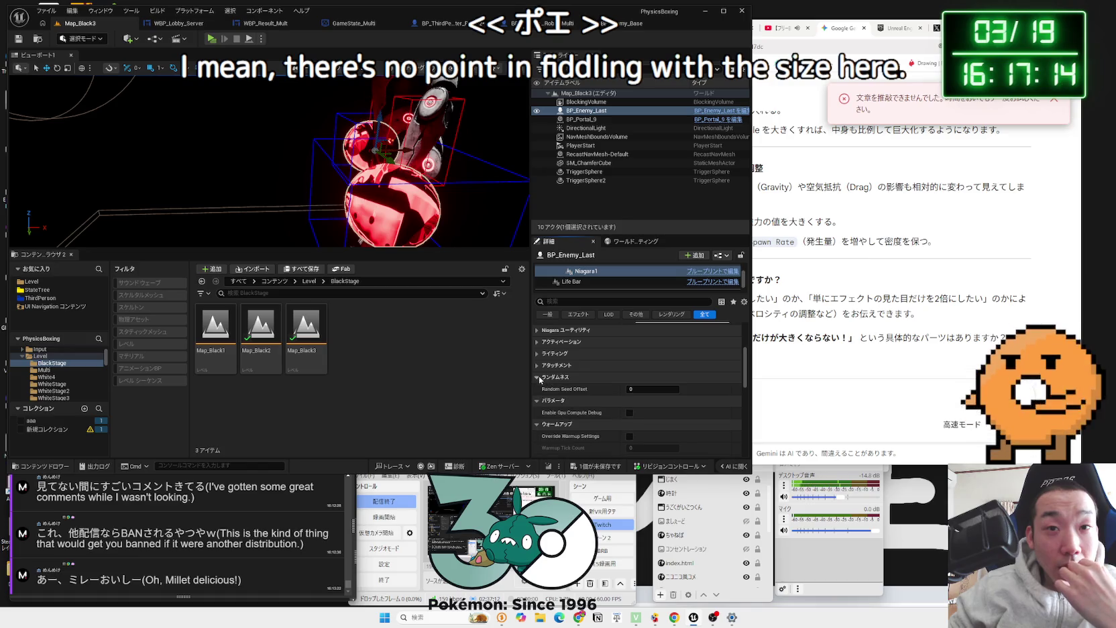
Step: Save all changes with Ctrl+S and frame the enemy in the viewport with F
key(ctrl+s)
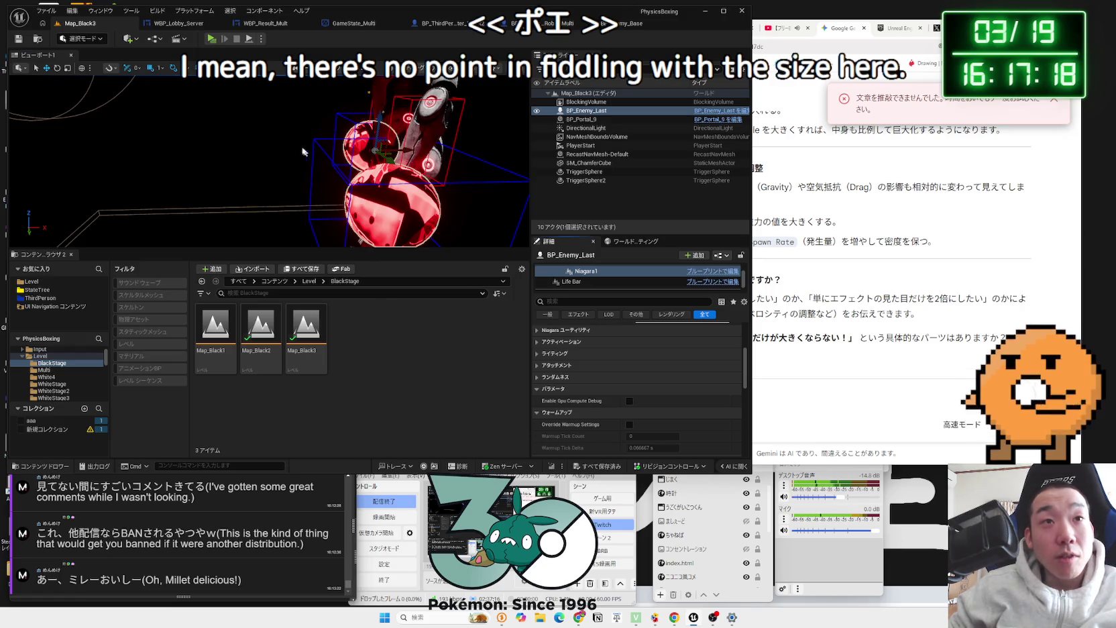
scroll(356, 244, down, 5)
key(f)
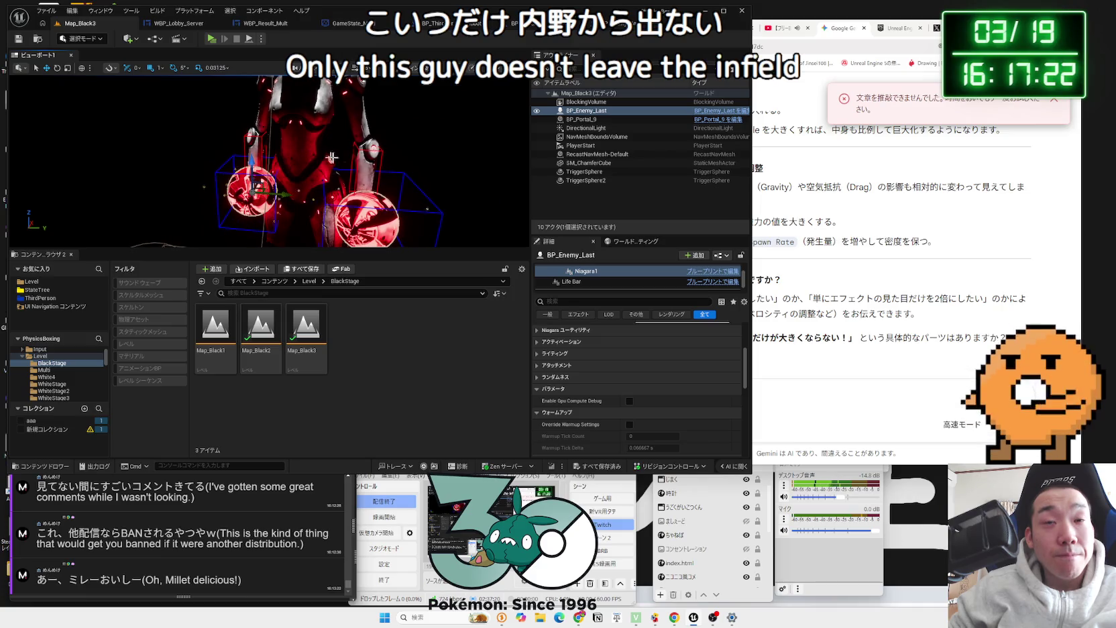
scroll(598, 347, up, 3)
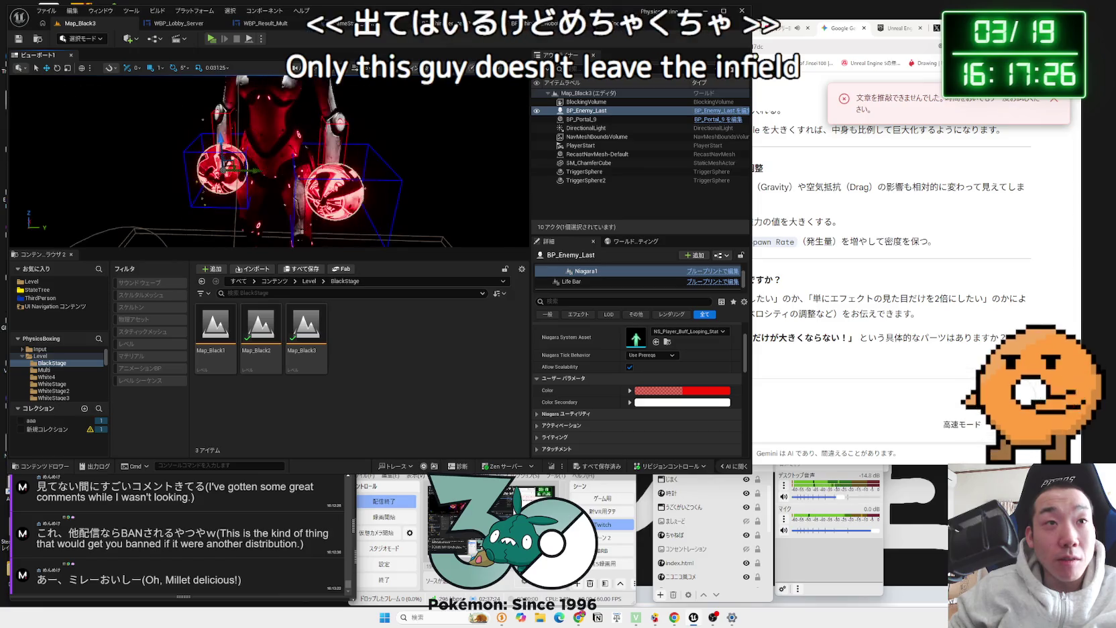
scroll(268, 161, down, 5)
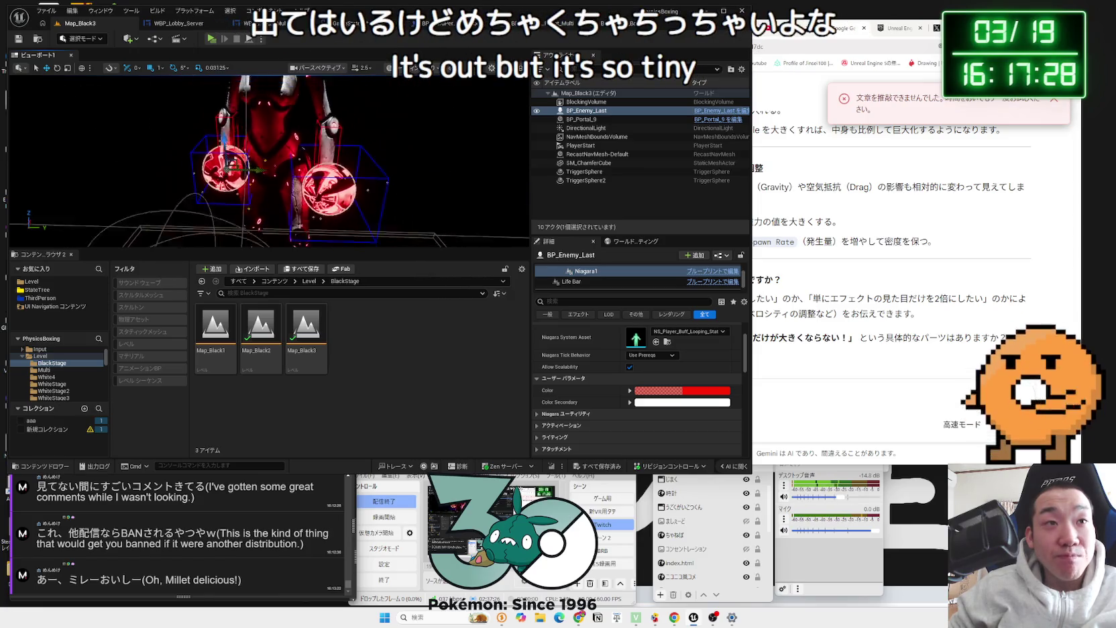
scroll(268, 161, up, 5)
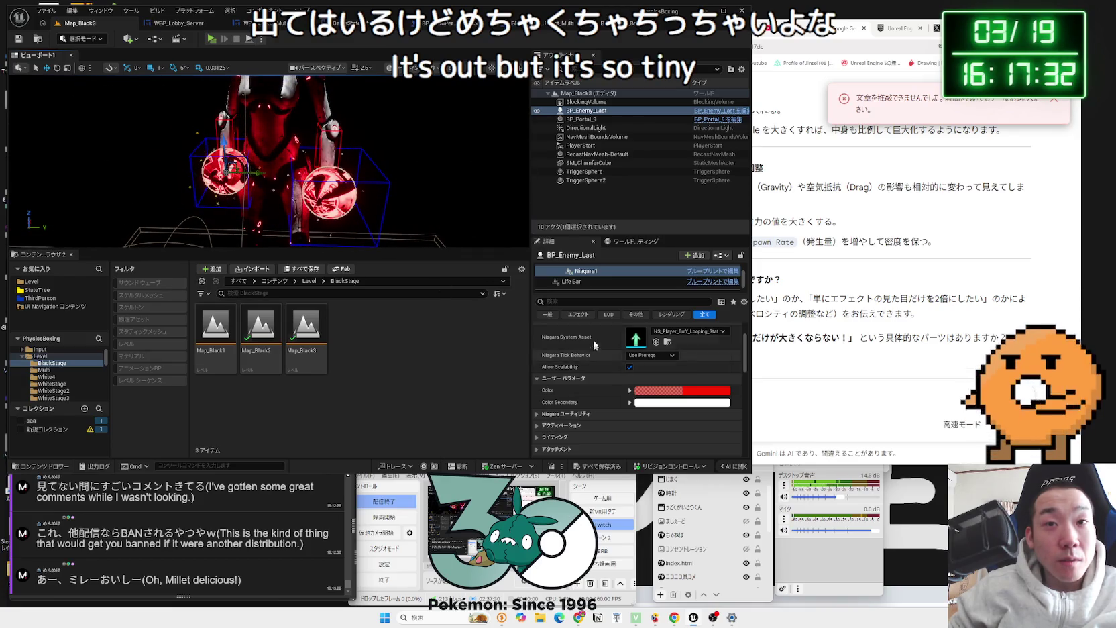
scroll(610, 371, up, 3)
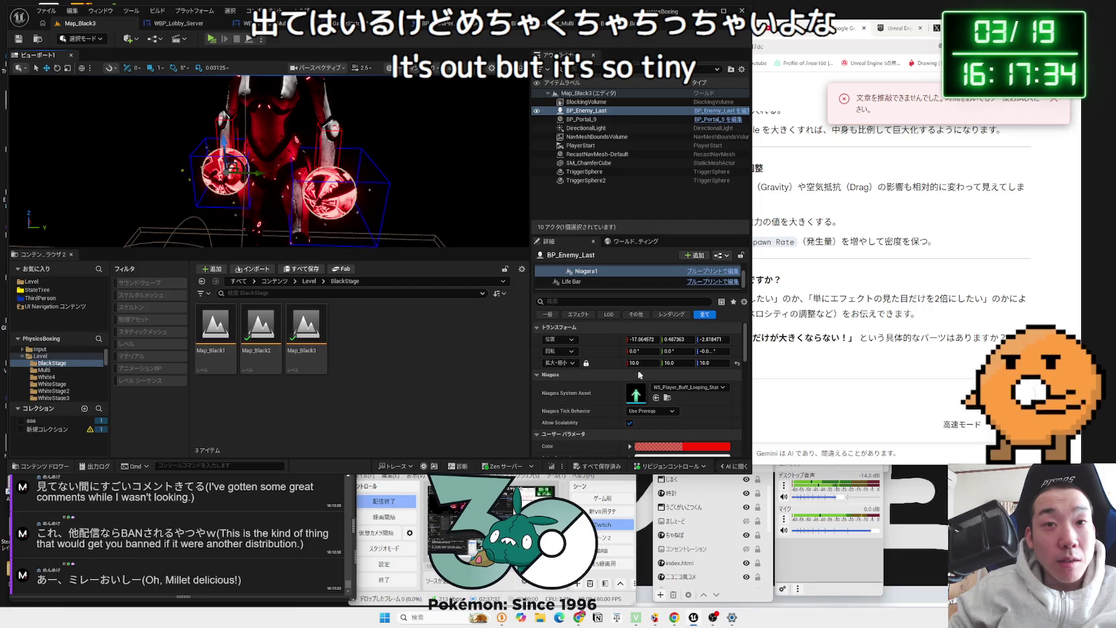
Step: Set Niagara1's locked Scale to 1000 on X, Y and Z
click(652, 363)
text(100)
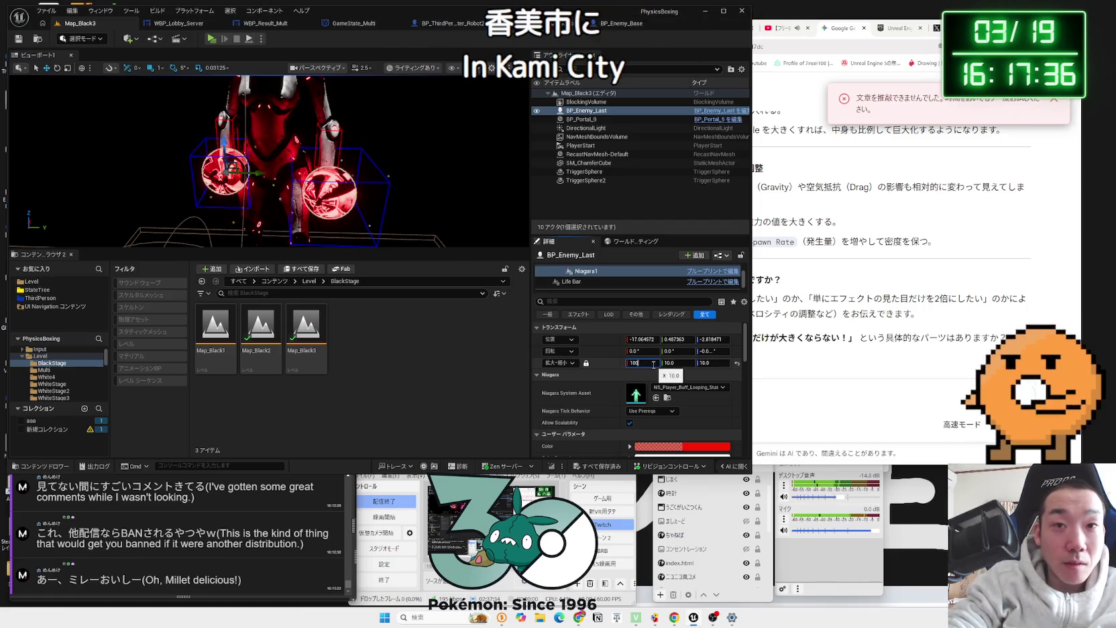
key(Return)
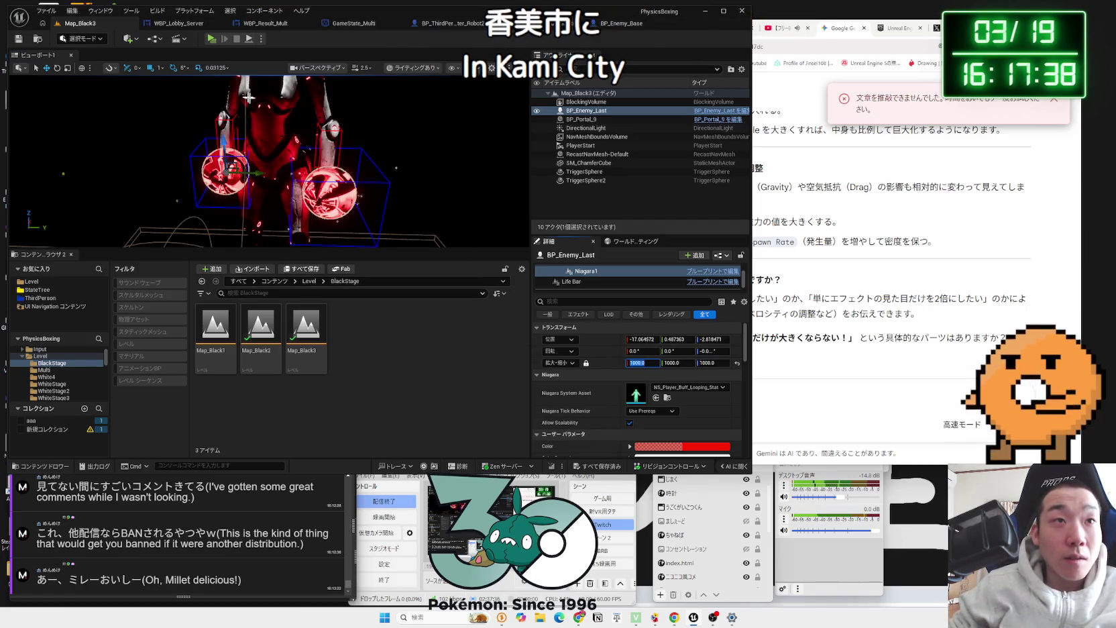
Step: Play the level and walk the character toward the red enemy to judge the effect's size
click(212, 41)
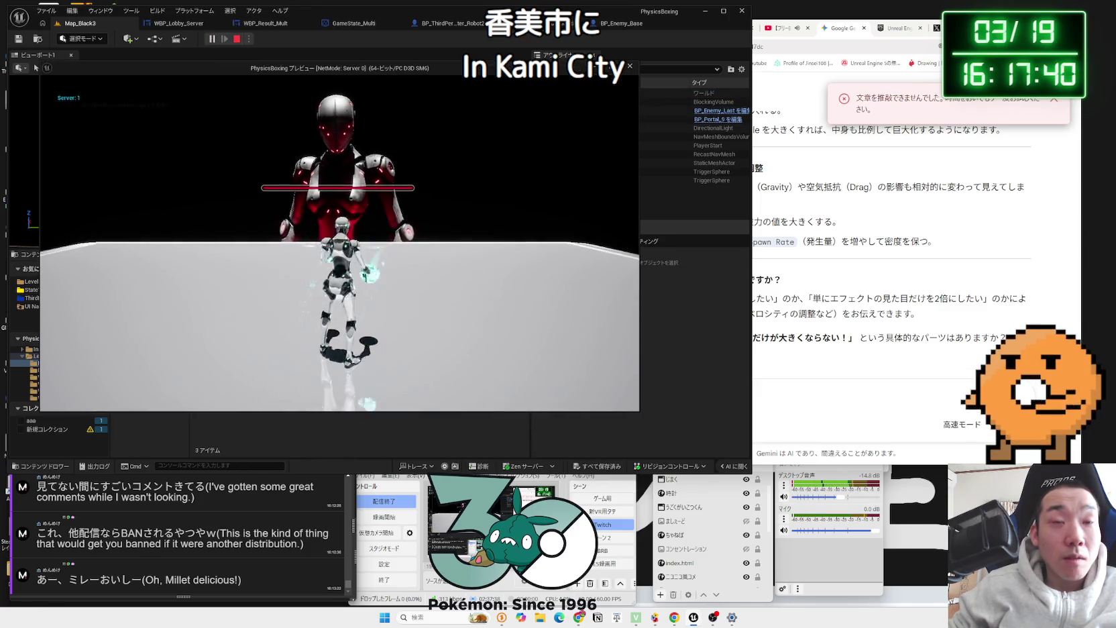
key(w)
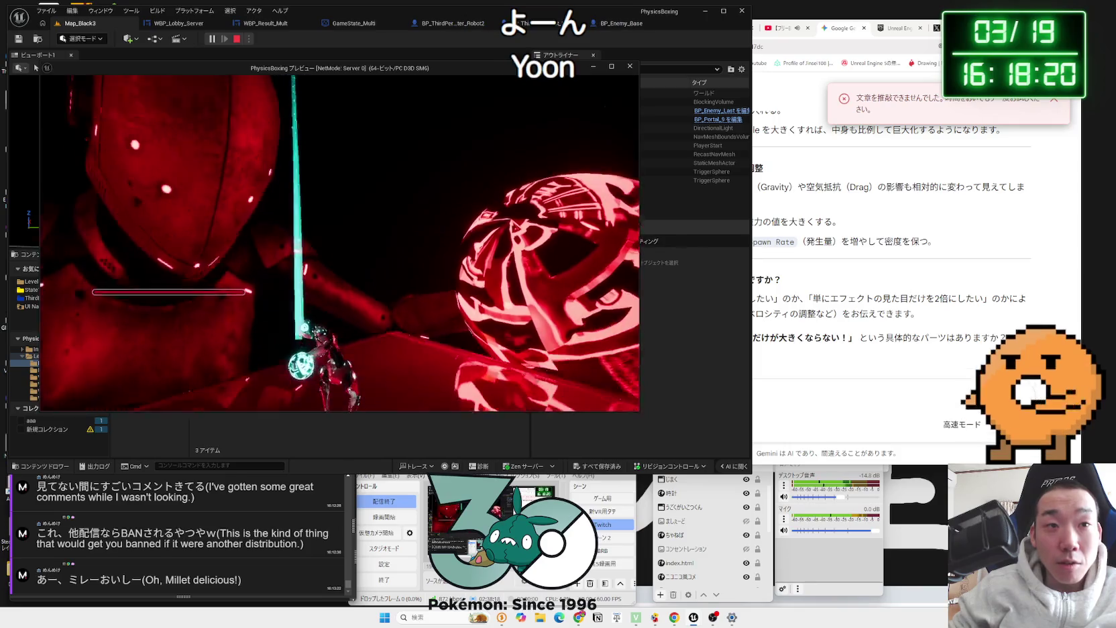
key(Escape)
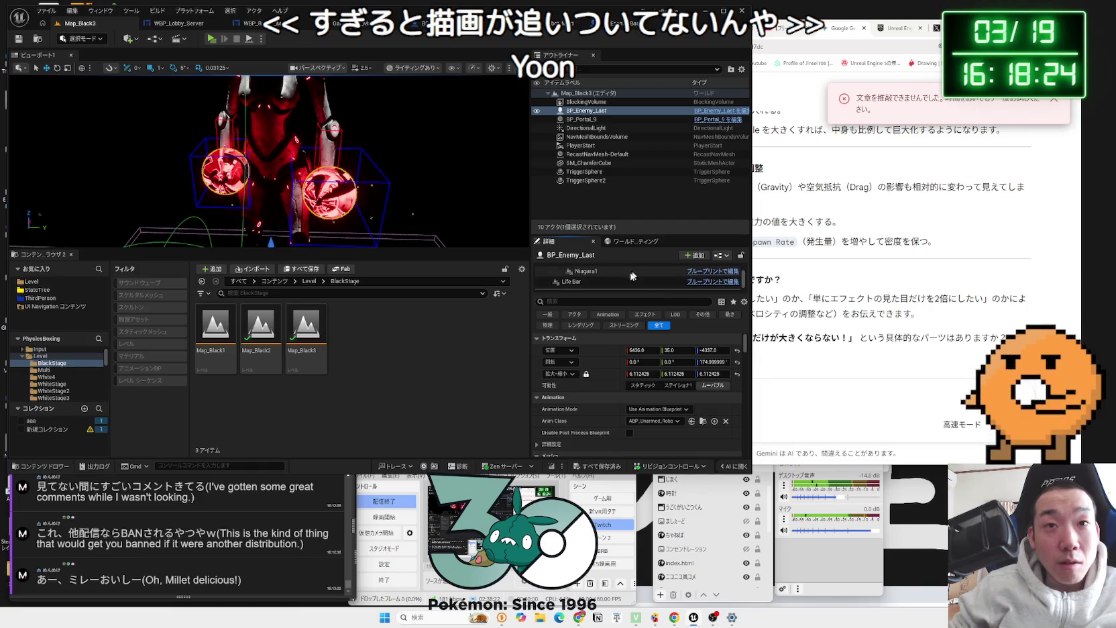
click(636, 272)
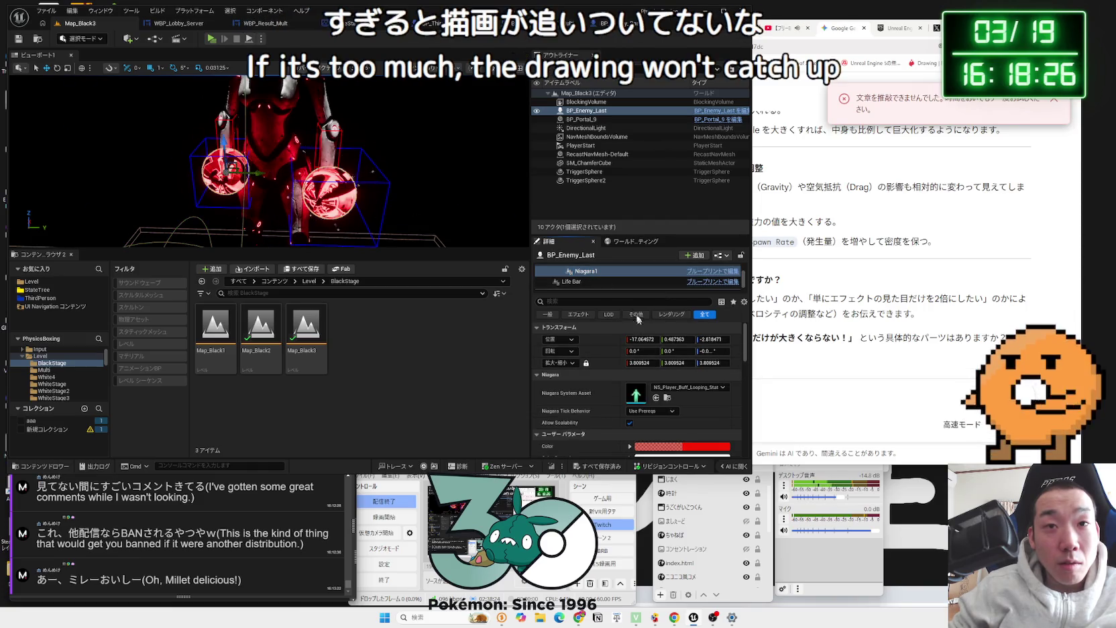
click(604, 268)
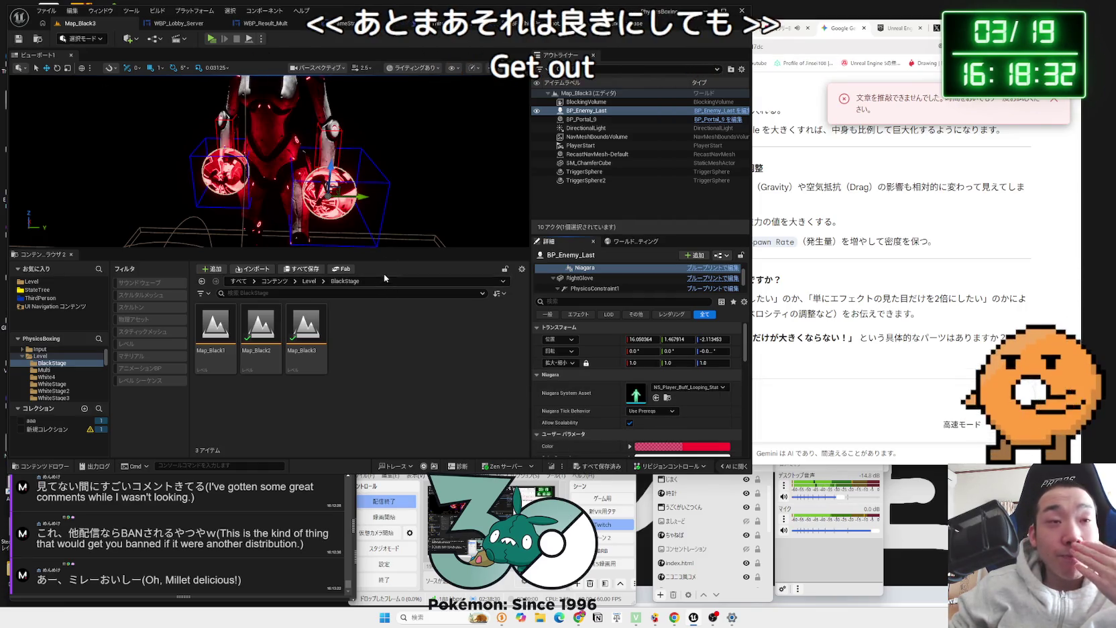
drag(362, 202, 289, 134)
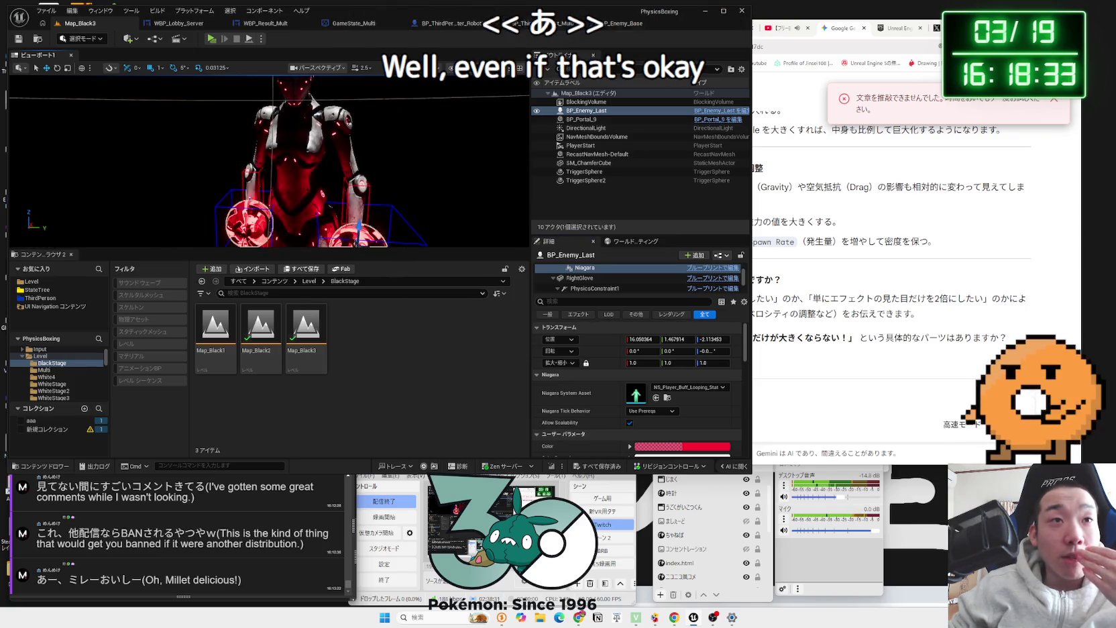
click(212, 39)
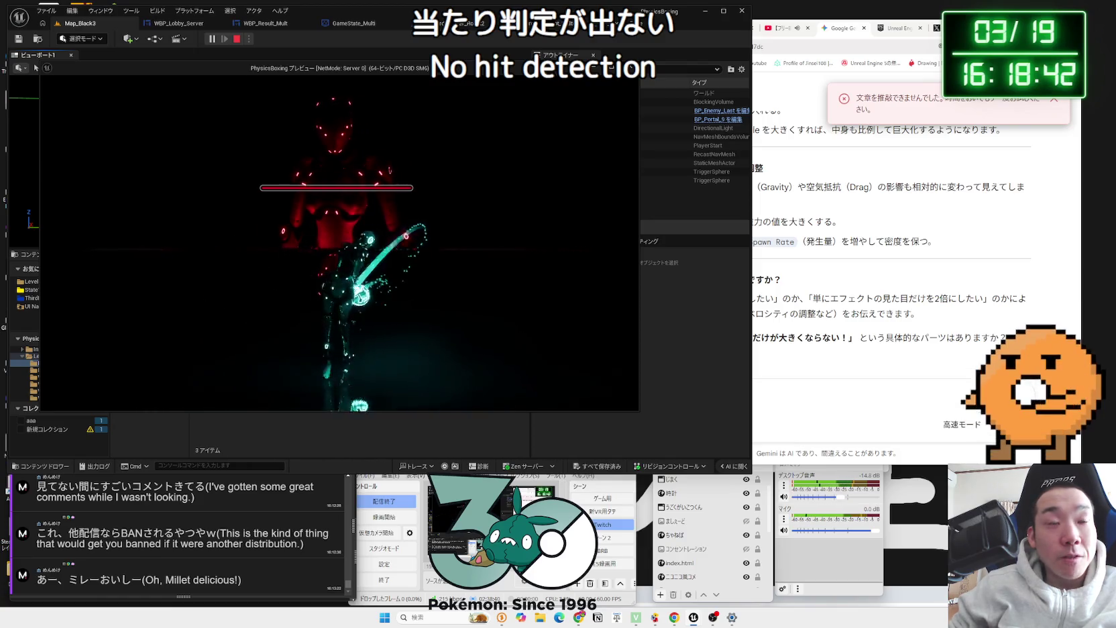
key(Escape)
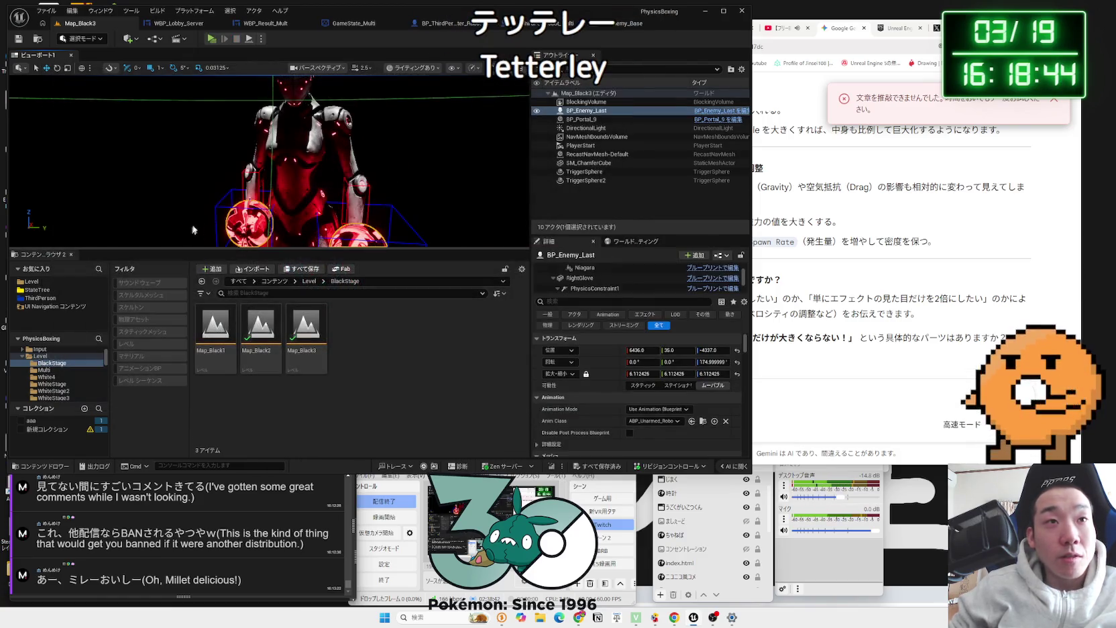
click(606, 27)
click(281, 57)
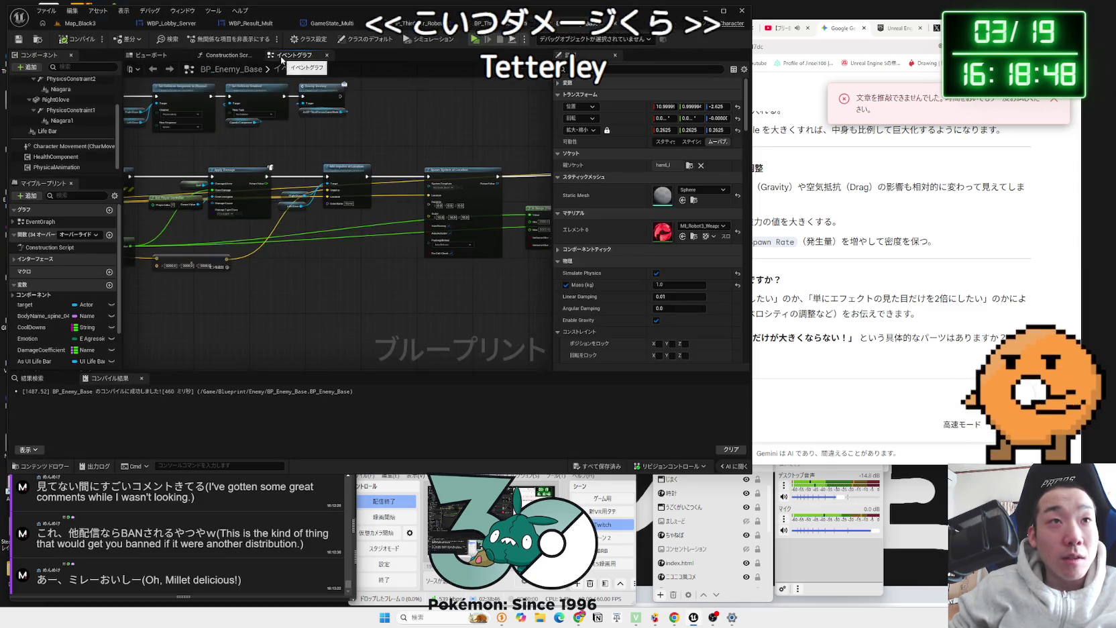
drag(281, 60, 439, 97)
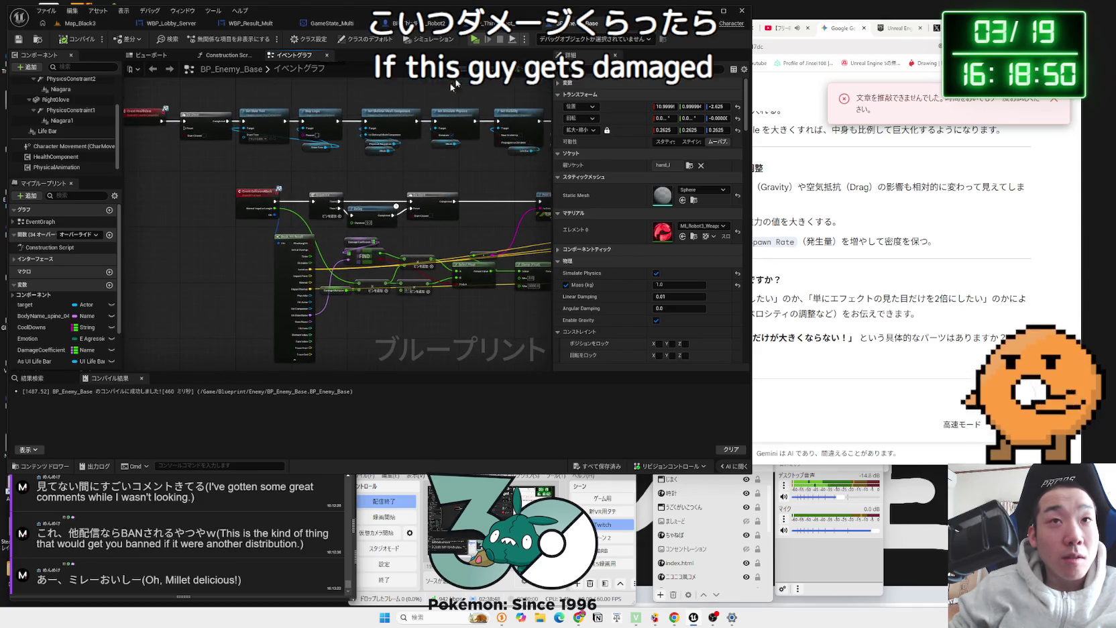
click(79, 23)
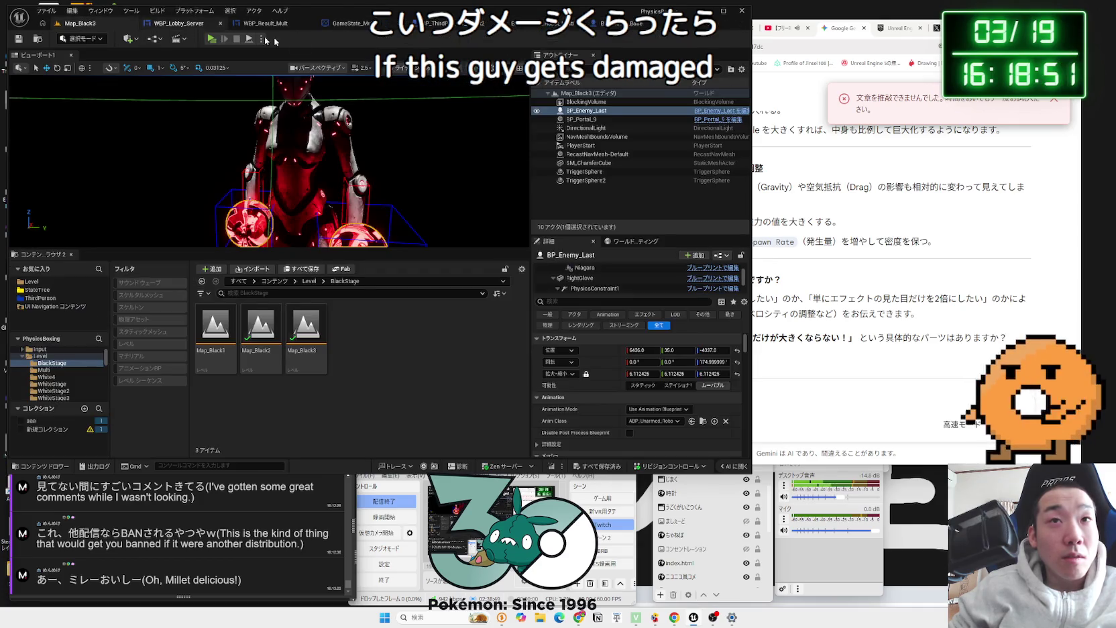
click(710, 112)
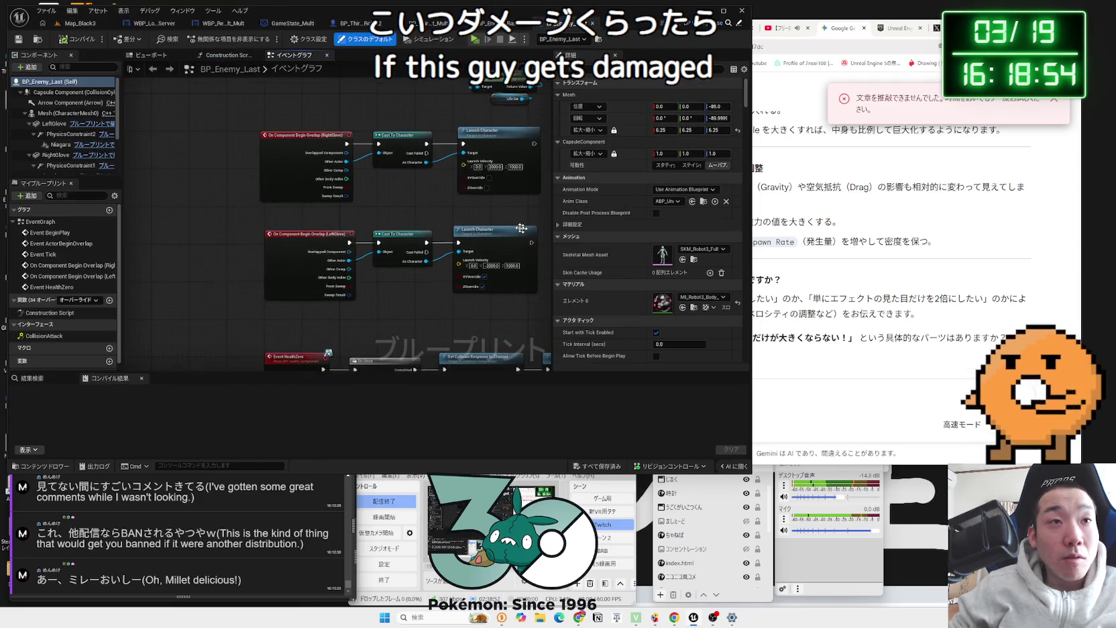
drag(327, 187, 313, 261)
scroll(313, 261, up, 4)
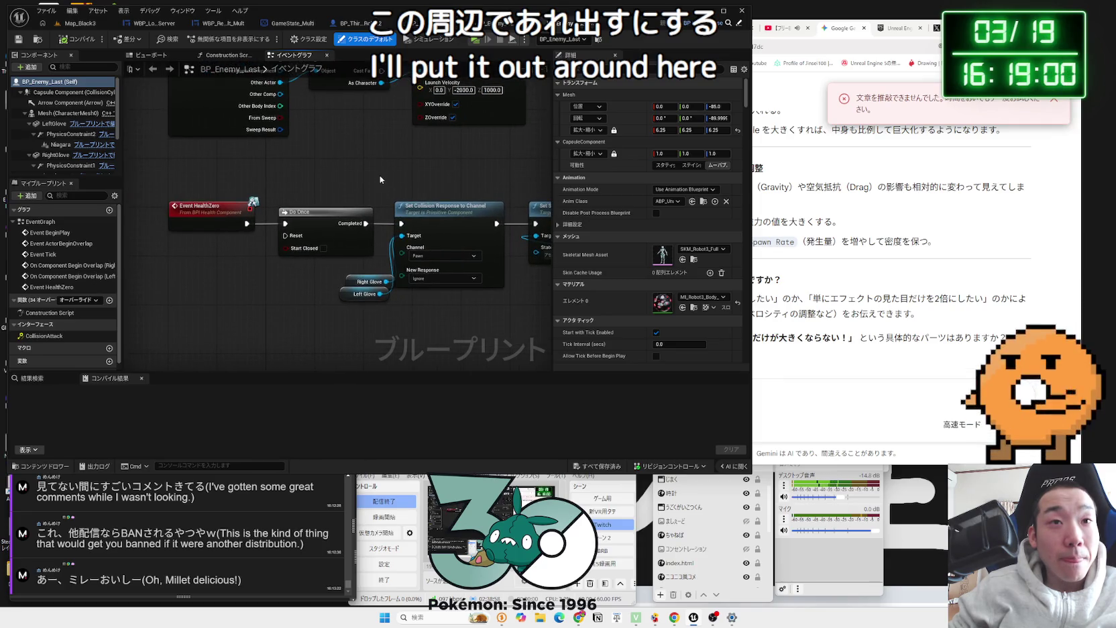
mouse_move(380, 175)
mouse_down()
mouse_move(312, 242)
mouse_move(264, 264)
mouse_move(312, 320)
mouse_move(239, 300)
mouse_up()
drag(402, 316, 347, 306)
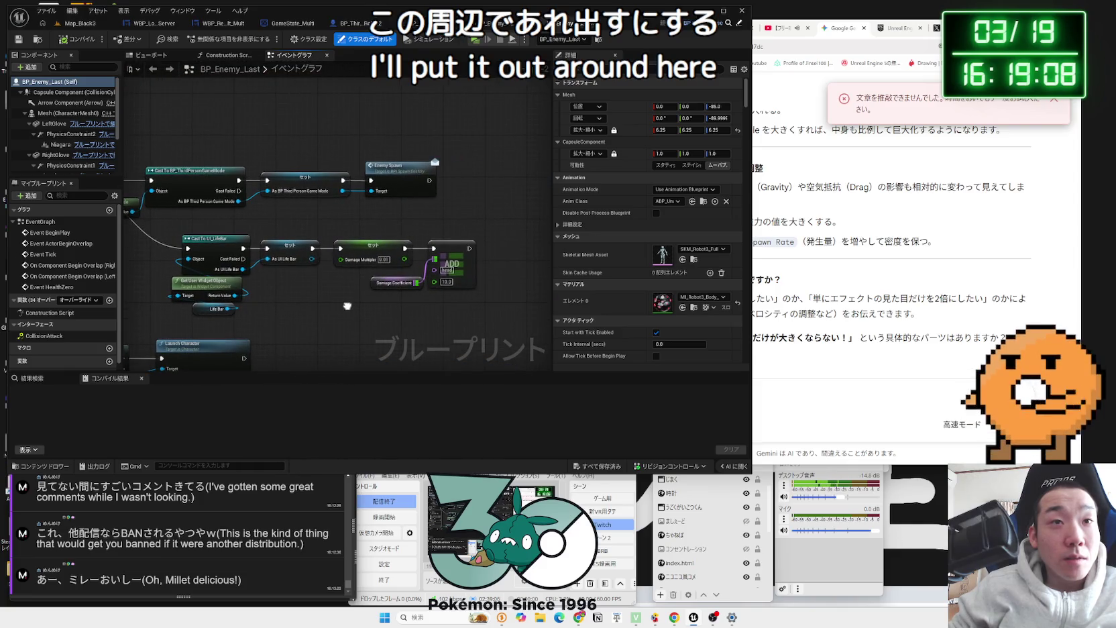
drag(479, 315, 190, 229)
click(188, 234)
drag(456, 313, 457, 313)
drag(323, 303, 498, 295)
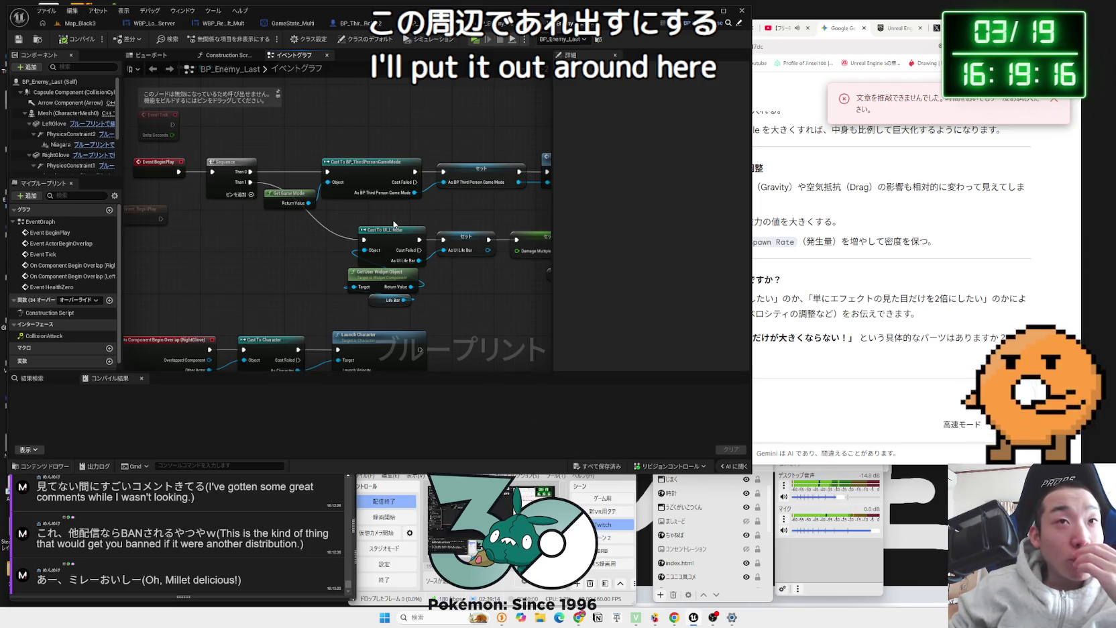
click(79, 25)
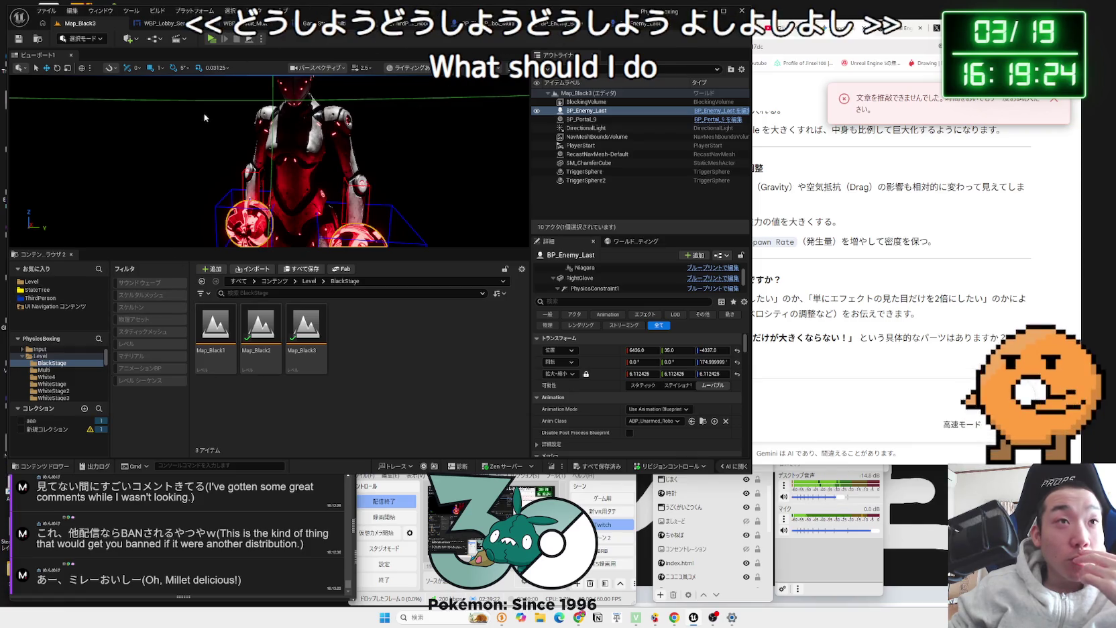
click(262, 24)
Step: In Robot2's Event Graph, browse from Spawn System at Location's template to NS_Spark_Burst and open it
click(360, 24)
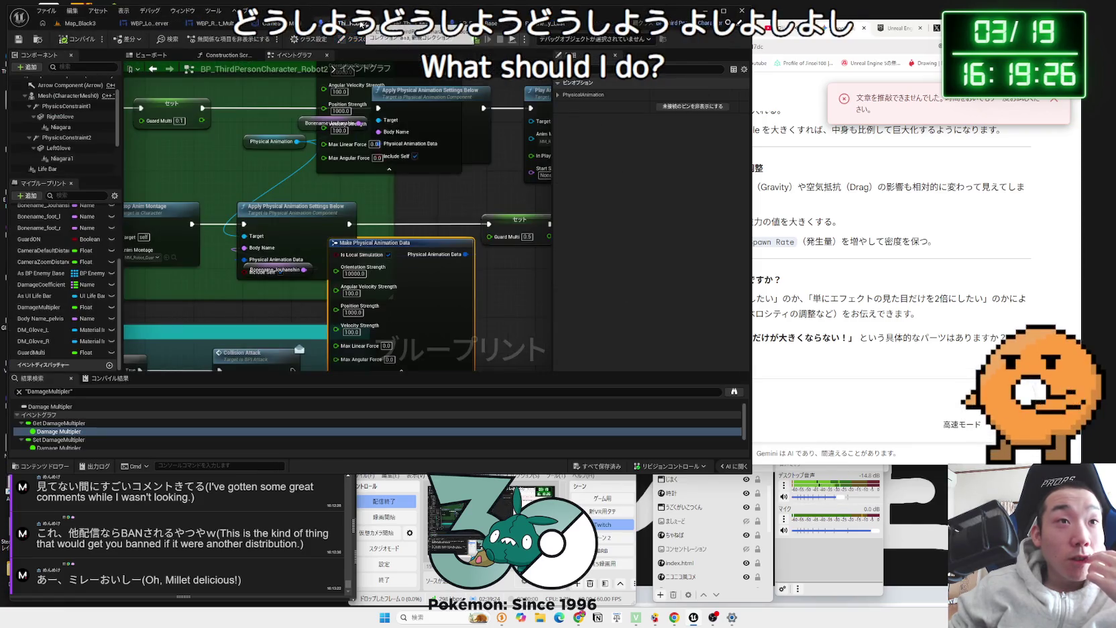
mouse_move(402, 242)
mouse_down()
mouse_move(422, 252)
mouse_move(341, 215)
mouse_up()
scroll(469, 281, down, 10)
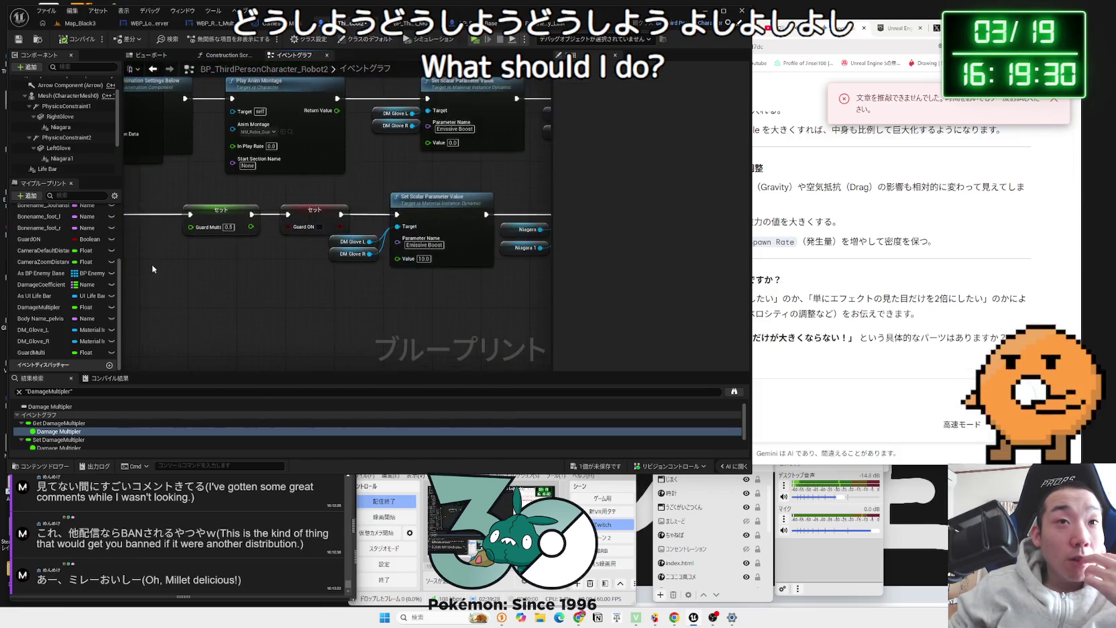
scroll(281, 250, up, 10)
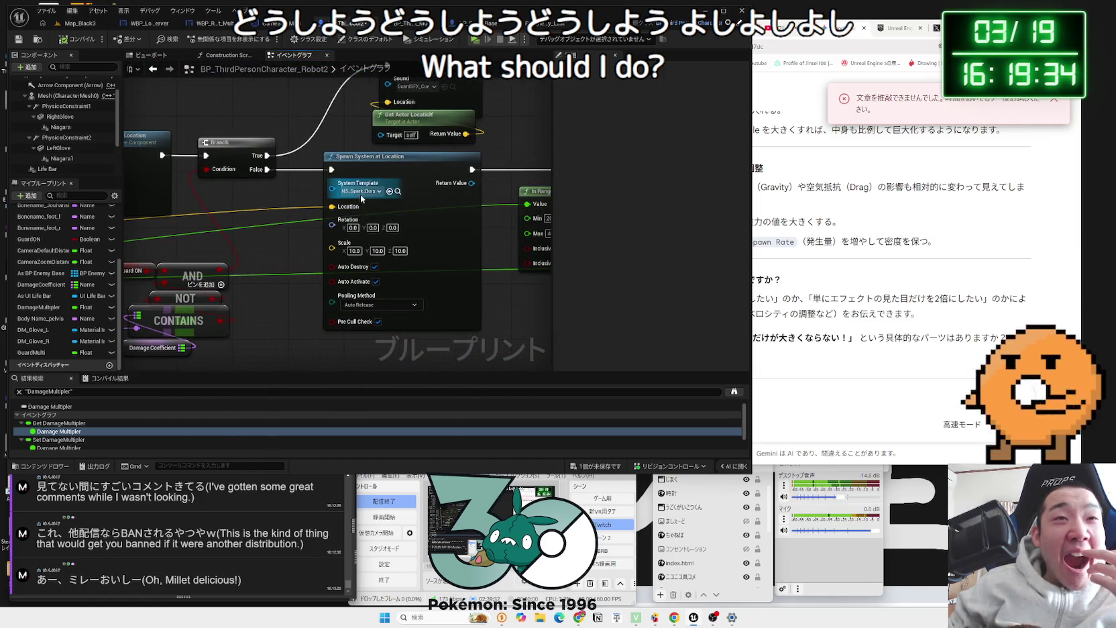
click(398, 192)
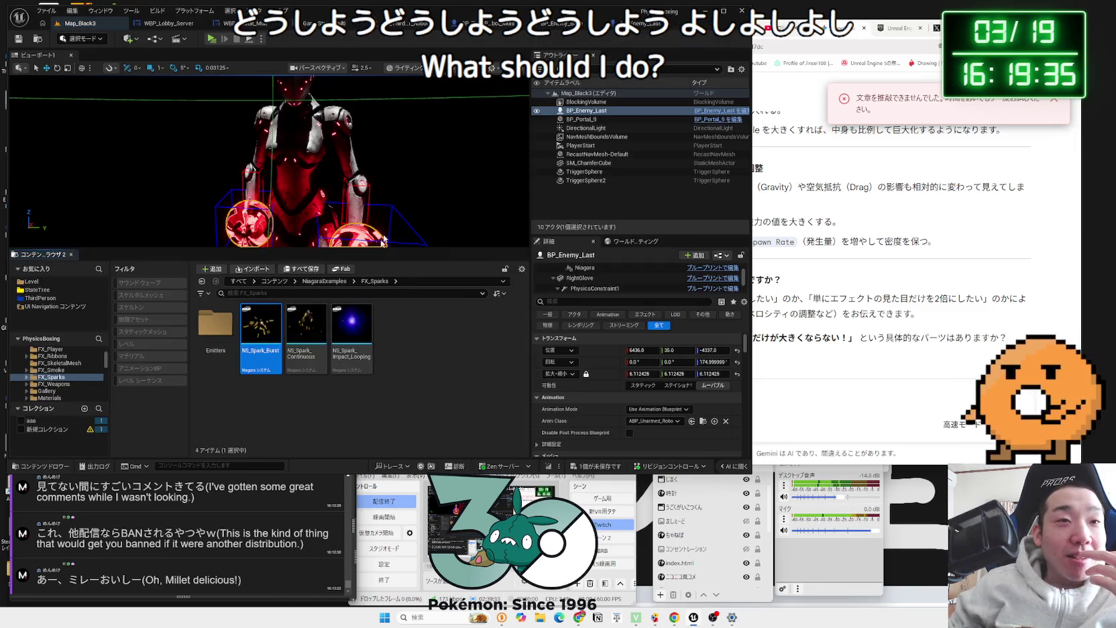
double_click(272, 315)
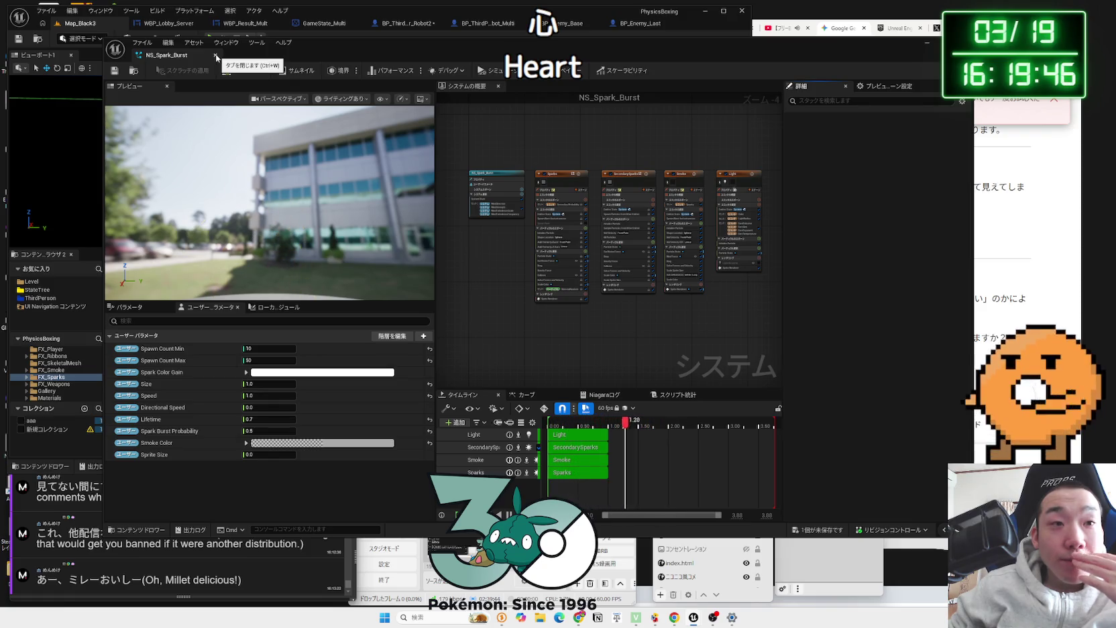
Step: Uncheck the Collision module in NS_Spark_Burst's Sparks emitter, then start a play test
scroll(484, 330, up, 5)
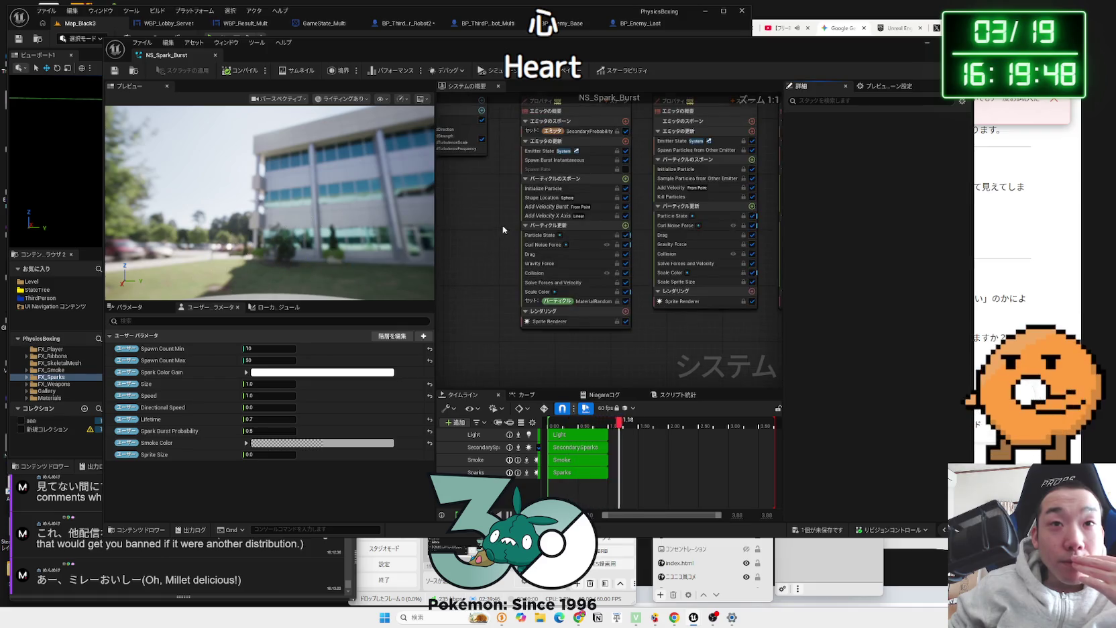
mouse_move(530, 327)
mouse_down()
mouse_move(564, 296)
mouse_move(577, 247)
mouse_move(668, 285)
mouse_move(634, 232)
mouse_up()
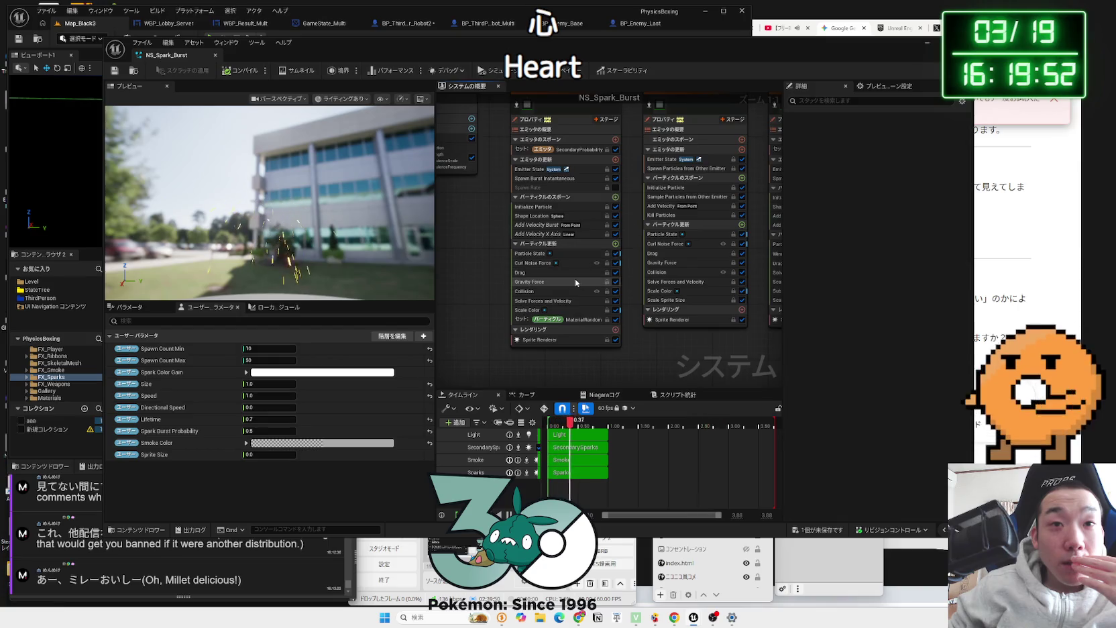
click(527, 293)
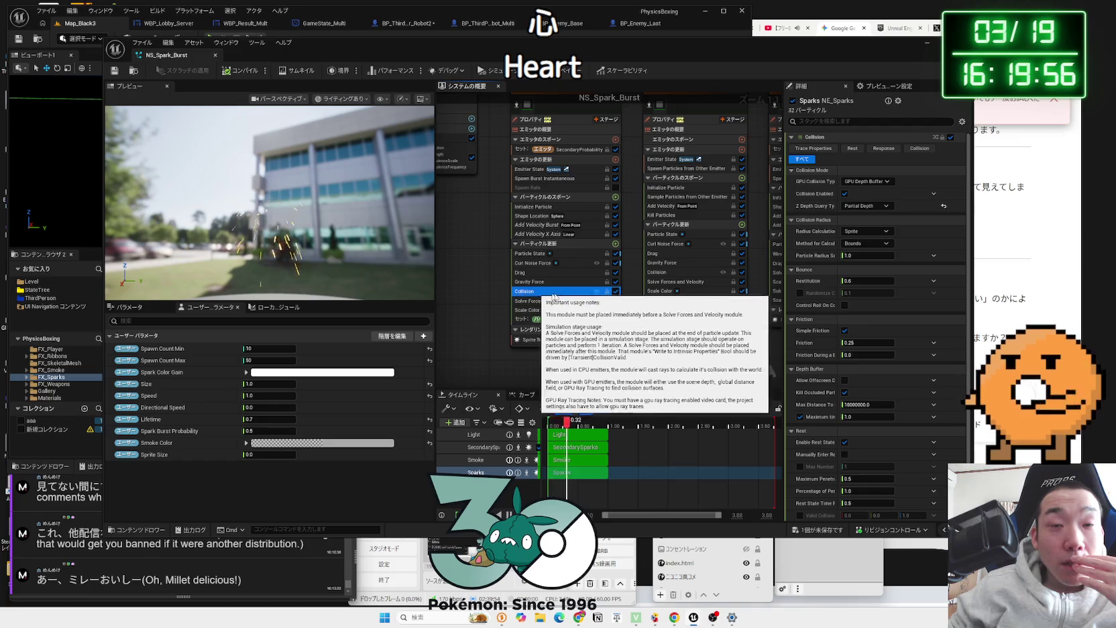
click(616, 291)
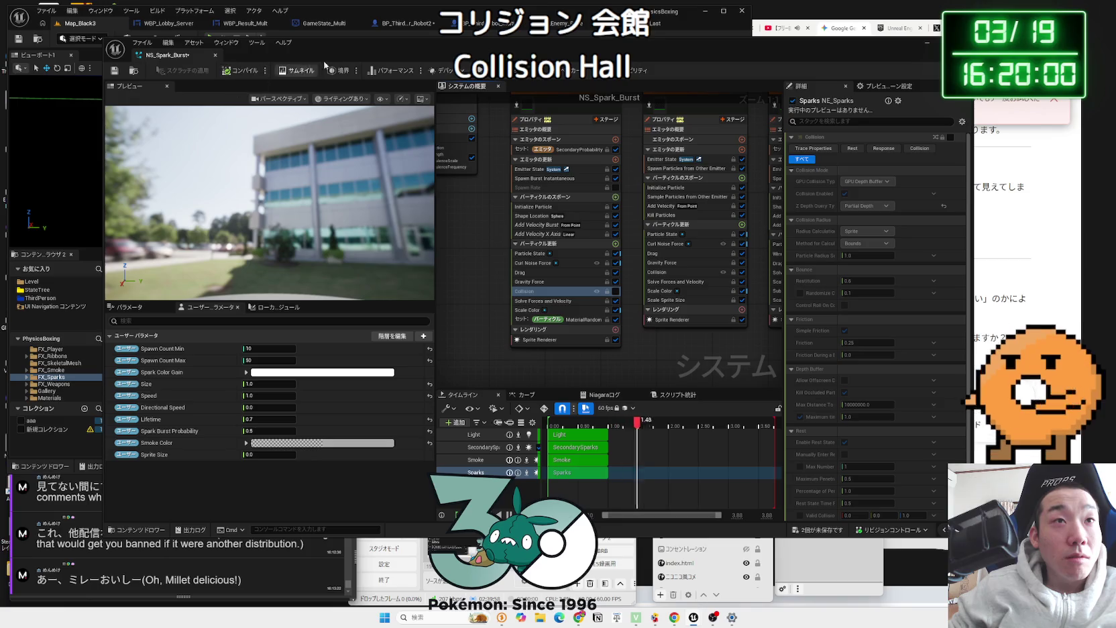
drag(318, 65, 572, 66)
click(211, 39)
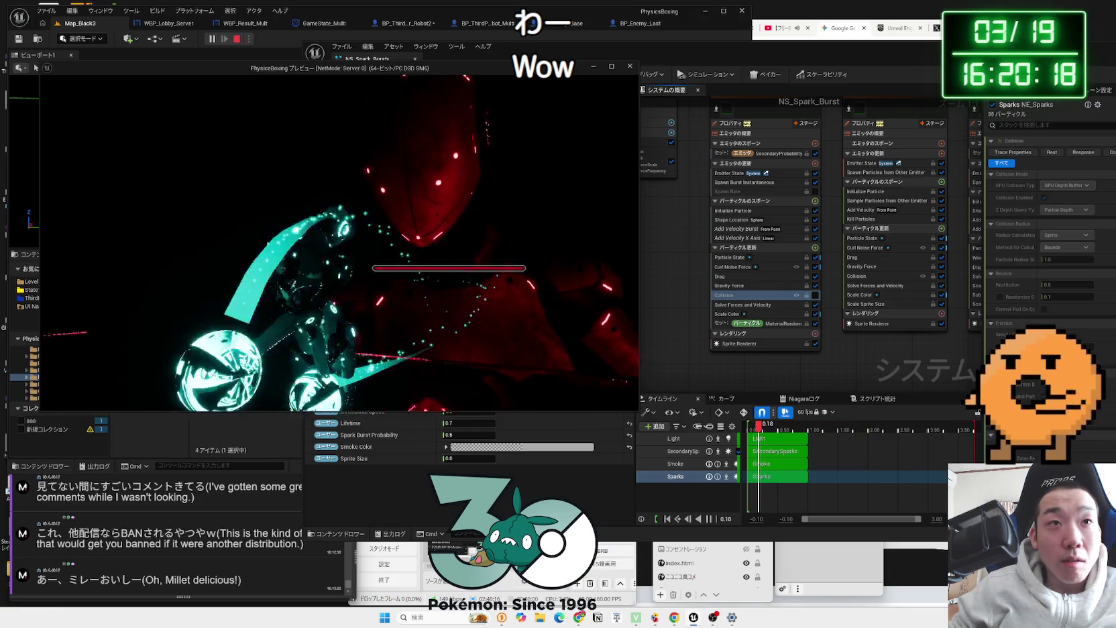
Step: Return to Map_Black3, stop the running game with Esc, and open the Level favourites folder
key(alt+Tab)
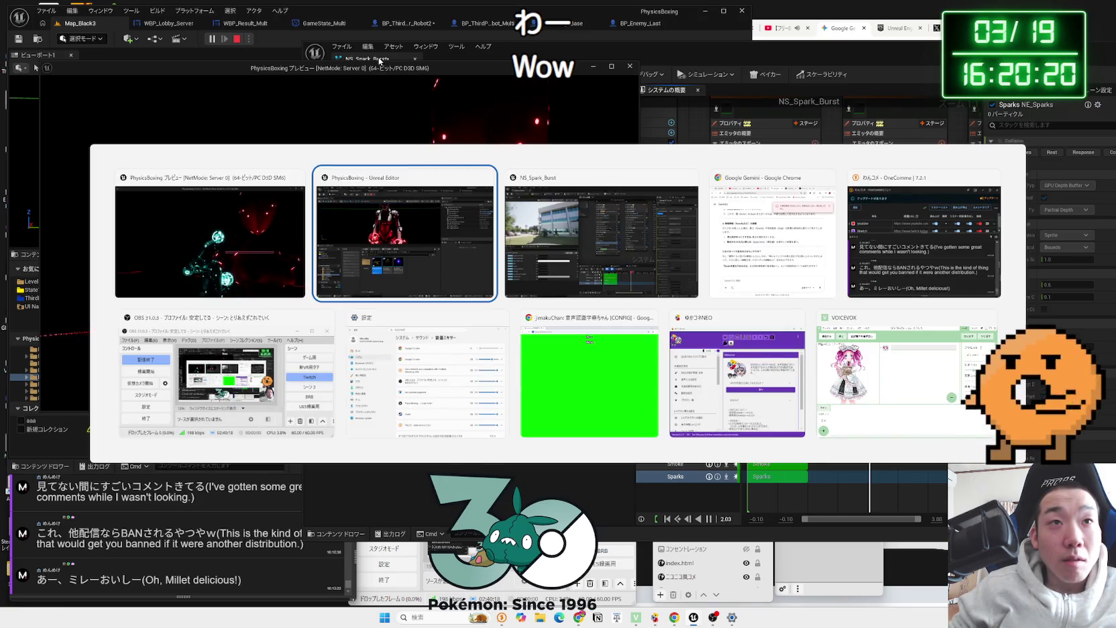
key(Tab)
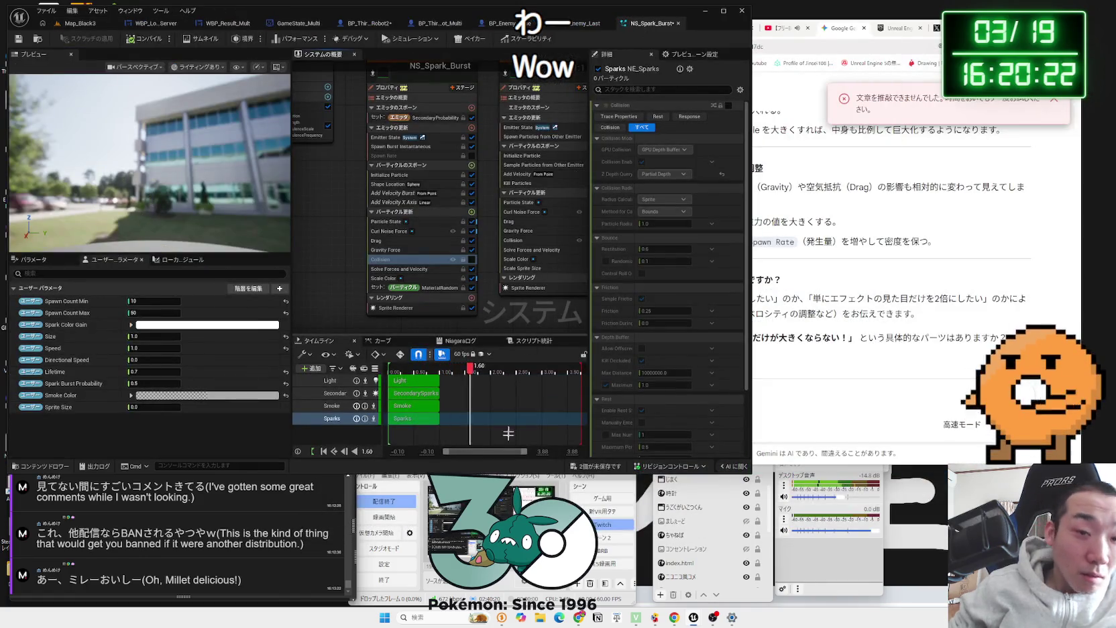
click(89, 26)
mouse_move(694, 624)
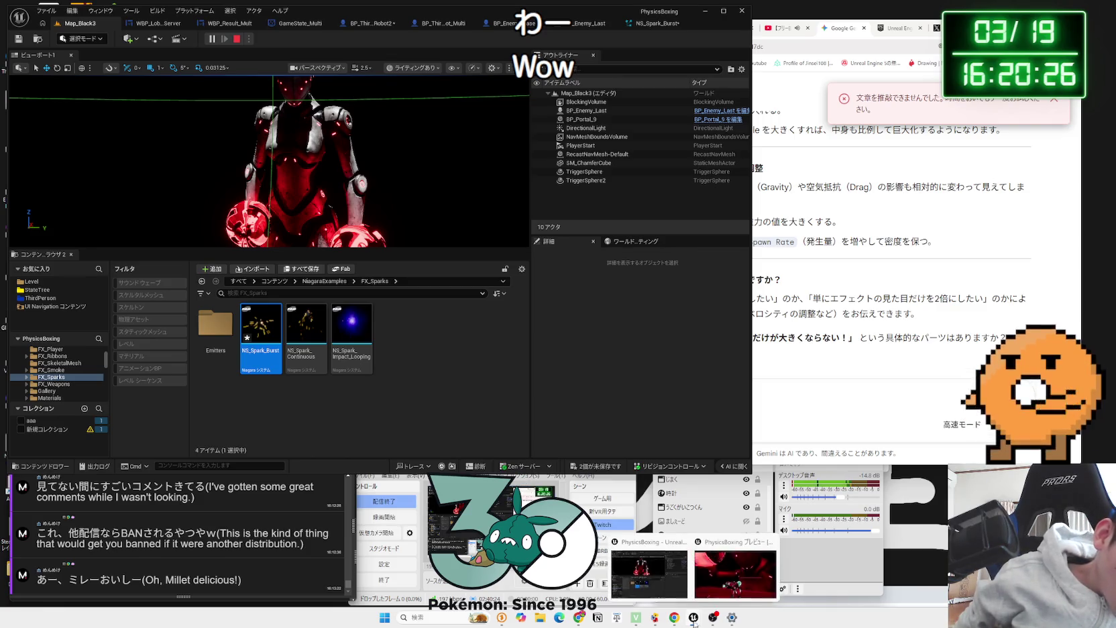
click(637, 566)
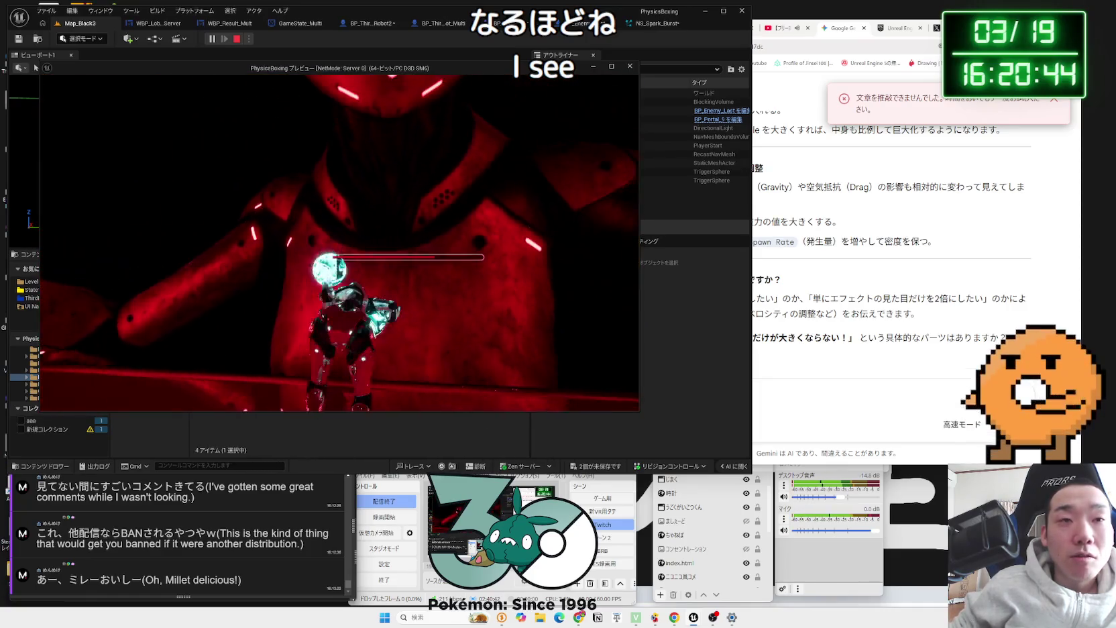
key(Escape)
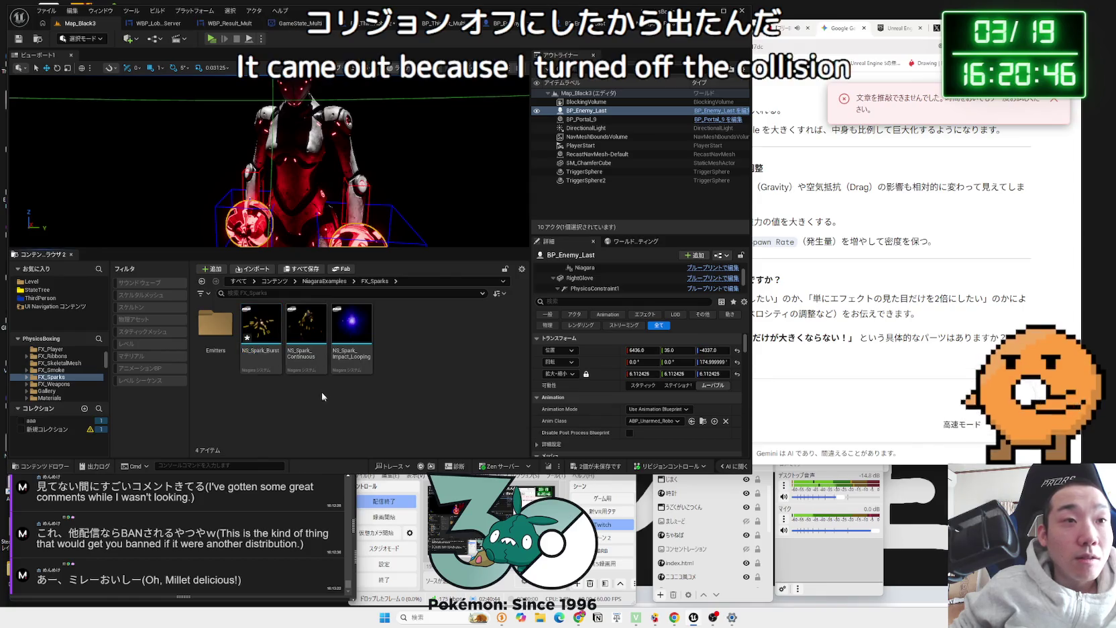
click(31, 281)
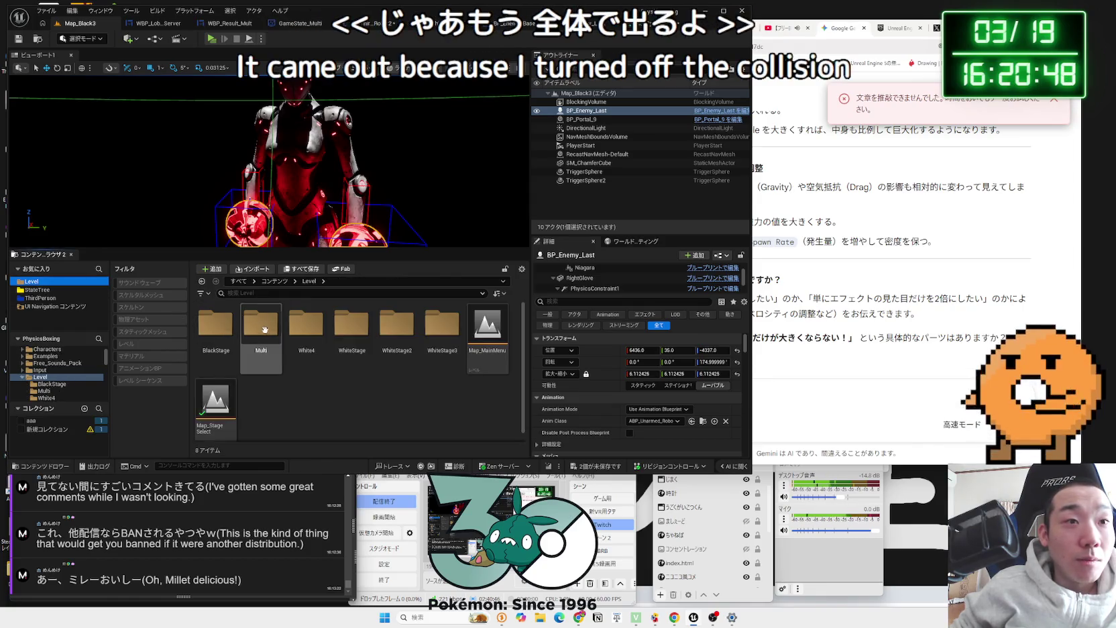
double_click(310, 326)
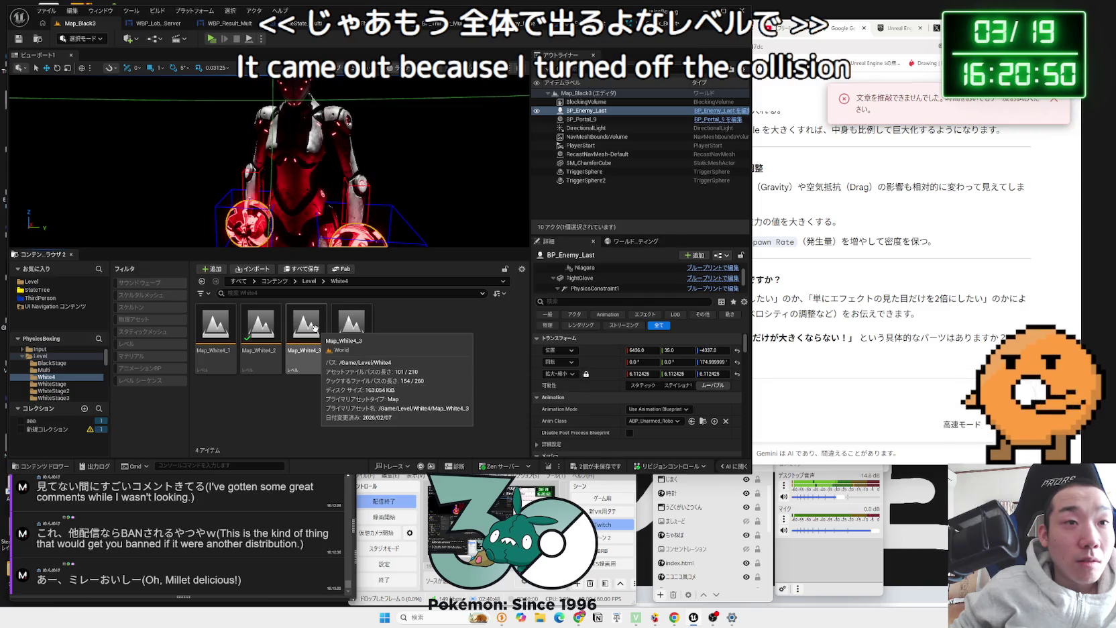
double_click(317, 334)
click(555, 404)
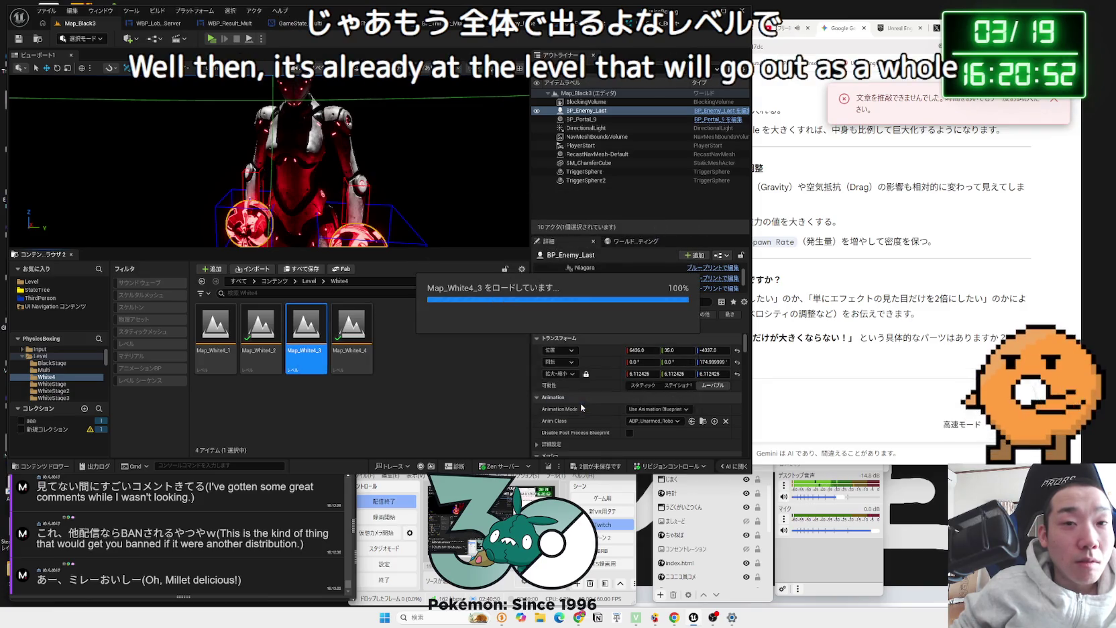
click(211, 39)
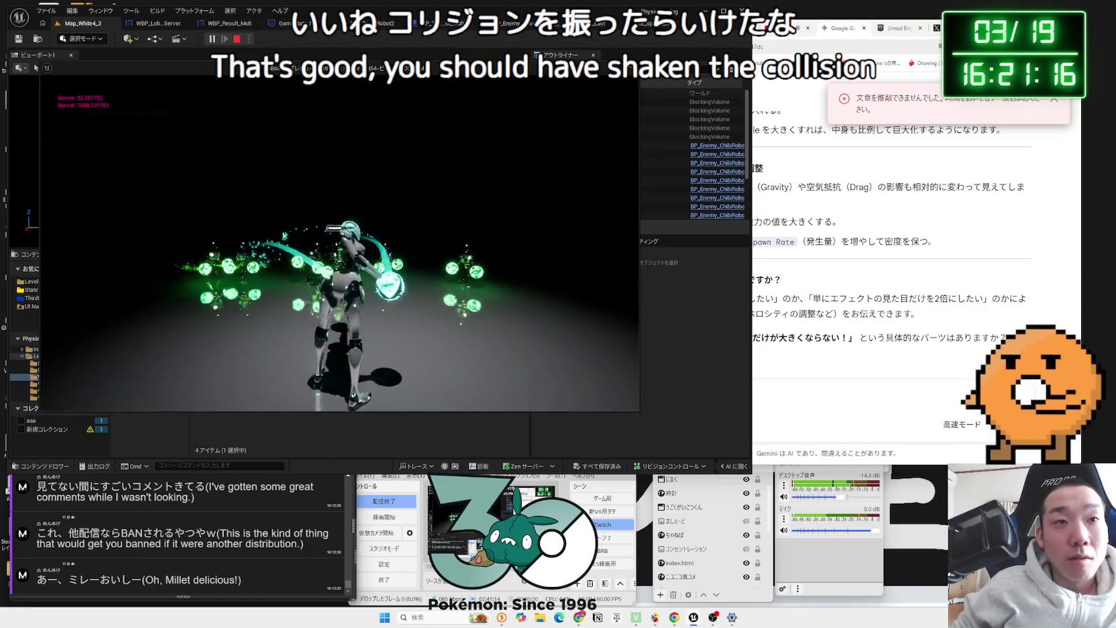
key(Escape)
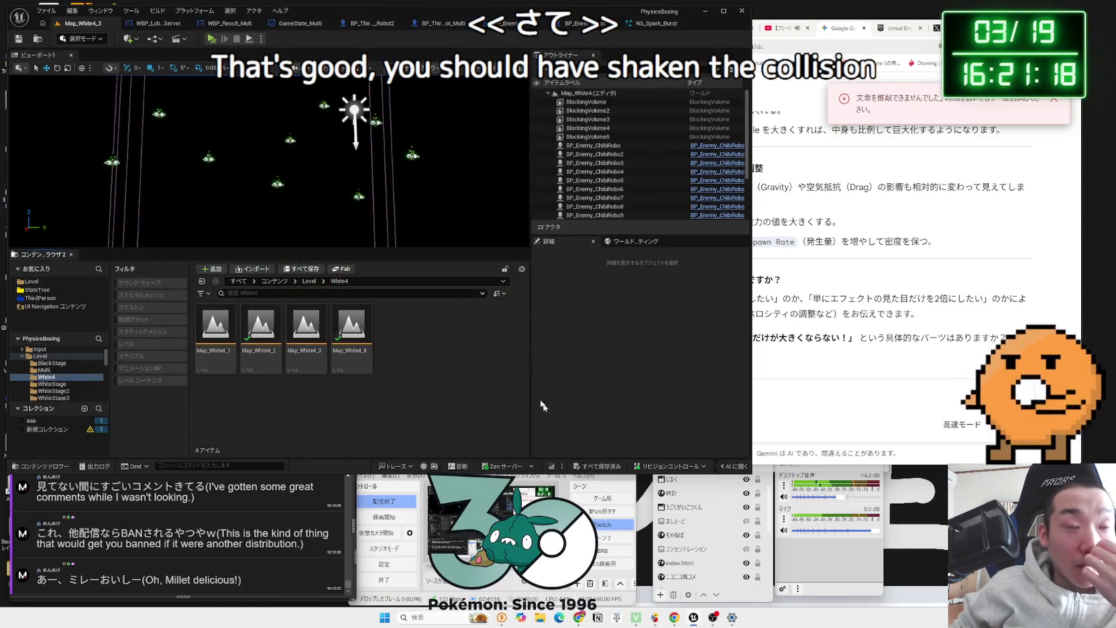
click(634, 26)
Step: Review the NS_Spark_Burst emitters against BP_Enemy_Last, then close the NS_Spark_Burst editor
drag(389, 191, 319, 226)
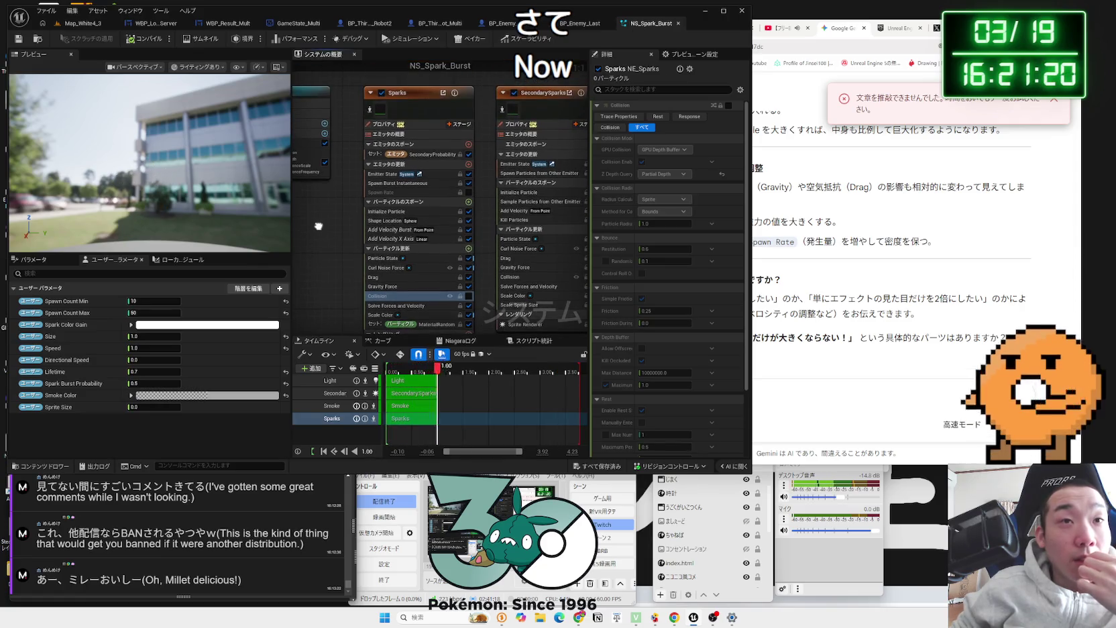
scroll(318, 225, down, 1)
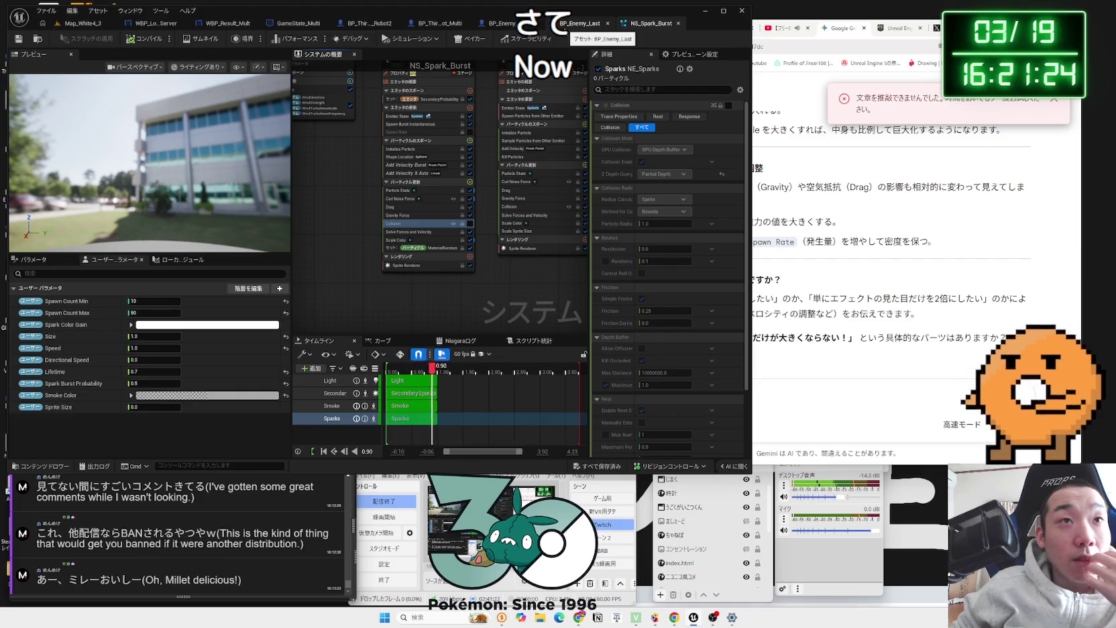
click(581, 24)
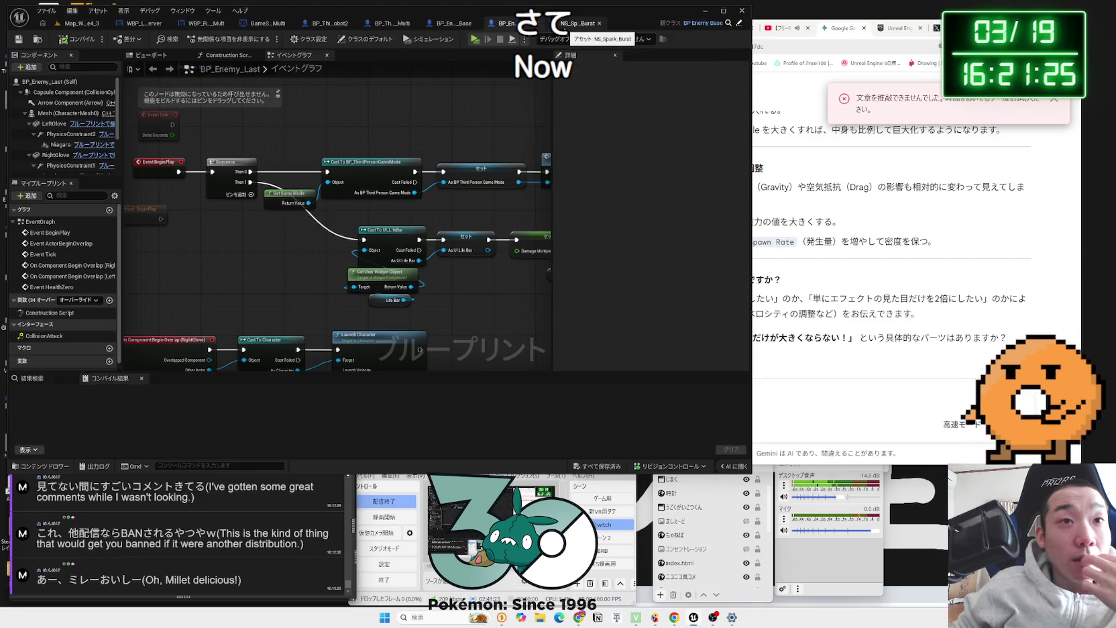
click(568, 24)
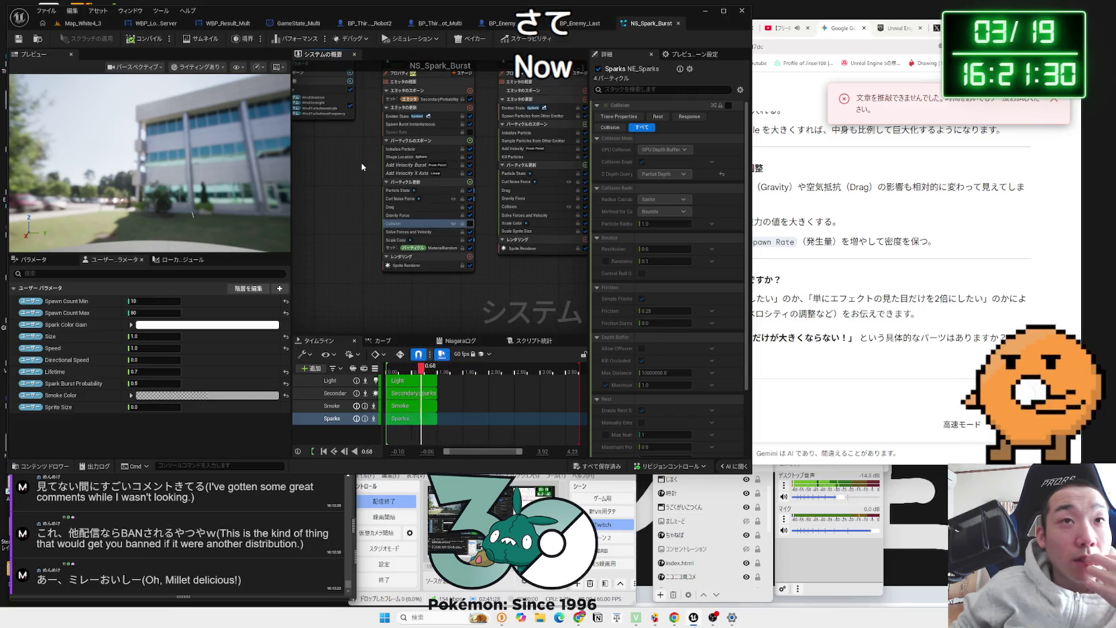
click(679, 24)
Step: Return to the Map_White4_3 level editor and show the NiagaraExamples folder contents
scroll(365, 234, down, 4)
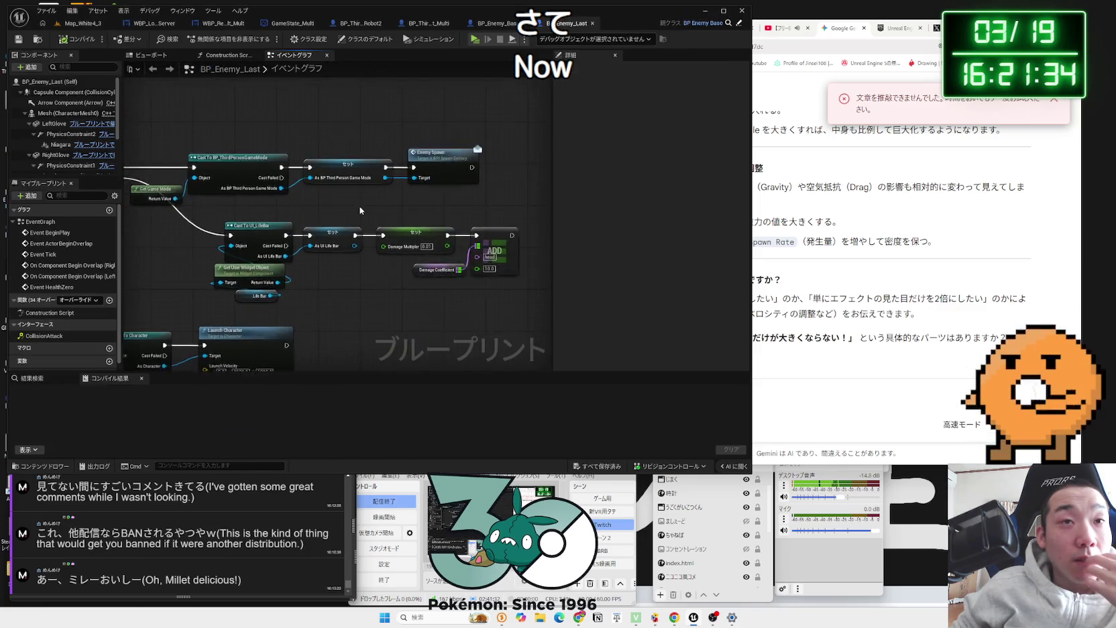
drag(365, 234, 393, 143)
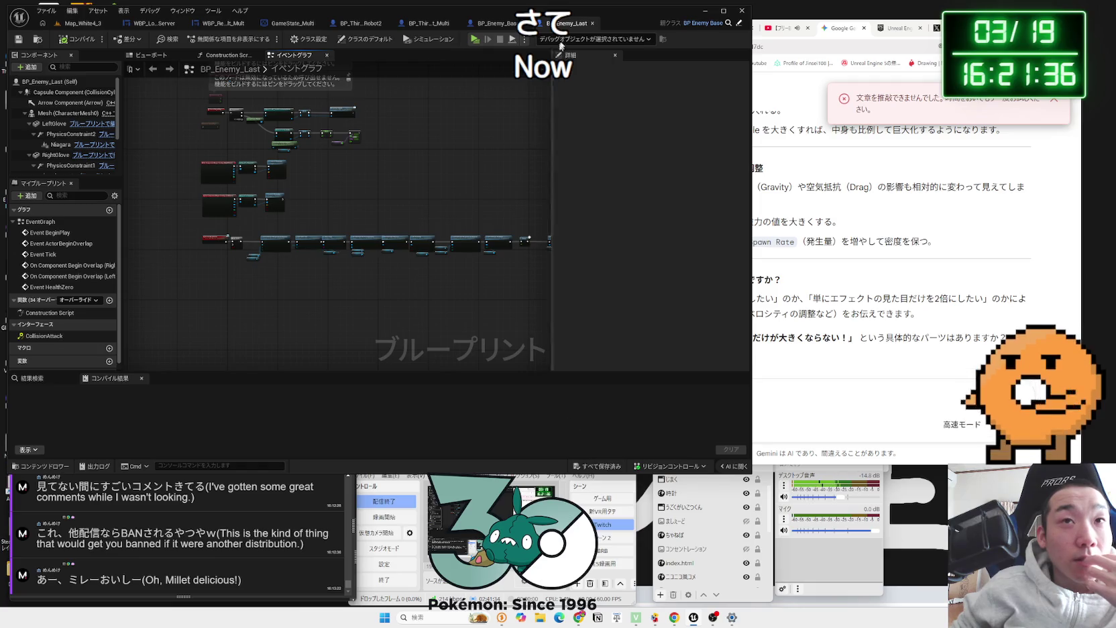
click(125, 24)
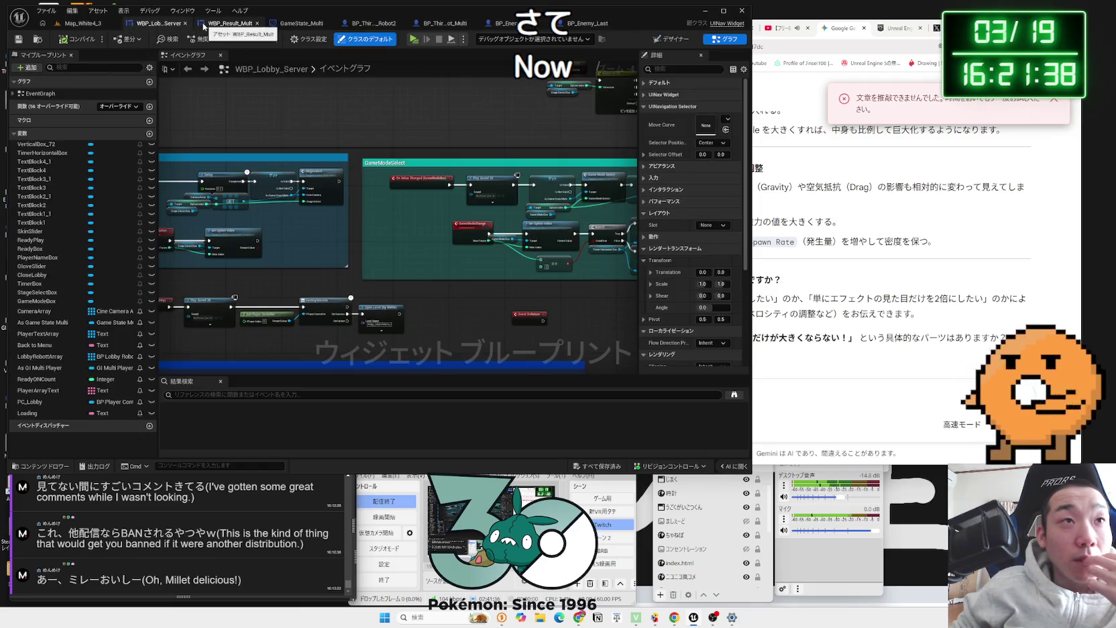
click(91, 27)
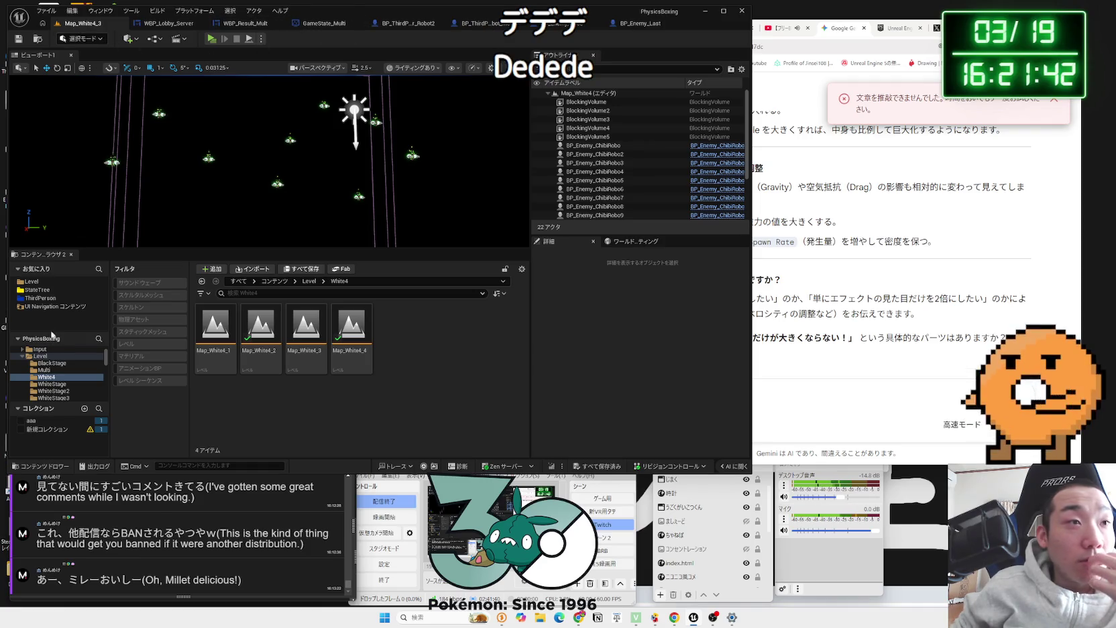
click(23, 356)
click(24, 383)
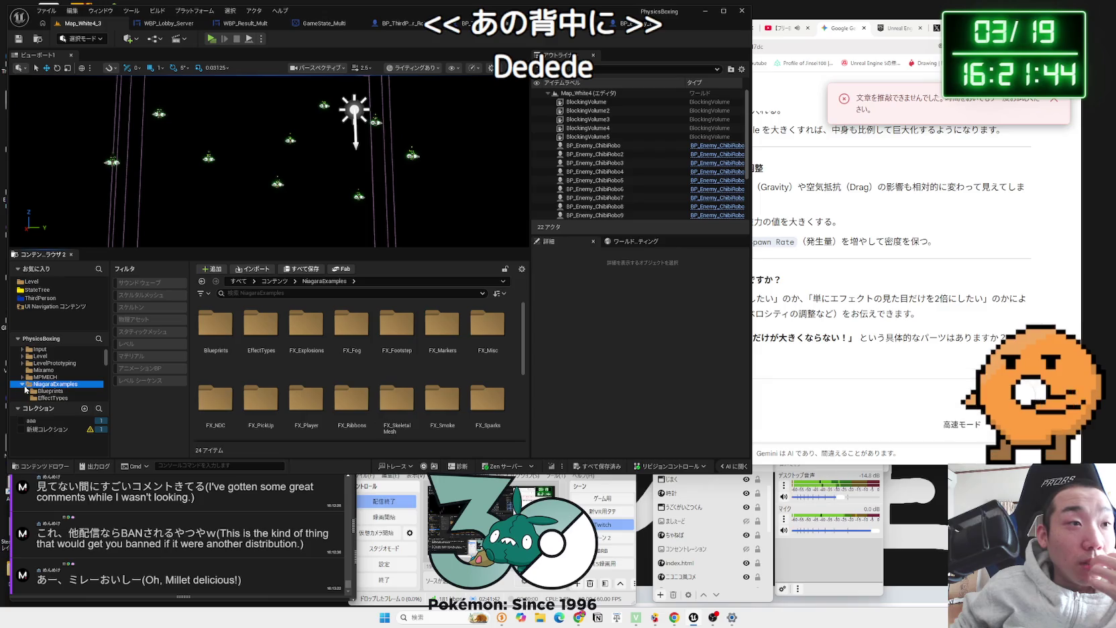
Step: Browse RadicalMike and Robot3, open Robot3's Blueprint folder, then bring up BP_Enemy_Base
click(43, 377)
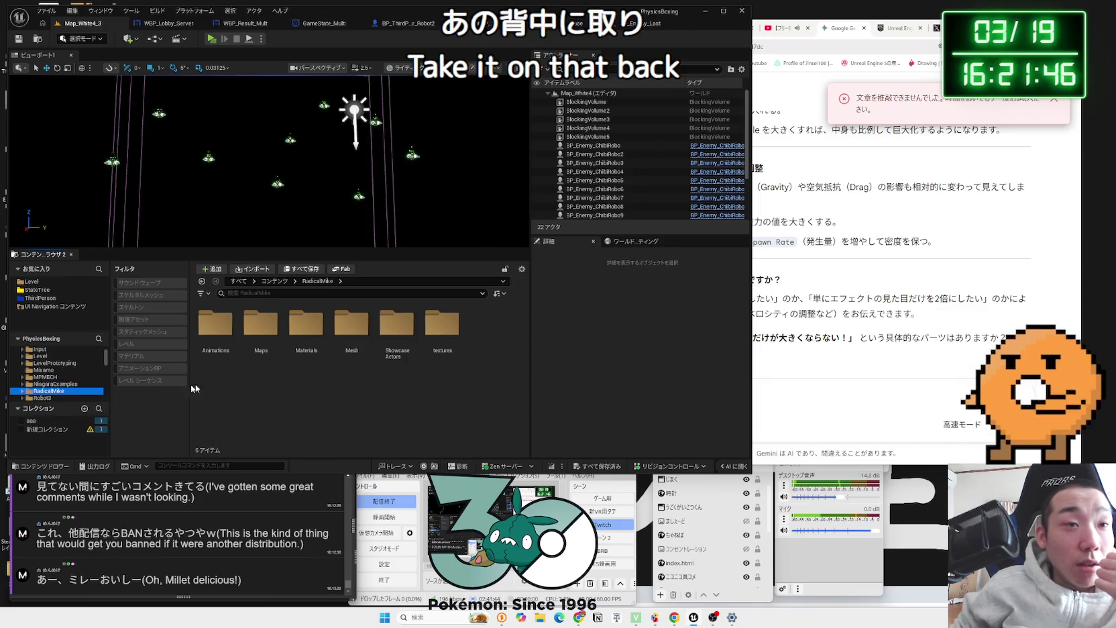
click(48, 398)
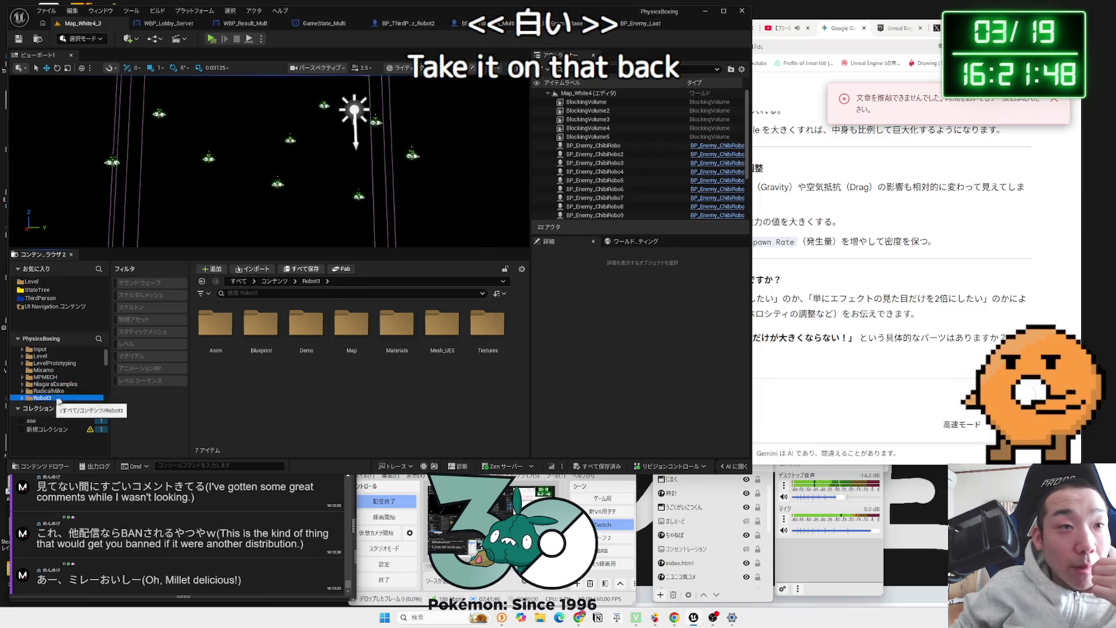
double_click(261, 327)
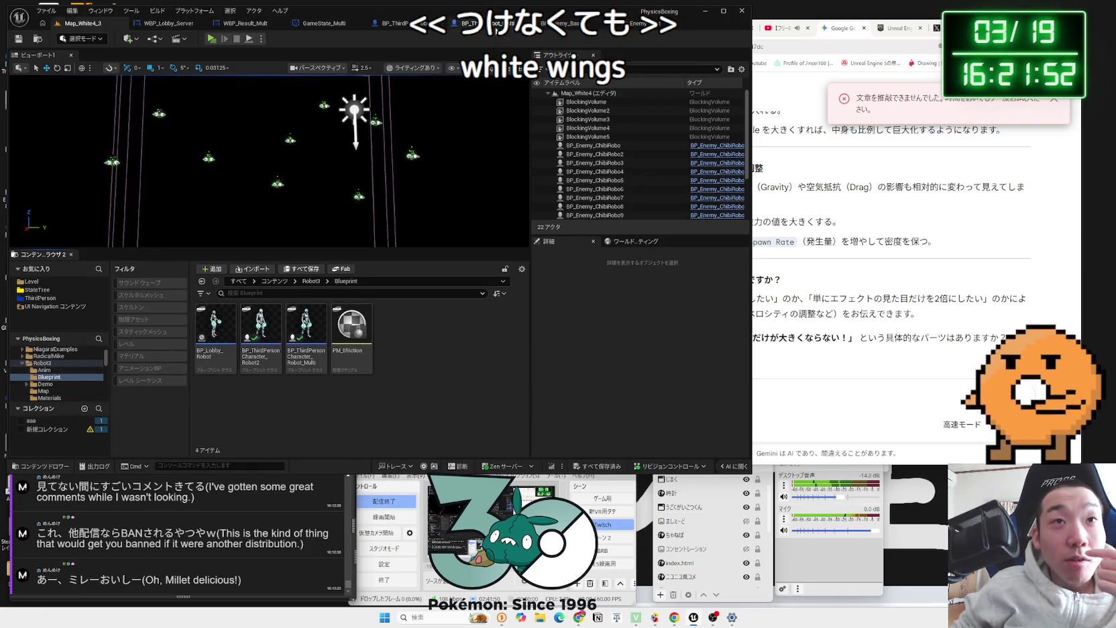
click(486, 27)
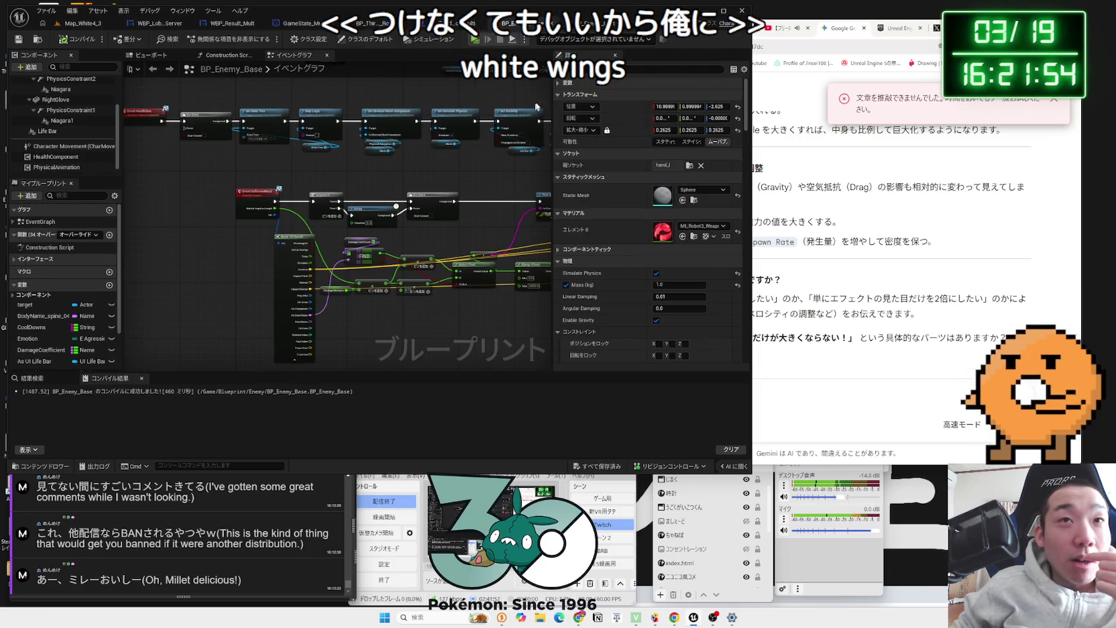
Step: Reposition the AND/NOT/CONTAINS, Add Impulse and Return nodes in Robot_Multi's ApplyDamage graph
click(590, 25)
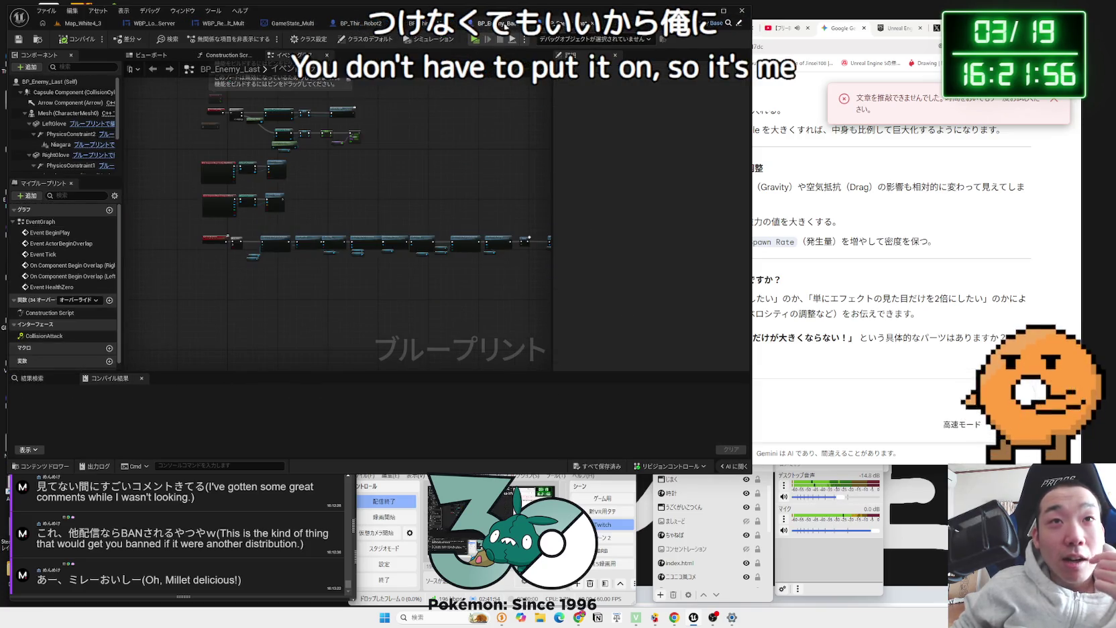
click(424, 23)
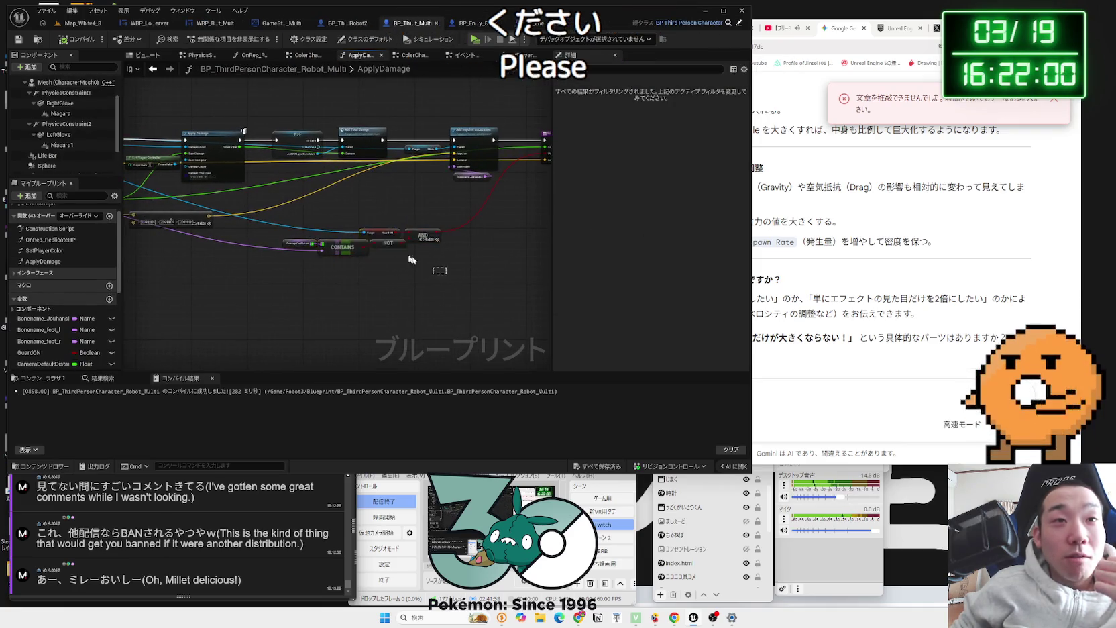
mouse_move(387, 233)
mouse_down()
mouse_move(369, 182)
mouse_move(365, 206)
mouse_move(414, 259)
mouse_move(251, 266)
mouse_up()
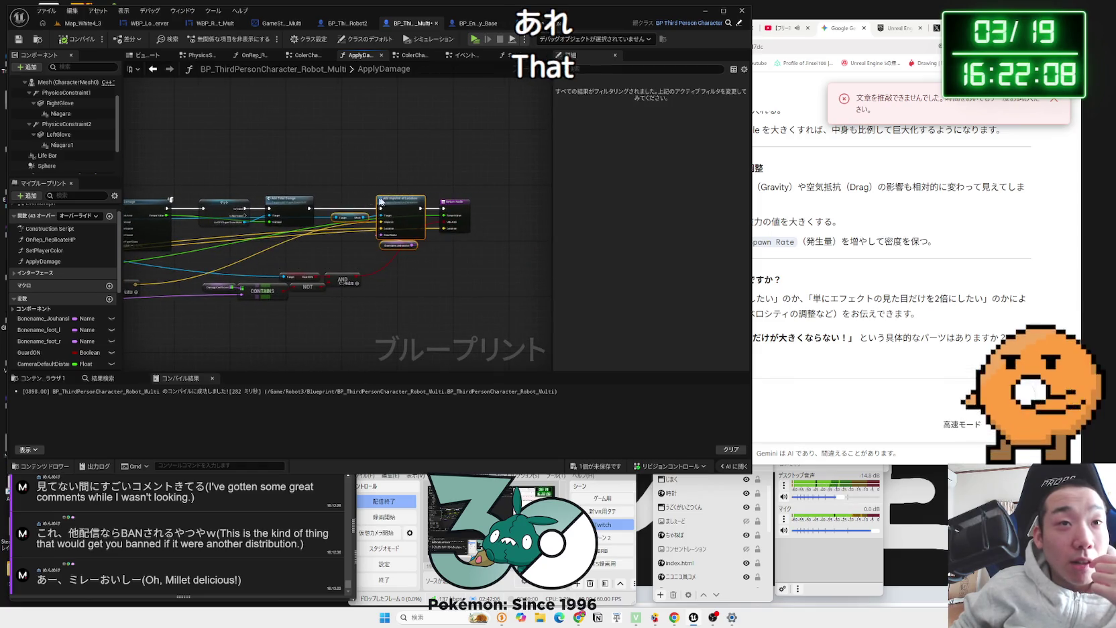
drag(375, 201, 360, 201)
scroll(338, 244, up, 2)
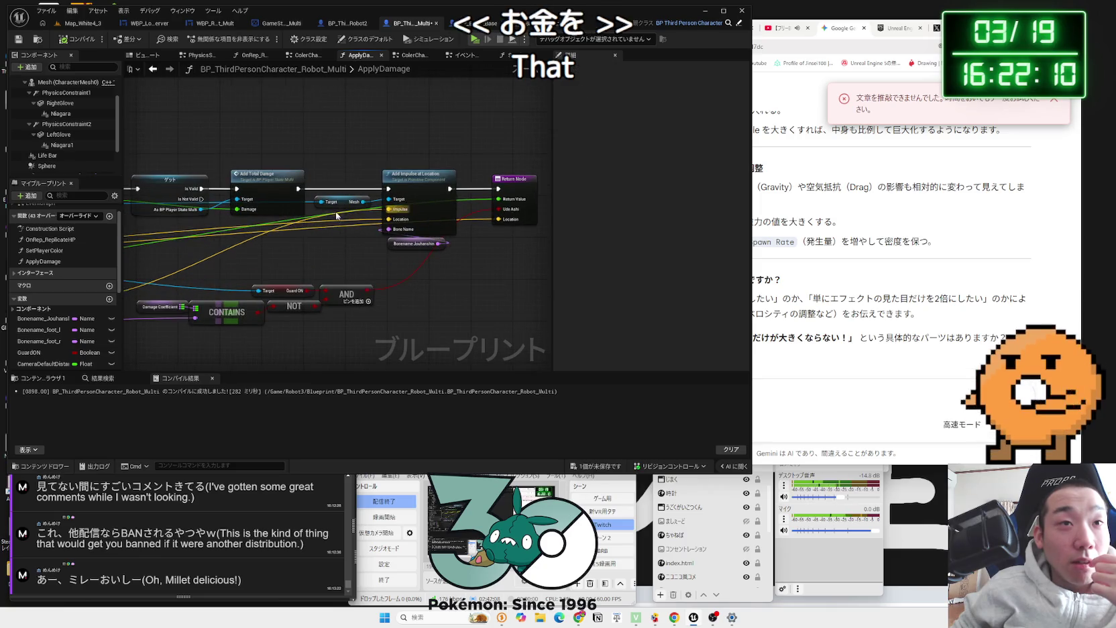
click(337, 199)
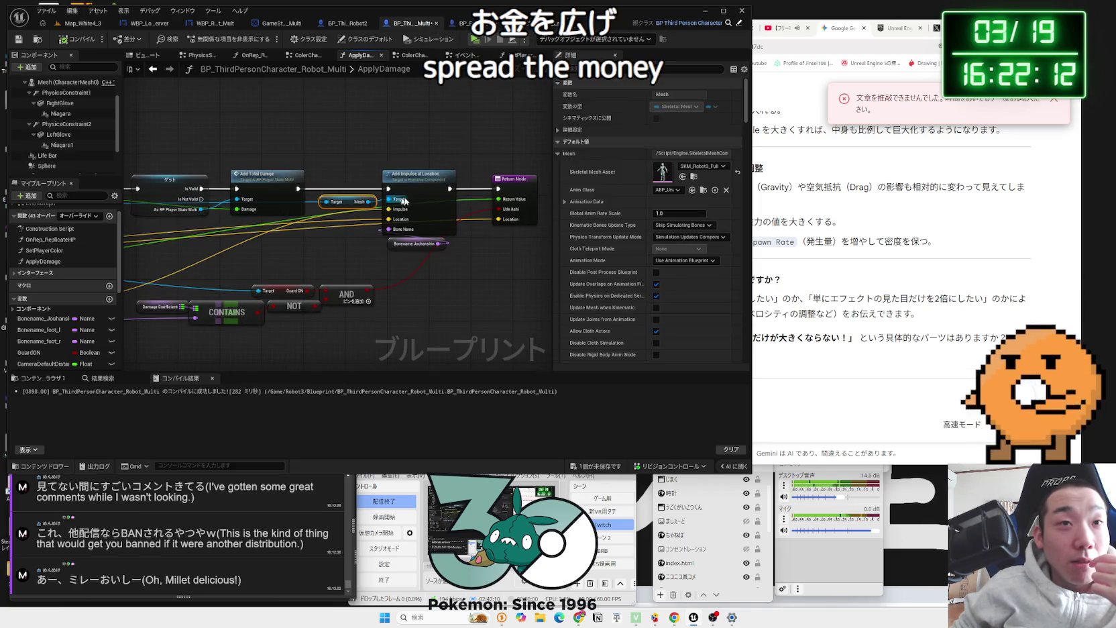
drag(503, 183, 481, 182)
click(423, 254)
scroll(477, 272, down, 6)
scroll(470, 270, up, 3)
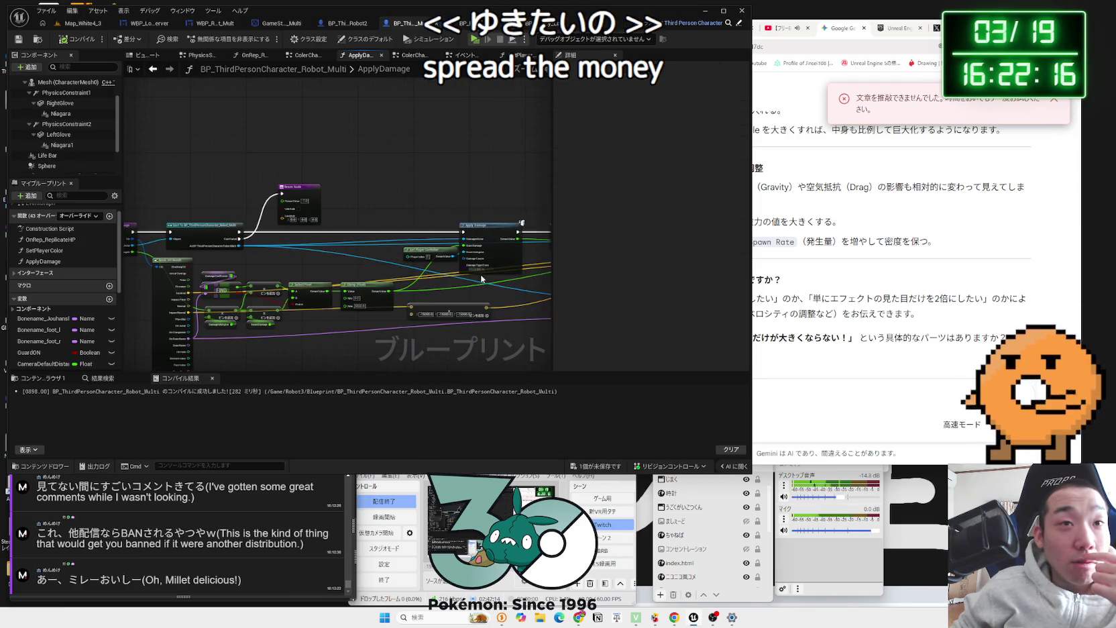
Step: Save the modified Robot_Multi blueprint and bring up the Robot2 character blueprint
click(459, 57)
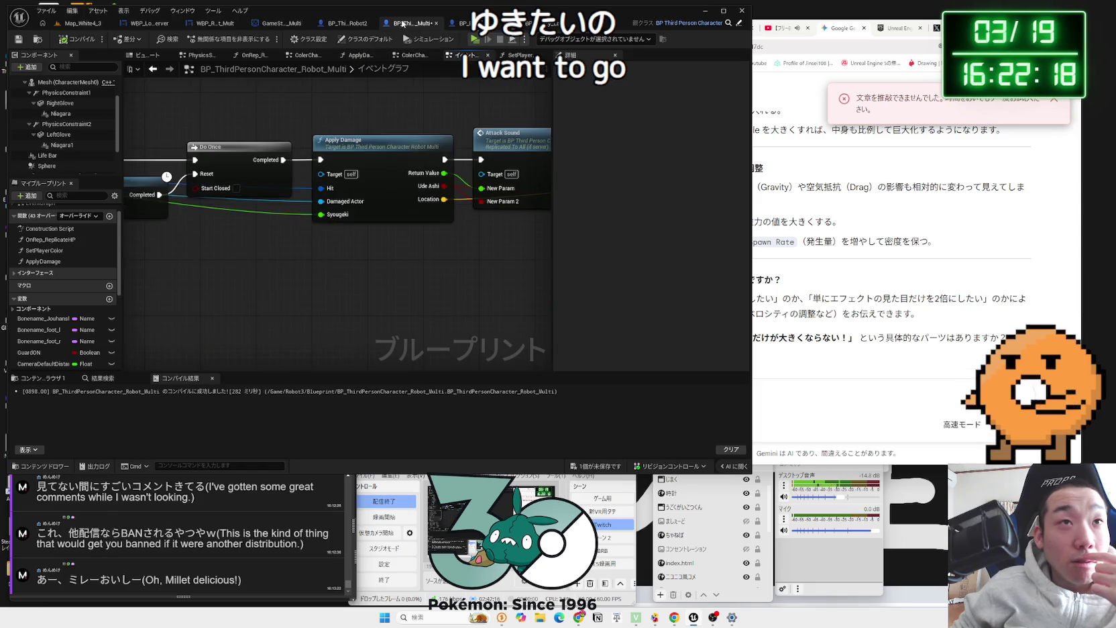
click(607, 471)
click(623, 405)
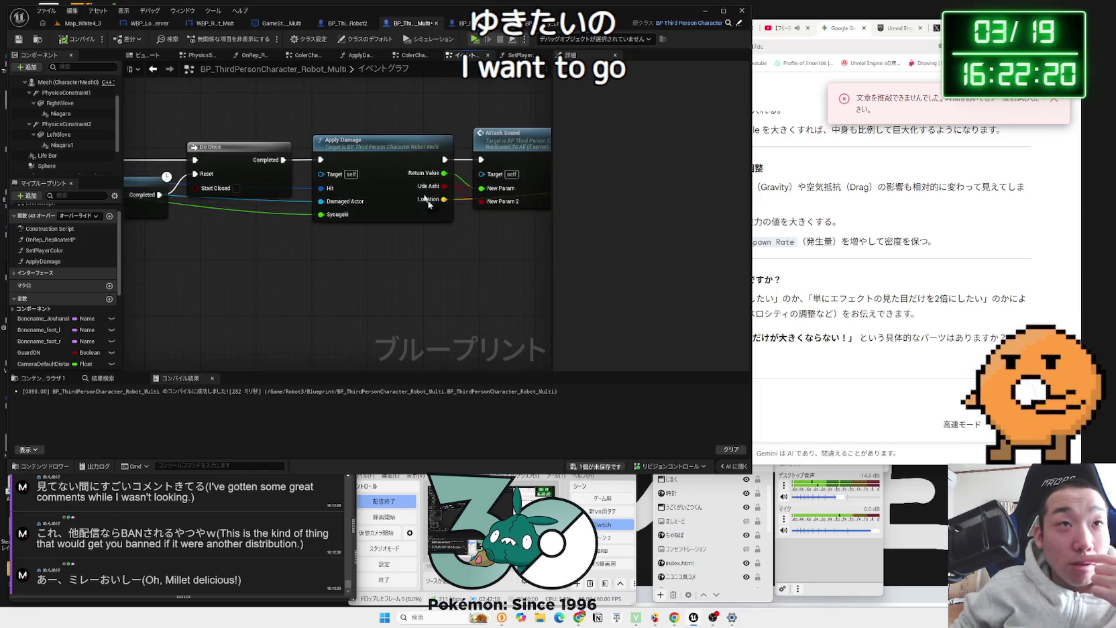
click(343, 25)
scroll(279, 256, down, 3)
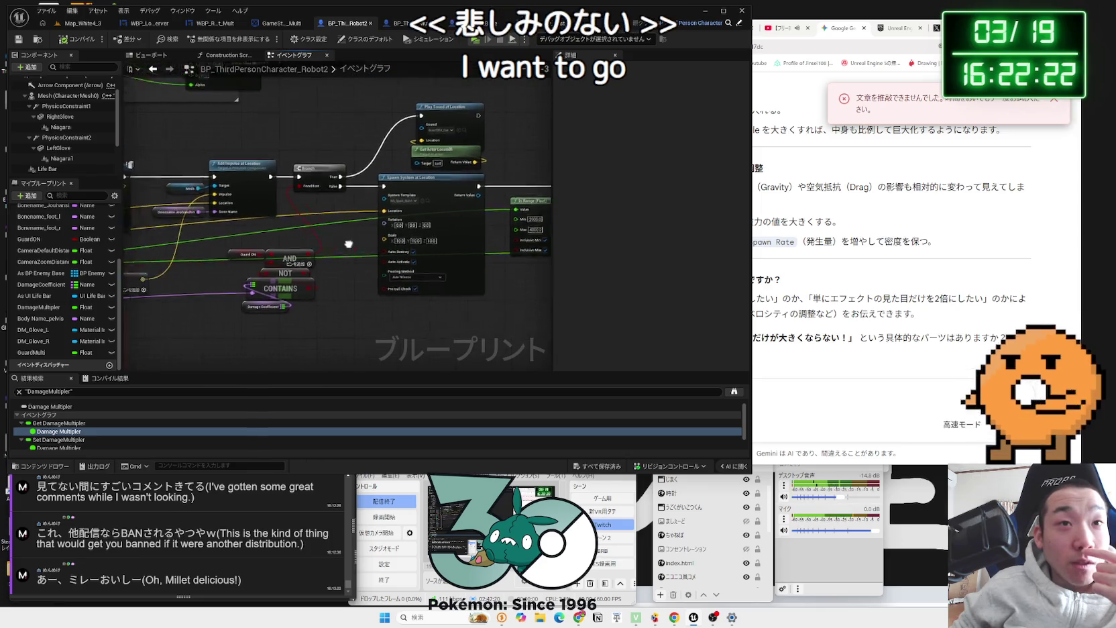
Step: Inspect the RightGlove and LeftGlove Niagara components' user parameters
click(62, 159)
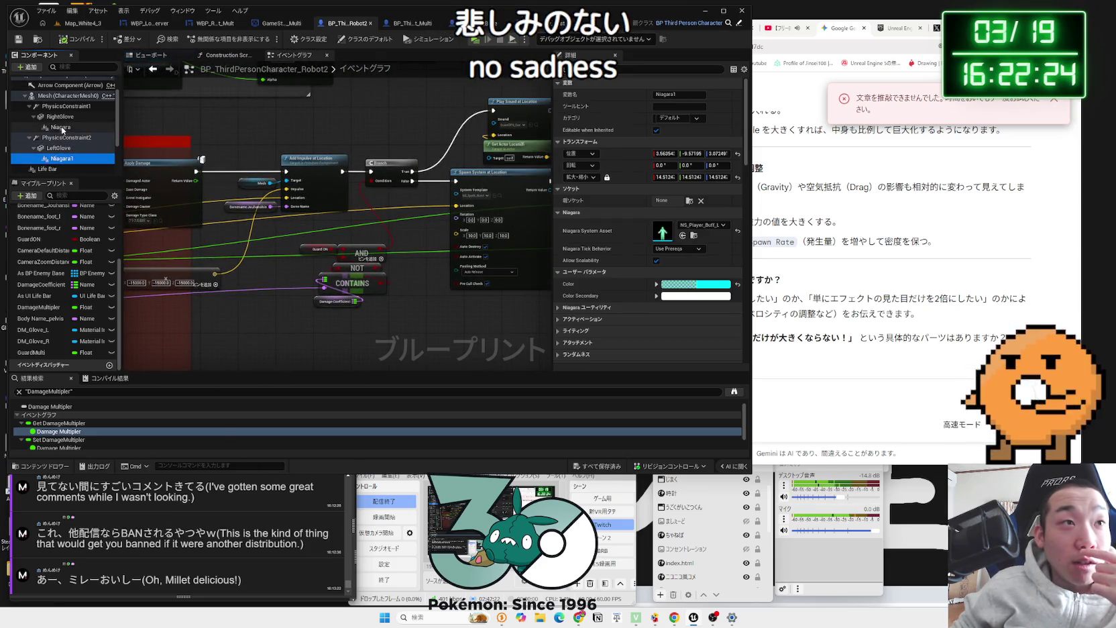
click(62, 128)
scroll(623, 270, down, 3)
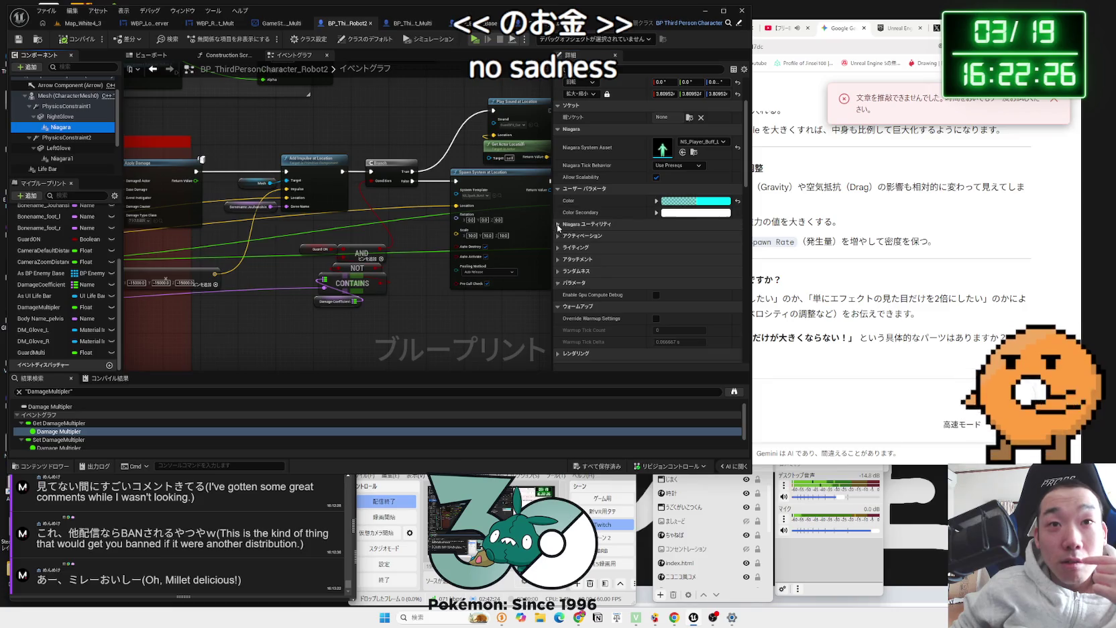
click(557, 189)
click(557, 190)
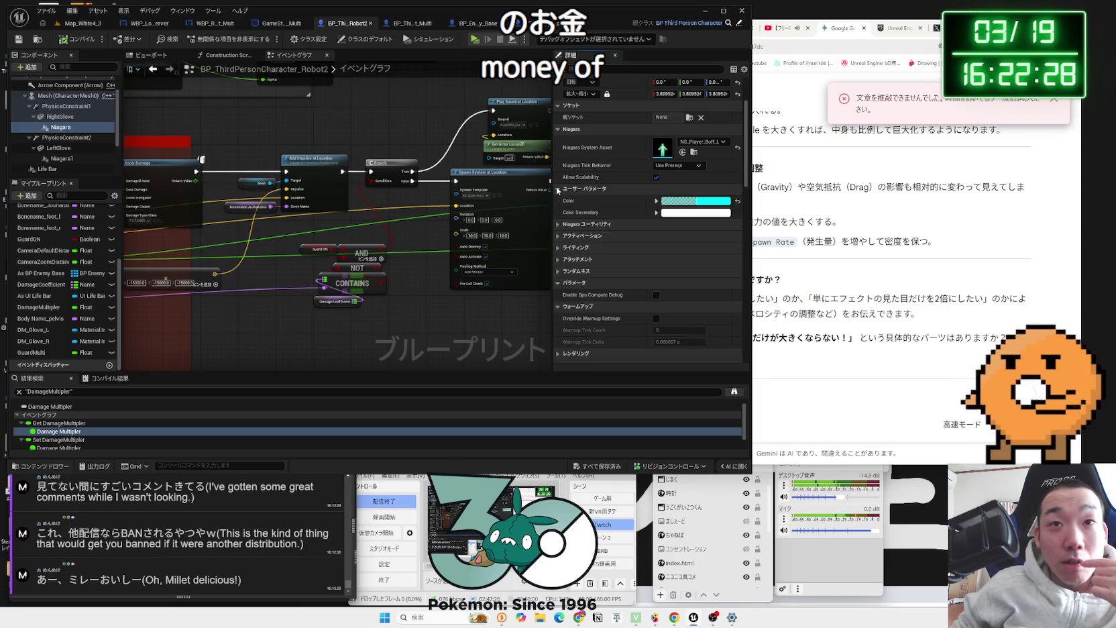
click(556, 189)
click(557, 190)
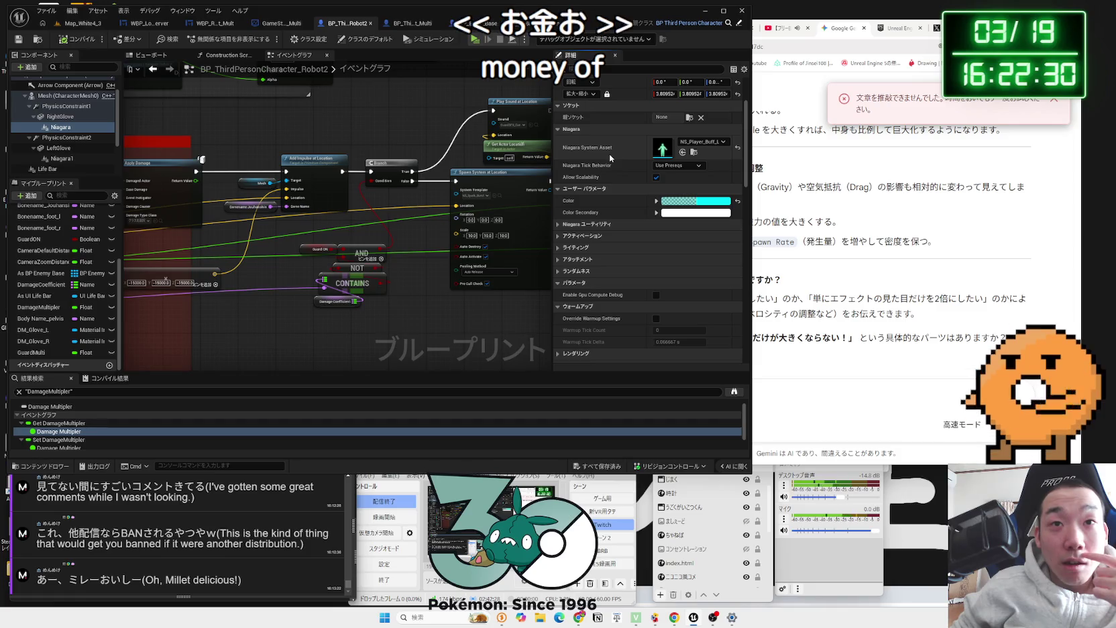
Step: Browse to the glove's Niagara asset and open NS_Player_Buff_Looping_StaticMesh
scroll(589, 196, down, 1)
click(561, 198)
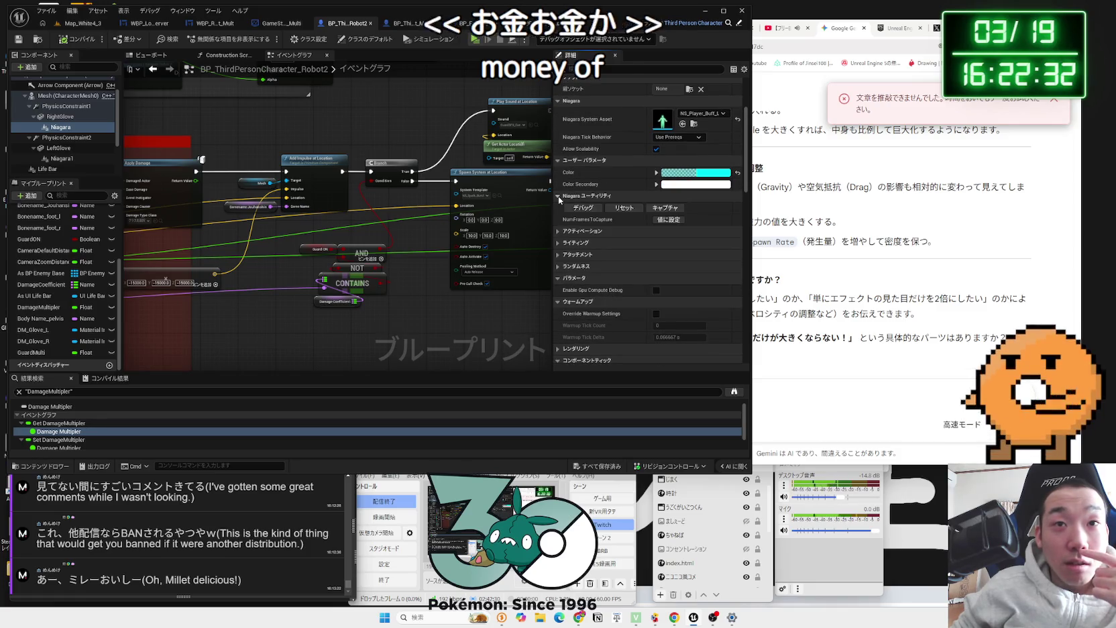
click(561, 199)
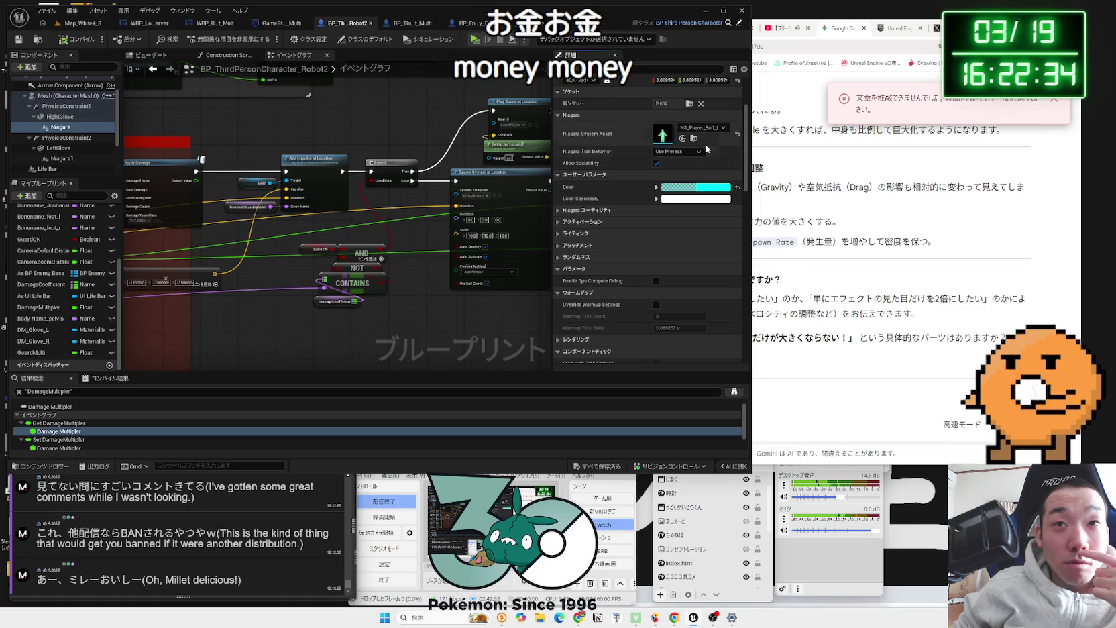
click(694, 124)
double_click(251, 341)
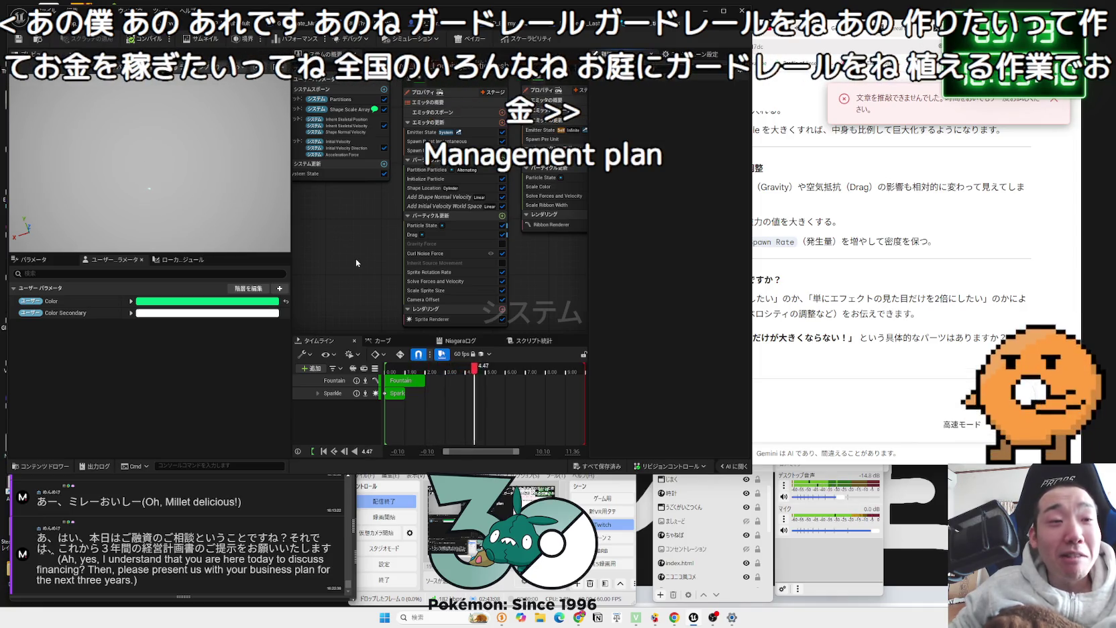
Step: Frame the graph and review the Sparkle, Fountain and NS_Player_Buff_Loop system settings
key(Home)
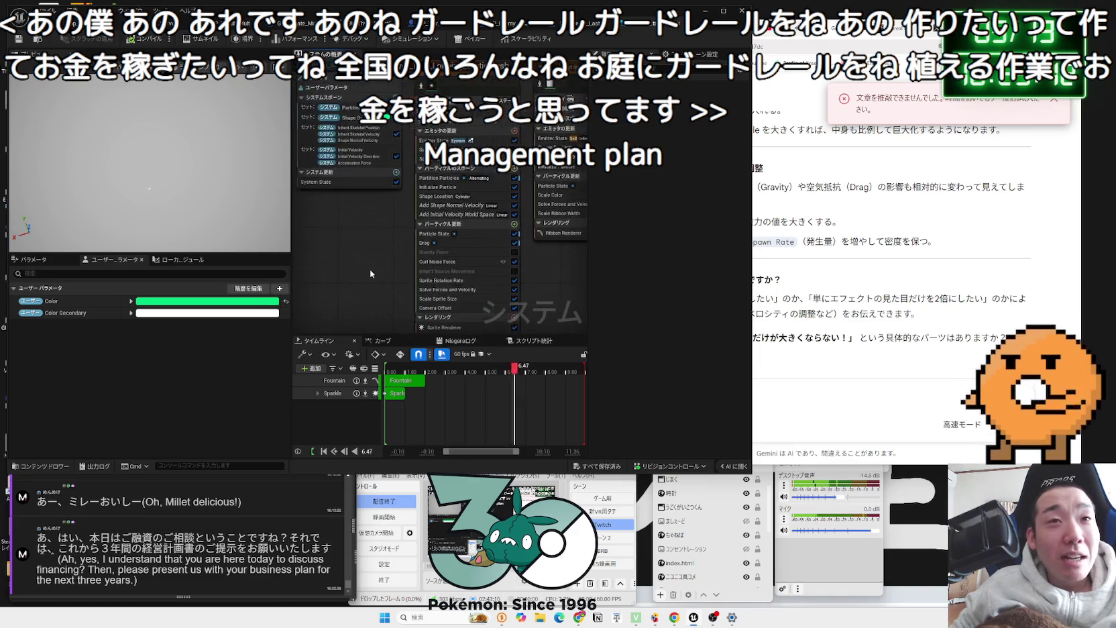
click(396, 124)
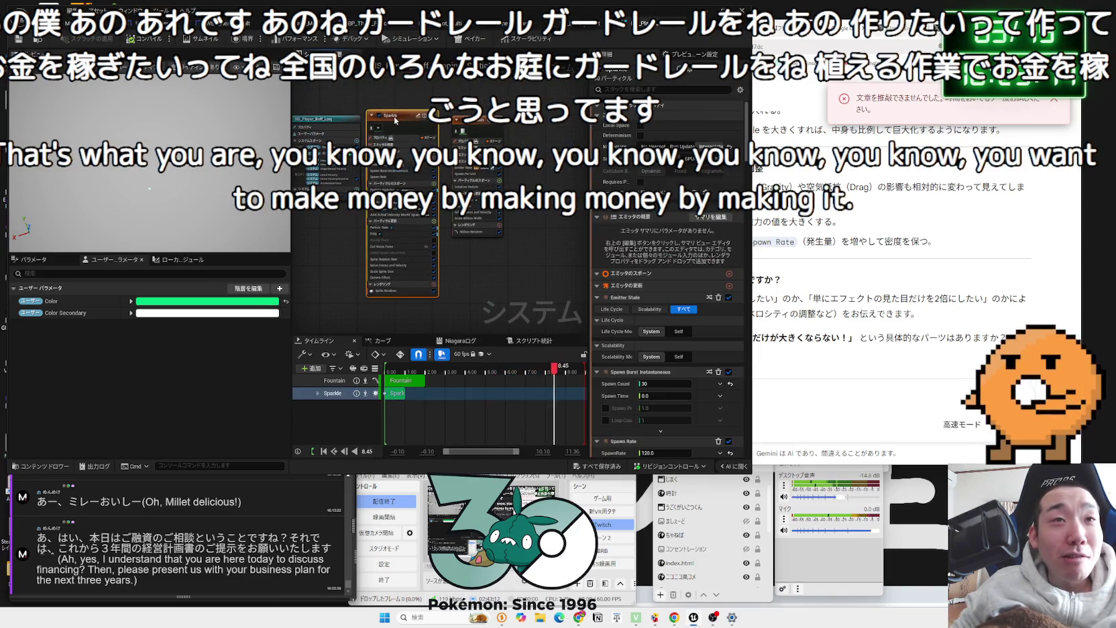
click(482, 281)
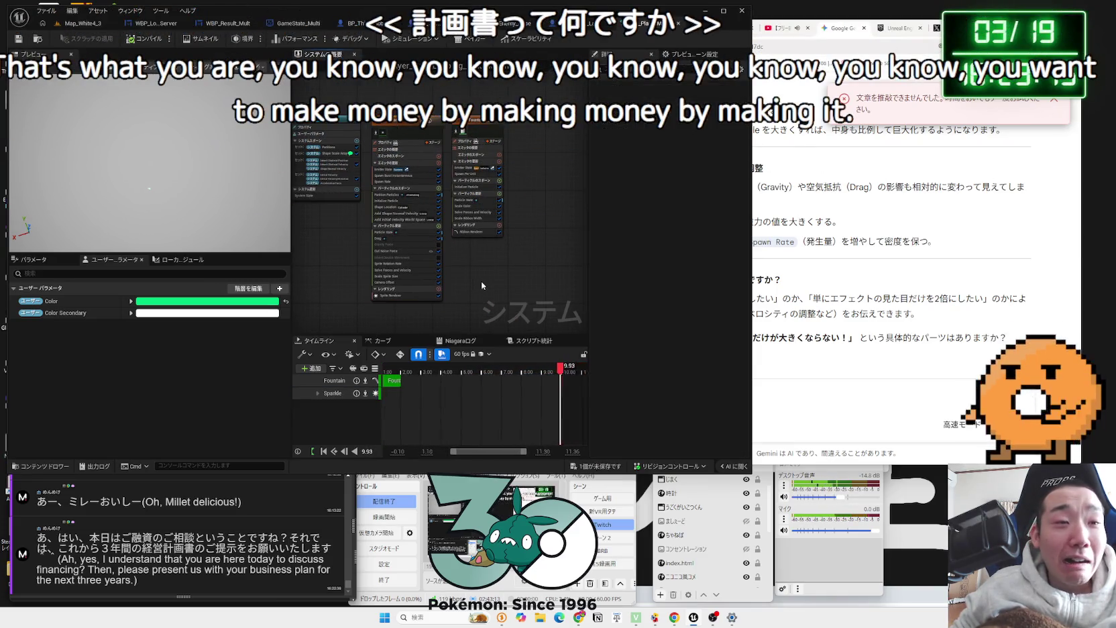
click(480, 122)
click(346, 119)
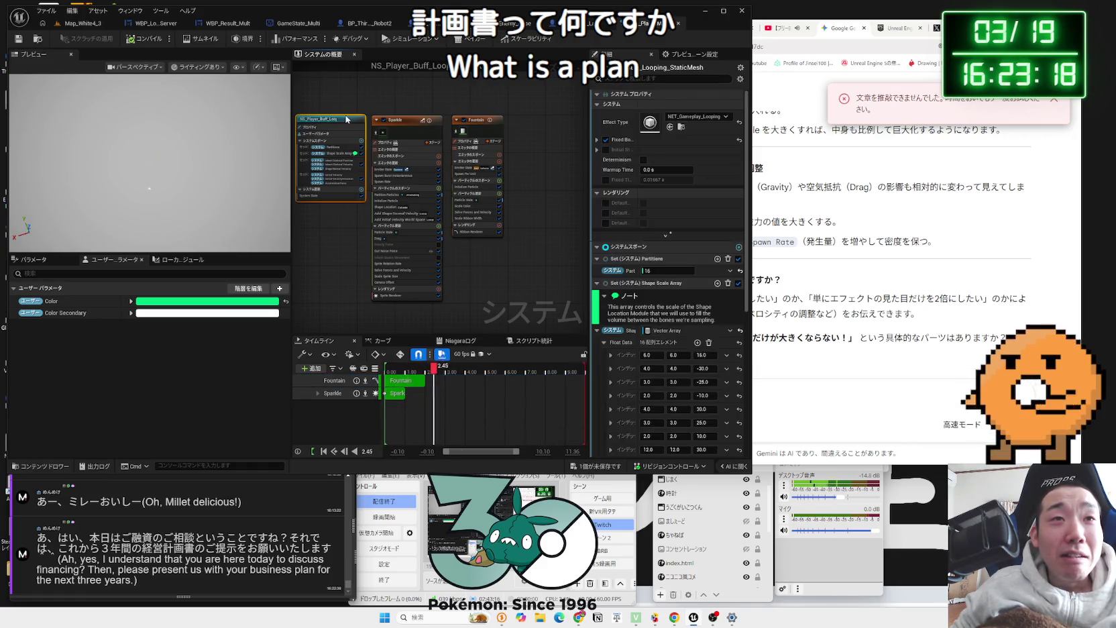
click(354, 109)
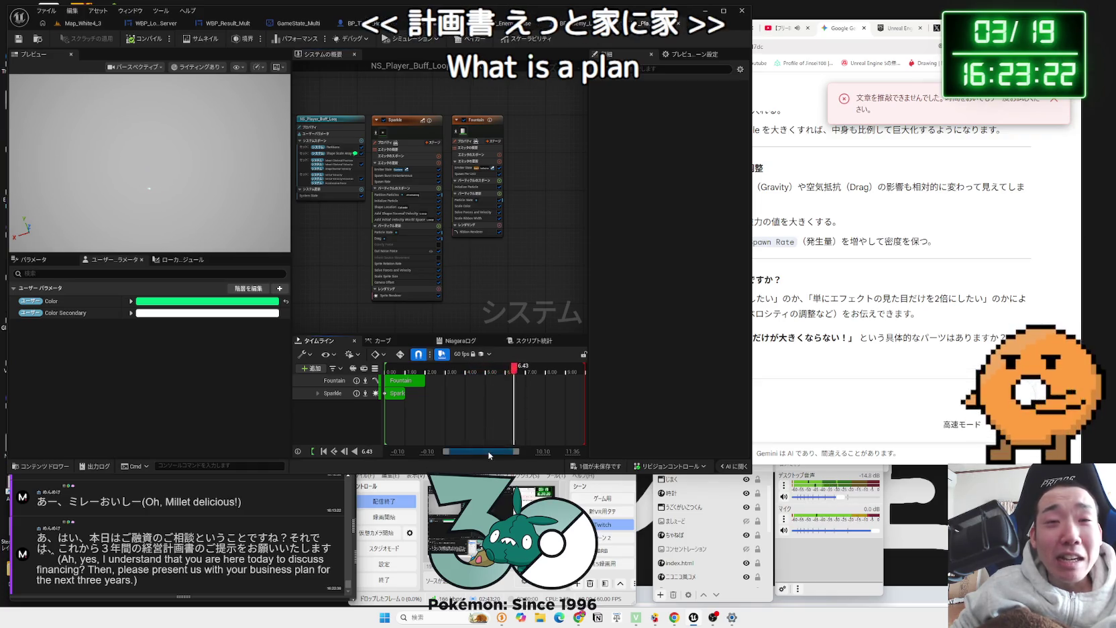
mouse_move(480, 265)
mouse_down()
mouse_move(380, 135)
mouse_move(342, 122)
mouse_up()
click(344, 124)
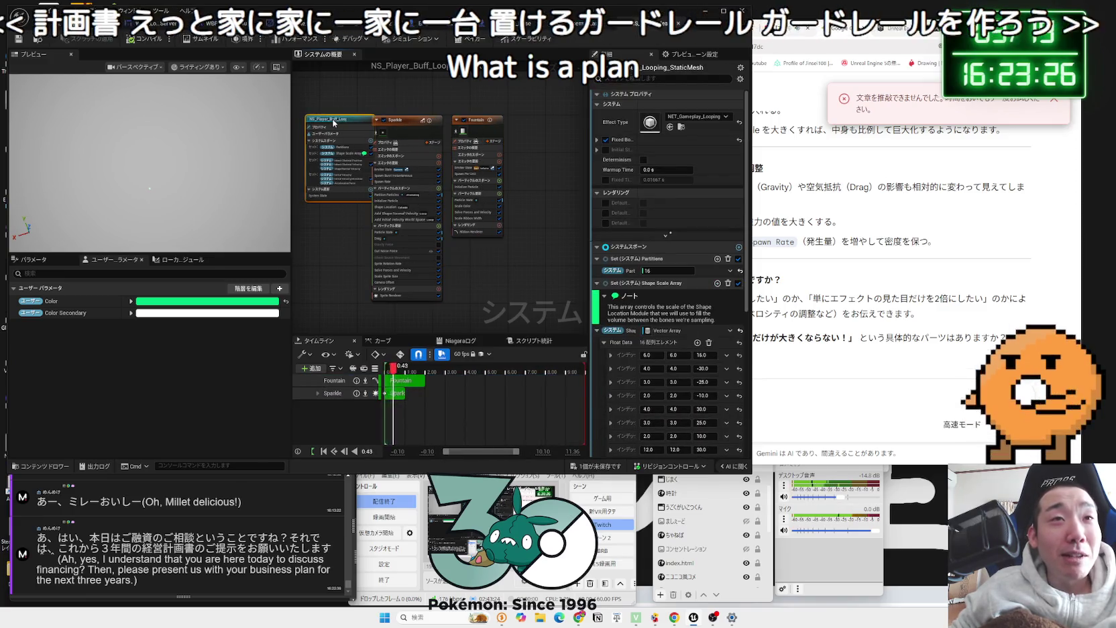
click(401, 126)
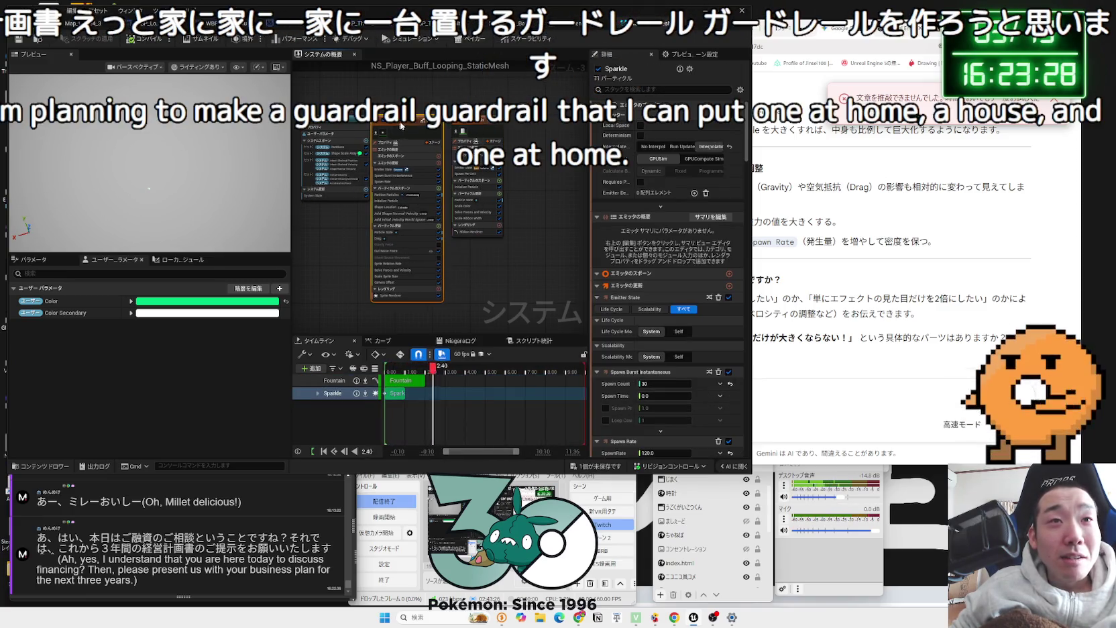
click(472, 124)
click(472, 124)
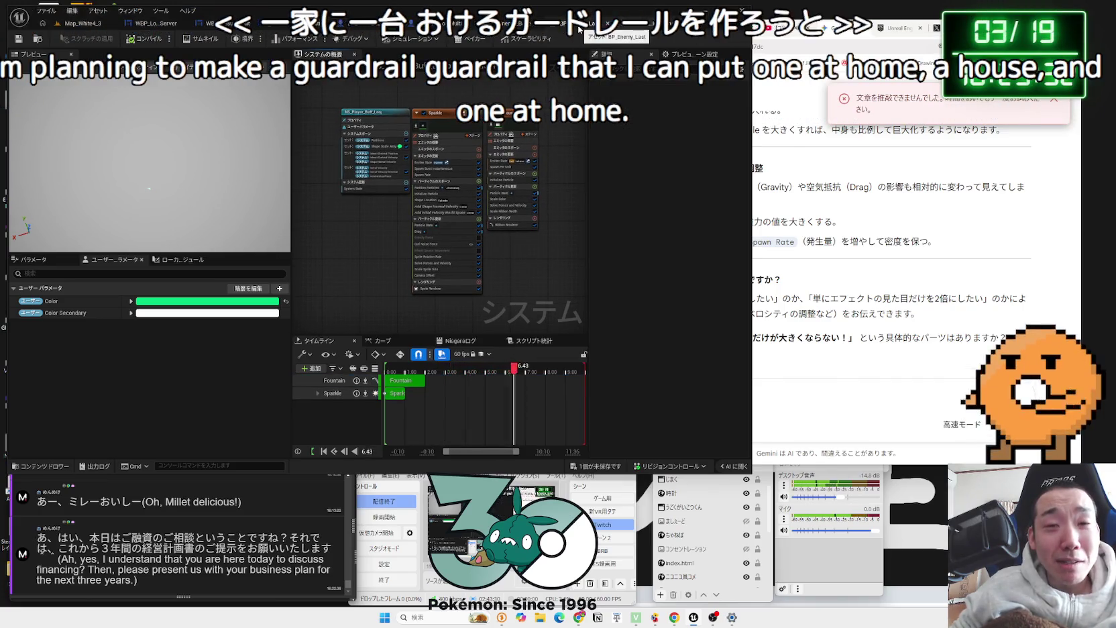
Step: Save the NS_Player_Buff_Looping_StaticMesh Niagara system
click(589, 465)
click(611, 412)
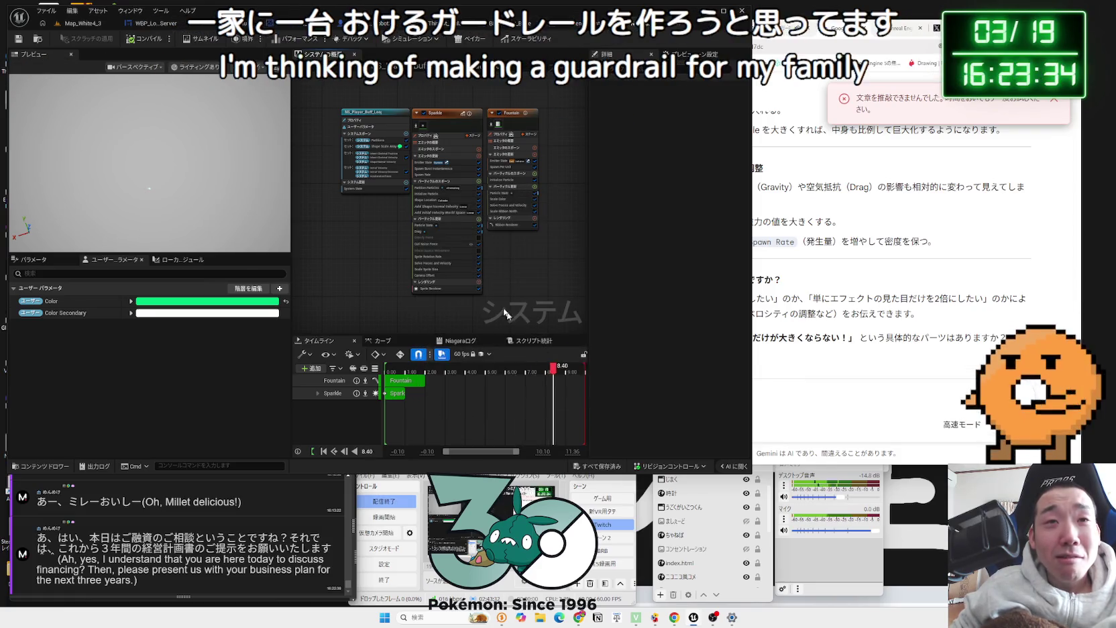
scroll(518, 250, up, 3)
scroll(540, 317, down, 1)
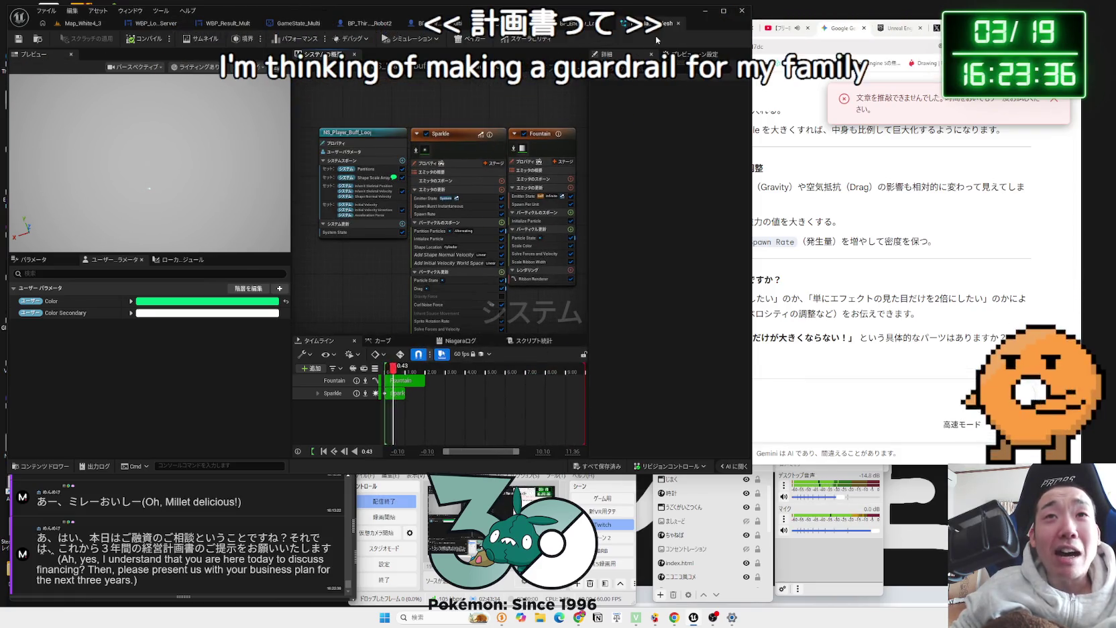
click(677, 27)
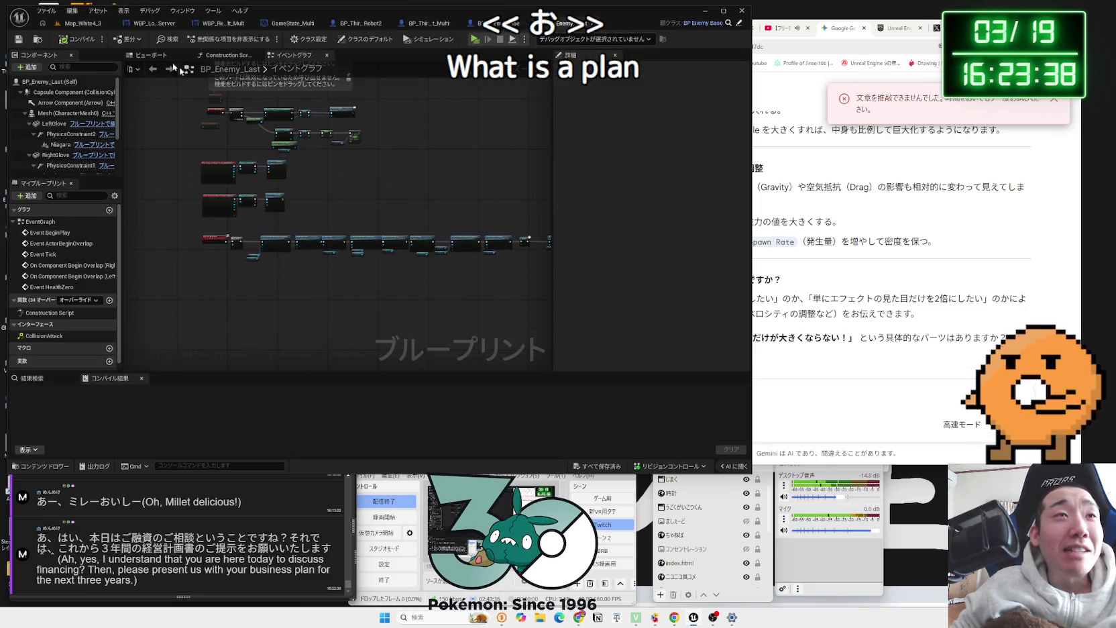
click(65, 22)
click(159, 22)
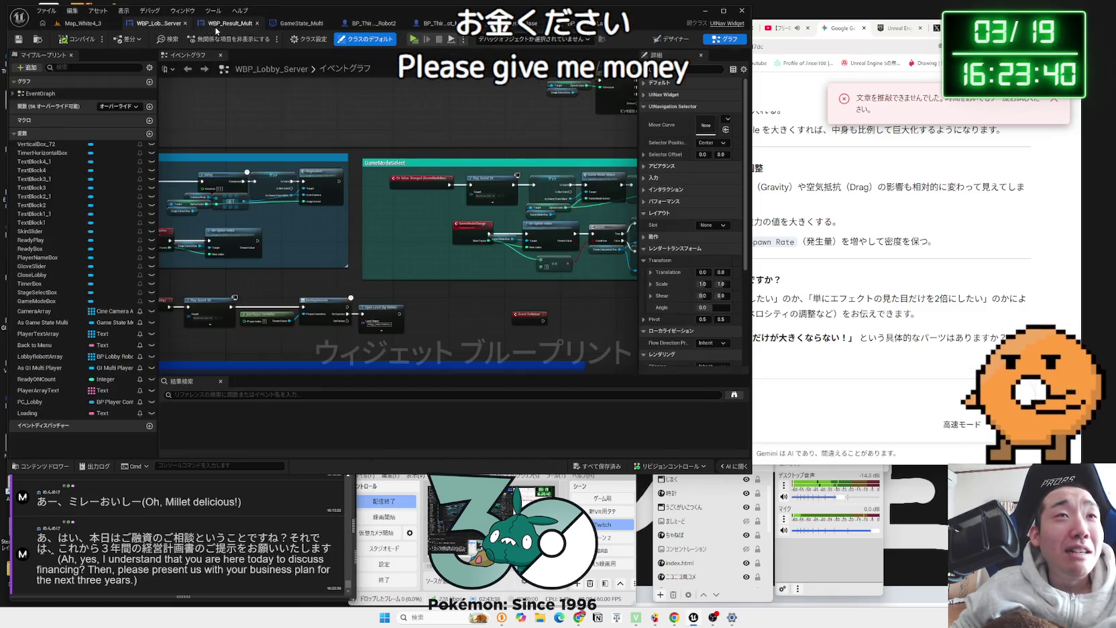
click(228, 23)
click(302, 24)
click(362, 24)
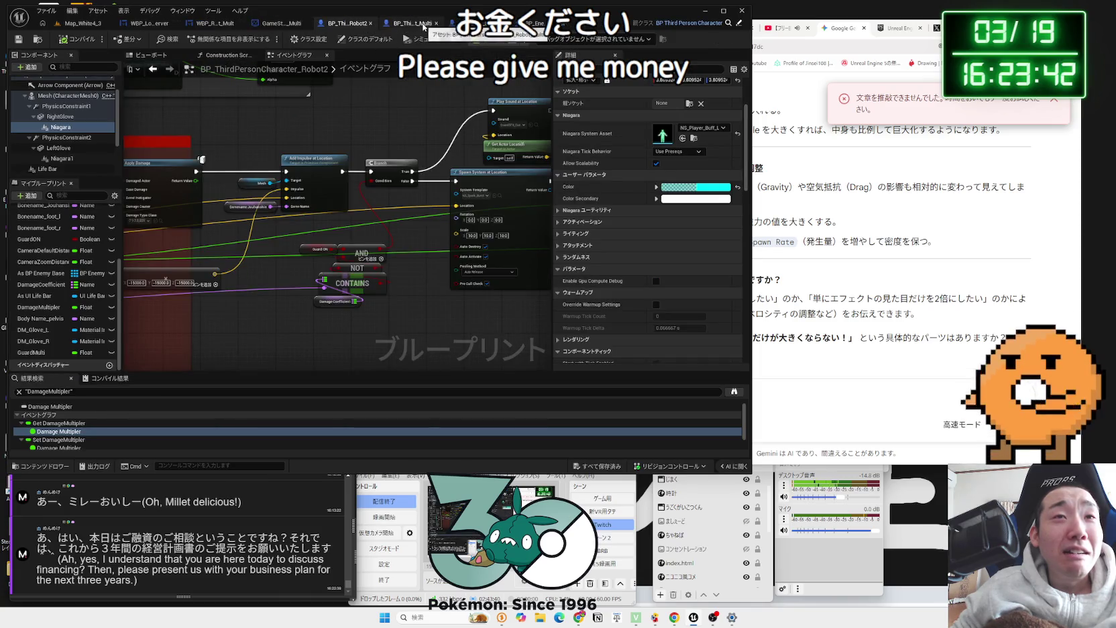
click(412, 24)
drag(493, 231, 407, 241)
click(569, 24)
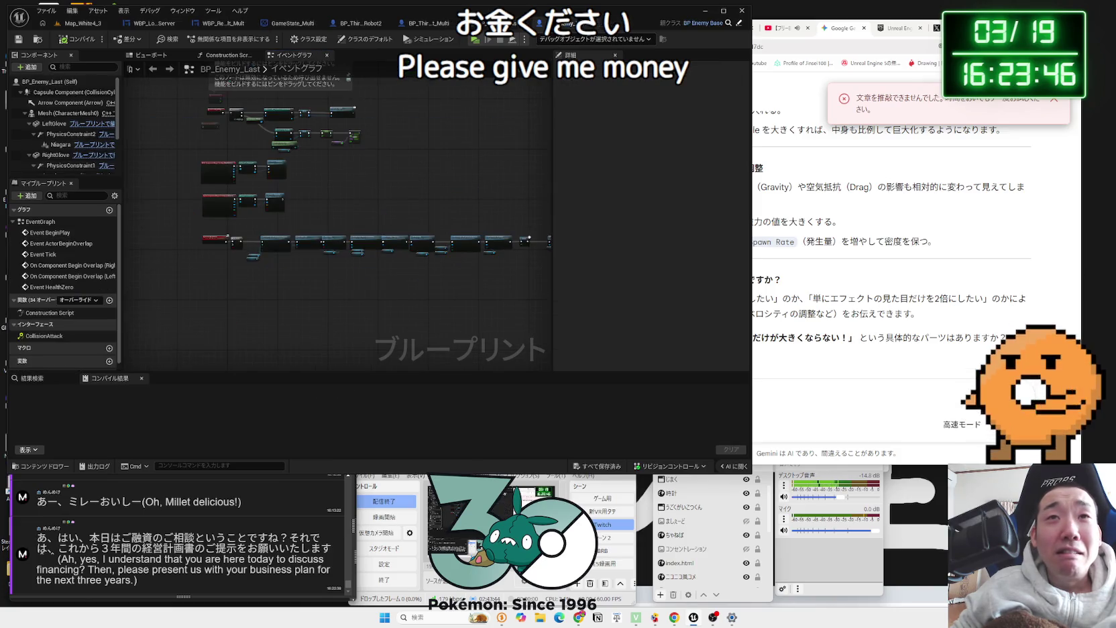
click(59, 26)
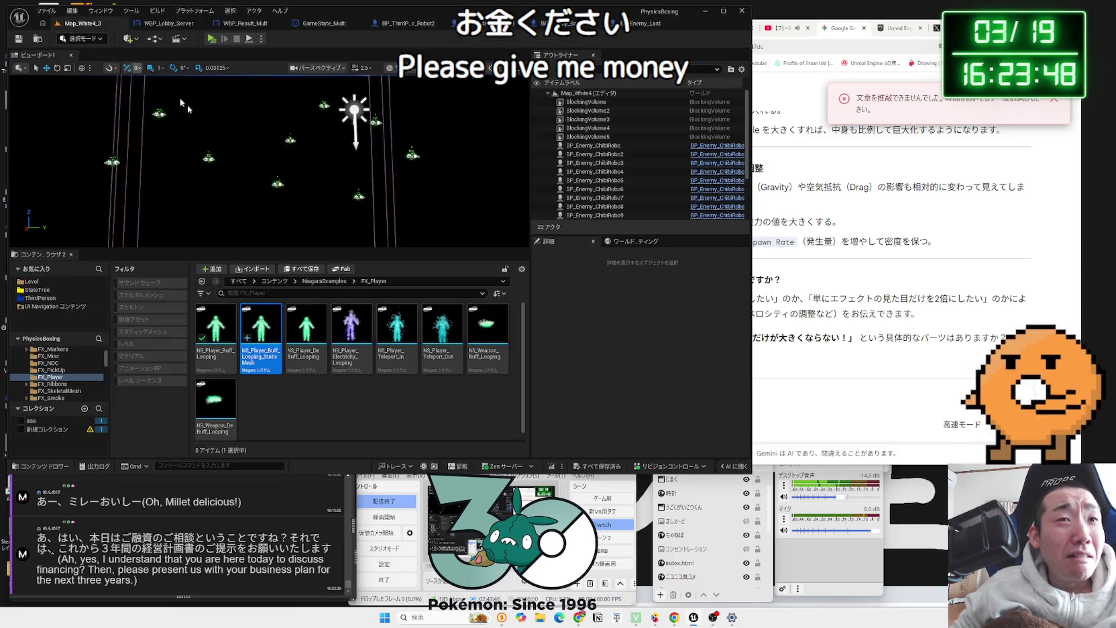
double_click(275, 333)
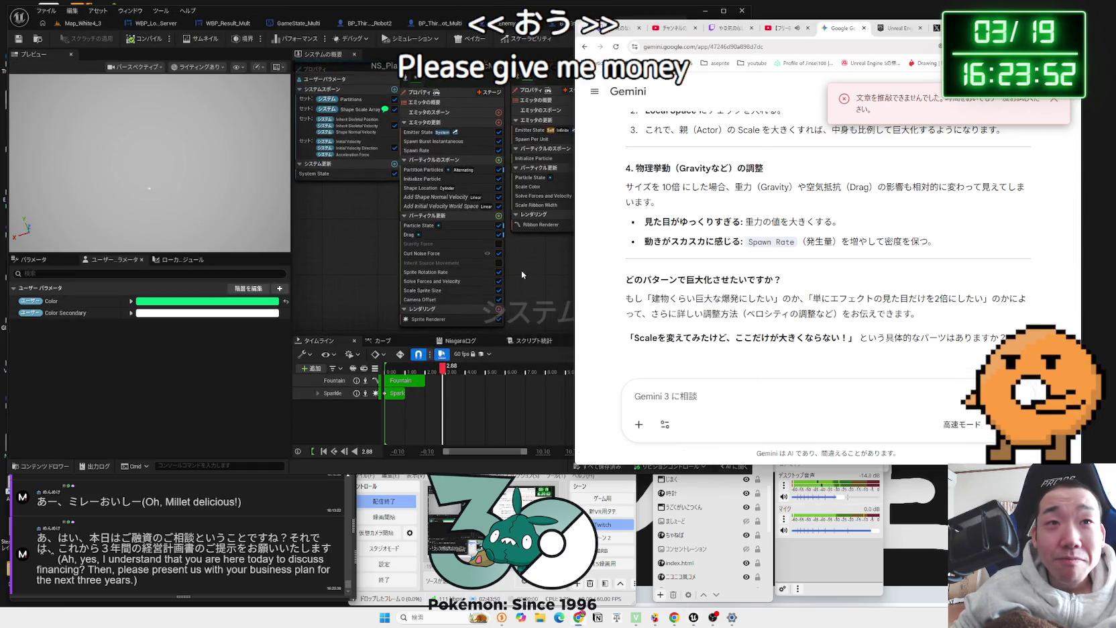
click(522, 270)
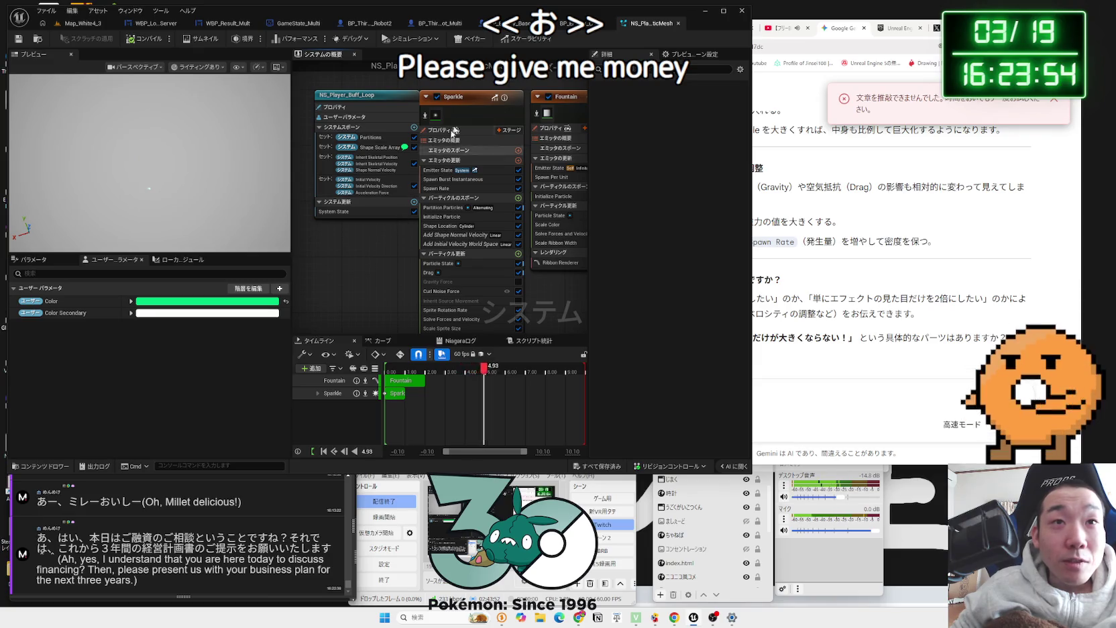
Step: Select the Sparkle emitter and filter its Details to 'scale' properties
click(448, 141)
click(356, 116)
scroll(386, 260, up, 2)
click(466, 92)
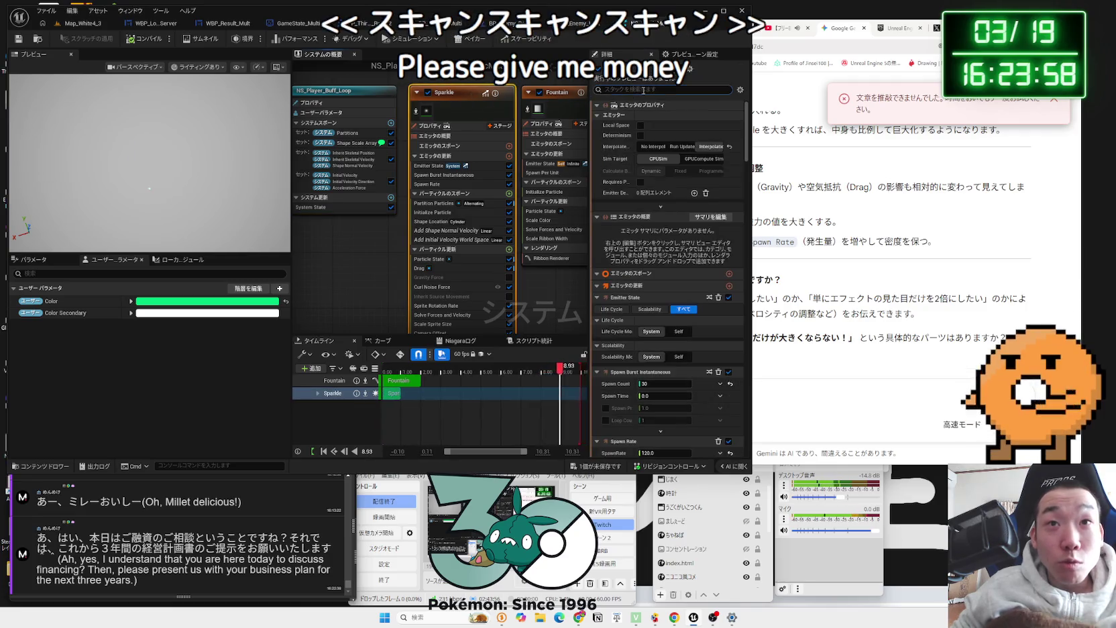
text(scale)
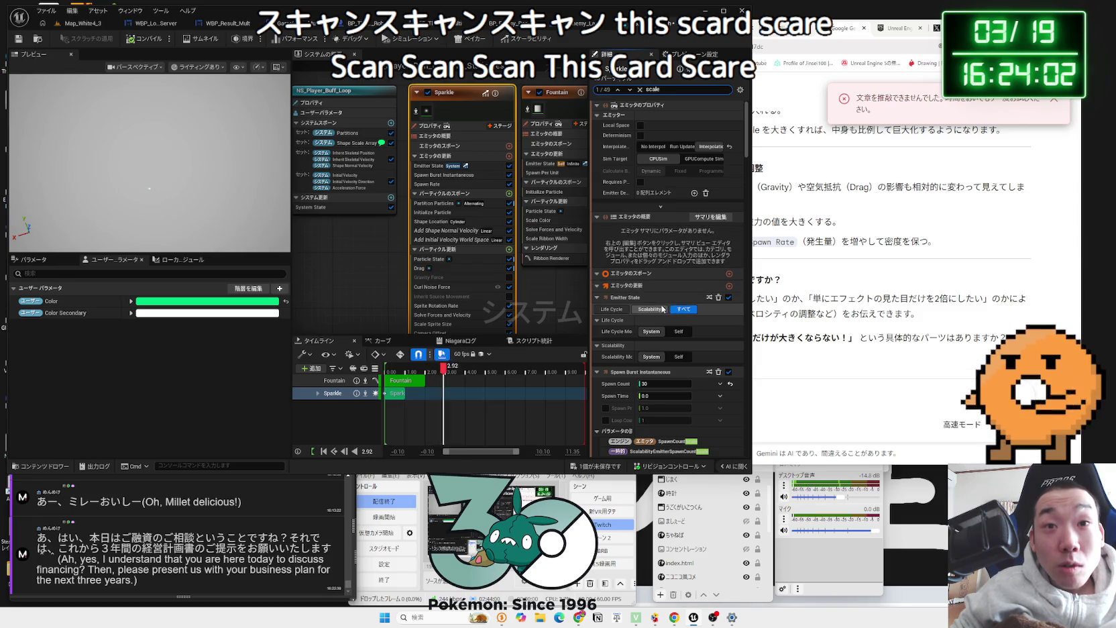
scroll(660, 308, down, 3)
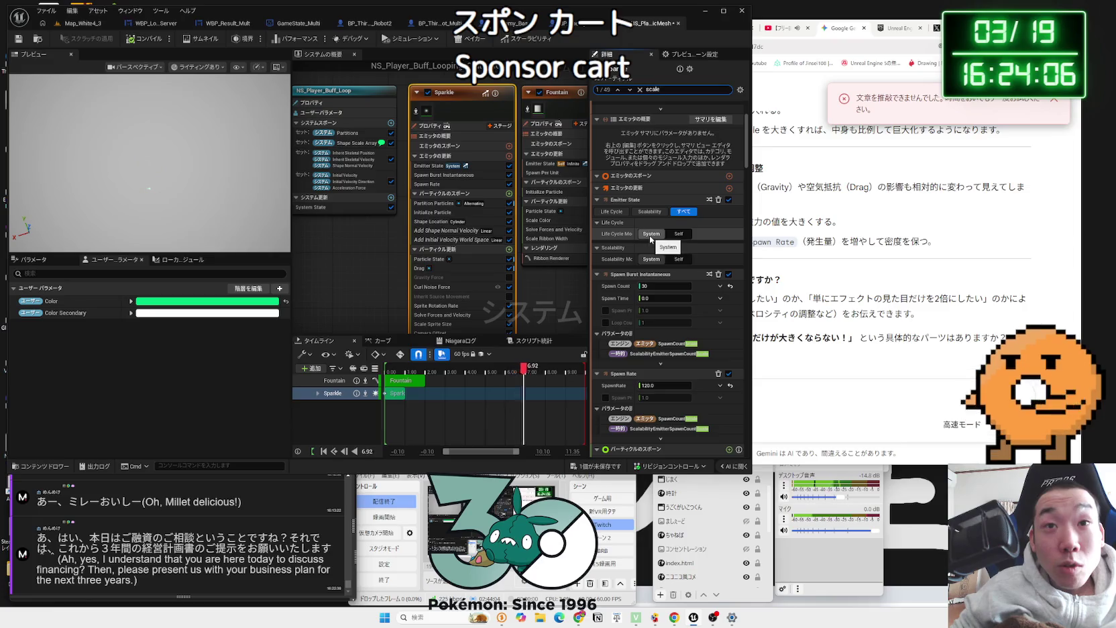
scroll(650, 235, down, 2)
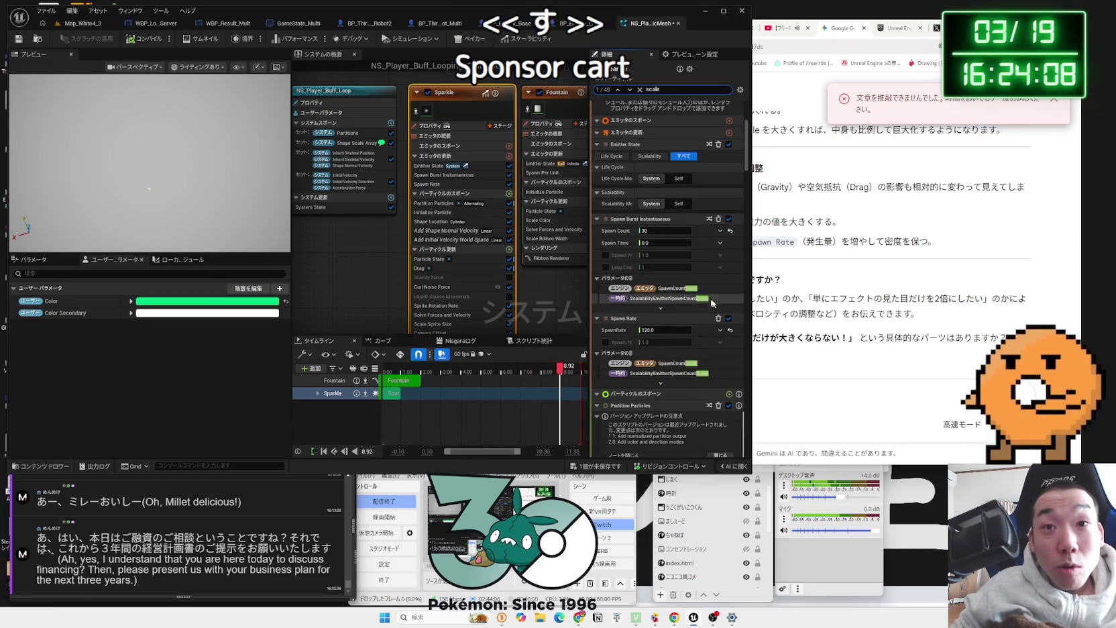
scroll(677, 293, down, 2)
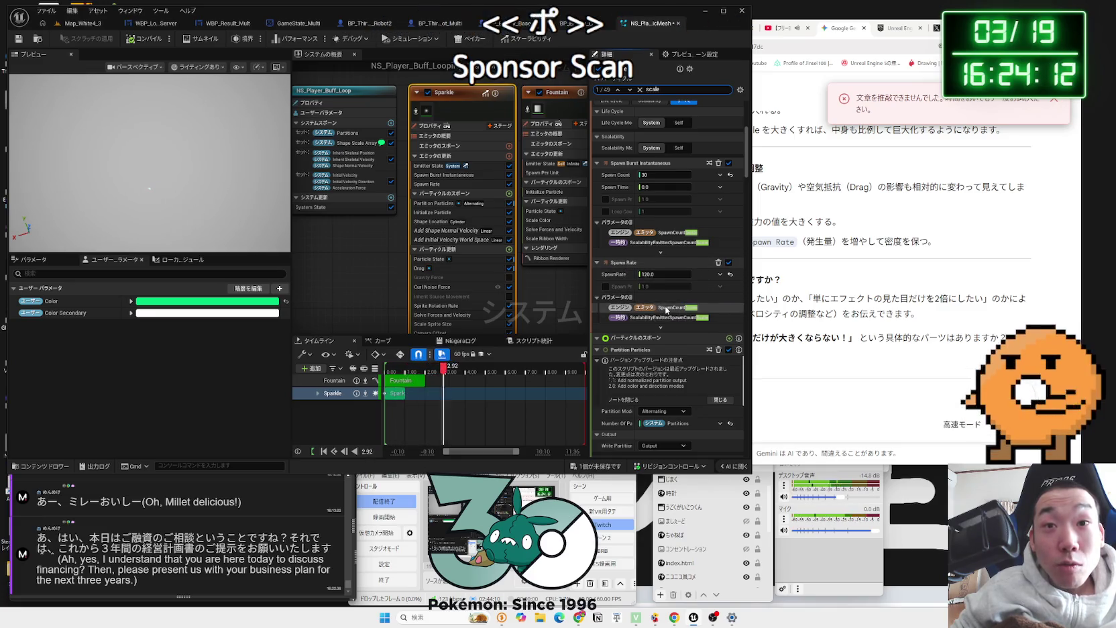
scroll(664, 306, down, 3)
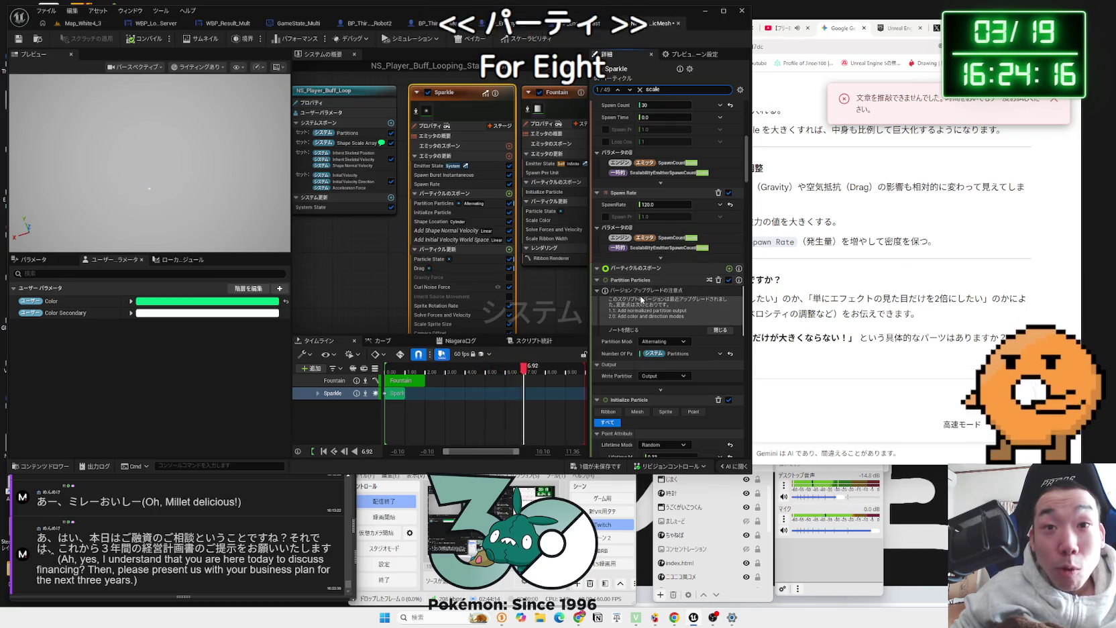
scroll(642, 300, down, 1)
scroll(642, 300, down, 2)
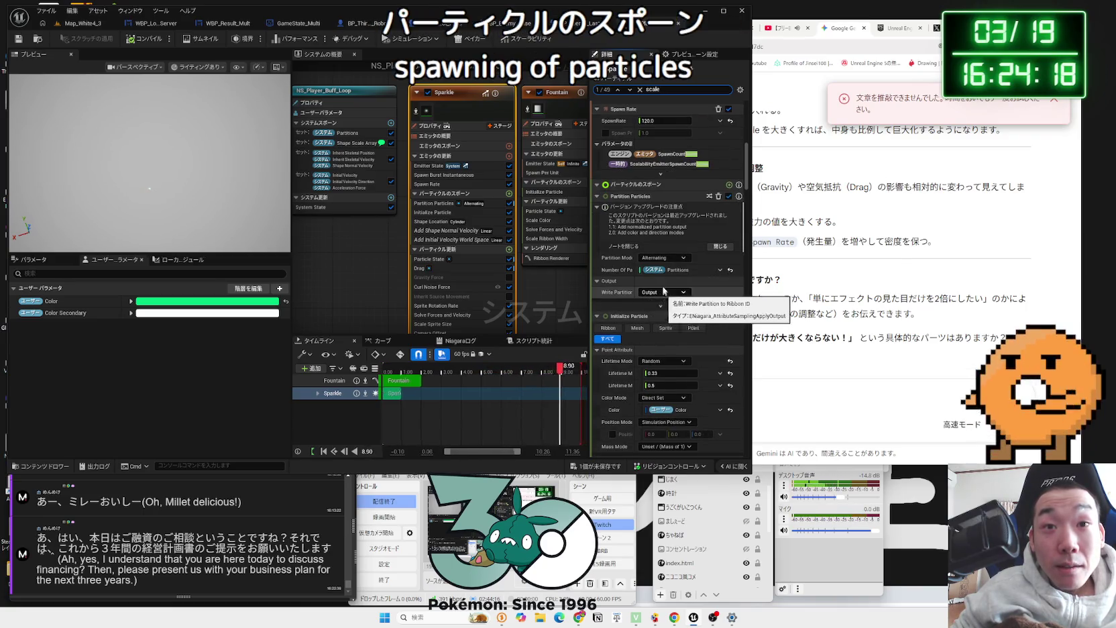
Step: Check the Partition Mode options unchanged, then bring Gemini's answer back to the front
click(662, 258)
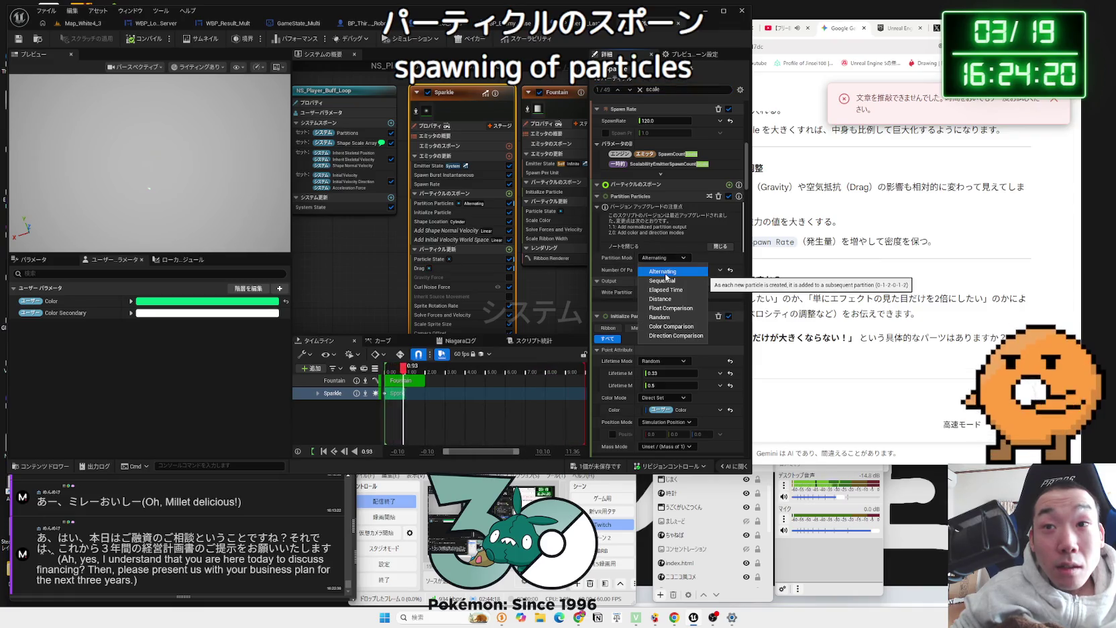
click(666, 271)
scroll(669, 262, down, 4)
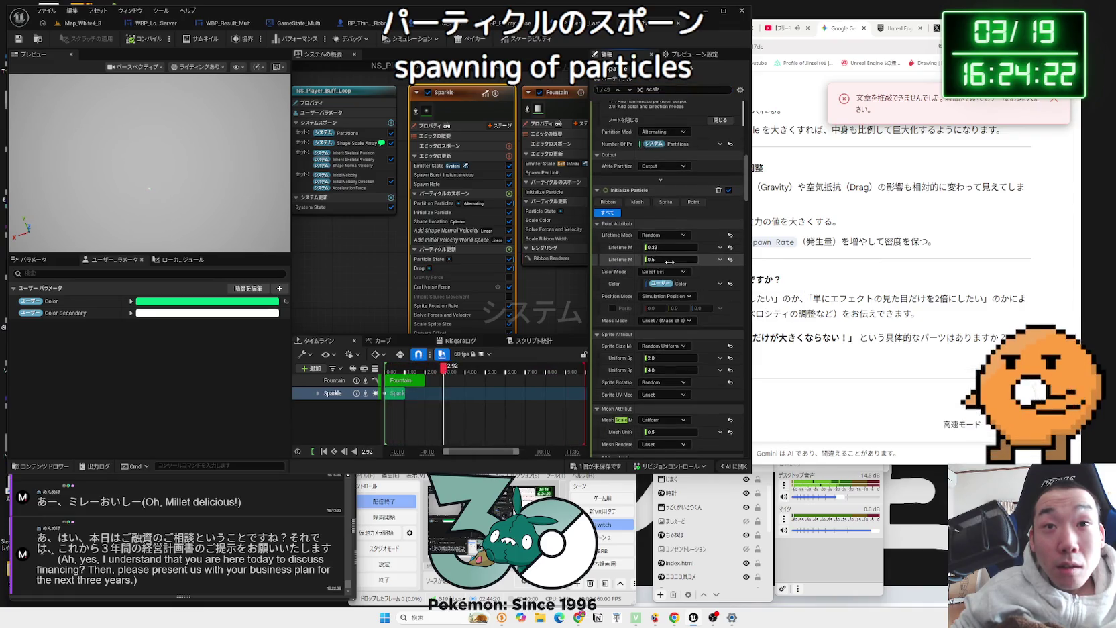
scroll(669, 262, down, 4)
click(808, 277)
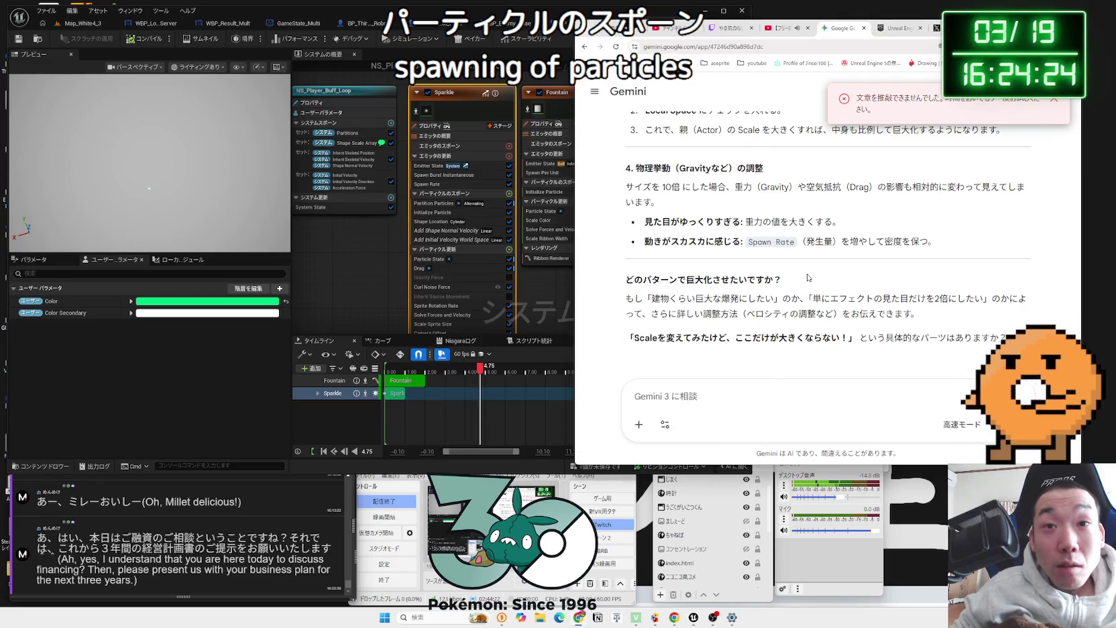
scroll(808, 277, up, 3)
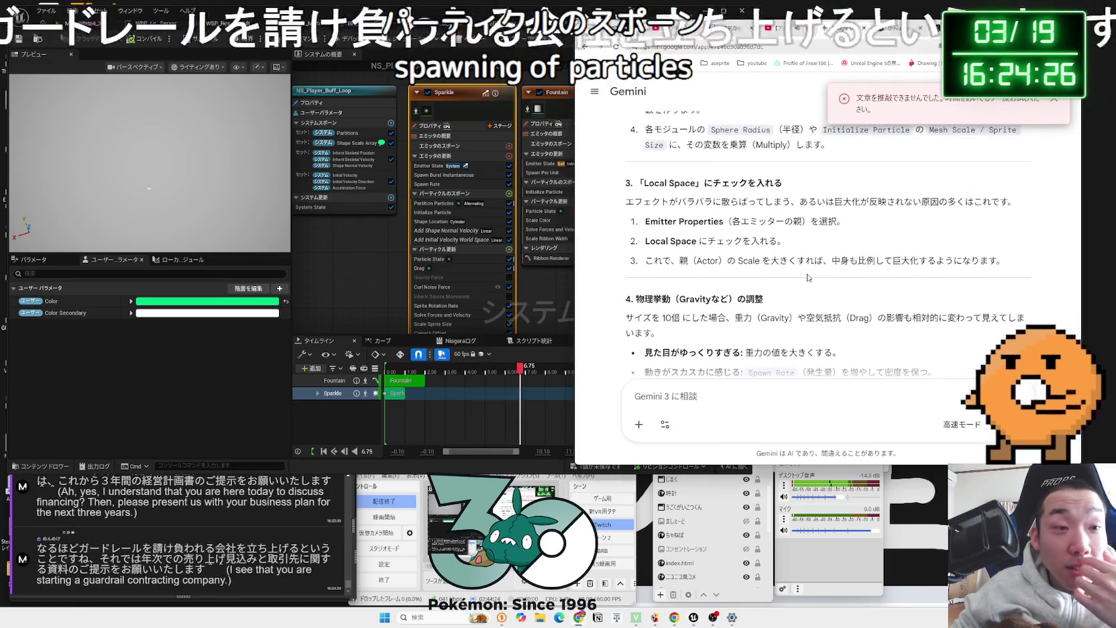
scroll(809, 277, up, 4)
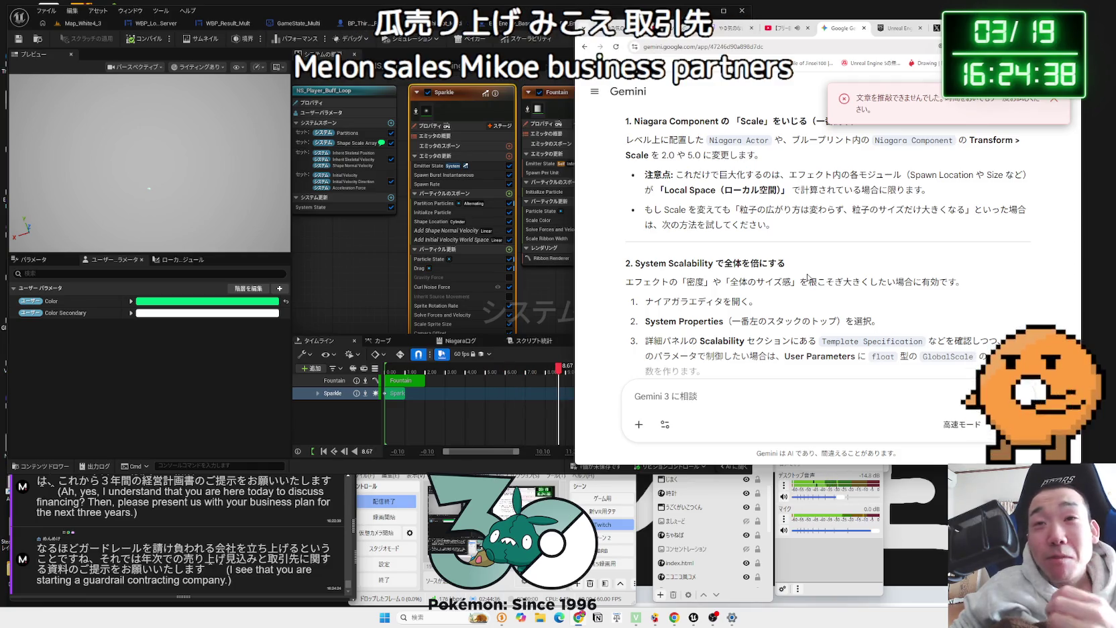
mouse_move(747, 282)
mouse_down()
mouse_move(785, 282)
mouse_move(694, 282)
mouse_move(798, 282)
mouse_up()
click(685, 281)
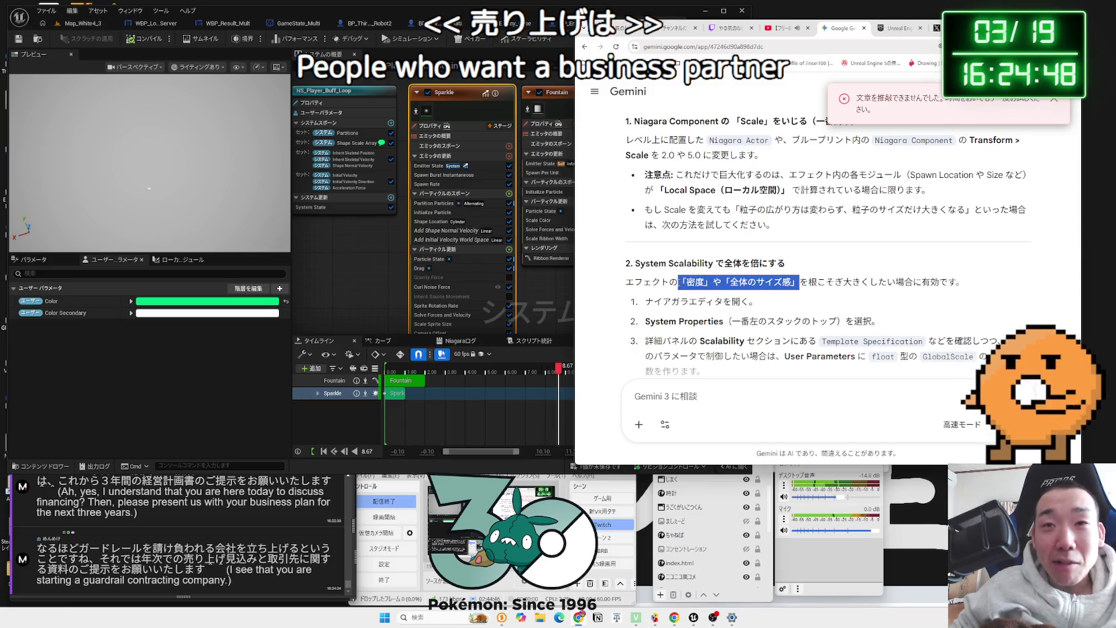
drag(679, 282, 800, 282)
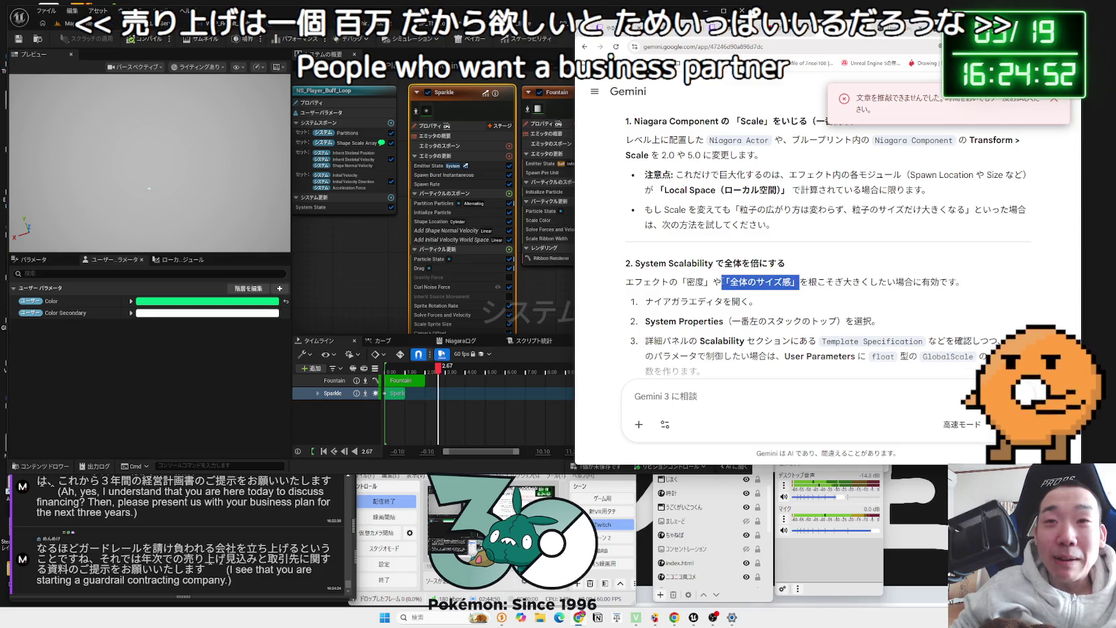
click(794, 286)
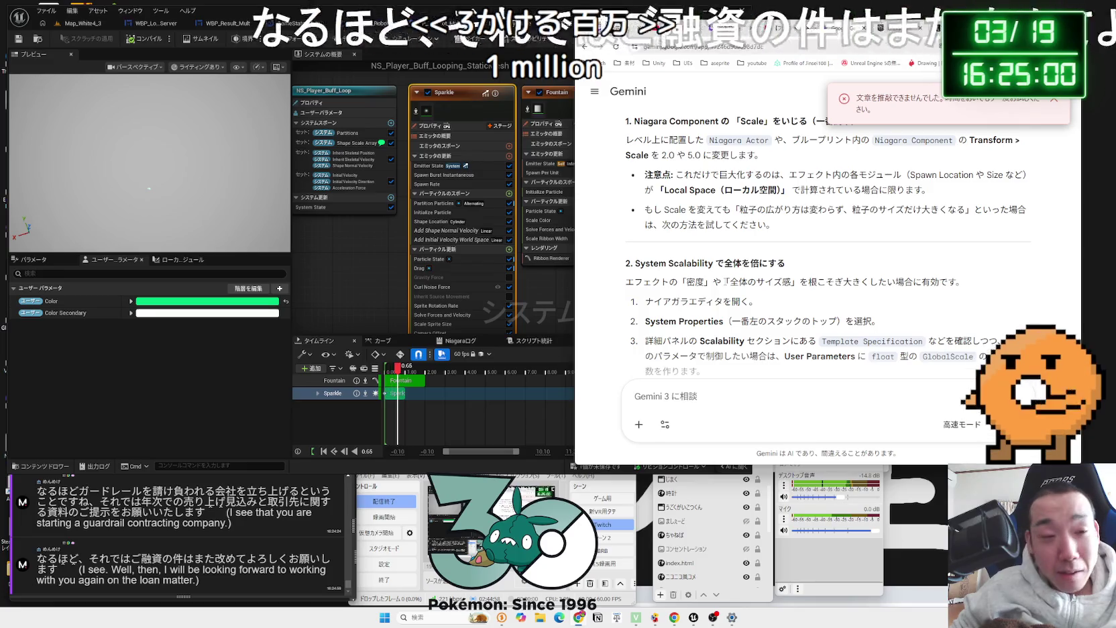
drag(723, 282, 799, 282)
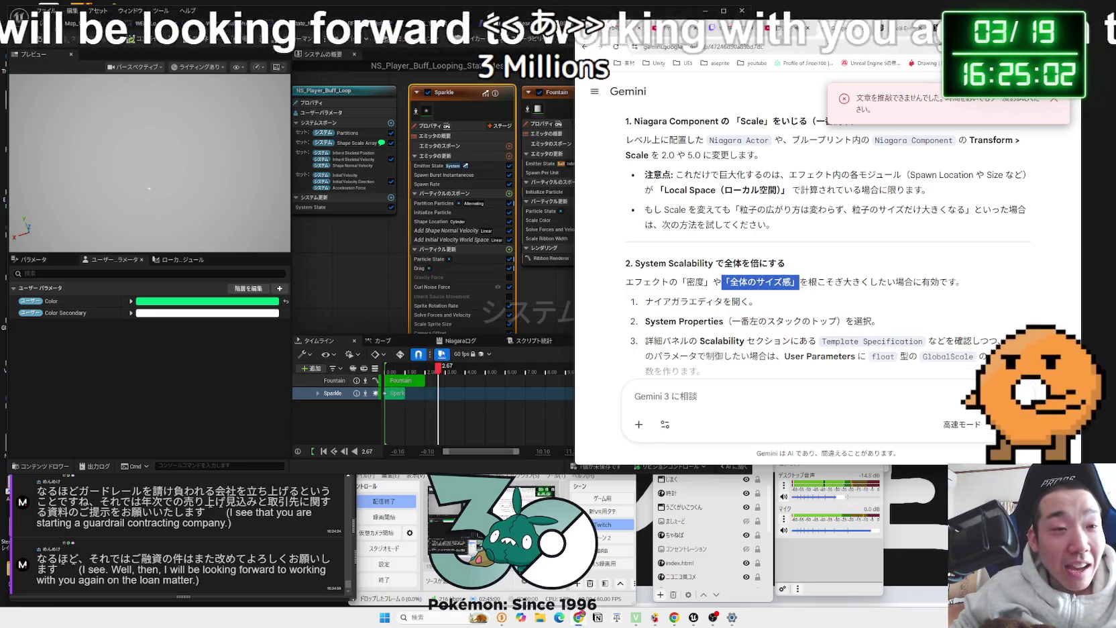
drag(662, 281, 792, 282)
click(785, 282)
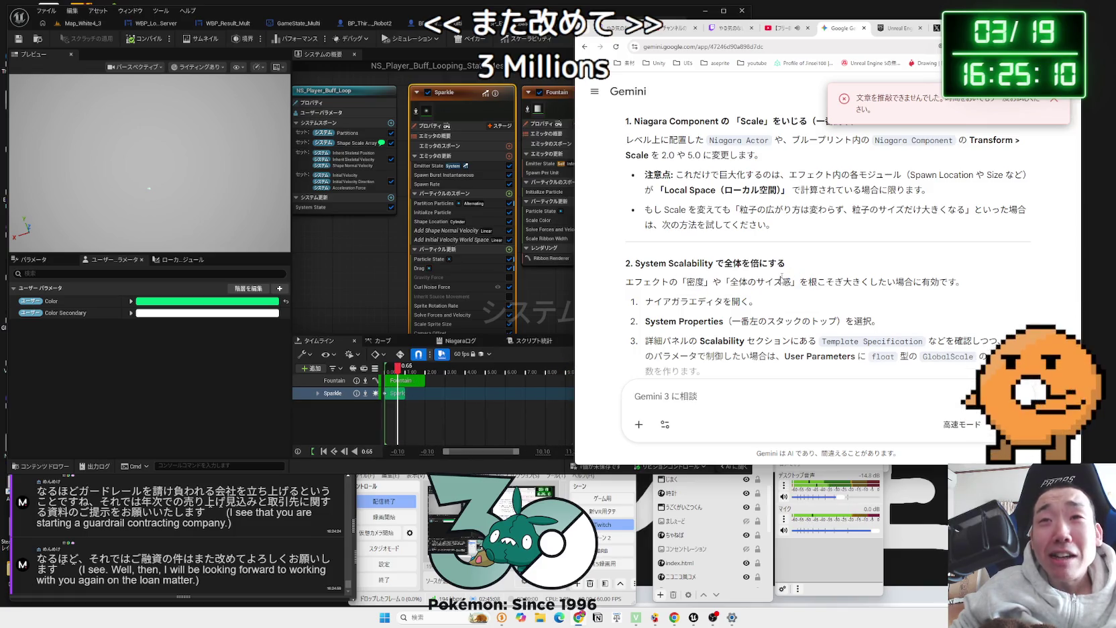
scroll(775, 272, up, 1)
scroll(774, 272, up, 1)
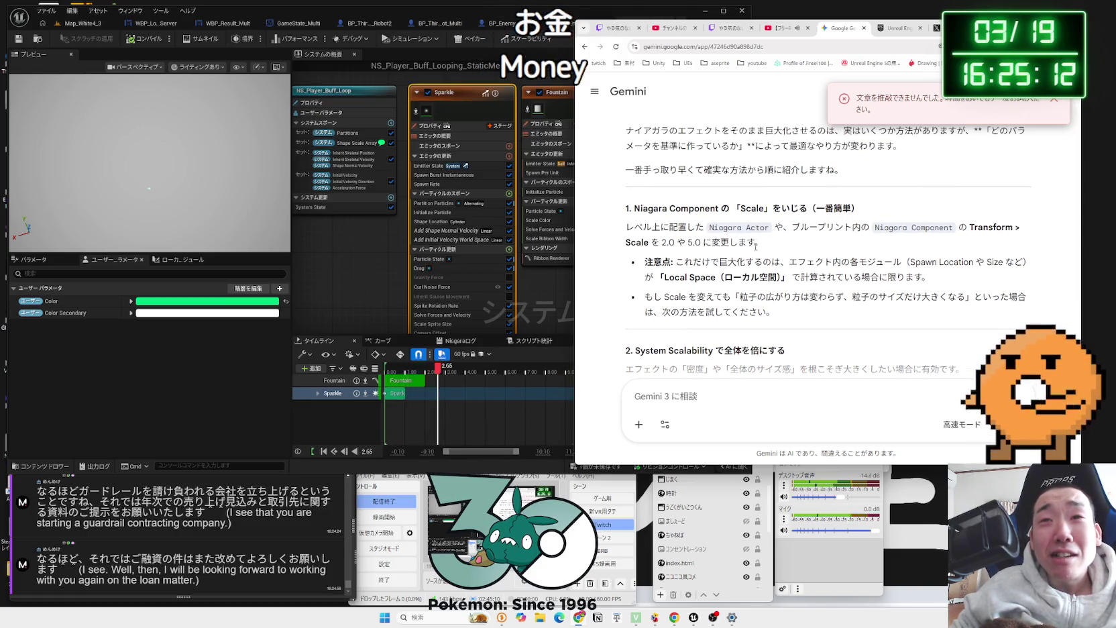
drag(759, 228, 706, 228)
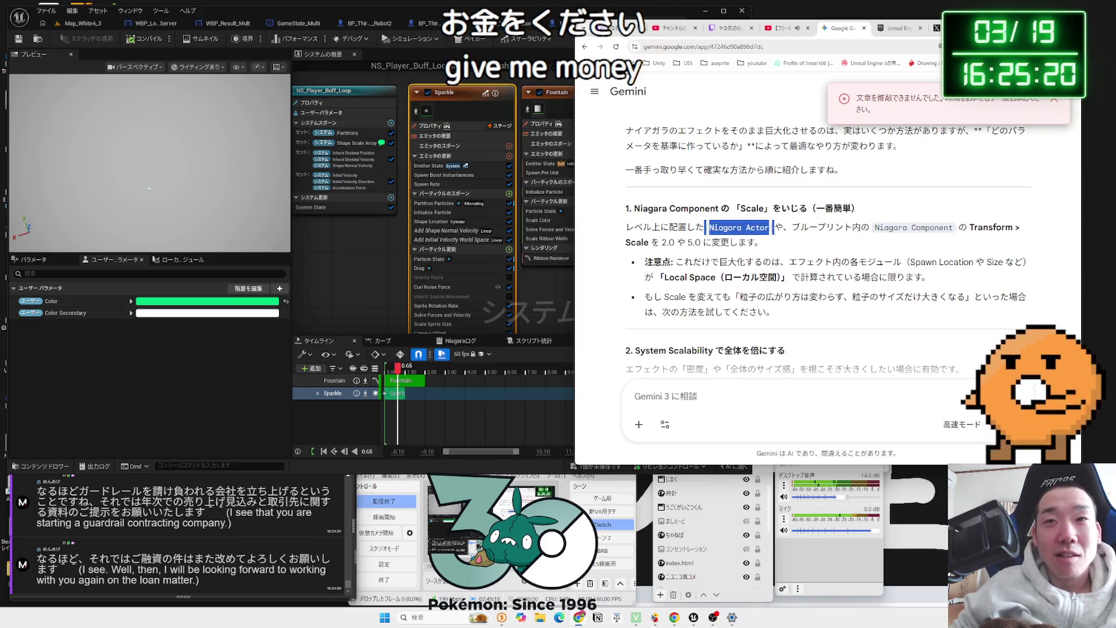
drag(954, 227, 874, 227)
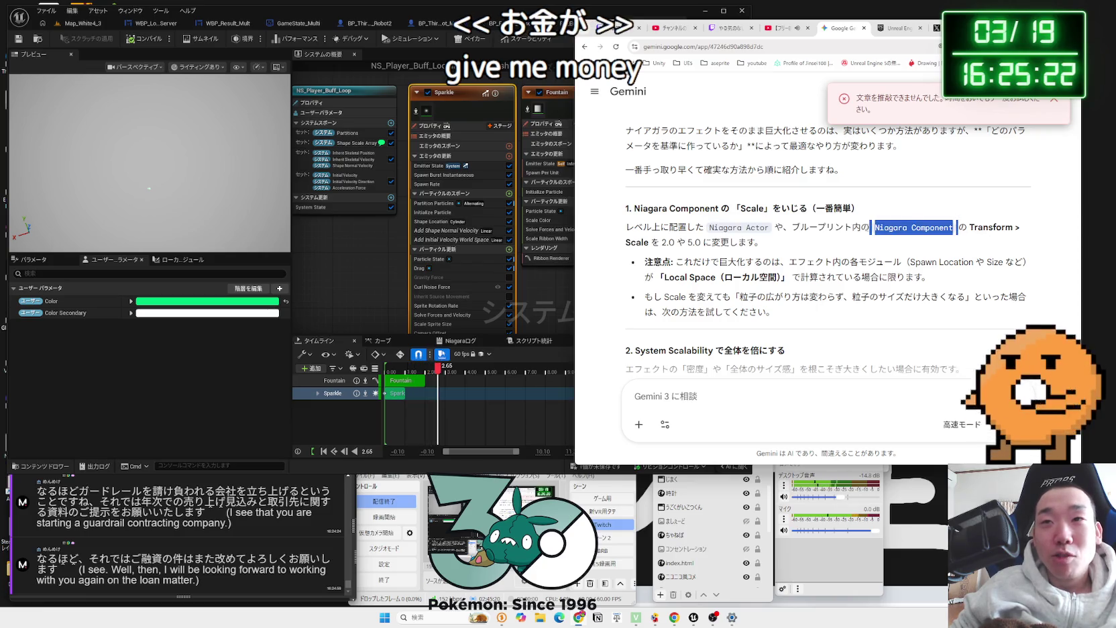
click(956, 233)
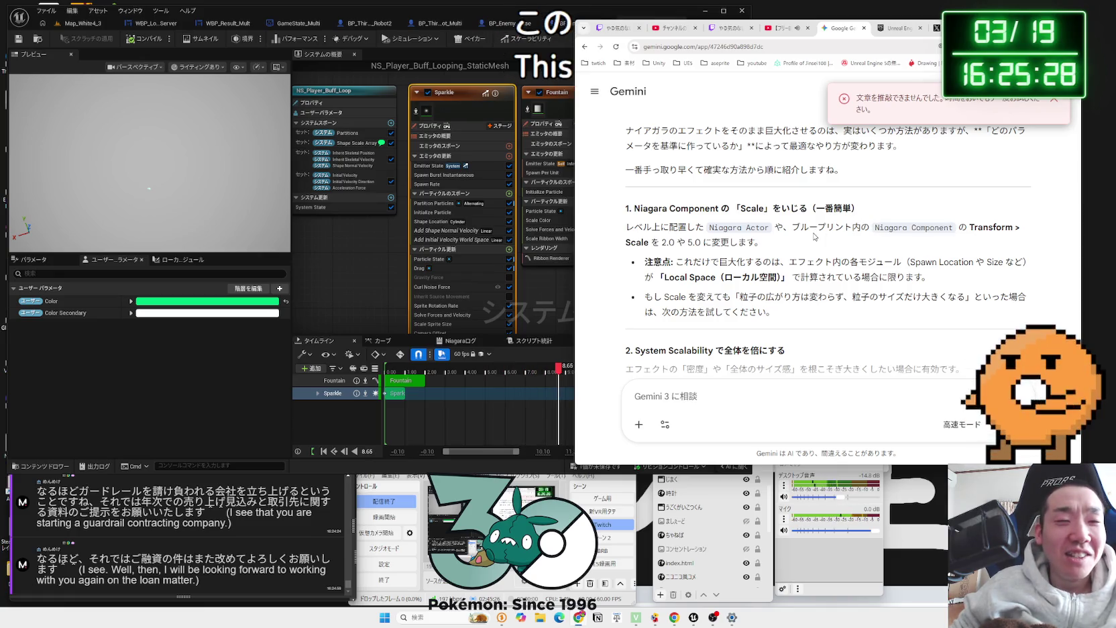
mouse_move(746, 228)
mouse_down()
mouse_move(710, 229)
mouse_move(792, 228)
mouse_up()
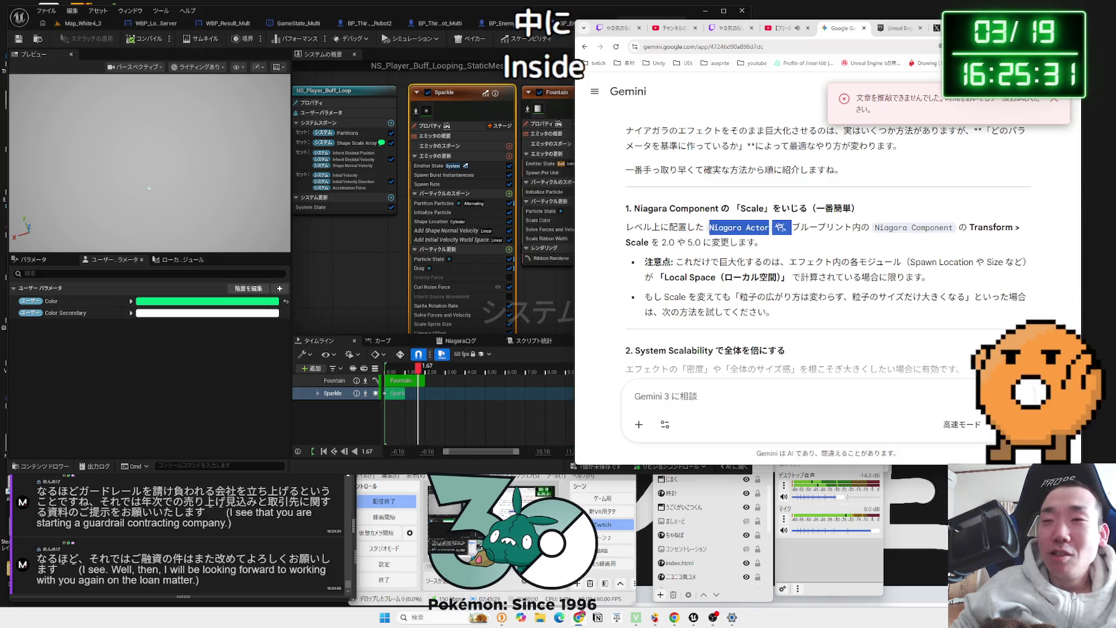
mouse_move(681, 209)
mouse_down()
mouse_move(630, 208)
mouse_move(873, 208)
mouse_move(627, 208)
mouse_move(757, 241)
mouse_up()
click(757, 240)
triple_click(756, 240)
triple_click(832, 243)
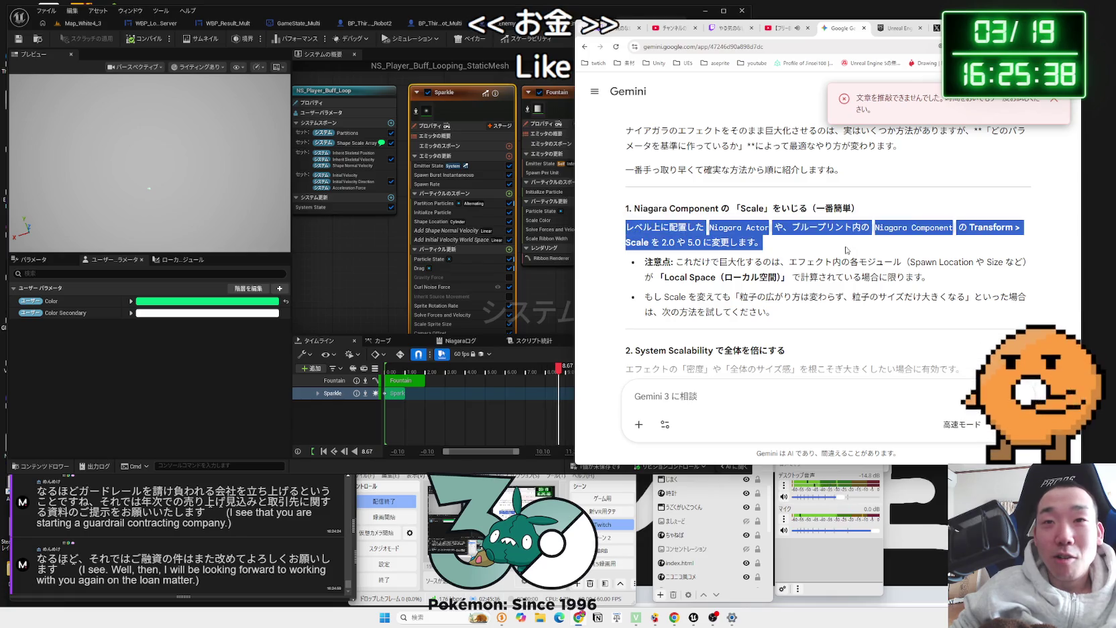
click(832, 246)
drag(832, 247, 643, 228)
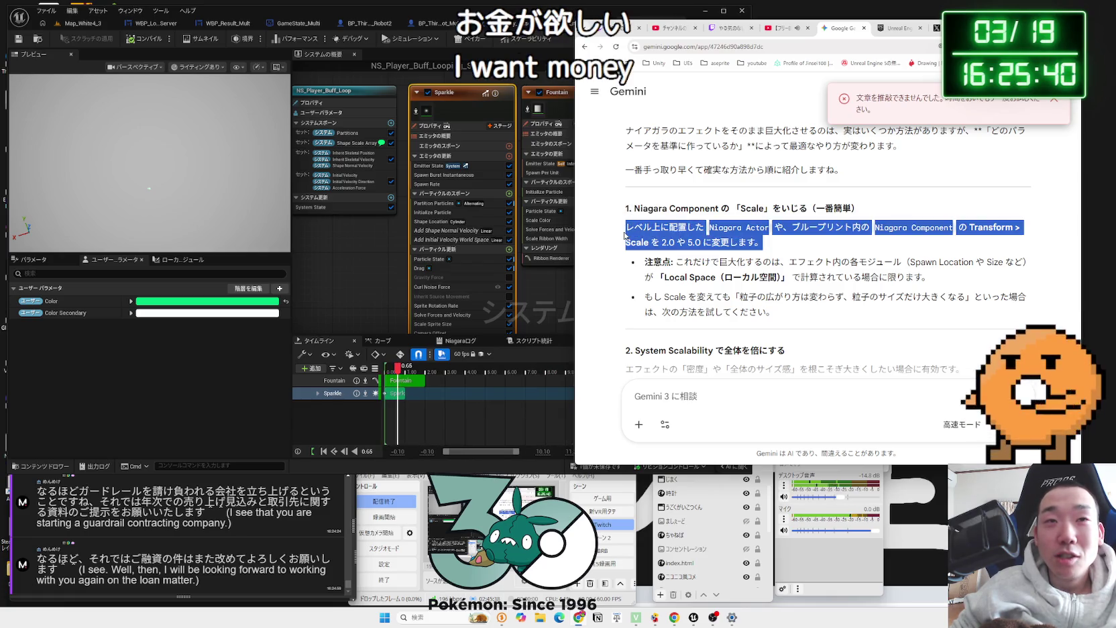
click(625, 234)
triple_click(760, 246)
click(760, 246)
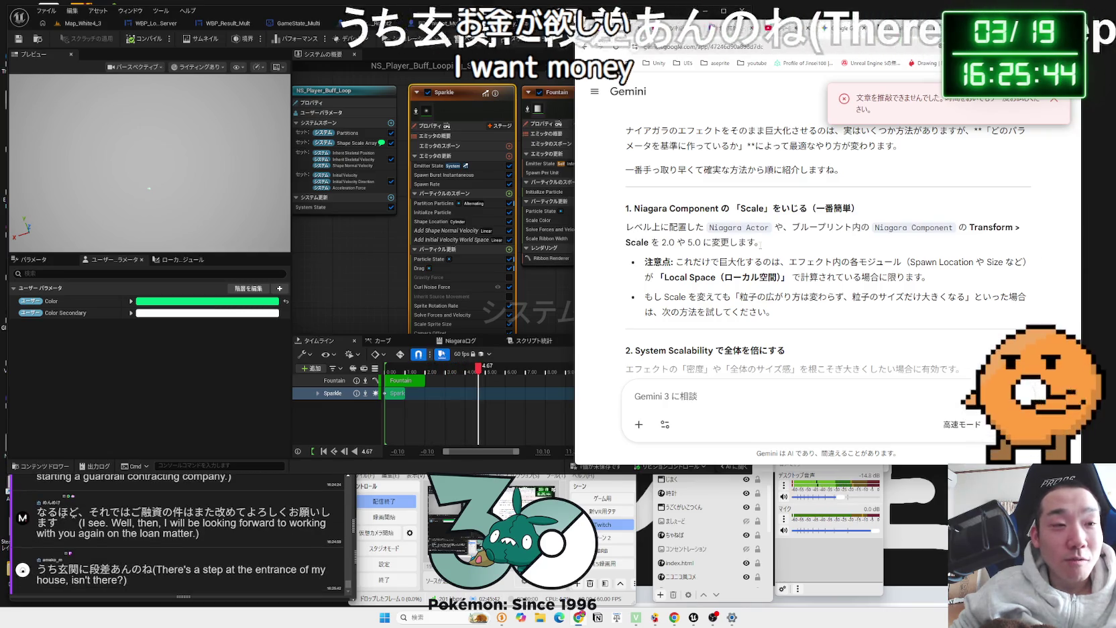
drag(710, 228, 782, 227)
click(711, 227)
Step: Widen and frame the Niagara system graph showing the Sparkle and Fountain emitters
click(774, 226)
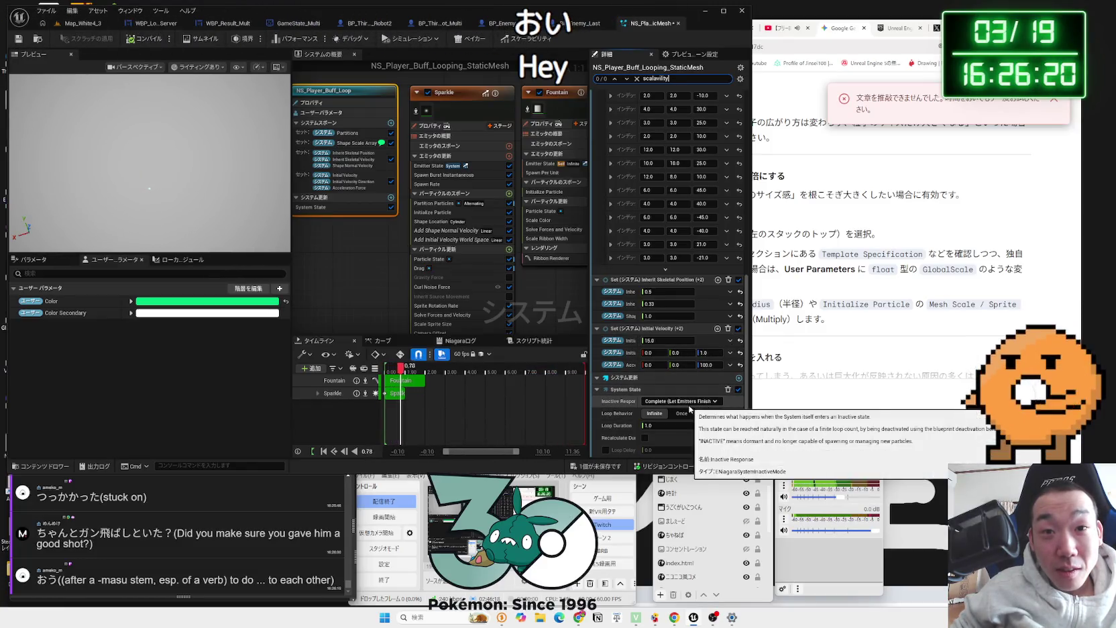
scroll(663, 199, up, 5)
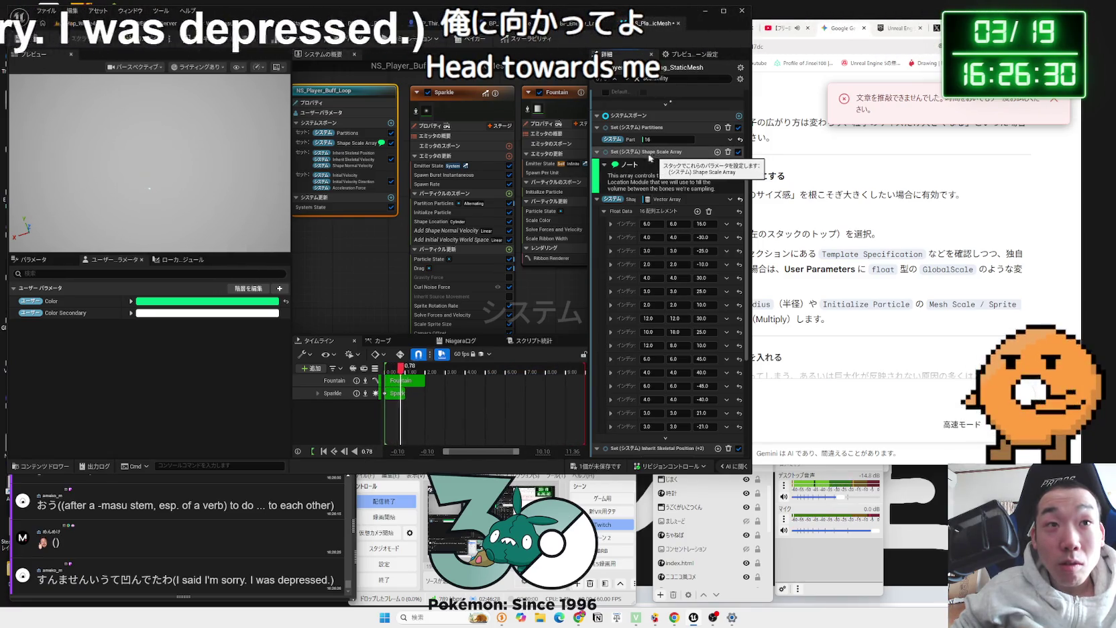
scroll(369, 202, down, 2)
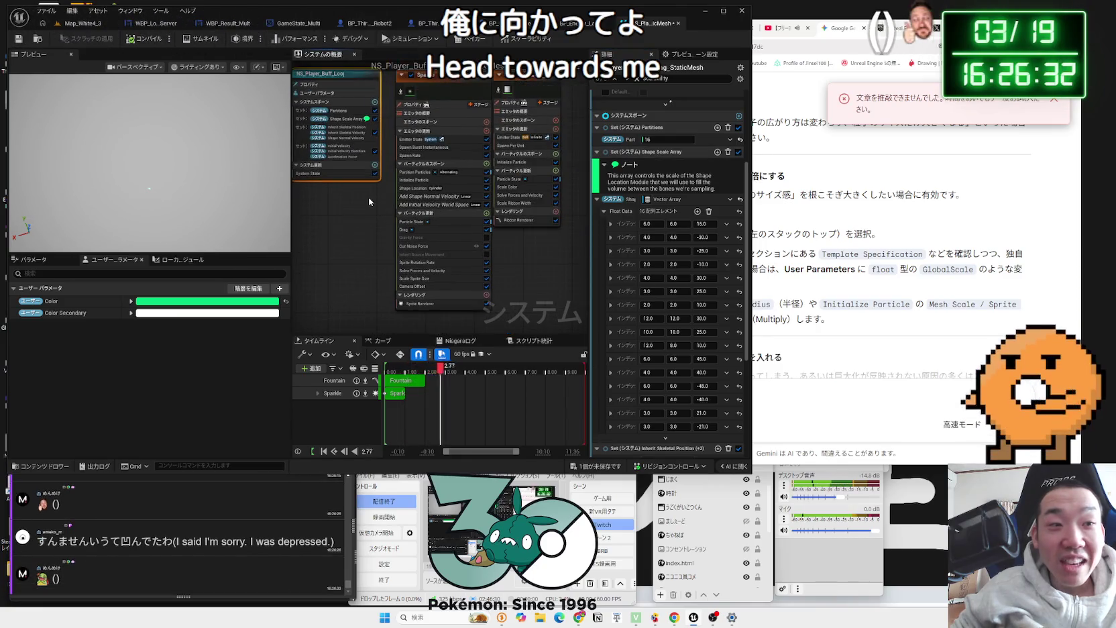
drag(369, 201, 379, 175)
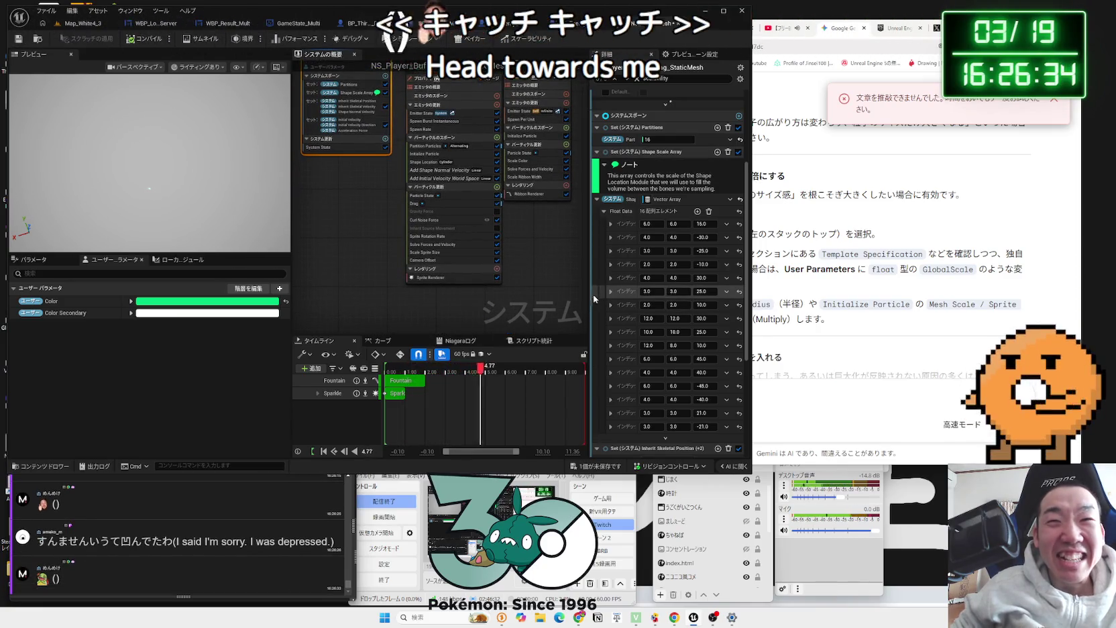
drag(594, 294, 656, 294)
drag(579, 295, 575, 315)
Step: Snip the Niagara graph and paste the screenshot into Gemini's prompt
key(super+shift+s)
drag(319, 80, 628, 341)
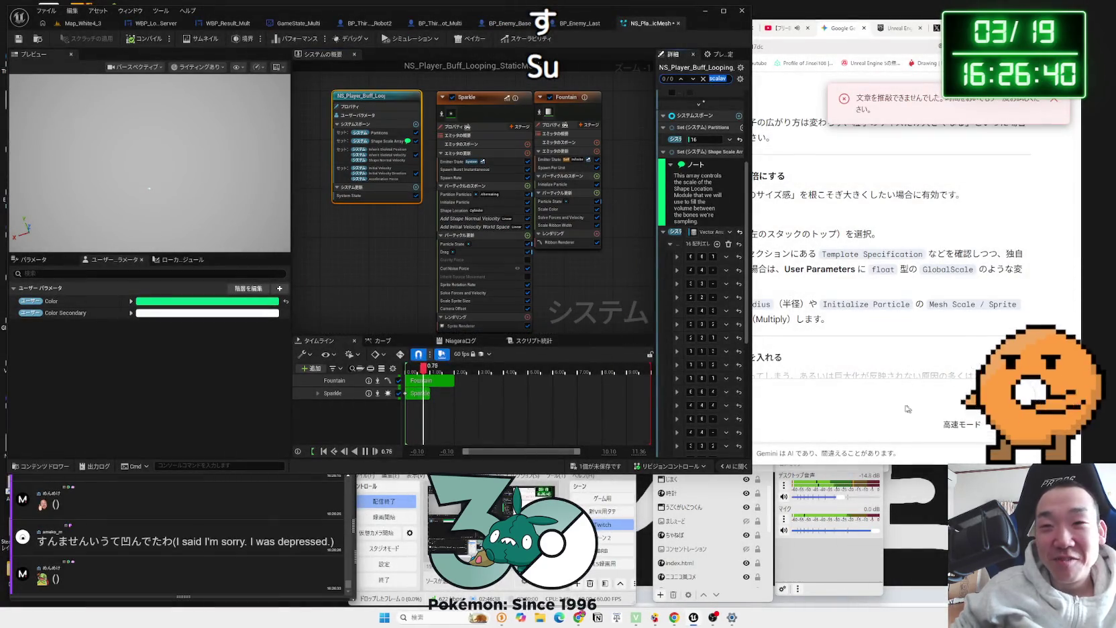
click(920, 412)
key(ctrl+v)
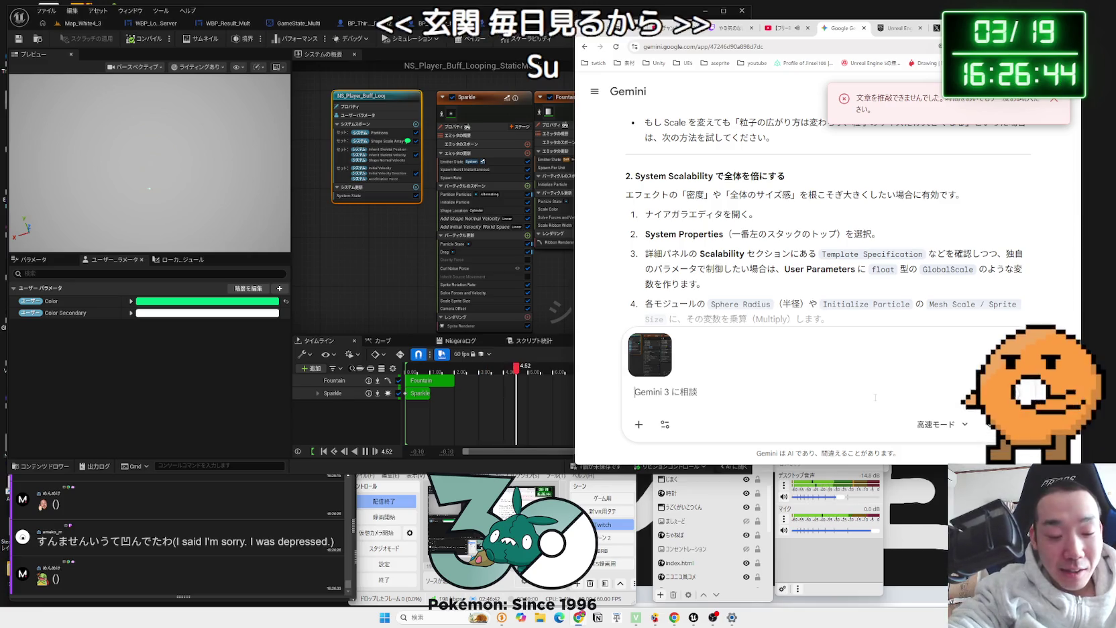
Step: Send the graph screenshot to Gemini with the question 'これなんですけど', then return to Unreal
text(n)
key(BackSpace)
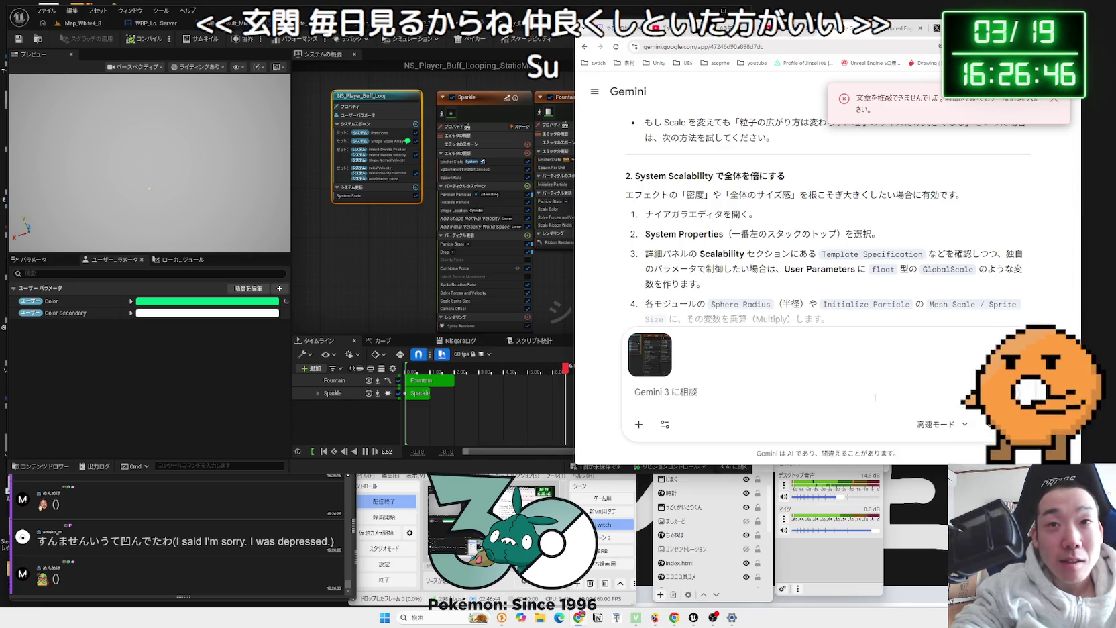
text(あ)
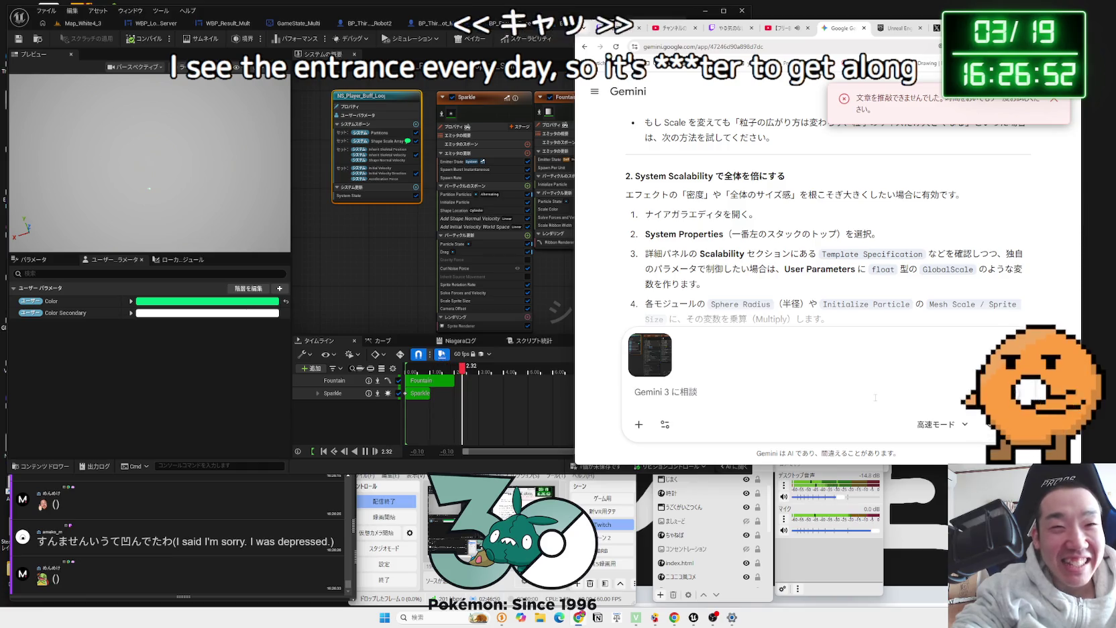
key(BackSpace)
text(これなんですけど)
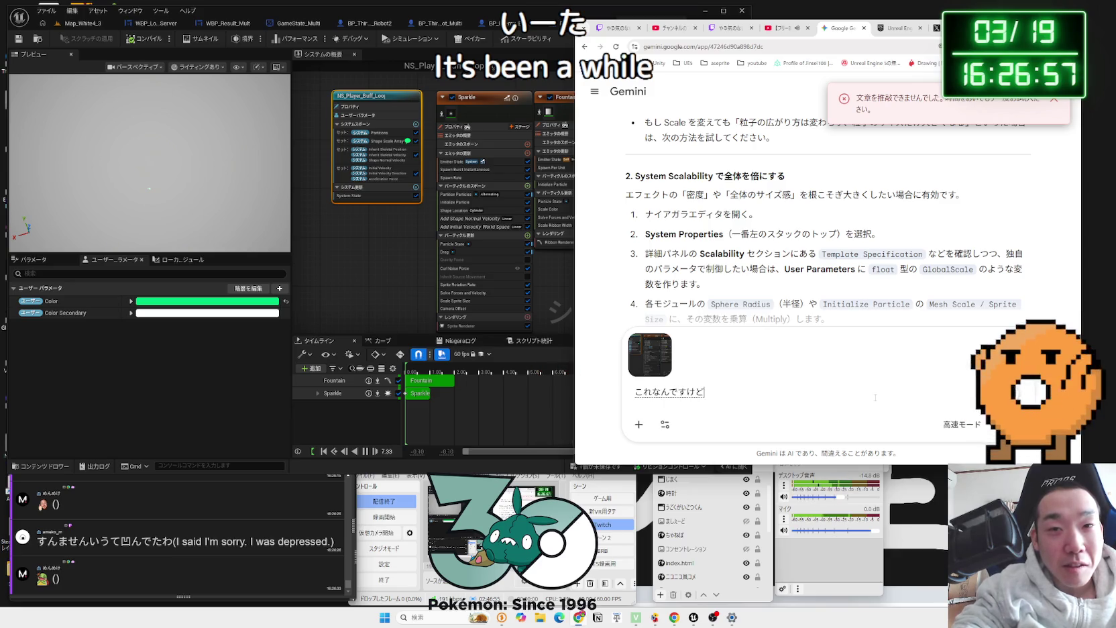
key(Return)
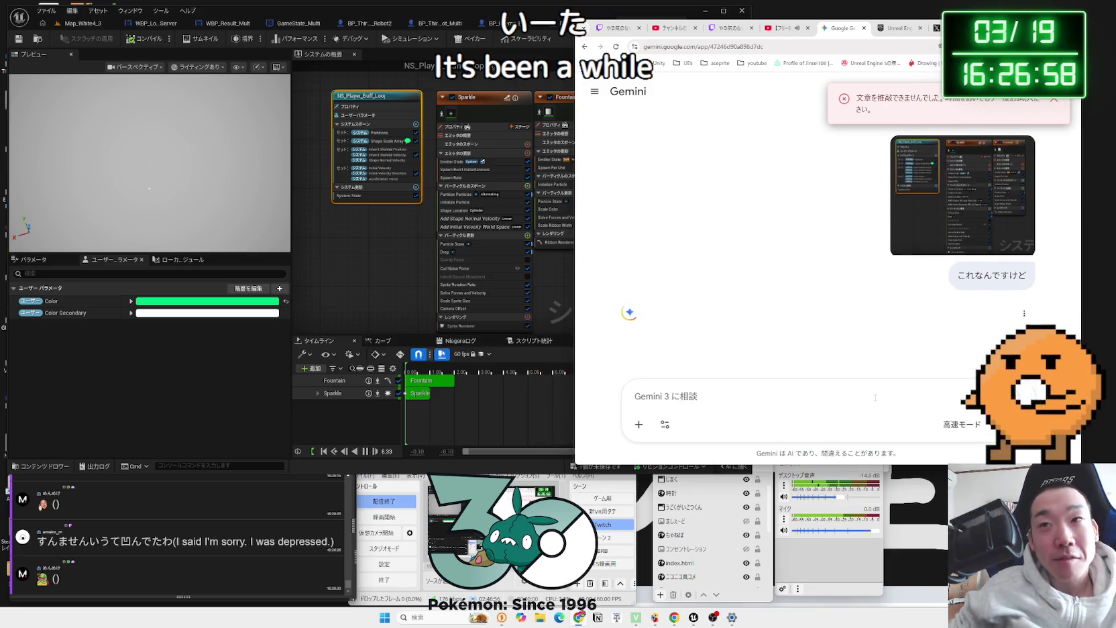
click(567, 275)
Step: Read Gemini's advice to enable Local Space on the Sparkle and Fountain emitters
mouse_move(573, 282)
mouse_down()
mouse_move(517, 263)
mouse_move(581, 288)
mouse_up()
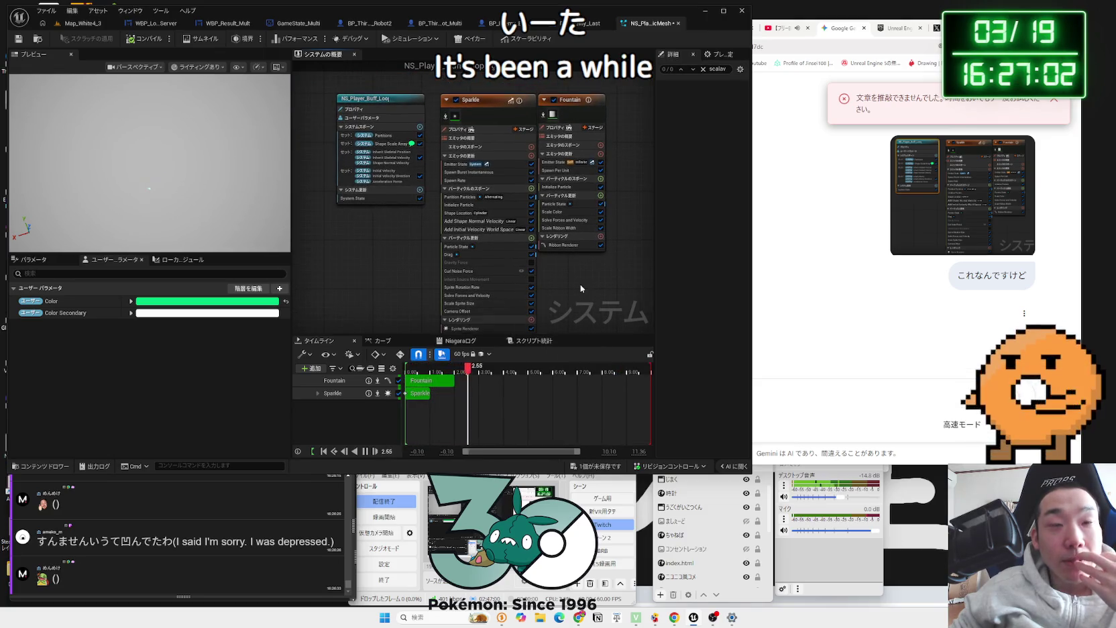
click(811, 269)
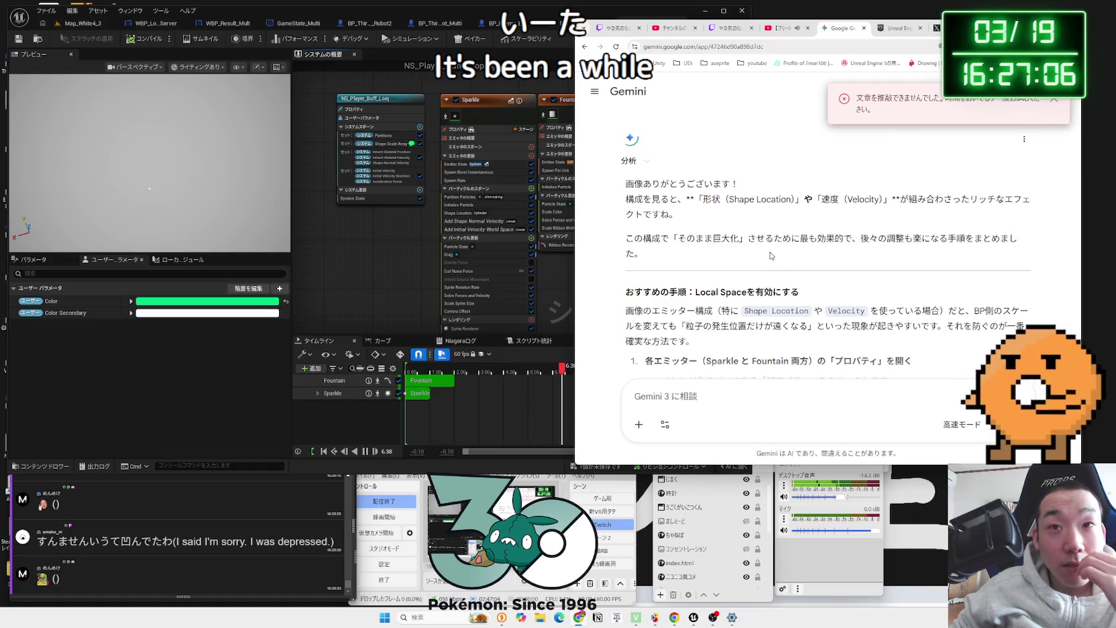
scroll(770, 256, down, 2)
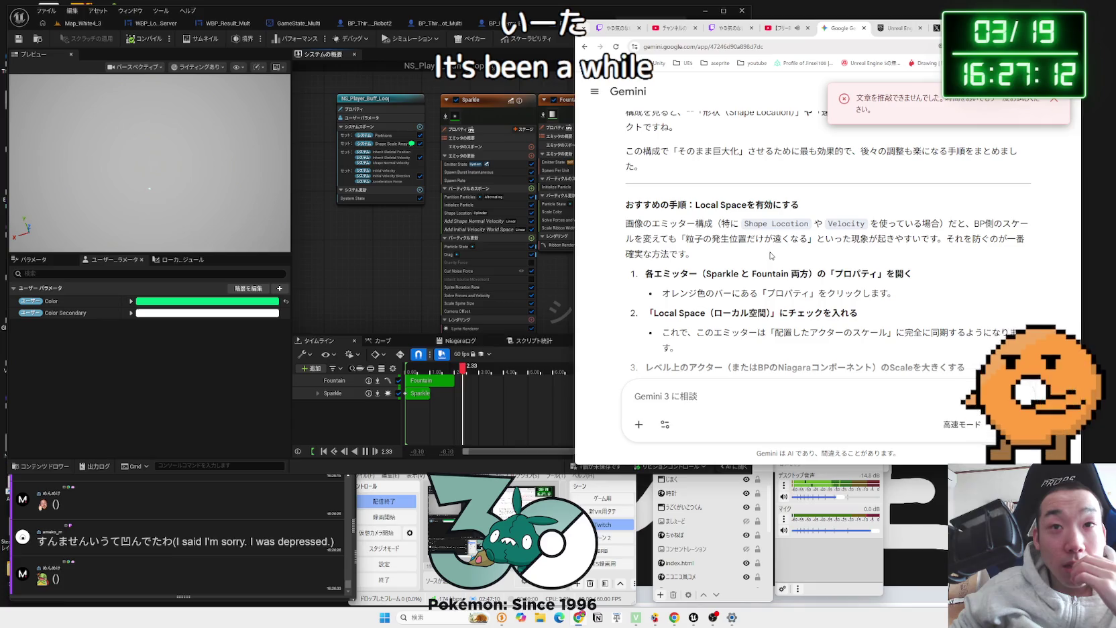
click(395, 258)
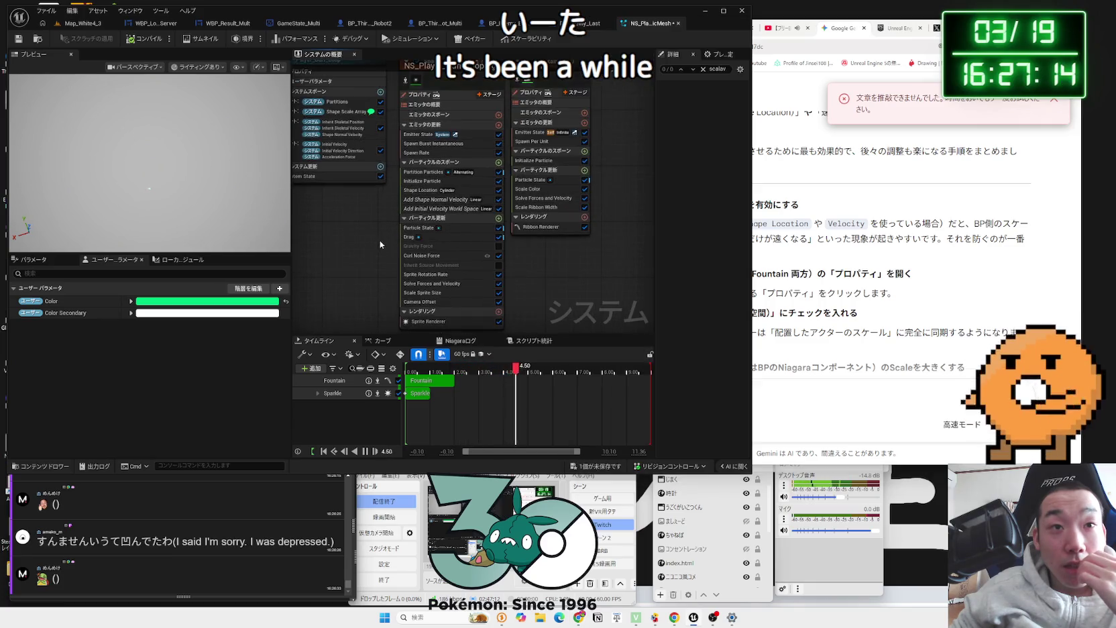
Step: Check the Shape Location module, read Gemini's MyScale multiplier tip, and return to BP_Enemy_Last
click(424, 190)
drag(654, 173, 554, 170)
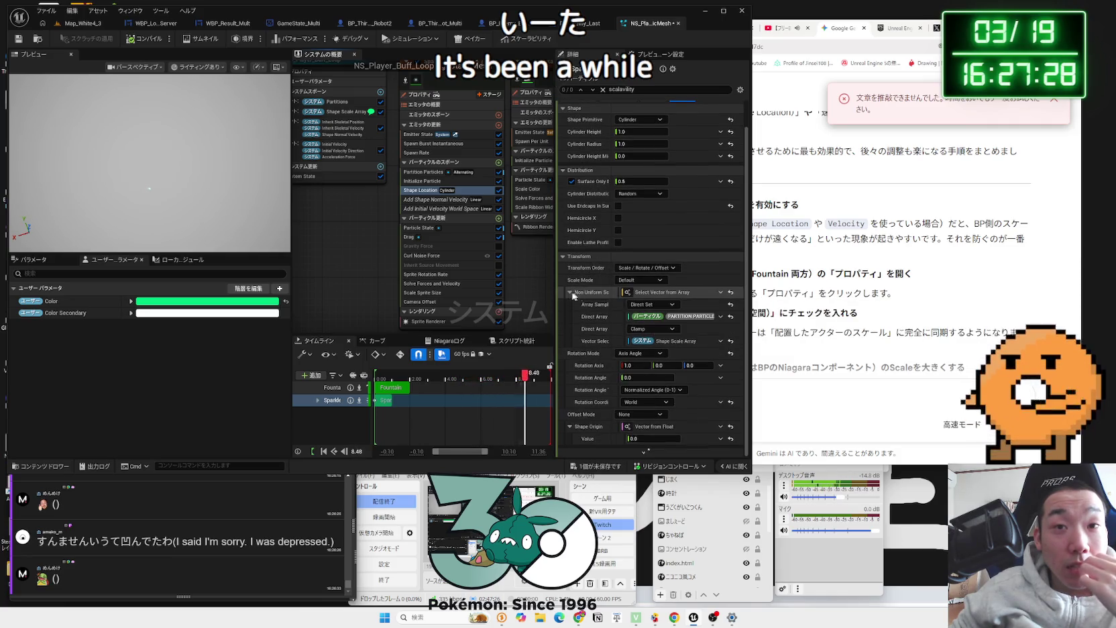
click(865, 292)
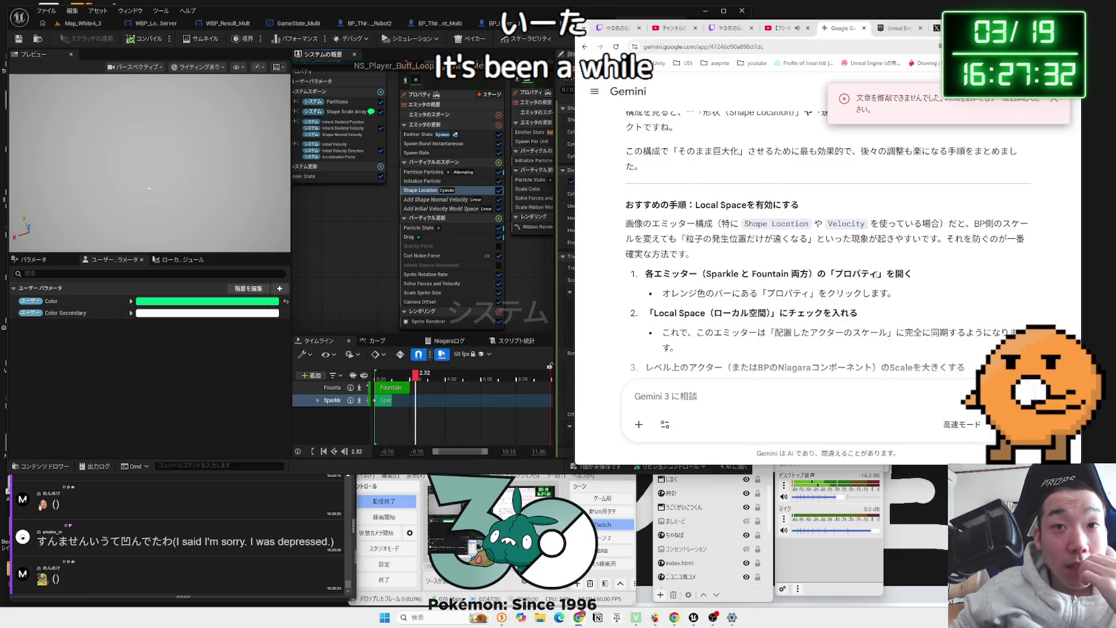
scroll(876, 275, down, 3)
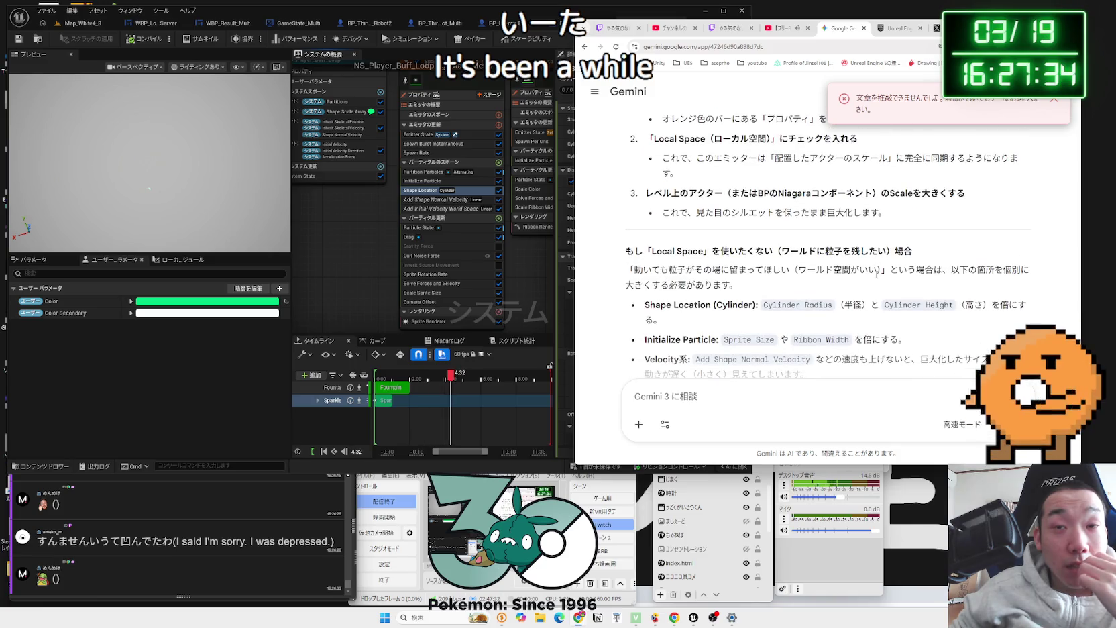
scroll(876, 274, down, 2)
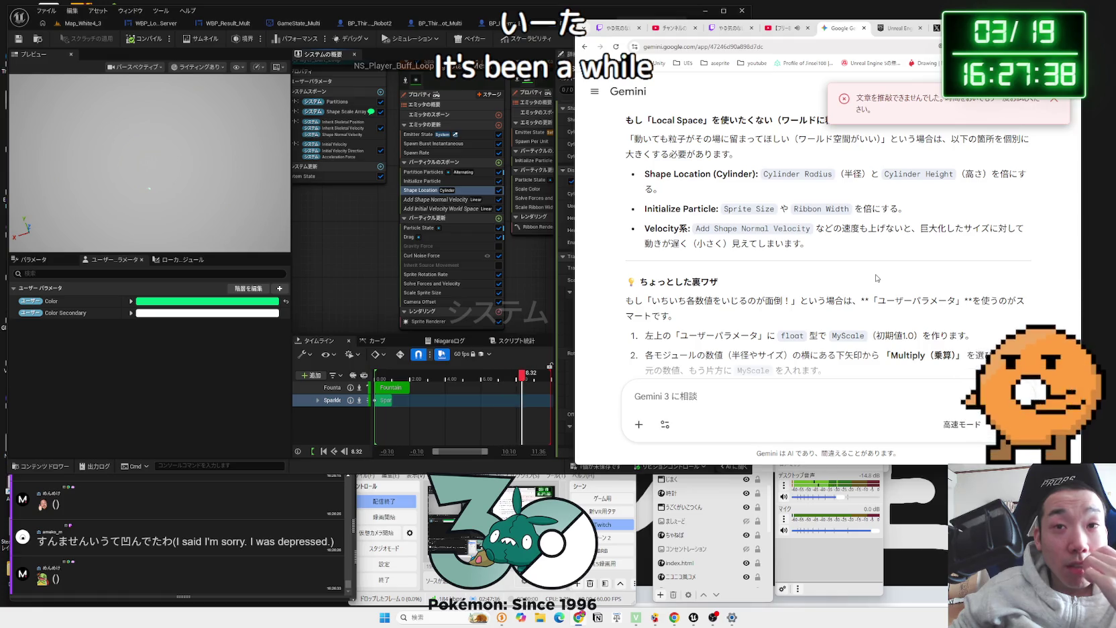
scroll(872, 276, down, 2)
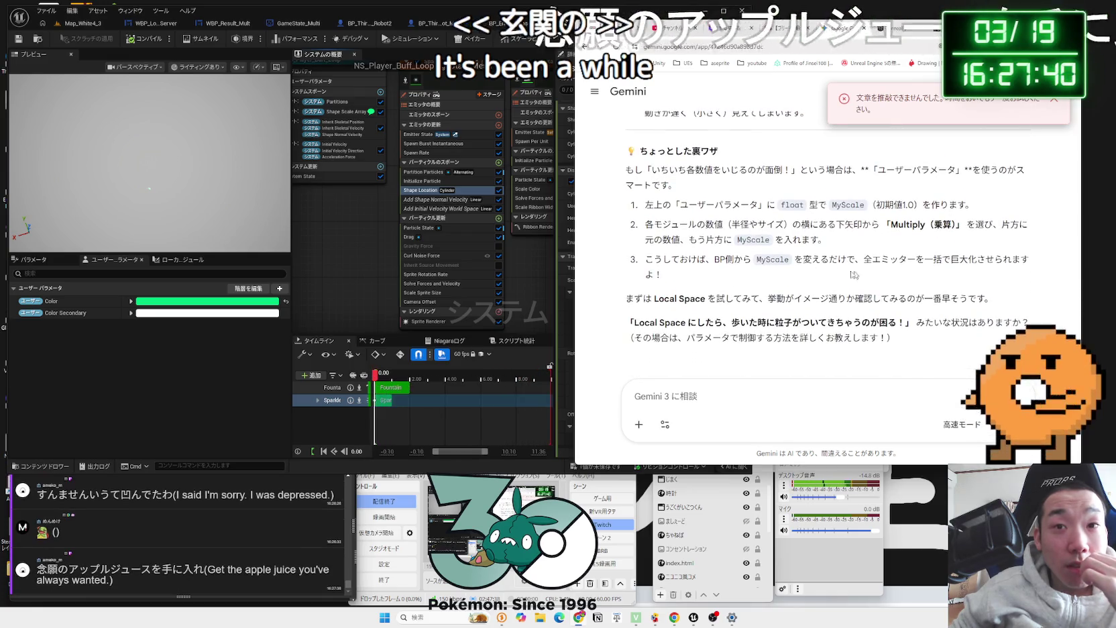
key(alt+Tab)
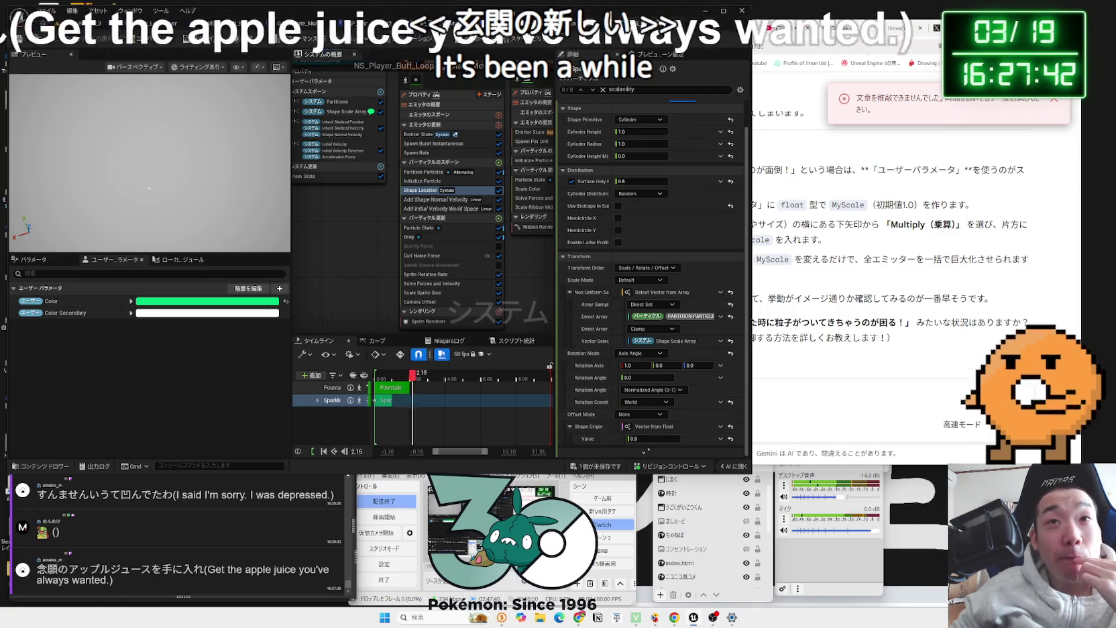
key(alt+Tab)
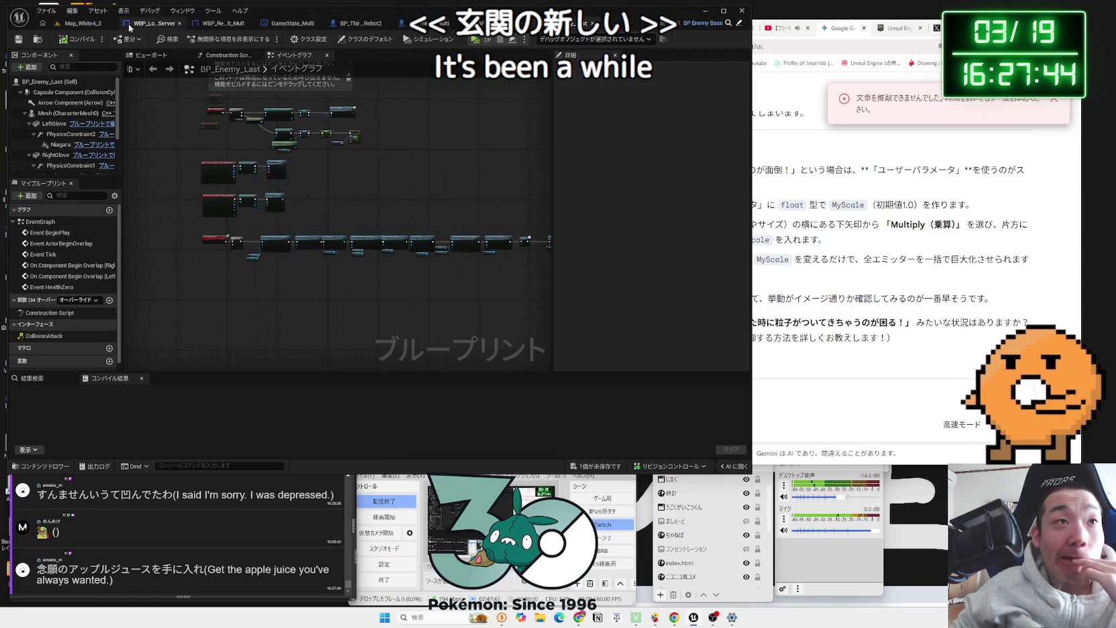
Step: Look through the BP_Enemy_Base and Robot_Multi blueprints, then return to BP_Enemy_Last's graph
click(497, 24)
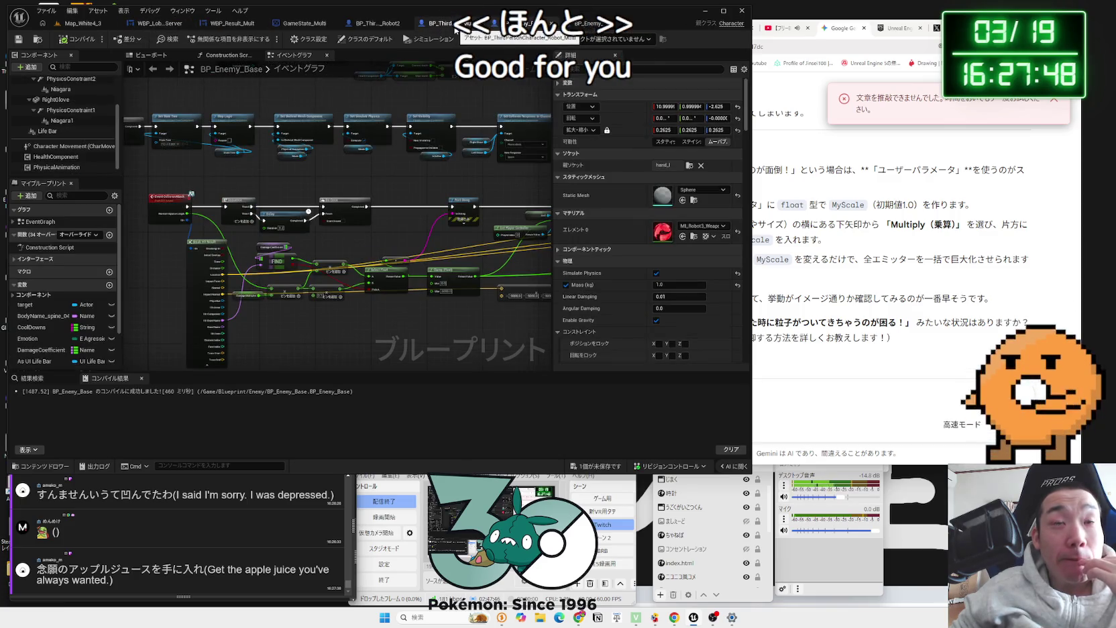
click(455, 30)
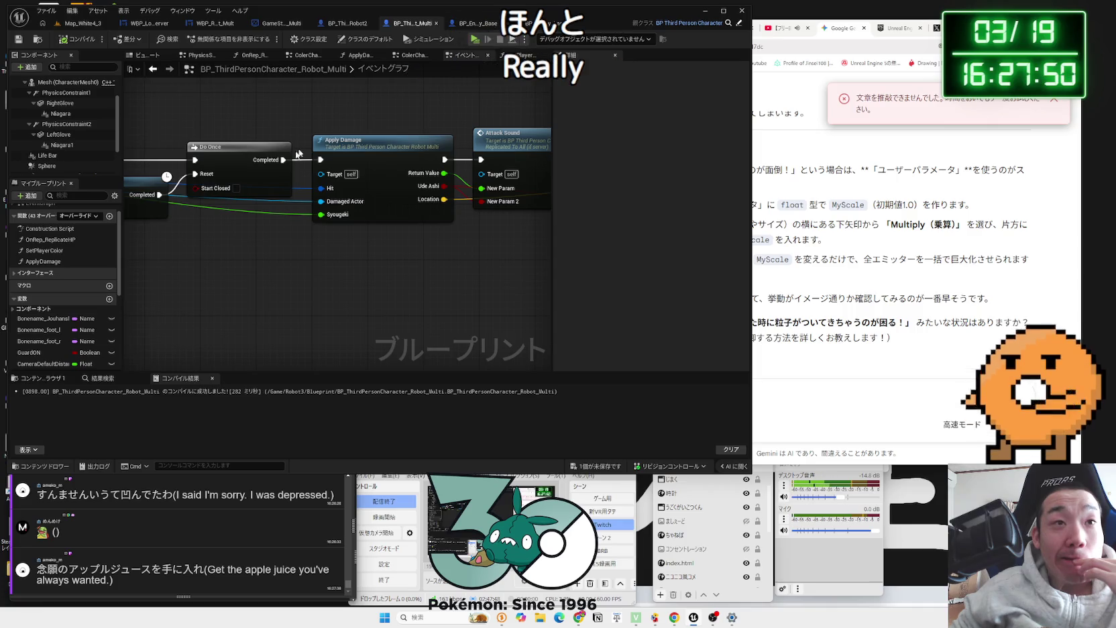
scroll(306, 145, down, 4)
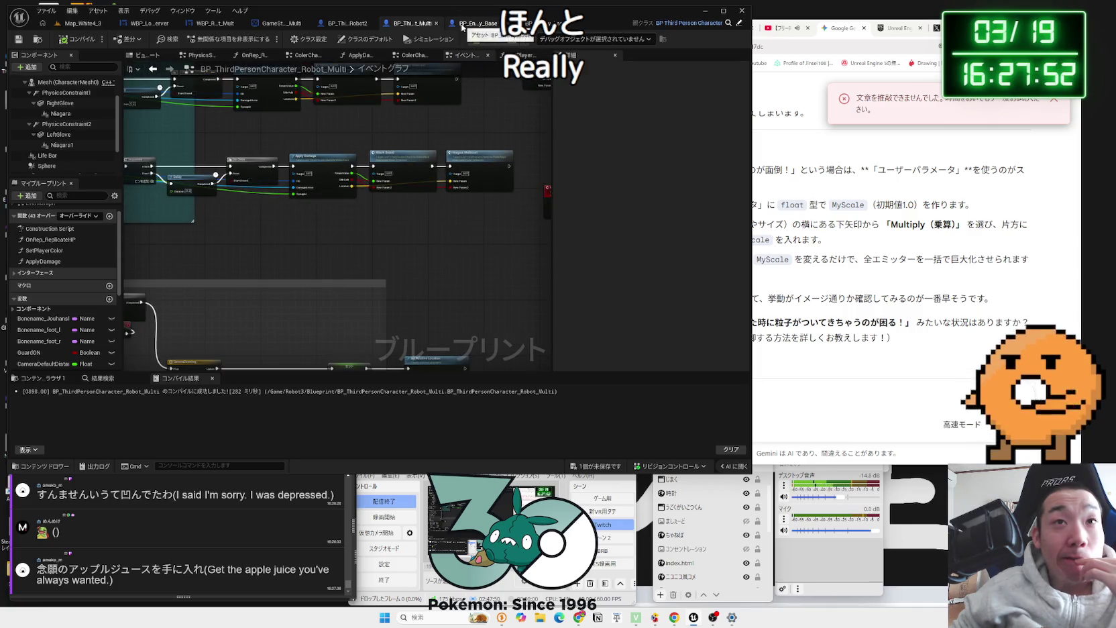
click(462, 27)
Step: Drop a Niagara component getter into BP_Enemy_Last's event graph and start searching 'scla'
mouse_move(55, 149)
mouse_down()
mouse_move(326, 180)
mouse_move(360, 149)
mouse_up()
scroll(327, 188, up, 5)
text(scla)
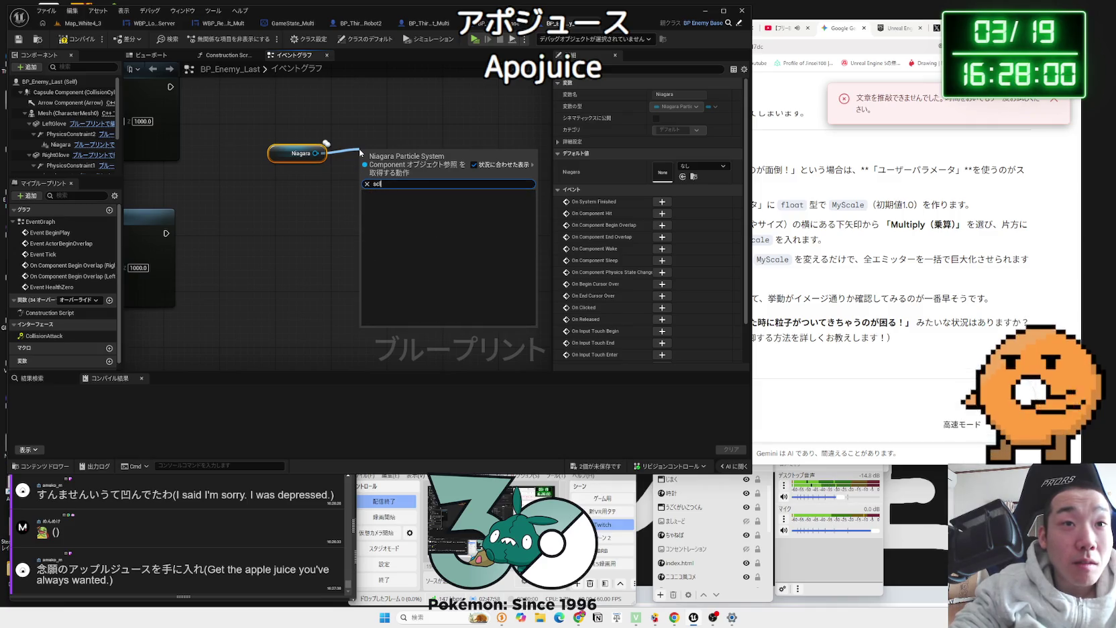
Step: Search the action menu for 'scale' functions, then dismiss it without adding anything
key(BackSpace)
text(ale)
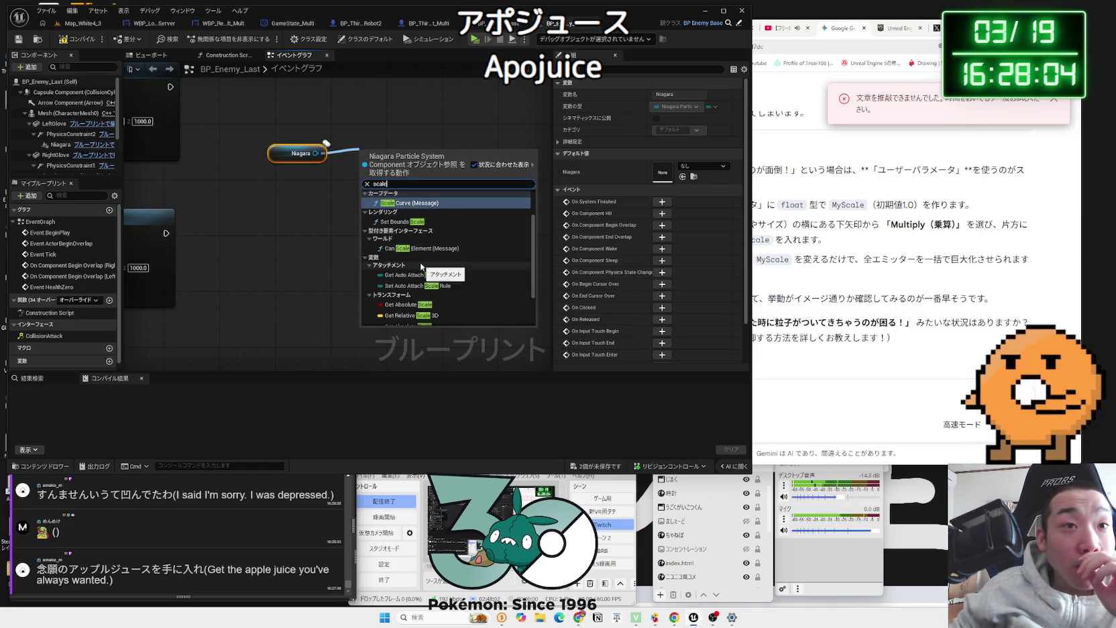
scroll(420, 267, up, 2)
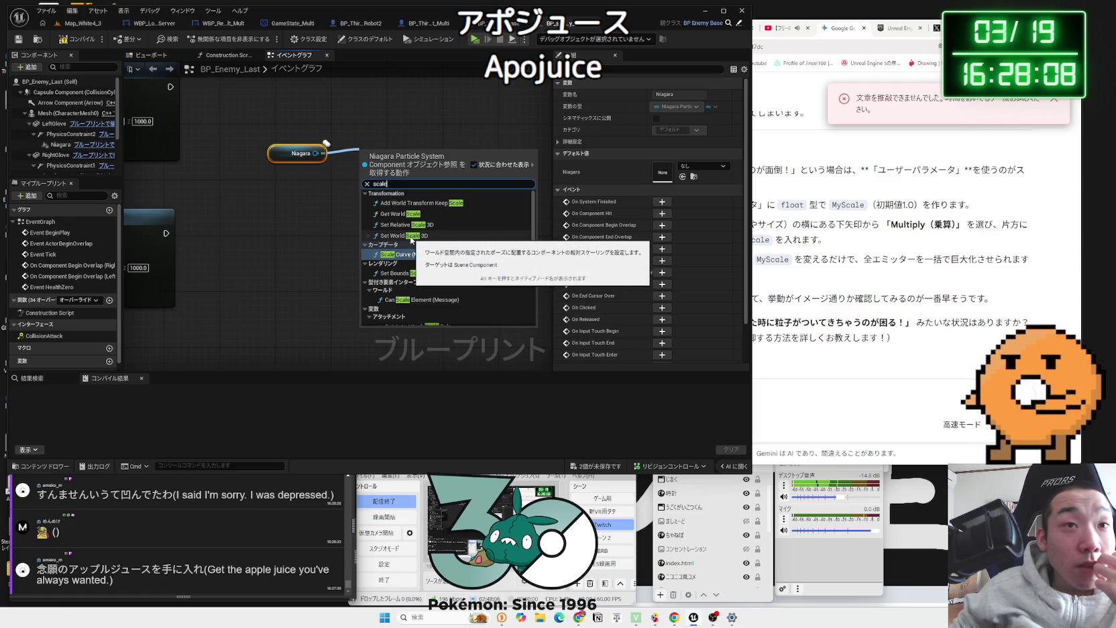
scroll(412, 239, down, 4)
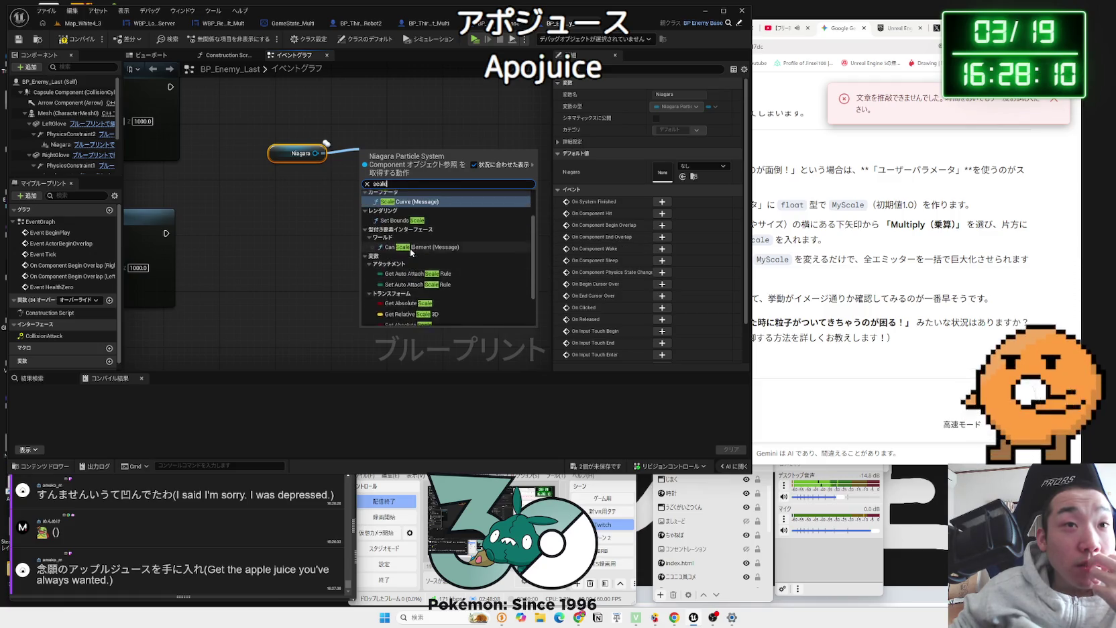
click(295, 179)
Step: Wire a Set Niagara Variable By String (Actor) node off the Niagara getter via a 'niagara' search
click(283, 156)
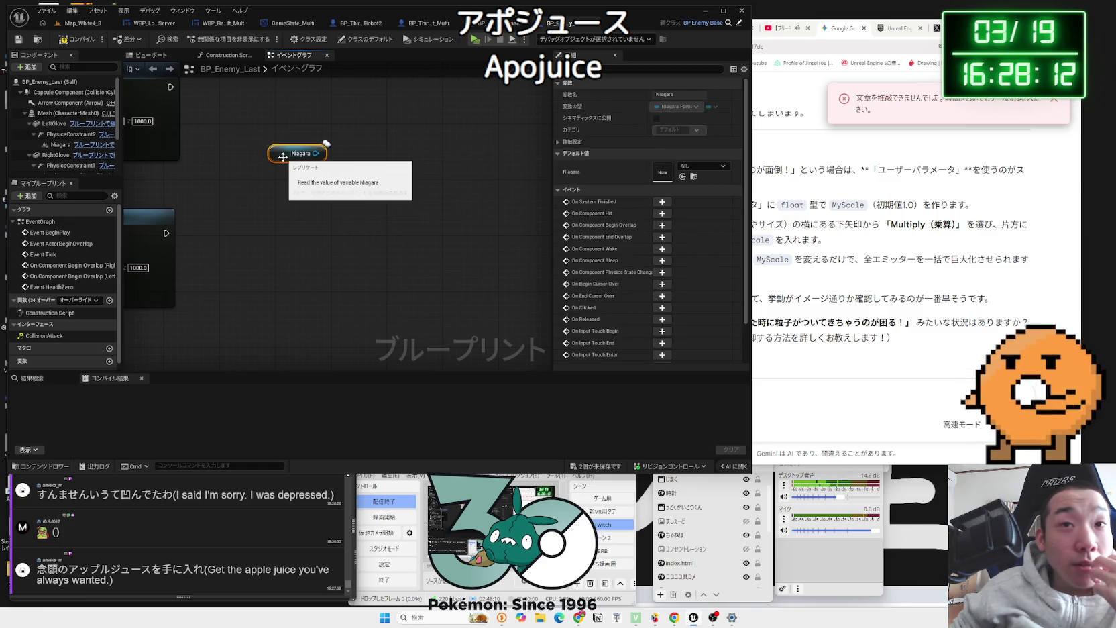
mouse_move(315, 153)
mouse_down()
mouse_move(386, 163)
mouse_move(393, 152)
mouse_up()
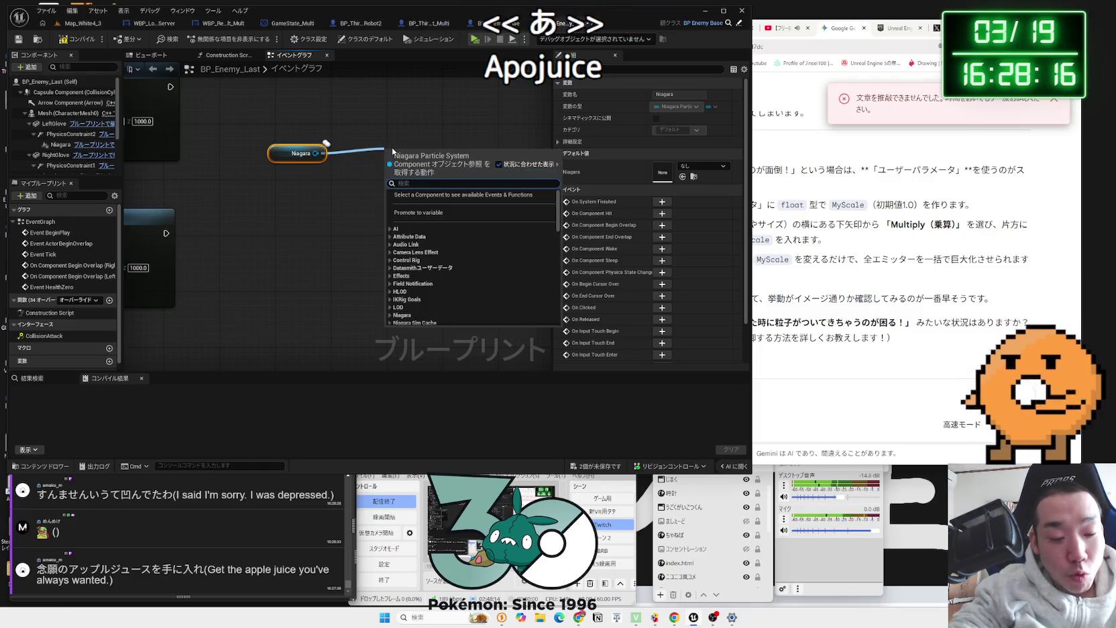
text(set)
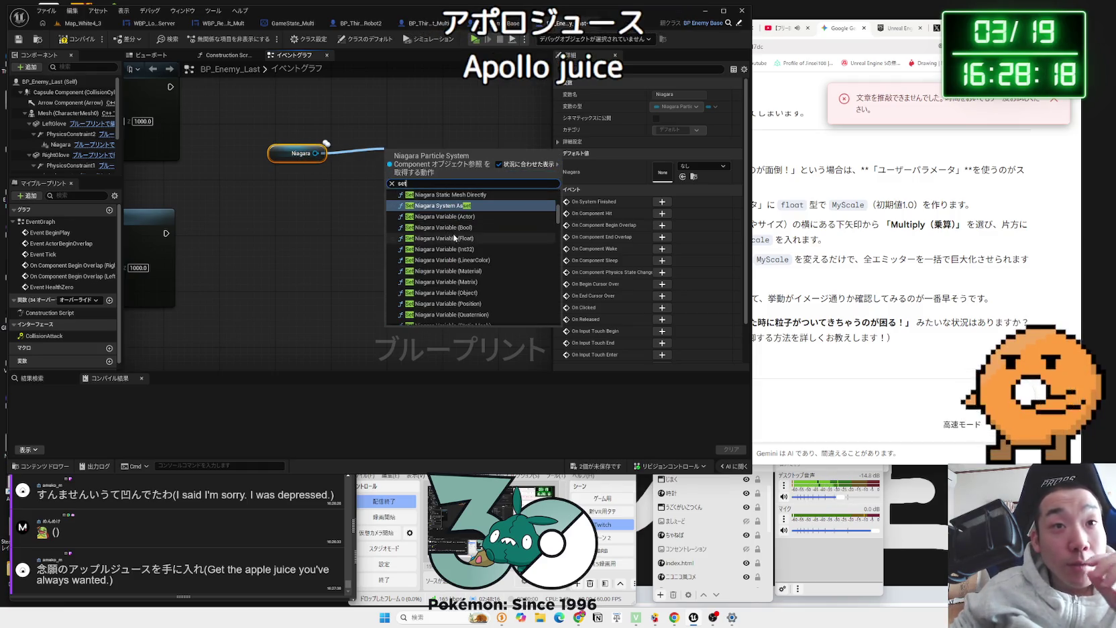
scroll(478, 252, up, 3)
key(BackSpace)
key(BackSpace)
key(BackSpace)
text(niagara)
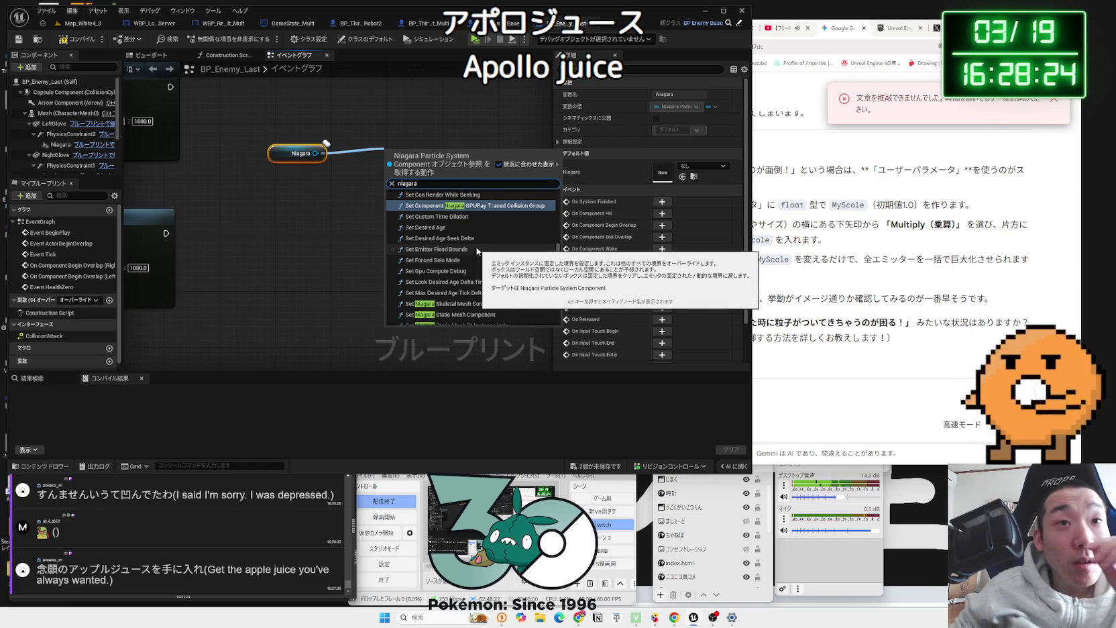
scroll(456, 242, down, 2)
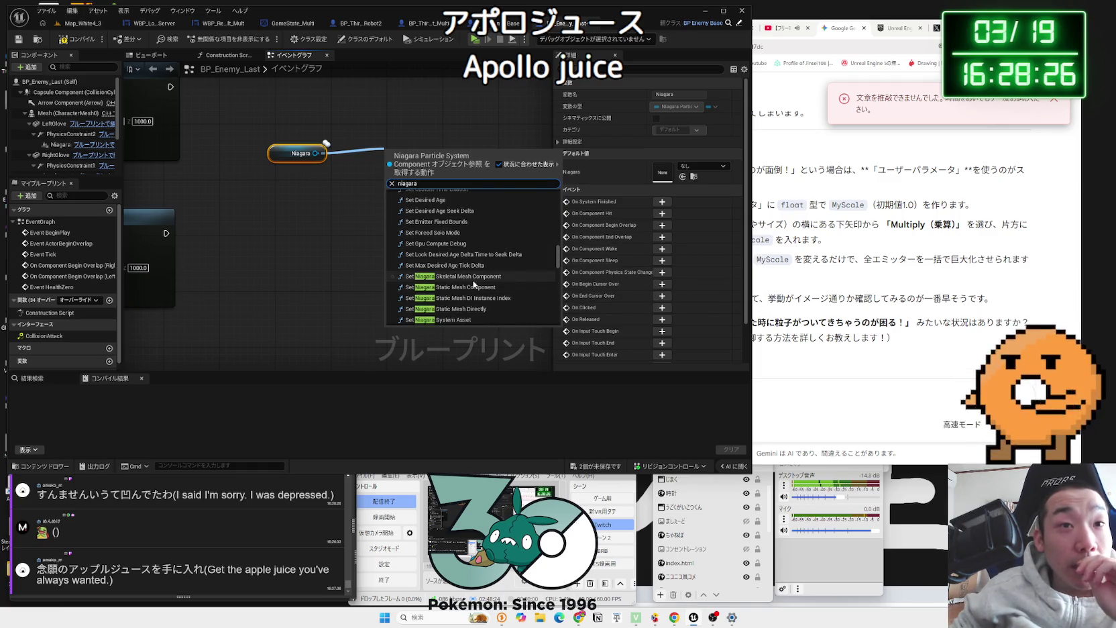
scroll(473, 284, down, 5)
scroll(473, 284, down, 5)
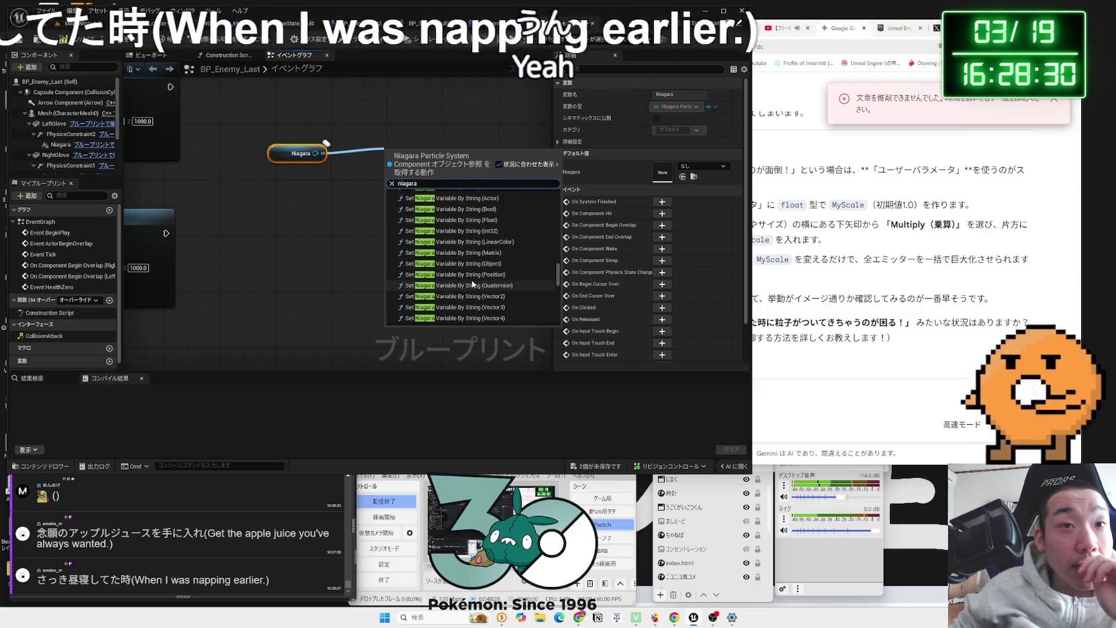
scroll(472, 284, down, 2)
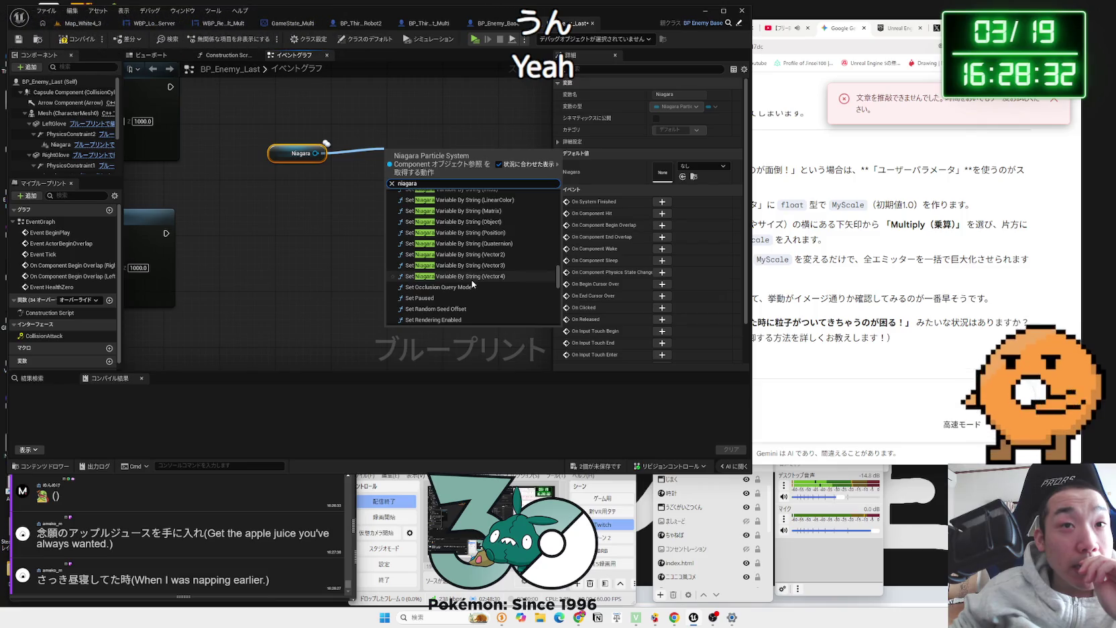
scroll(472, 279, up, 4)
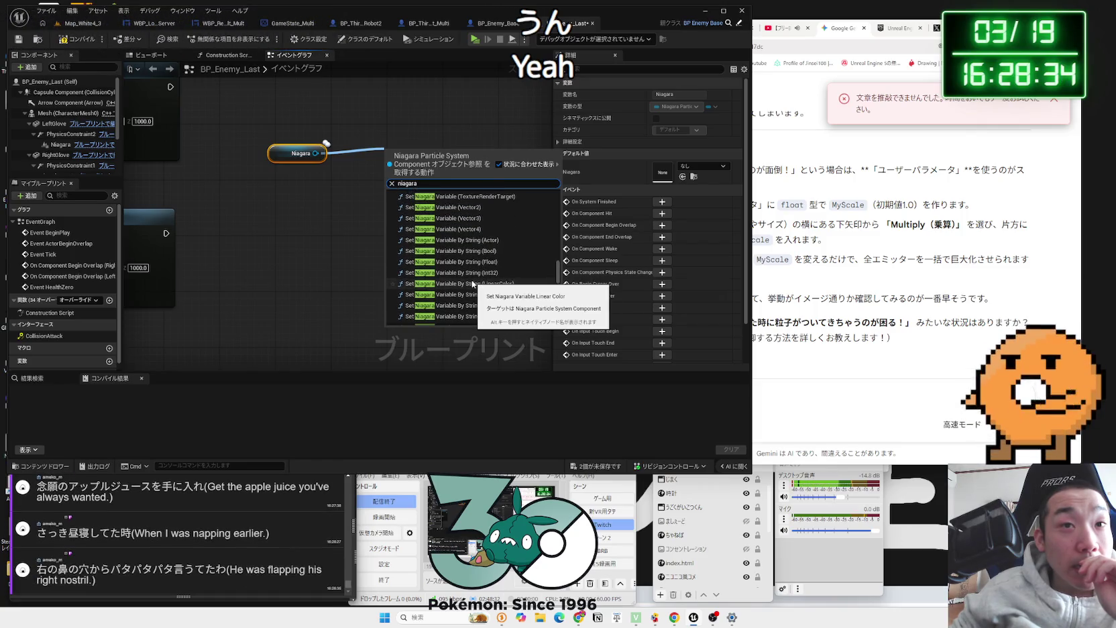
scroll(473, 285, up, 2)
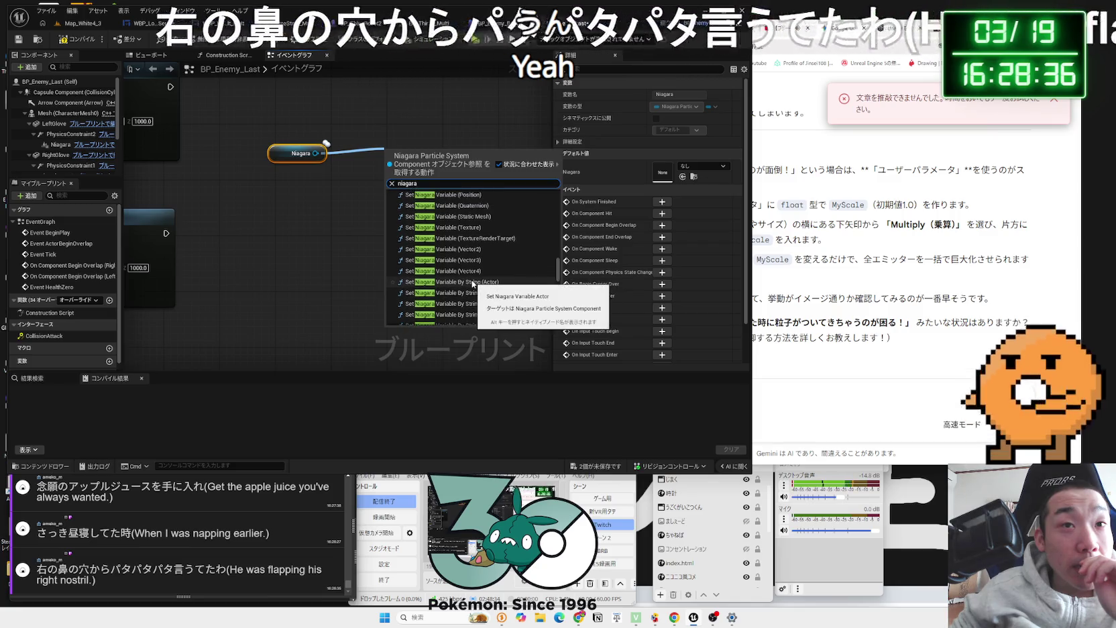
click(477, 287)
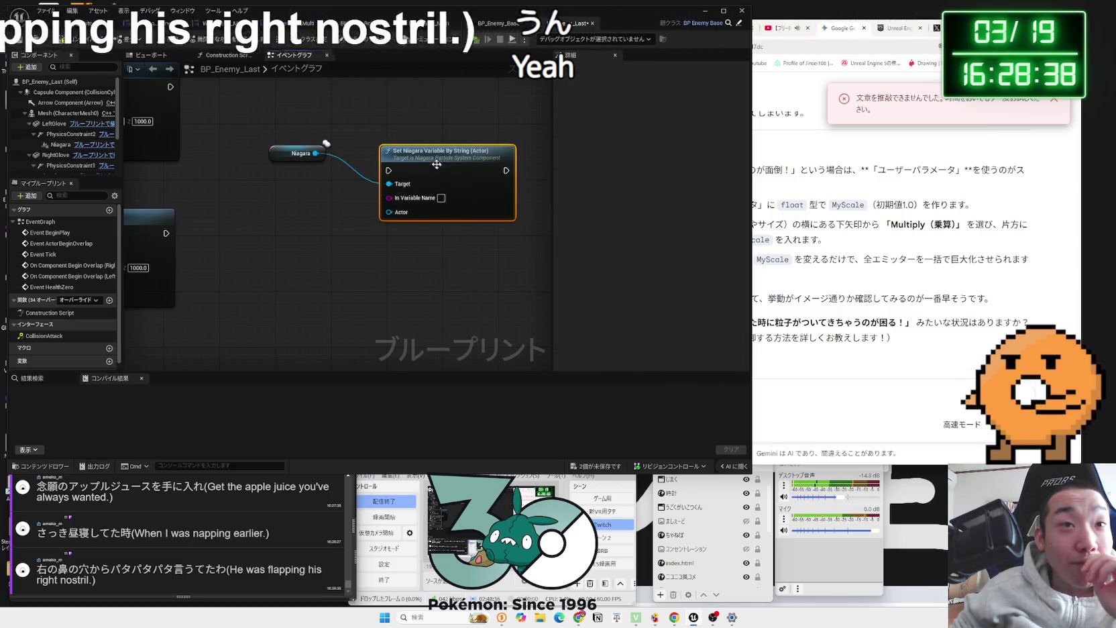
drag(438, 162, 416, 148)
key(Delete)
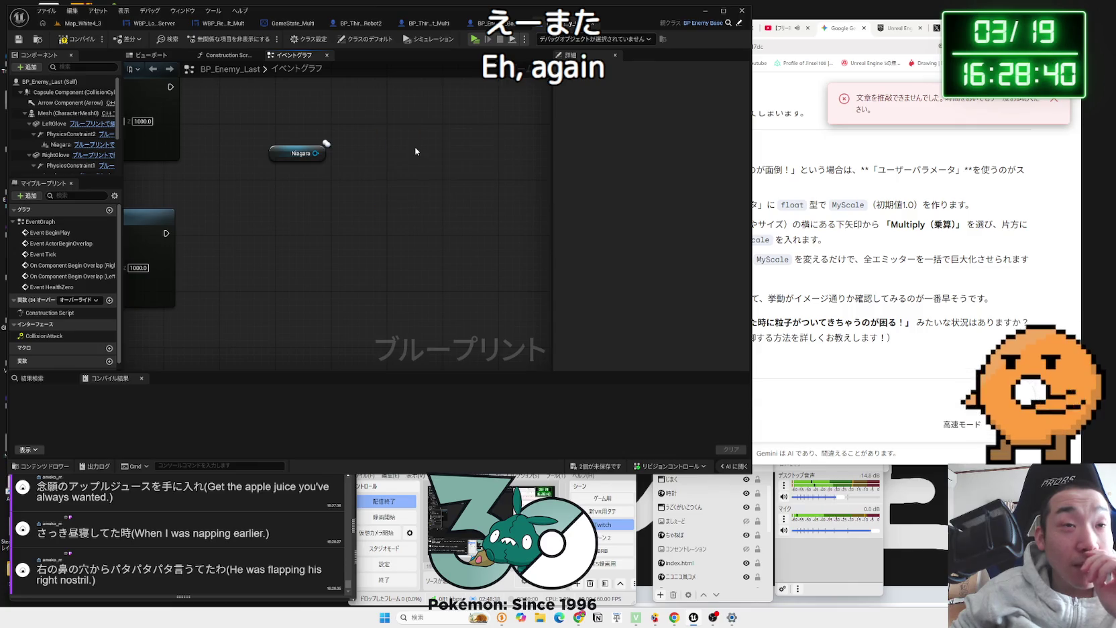
drag(345, 154, 361, 153)
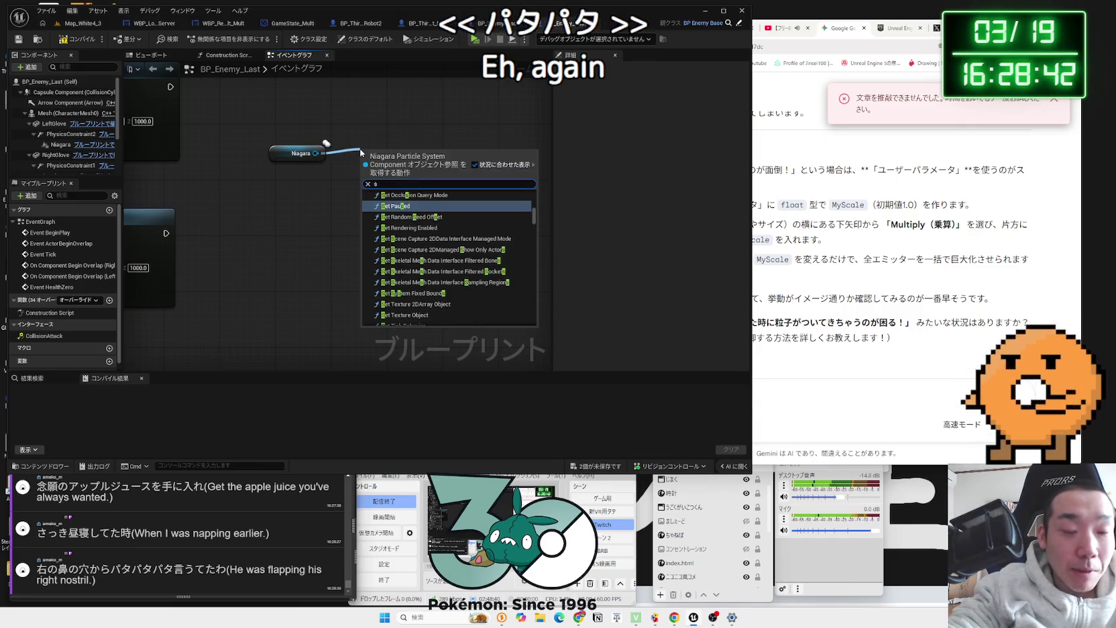
text(niagara)
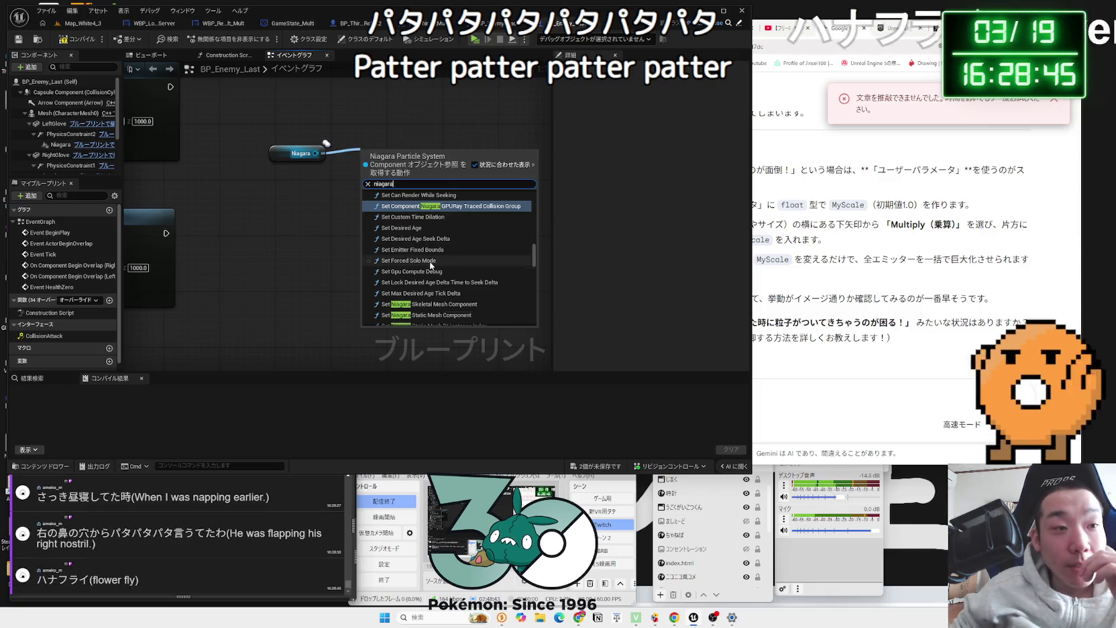
scroll(429, 266, down, 10)
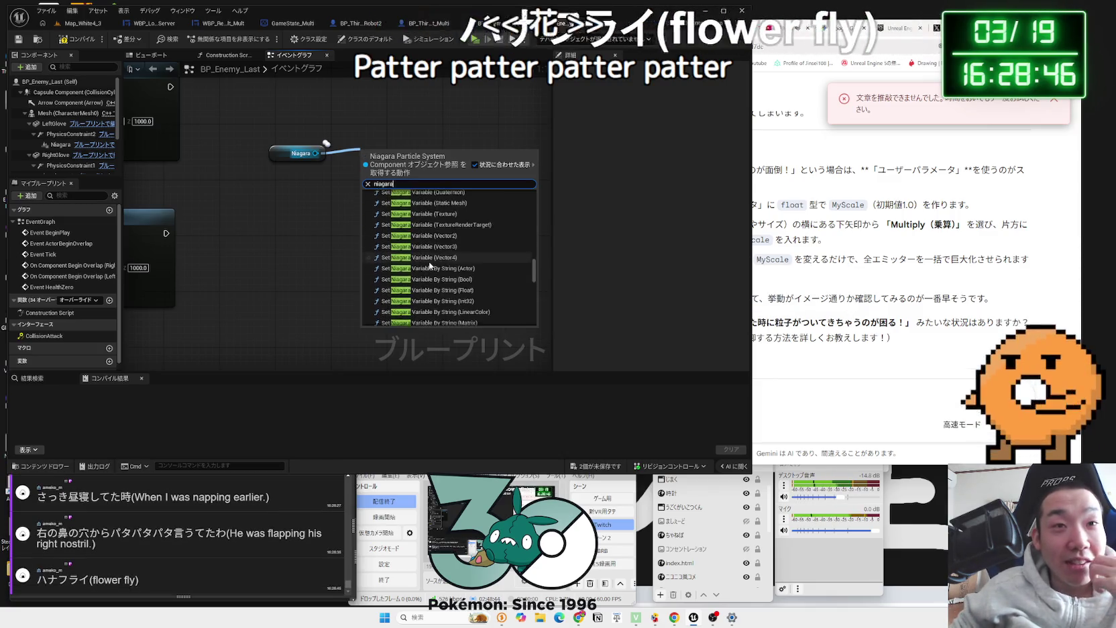
scroll(436, 275, down, 5)
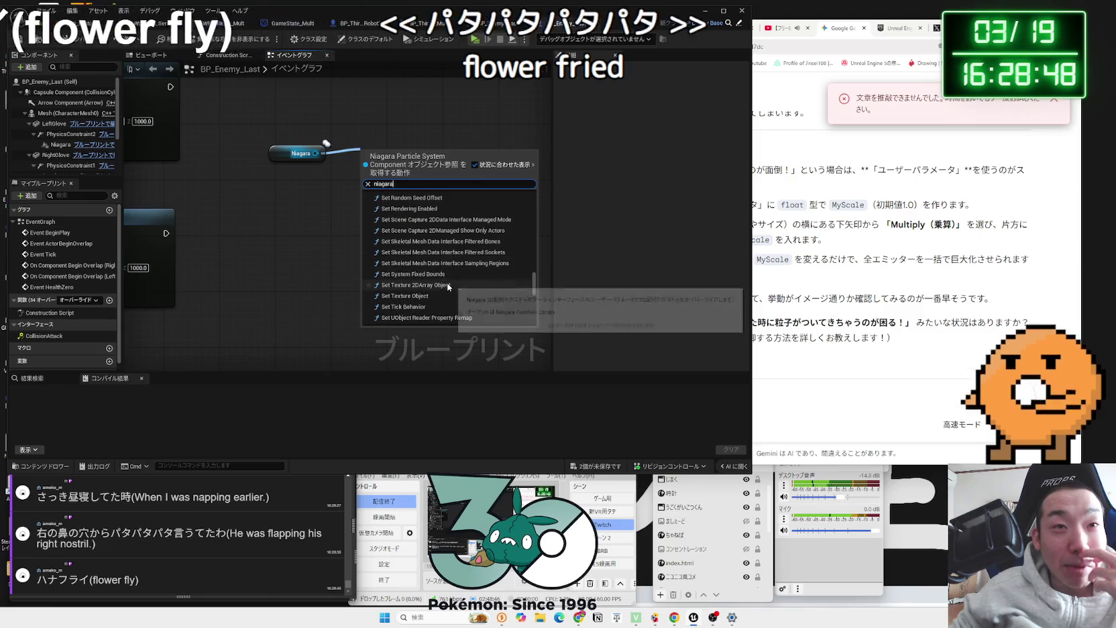
scroll(448, 287, down, 5)
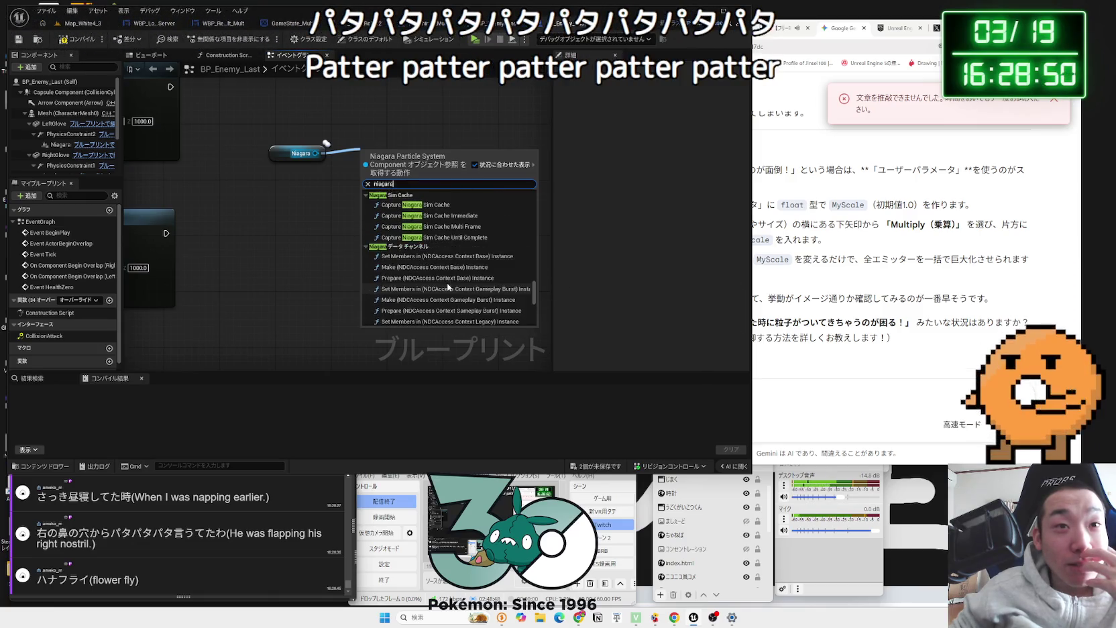
scroll(448, 287, down, 10)
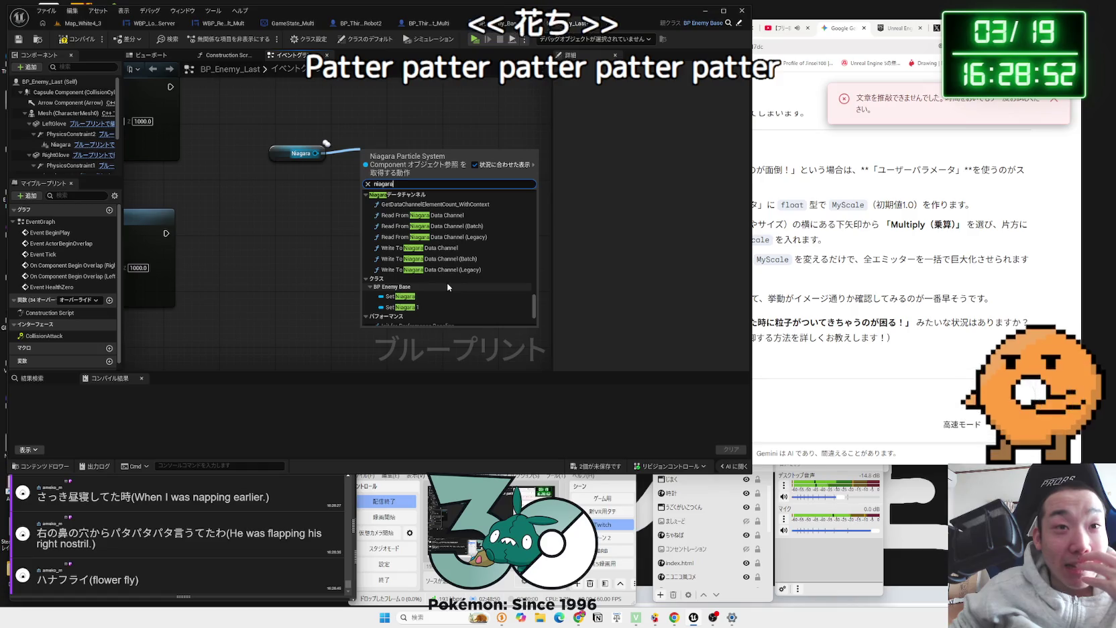
scroll(448, 287, down, 4)
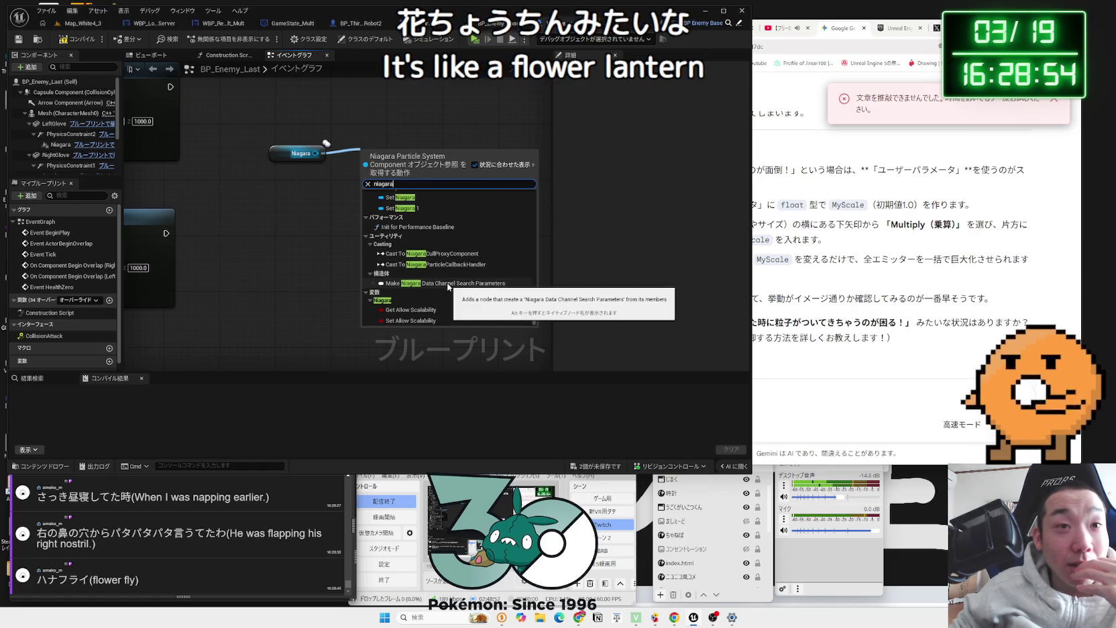
scroll(429, 294, up, 10)
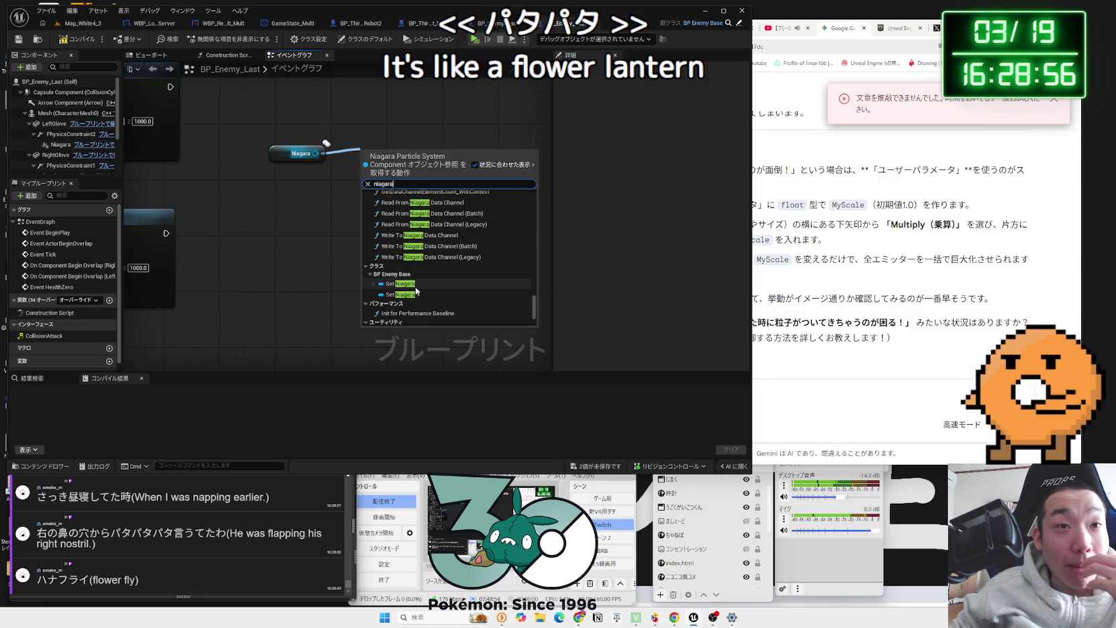
scroll(443, 291, up, 3)
scroll(443, 290, up, 5)
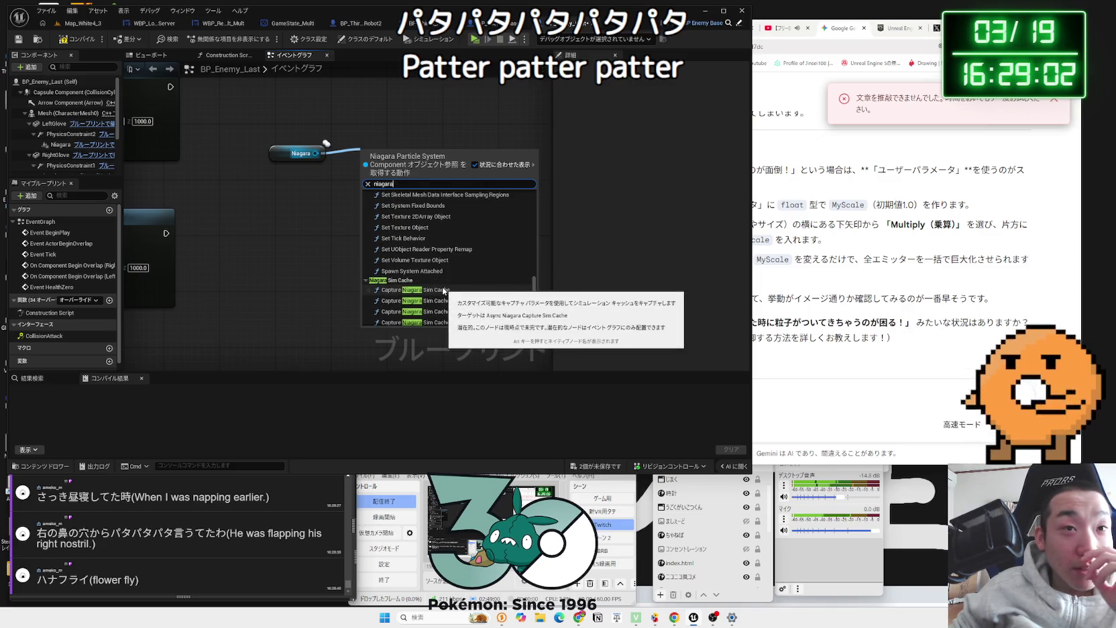
scroll(443, 291, up, 3)
scroll(443, 291, up, 4)
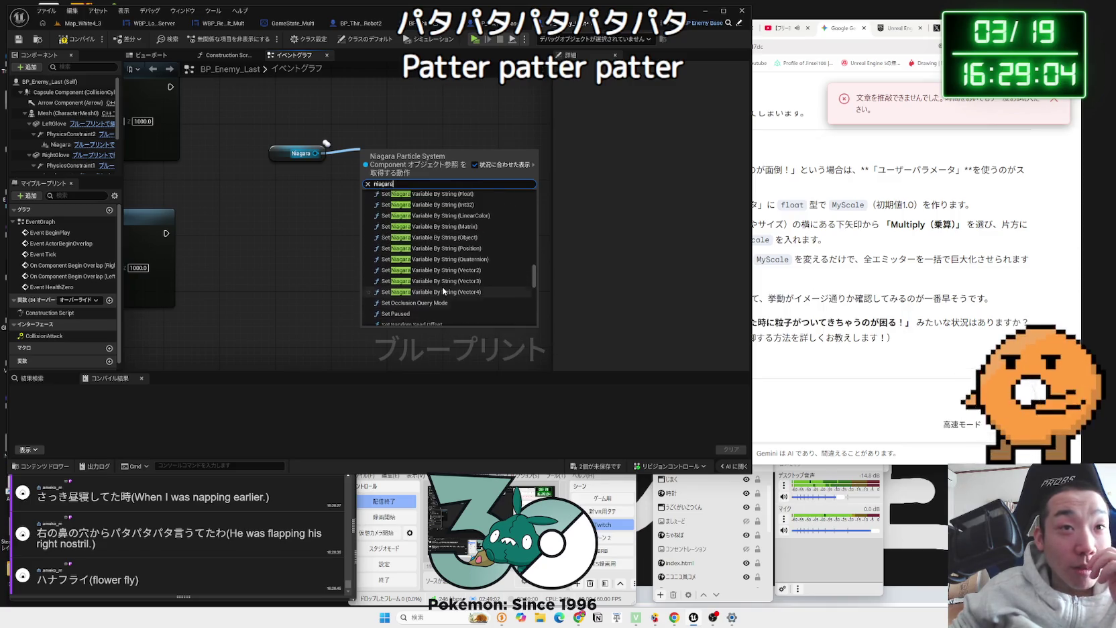
scroll(443, 290, up, 6)
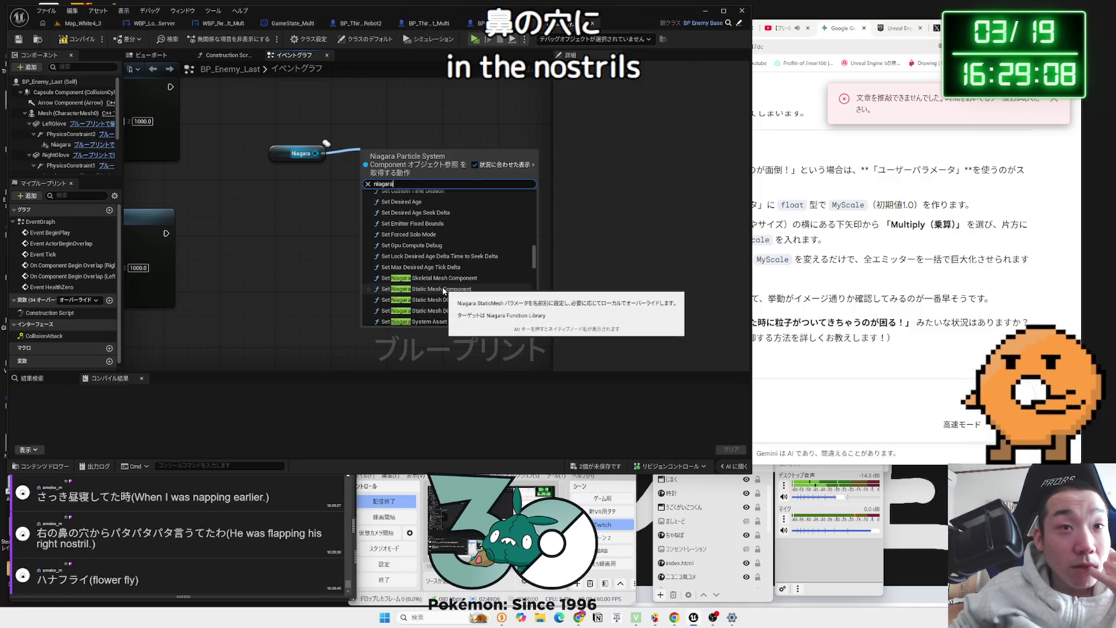
scroll(442, 290, up, 2)
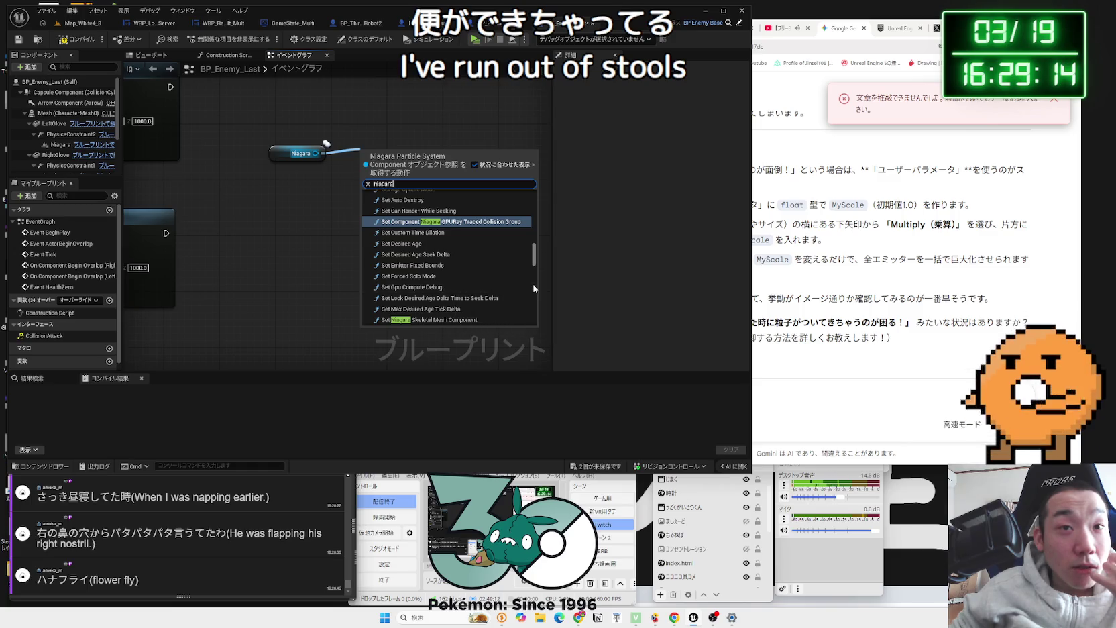
scroll(468, 285, up, 3)
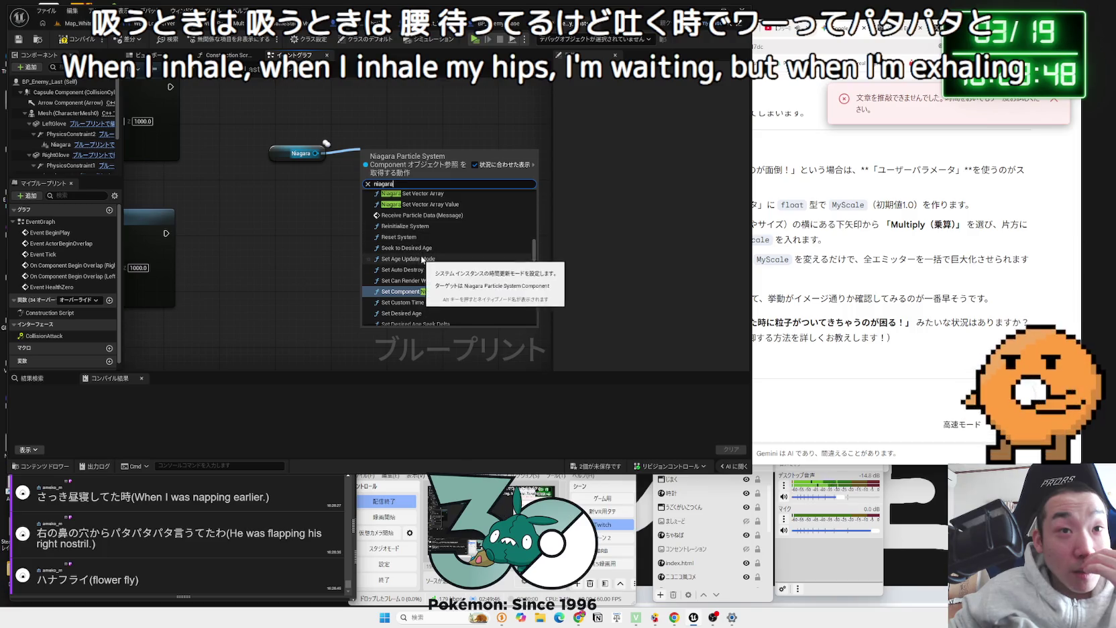
scroll(437, 287, up, 3)
scroll(440, 286, up, 2)
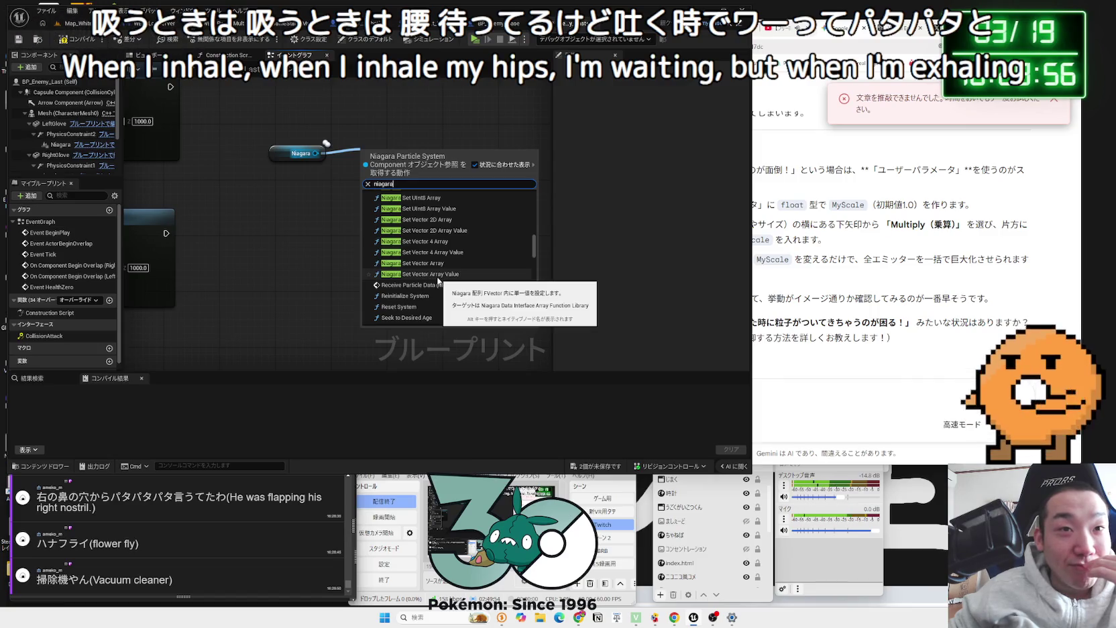
scroll(438, 281, up, 8)
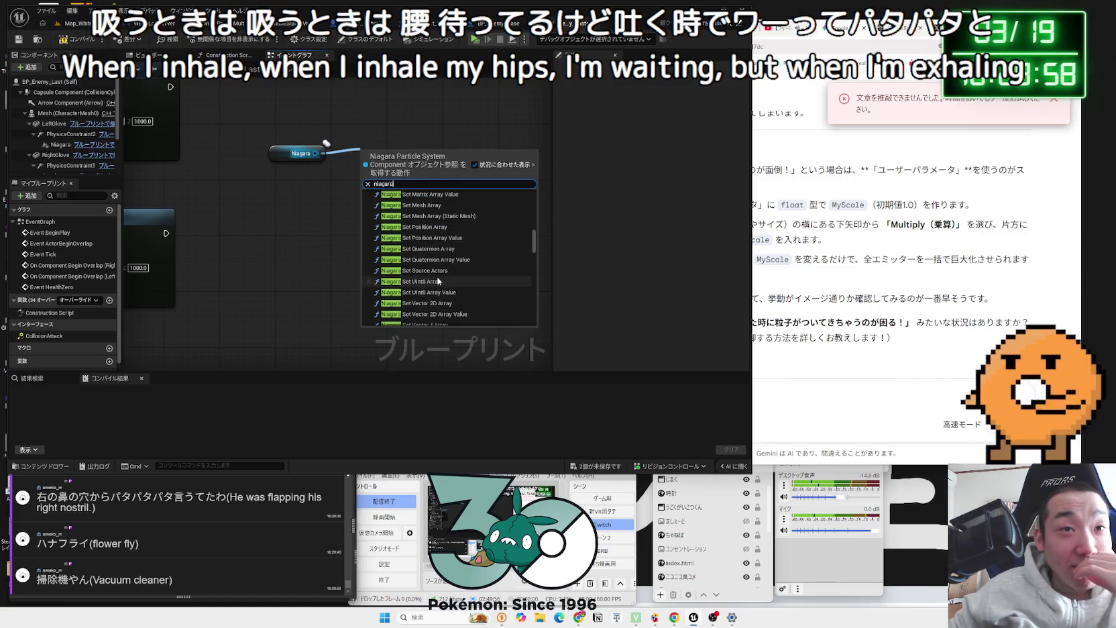
scroll(438, 281, up, 3)
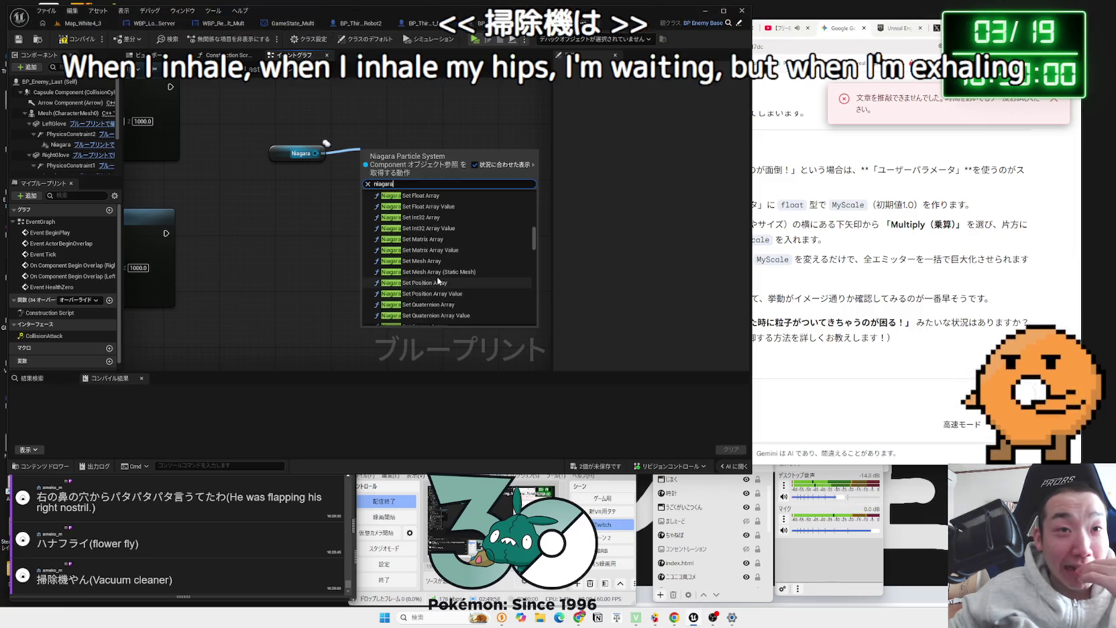
scroll(439, 281, up, 10)
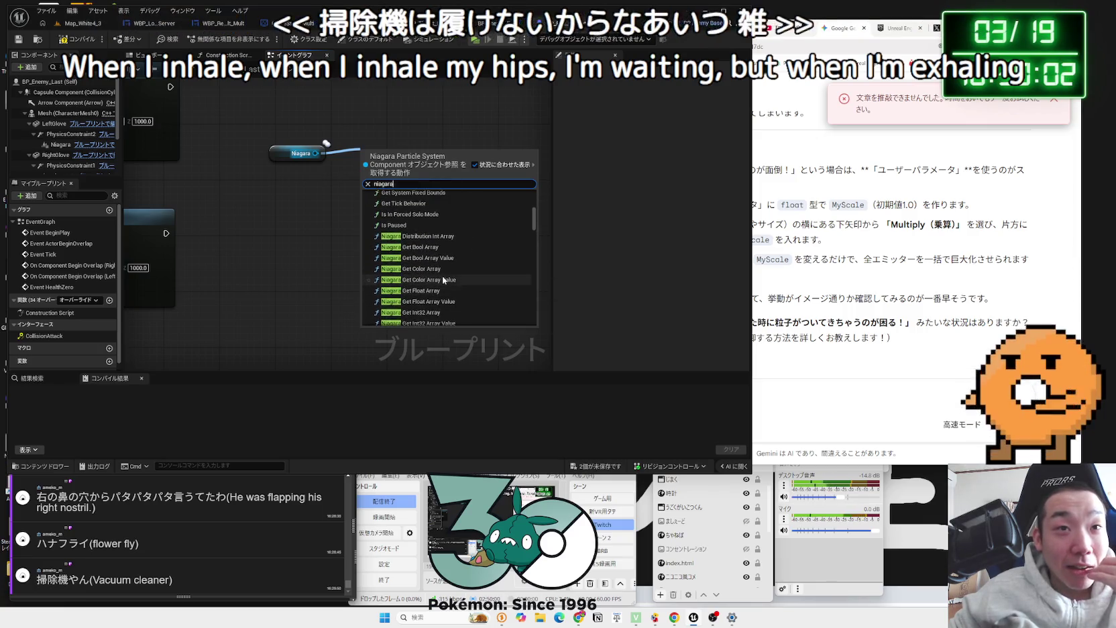
scroll(442, 276, up, 3)
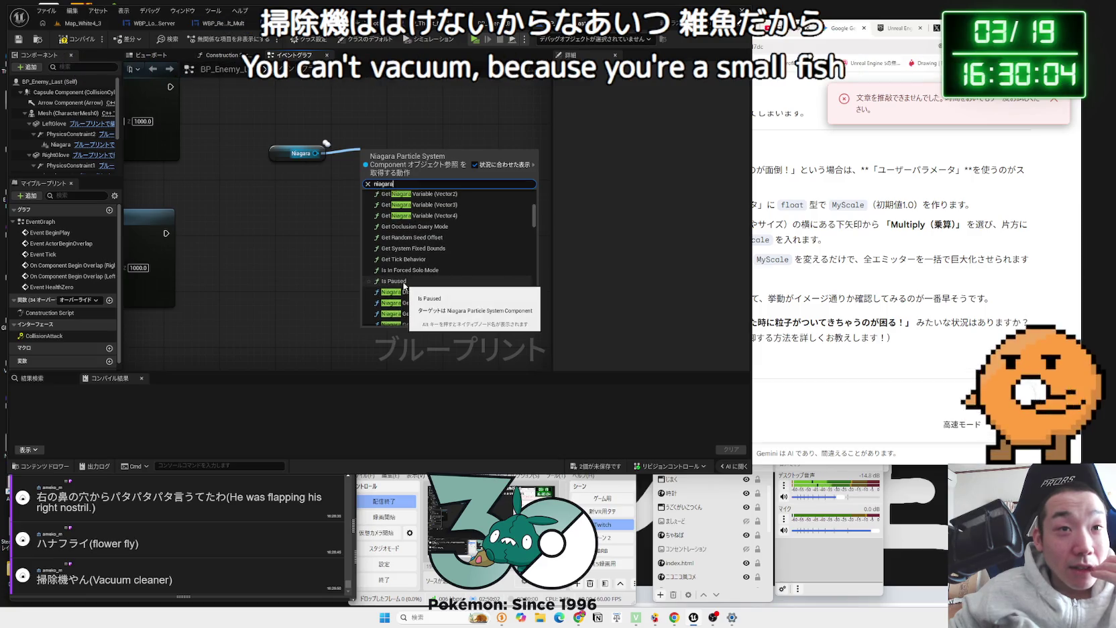
scroll(404, 285, up, 2)
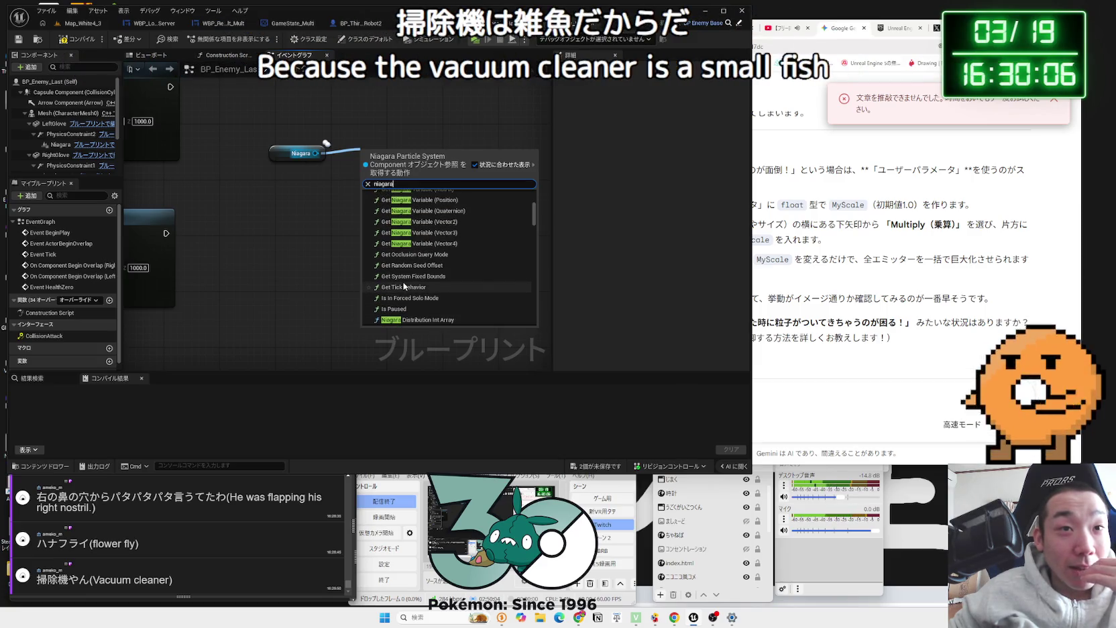
scroll(422, 288, up, 3)
scroll(427, 290, up, 5)
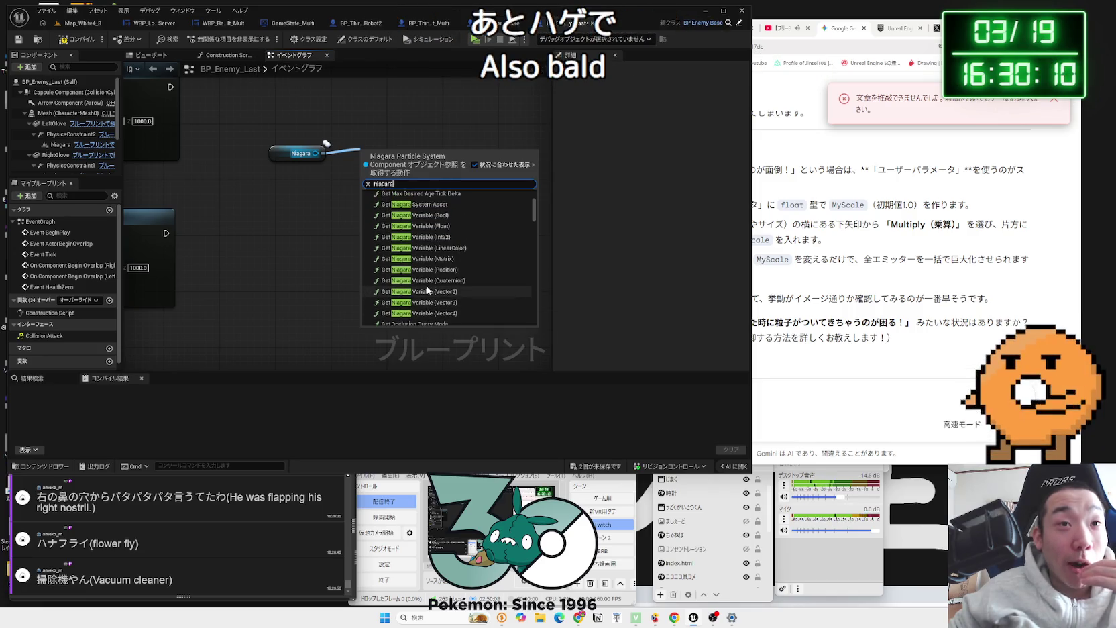
scroll(427, 290, up, 1)
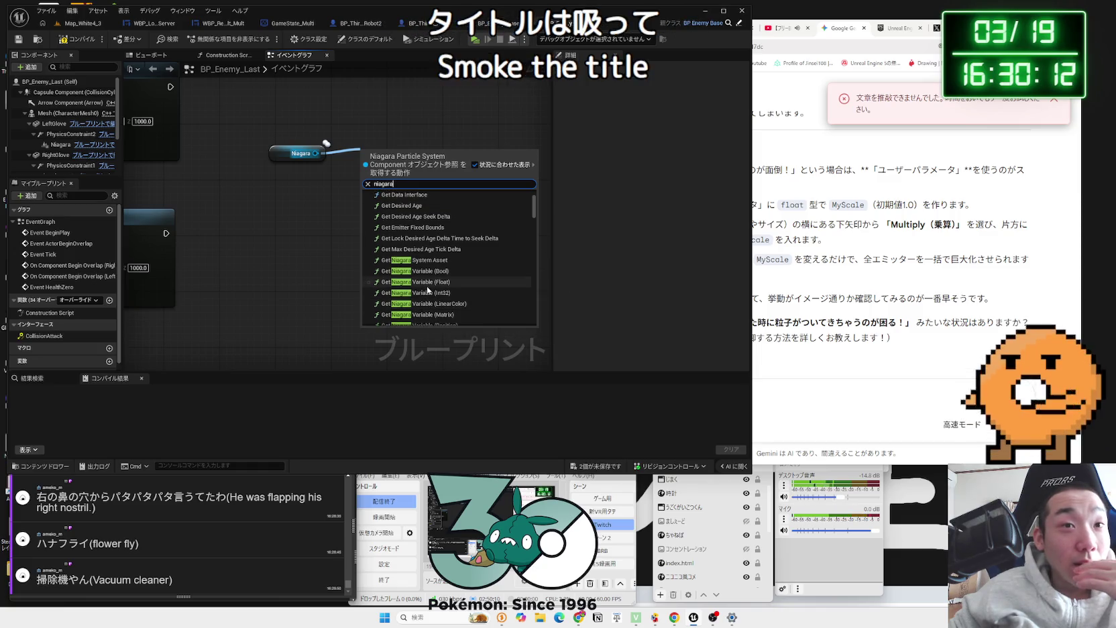
scroll(427, 289, up, 3)
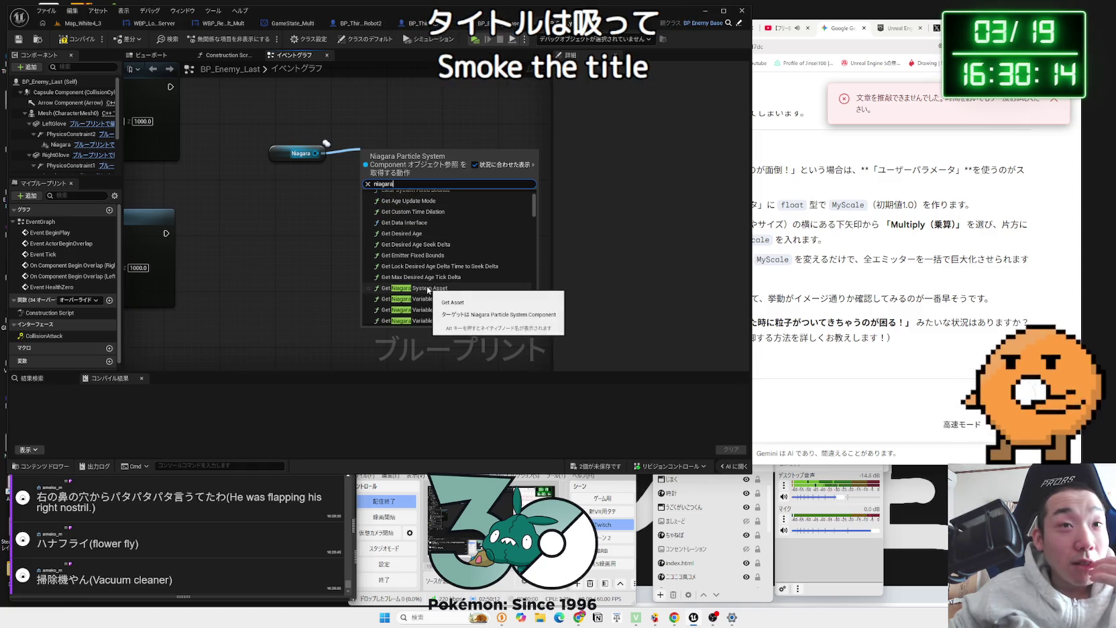
scroll(428, 289, up, 4)
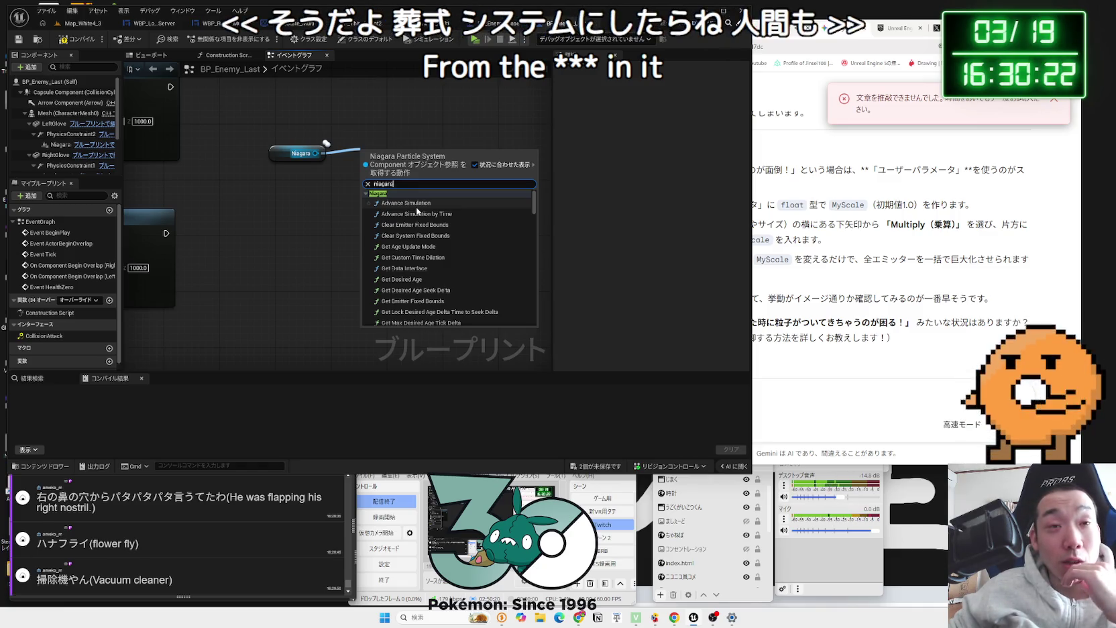
click(212, 570)
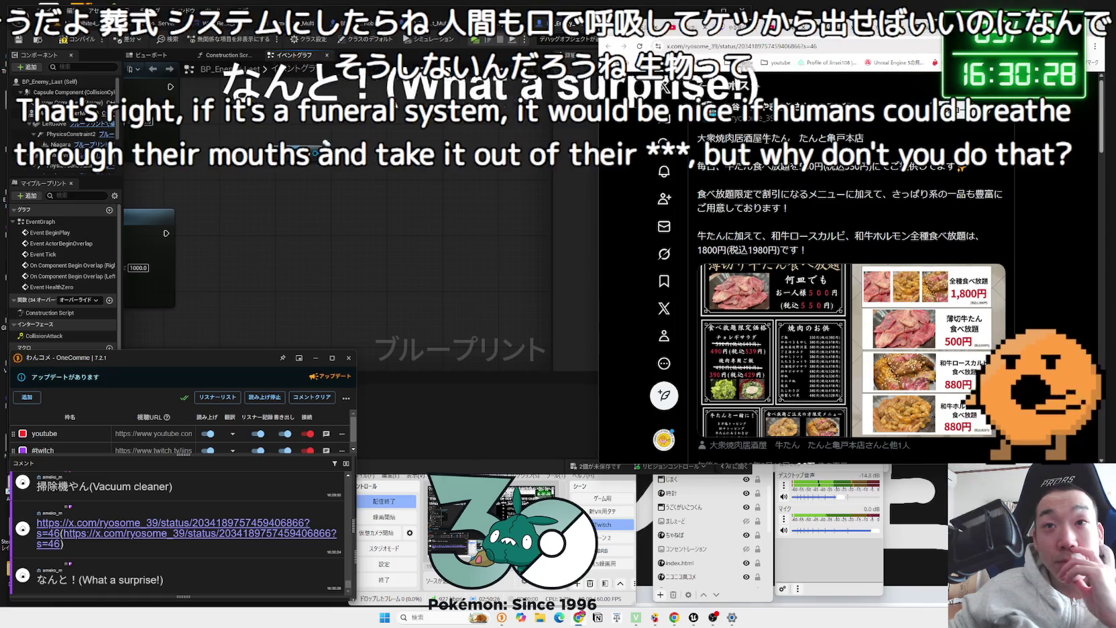
Step: Read the X post about the all-you-can-eat beef tongue shop and view its menu photos
drag(735, 165, 903, 166)
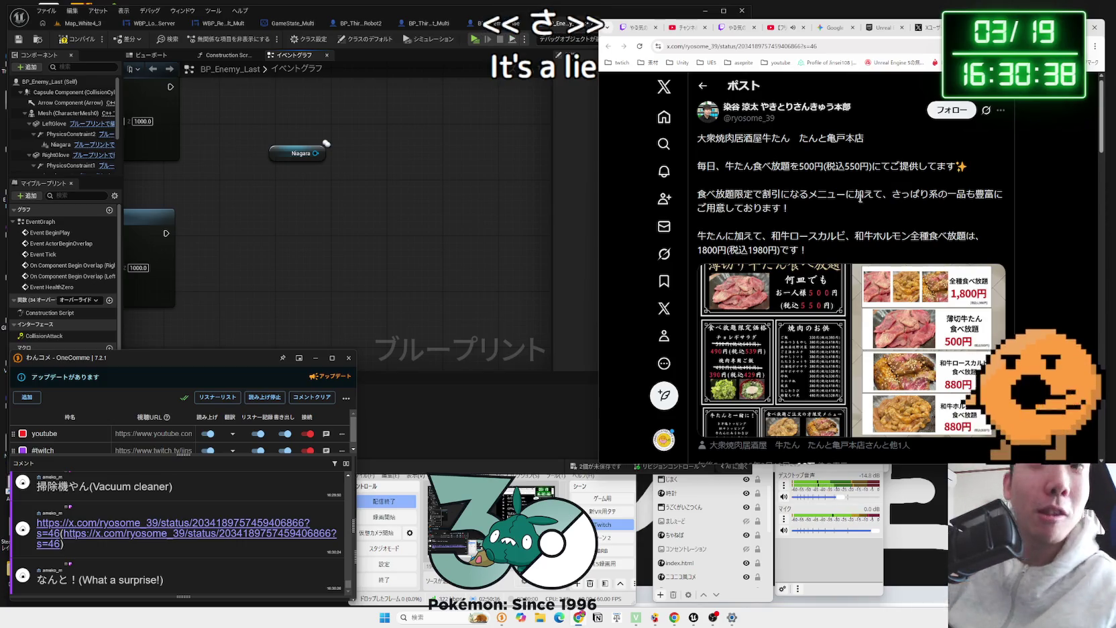
scroll(881, 276, down, 3)
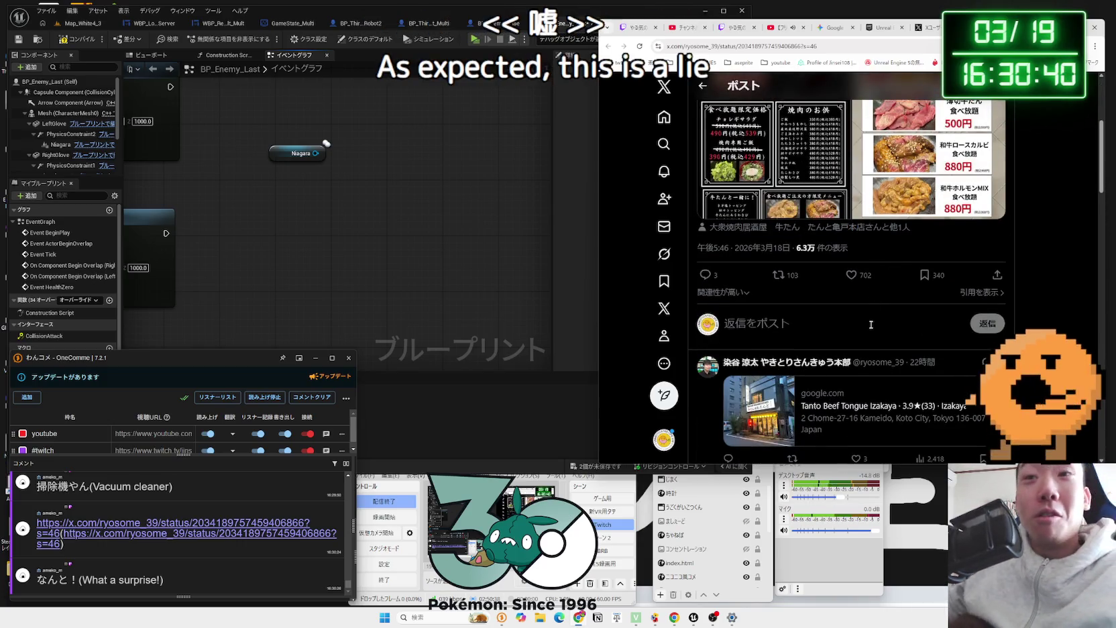
scroll(898, 285, down, 3)
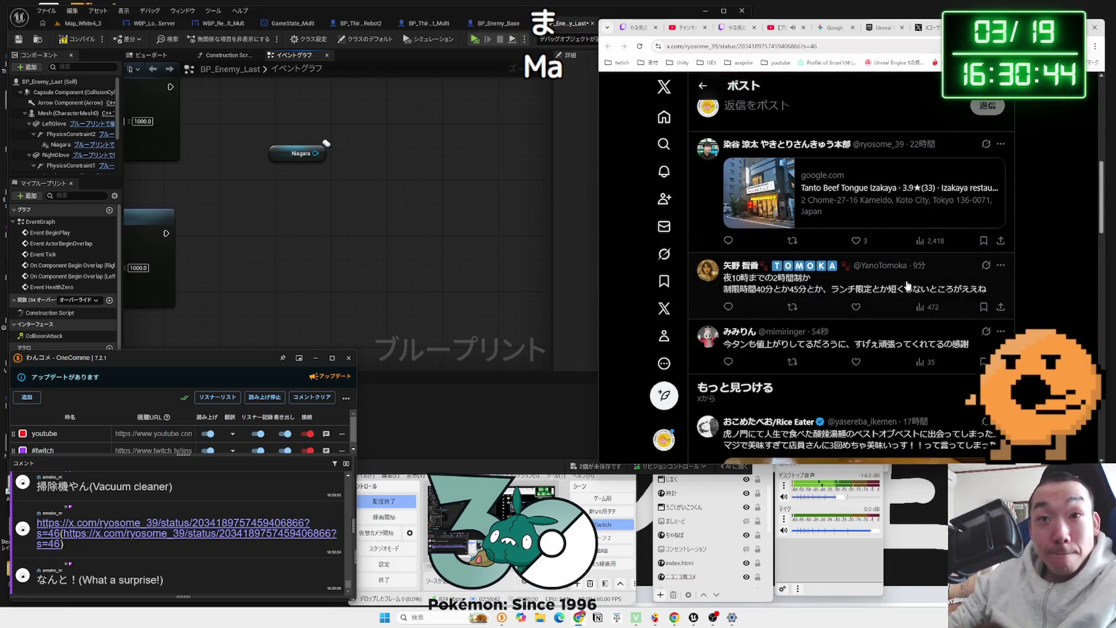
scroll(910, 278, down, 3)
scroll(907, 278, up, 9)
click(906, 278)
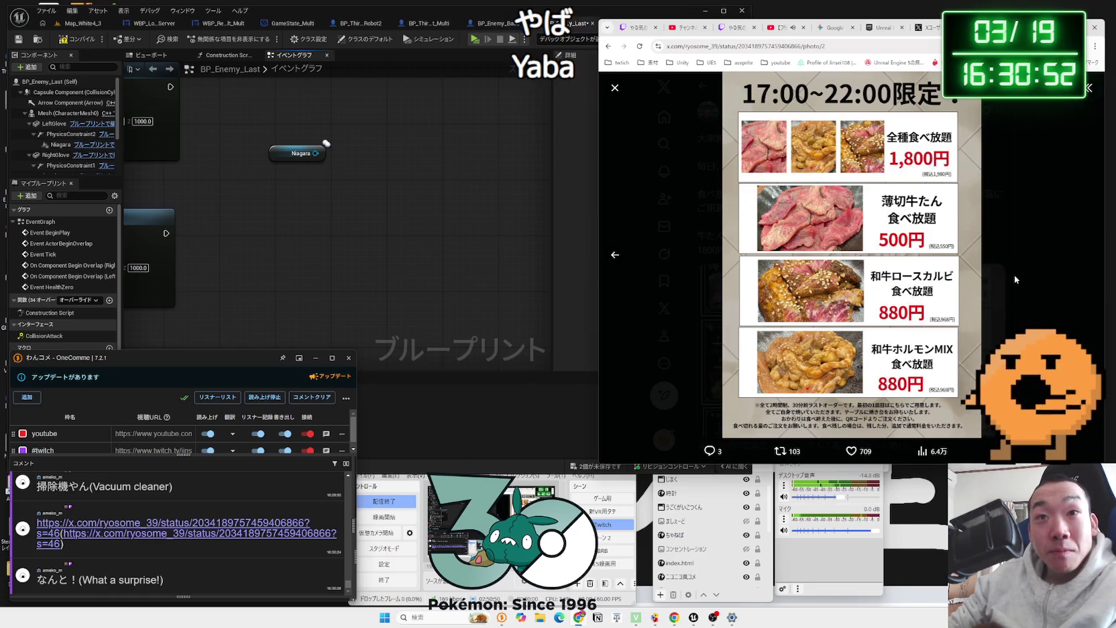
click(614, 254)
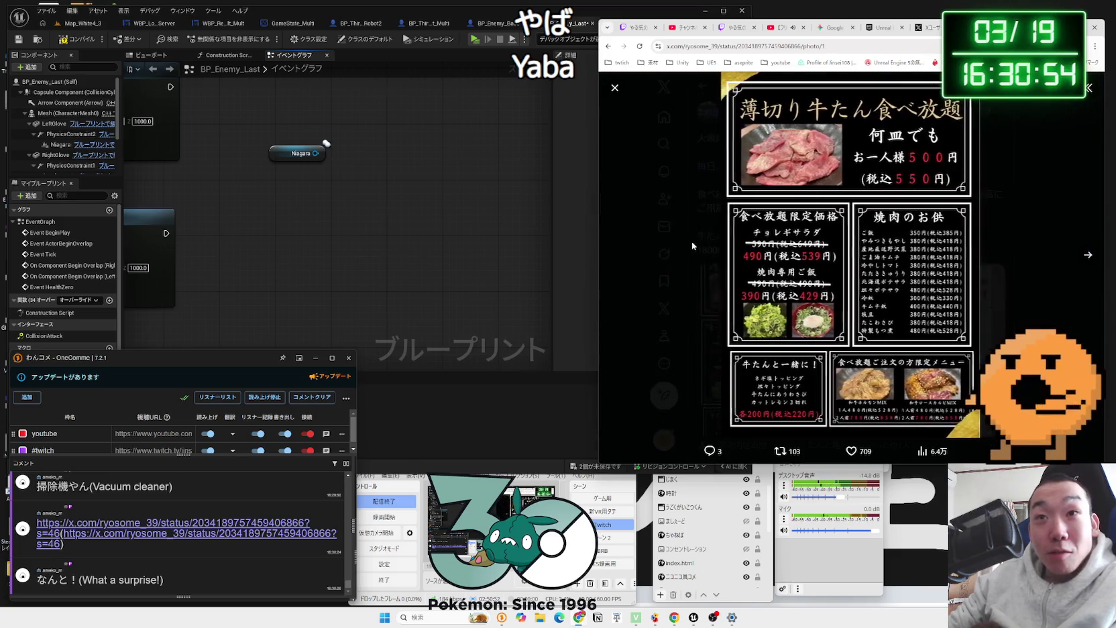
click(692, 245)
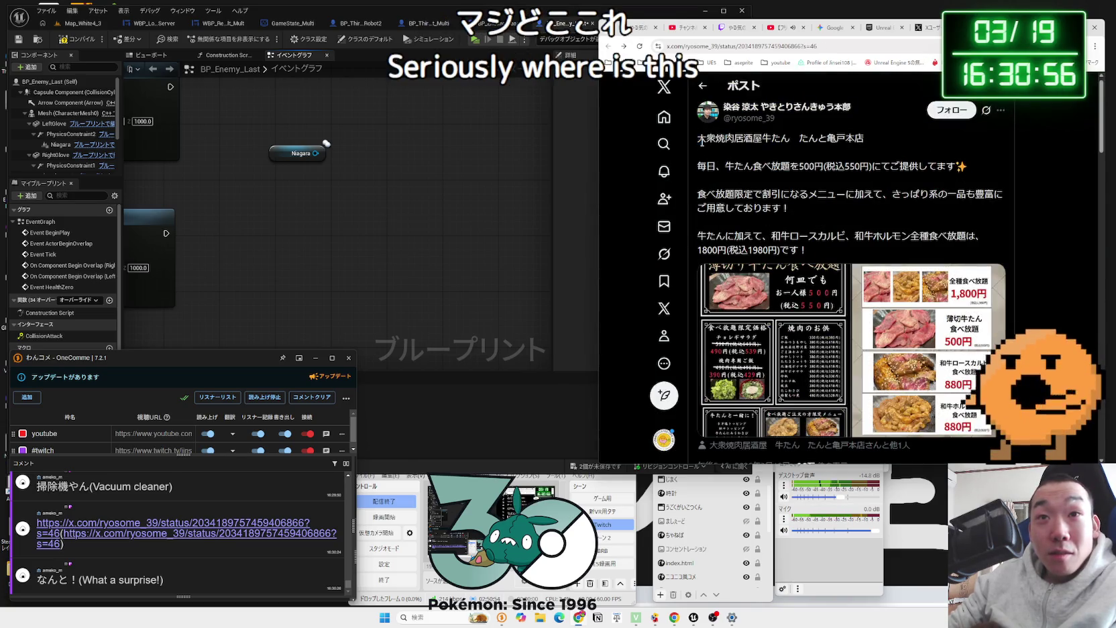
Step: Google the shop name たんと亀戸本店, close the results, and return to the Blueprint
drag(742, 140, 865, 139)
click(868, 142)
right_click(864, 139)
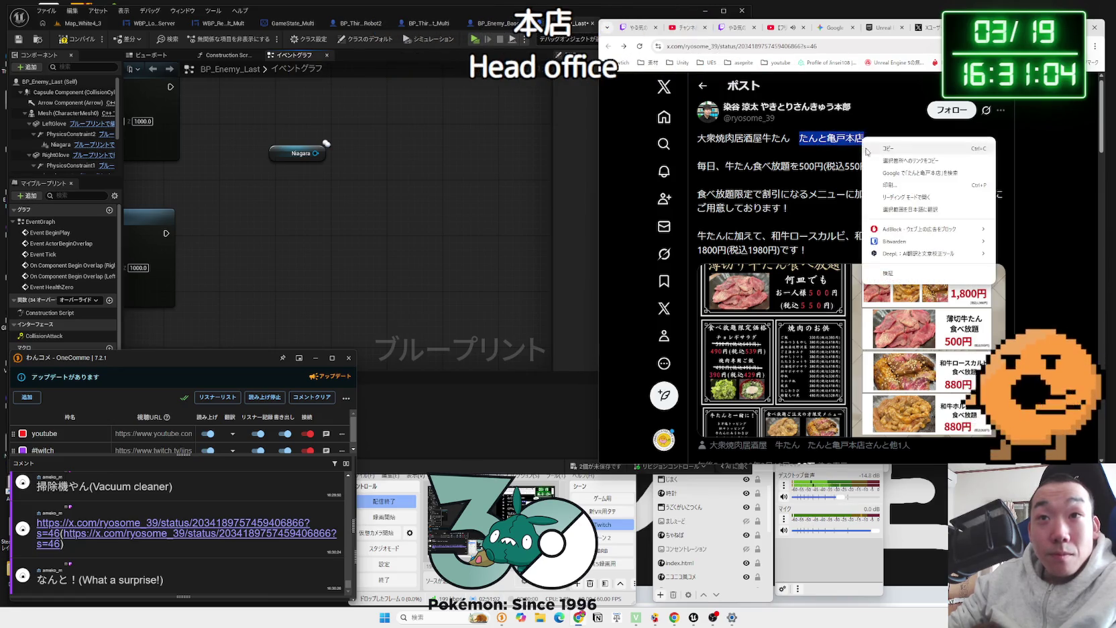
click(884, 172)
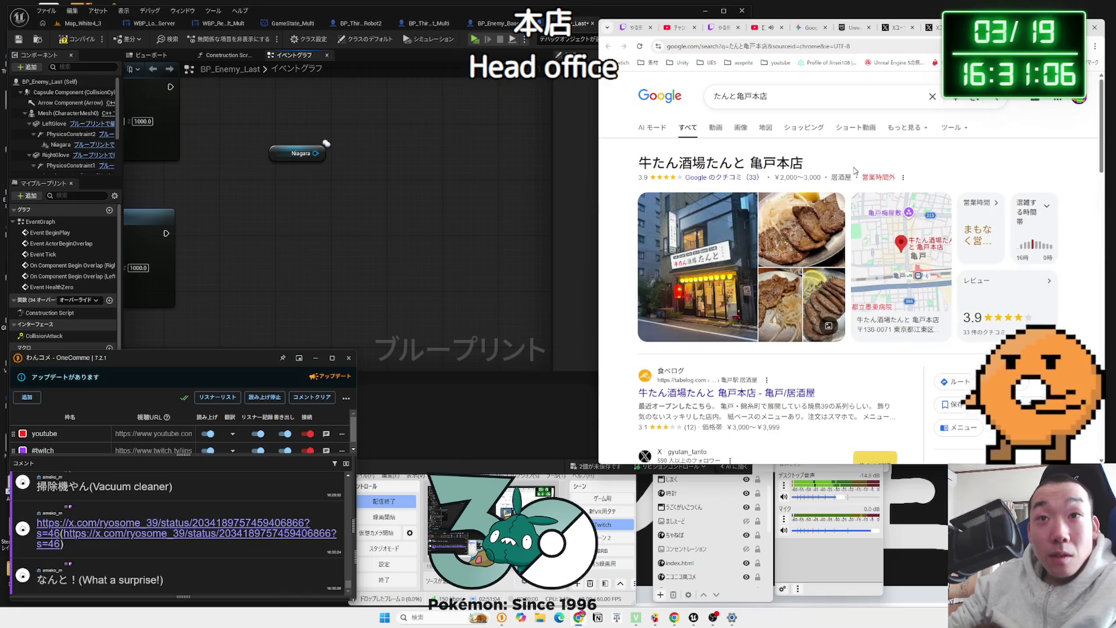
scroll(892, 257, down, 2)
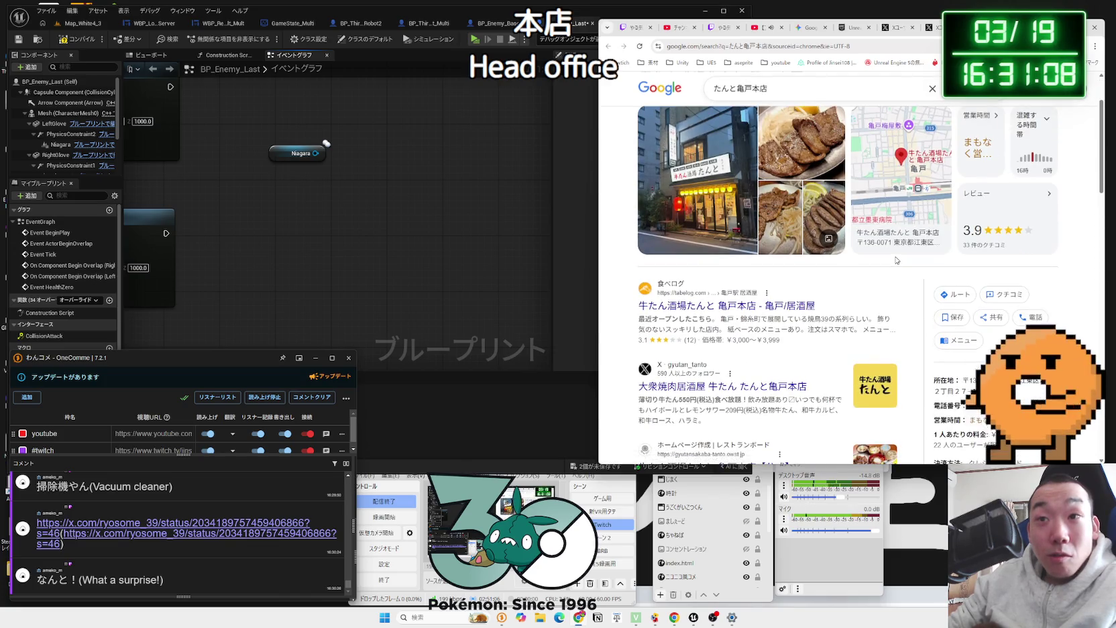
scroll(896, 261, up, 2)
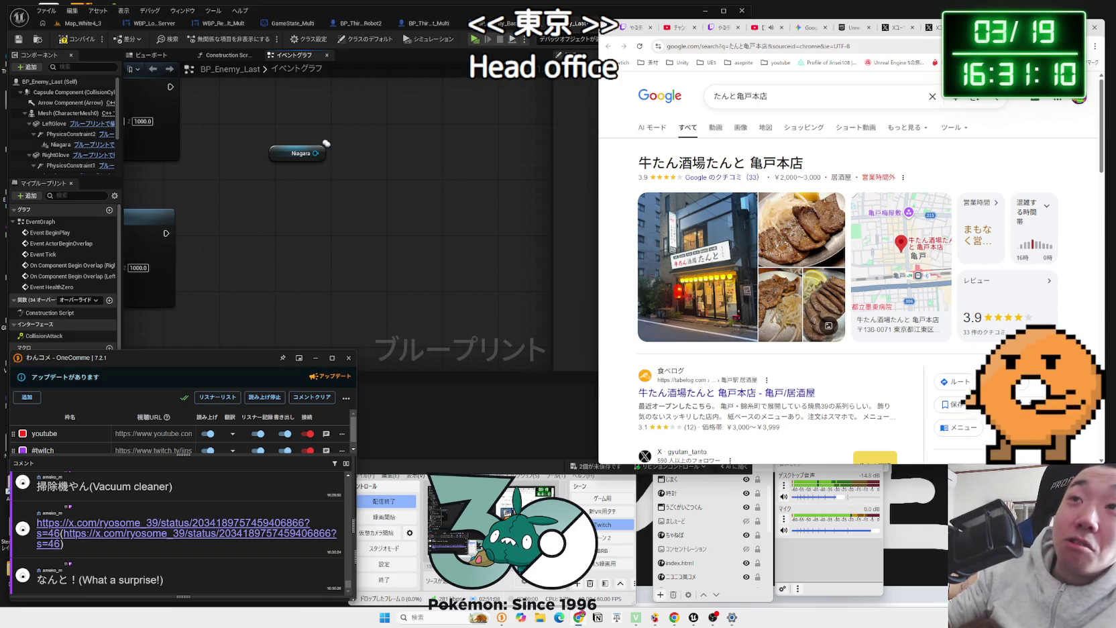
key(ctrl+w)
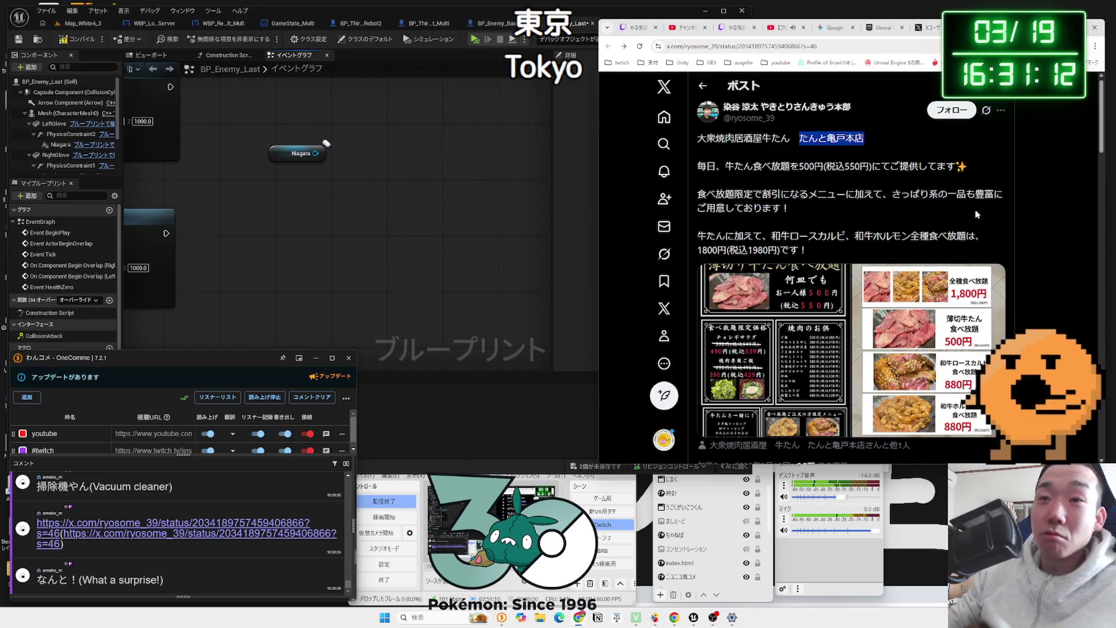
scroll(933, 195, down, 3)
scroll(913, 220, up, 3)
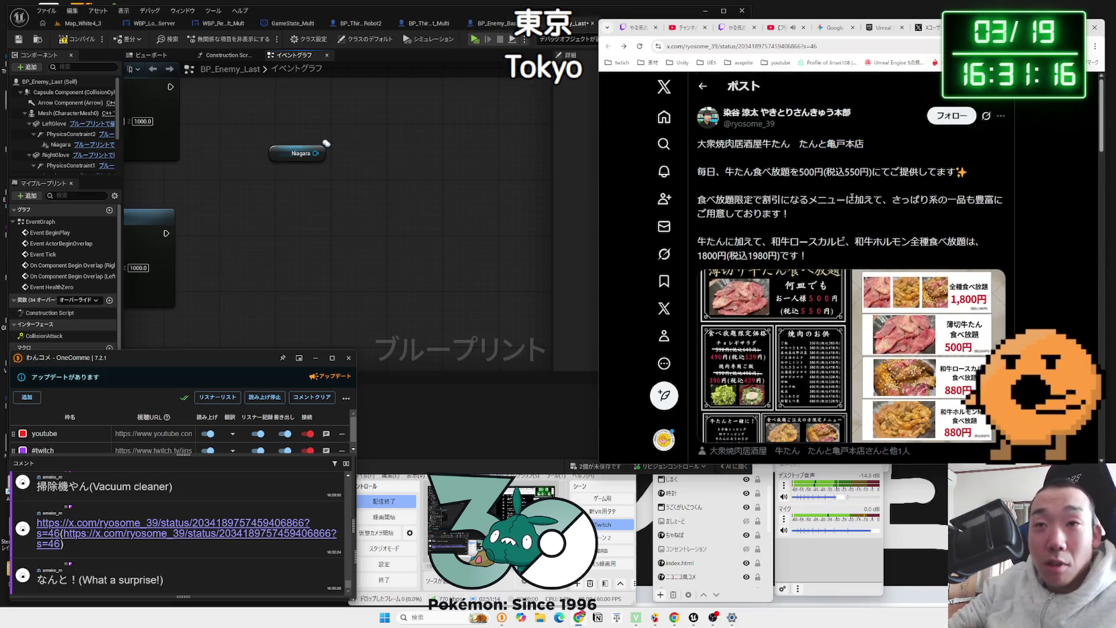
click(411, 202)
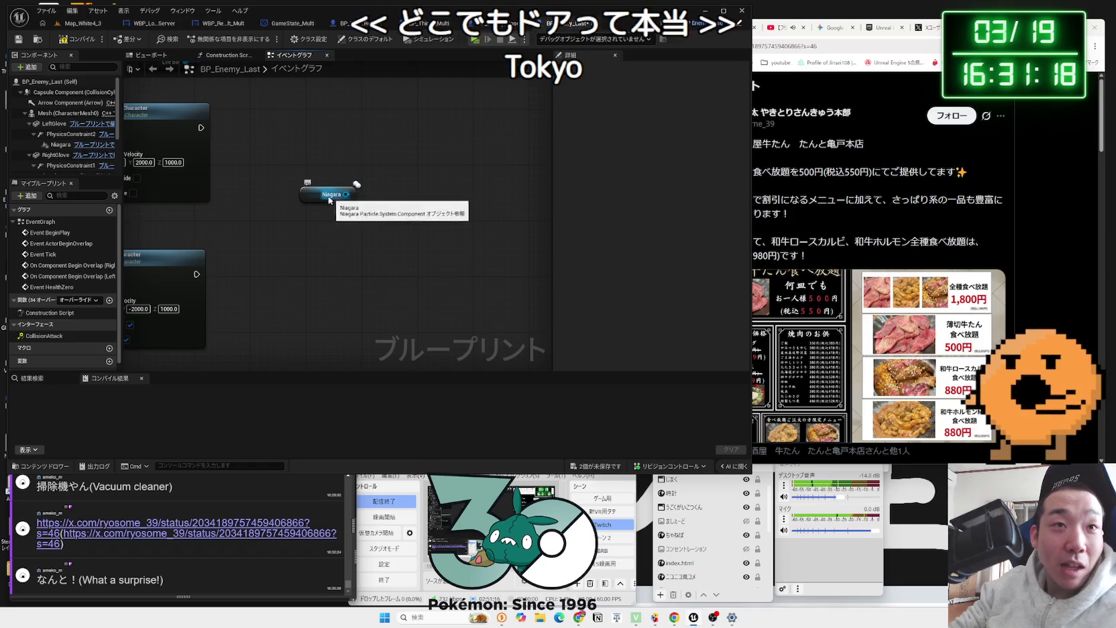
Step: Browse the Niagara component's actions, expanding and collapsing Niagara Data Channel, then bring Gemini forward
click(325, 196)
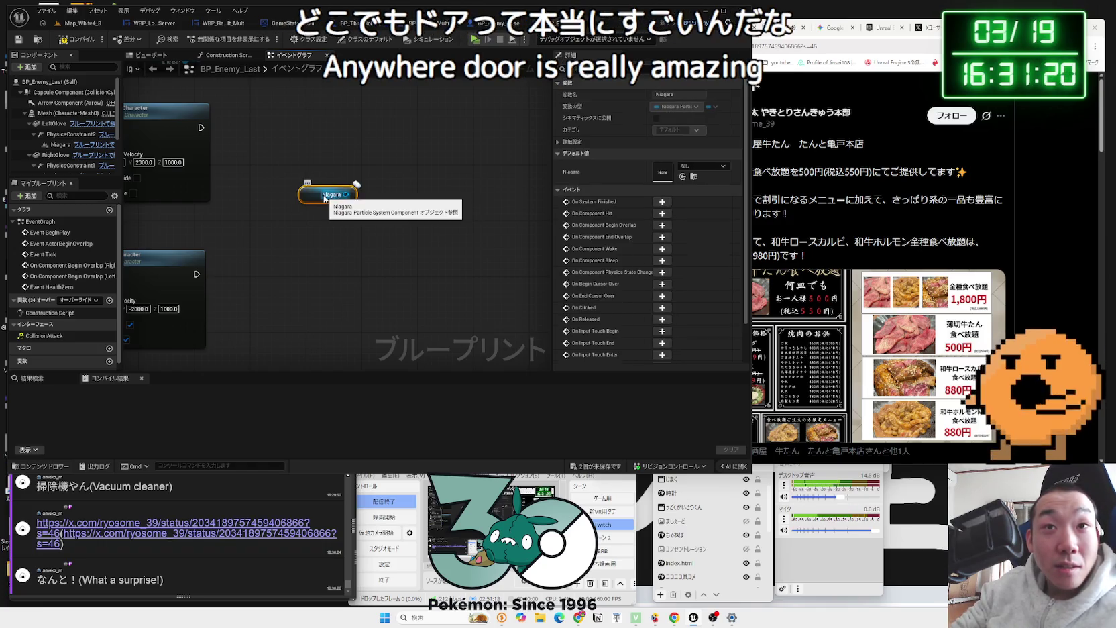
scroll(570, 245, down, 2)
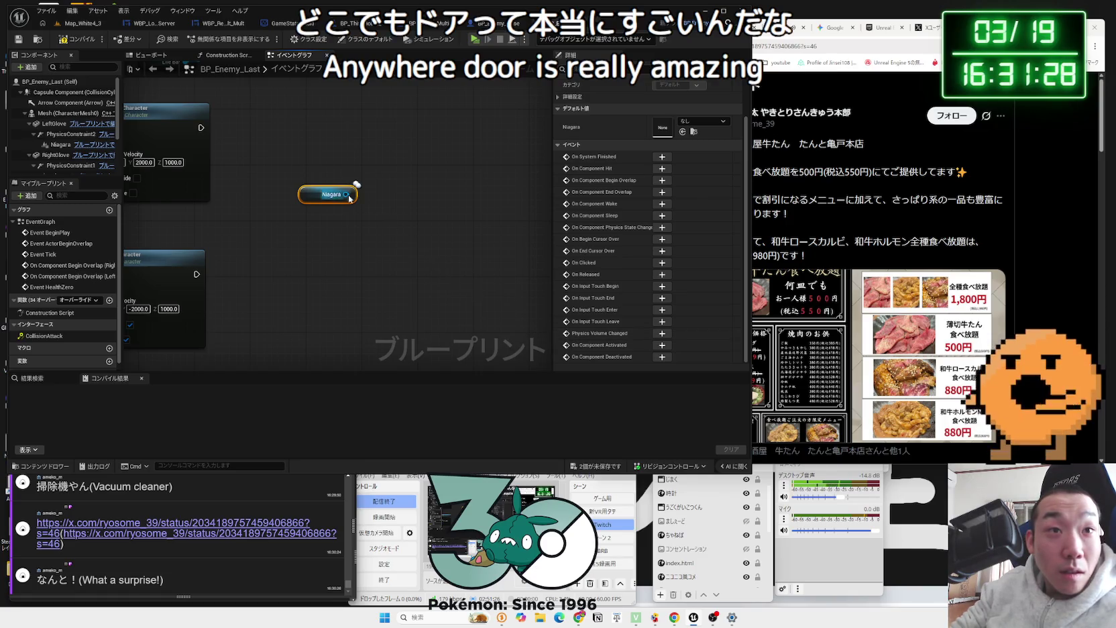
drag(346, 195, 380, 188)
scroll(437, 285, down, 3)
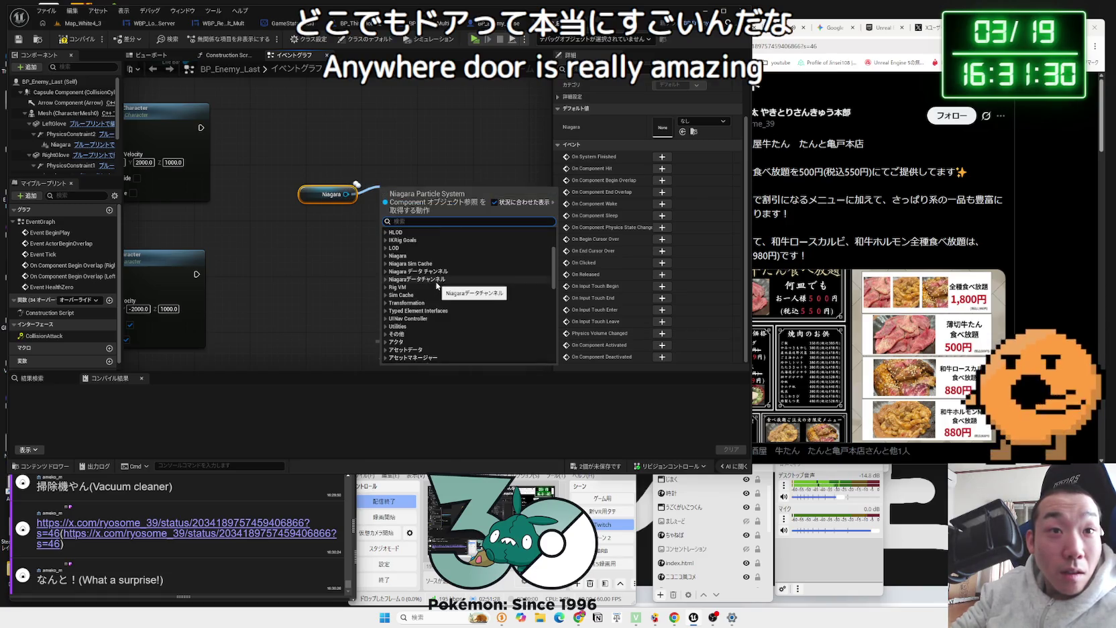
click(386, 280)
click(387, 279)
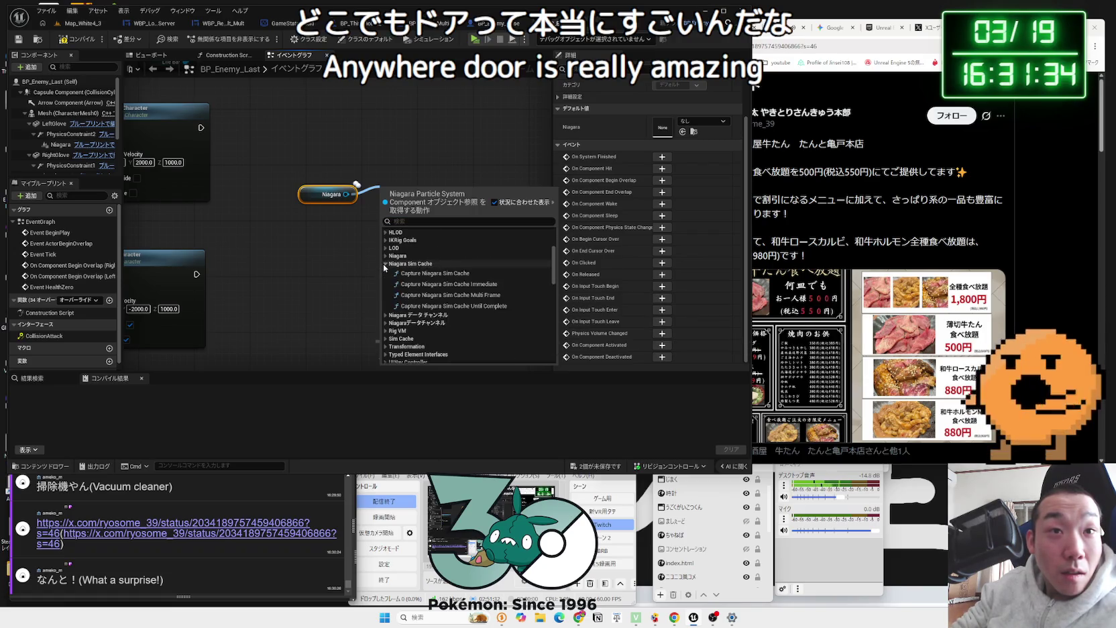
click(834, 27)
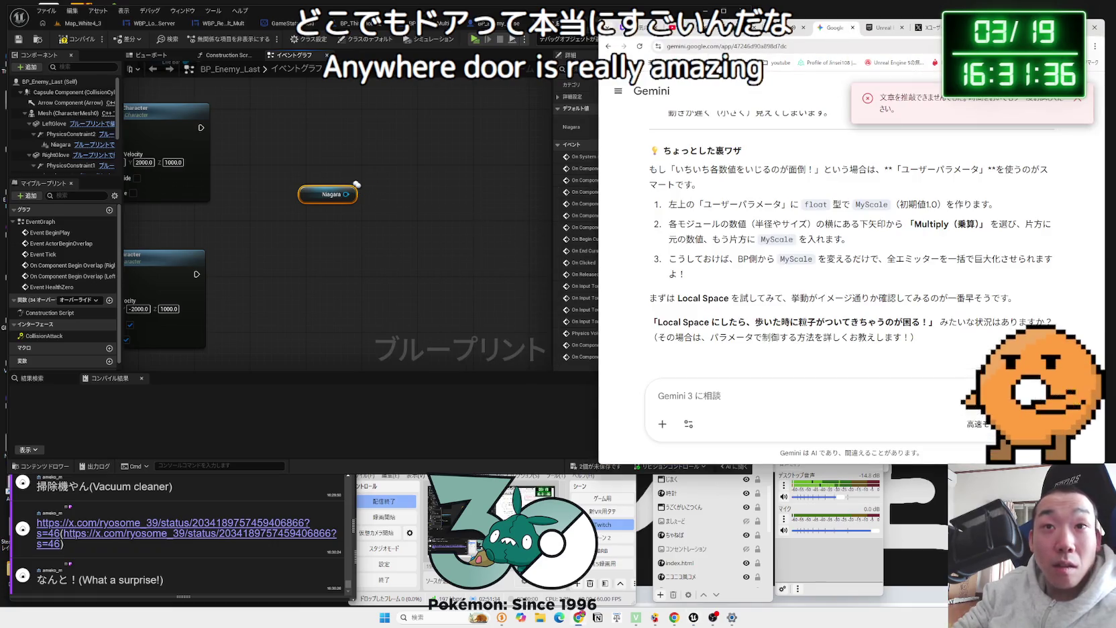
Step: Ask Gemini, in Japanese, how to resize an existing Niagara effect using Blueprint nodes
scroll(852, 255, up, 3)
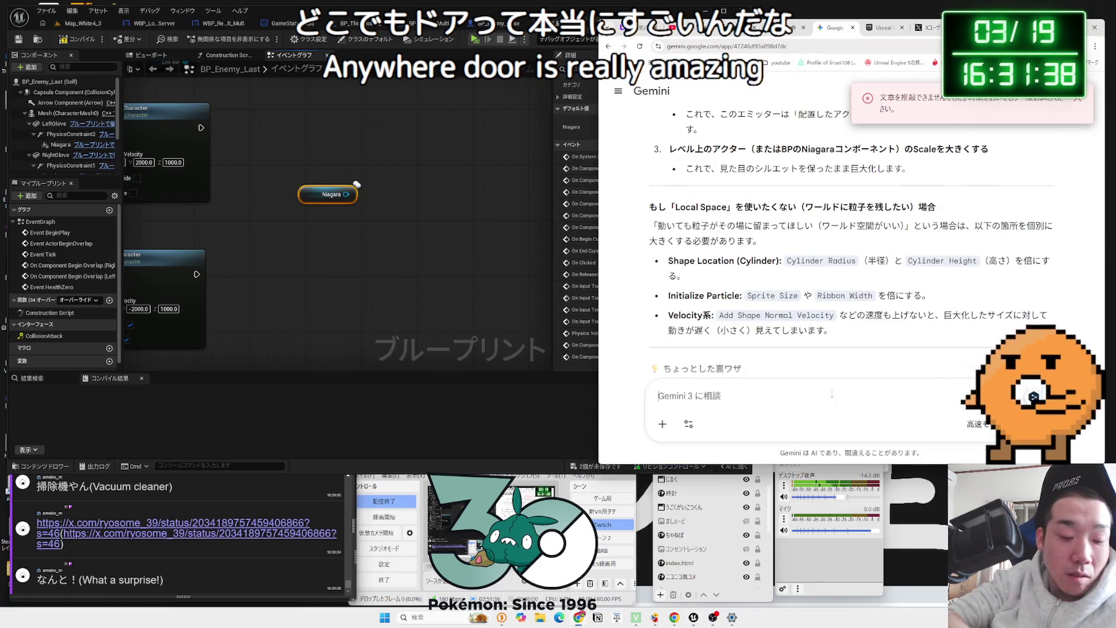
text(すでにつくられてるやつを)
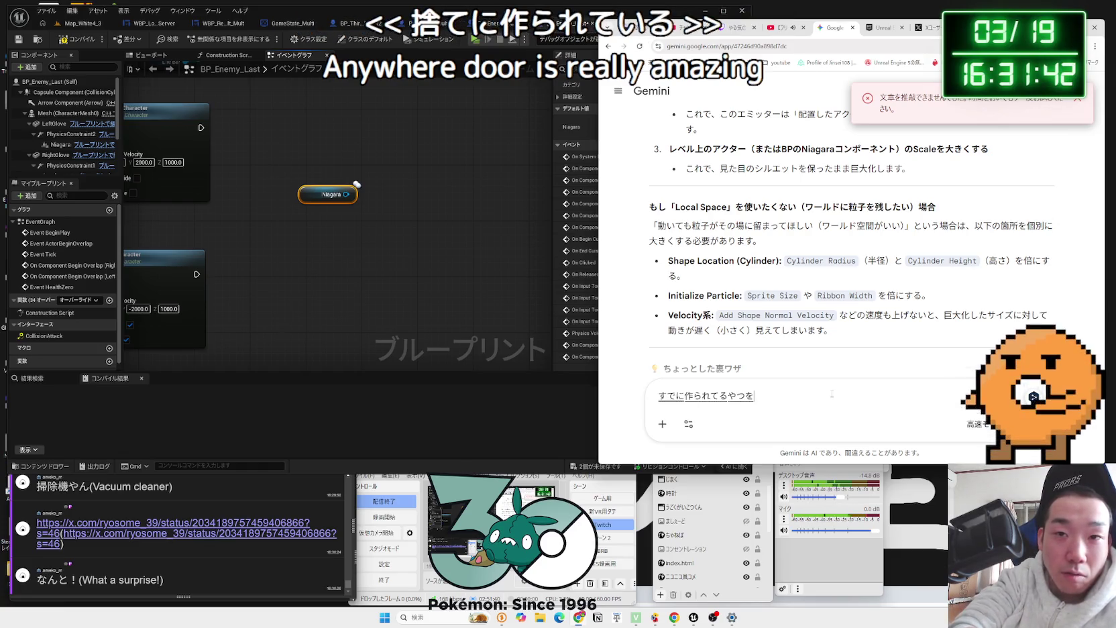
text(B)
text(内でのーどえ)
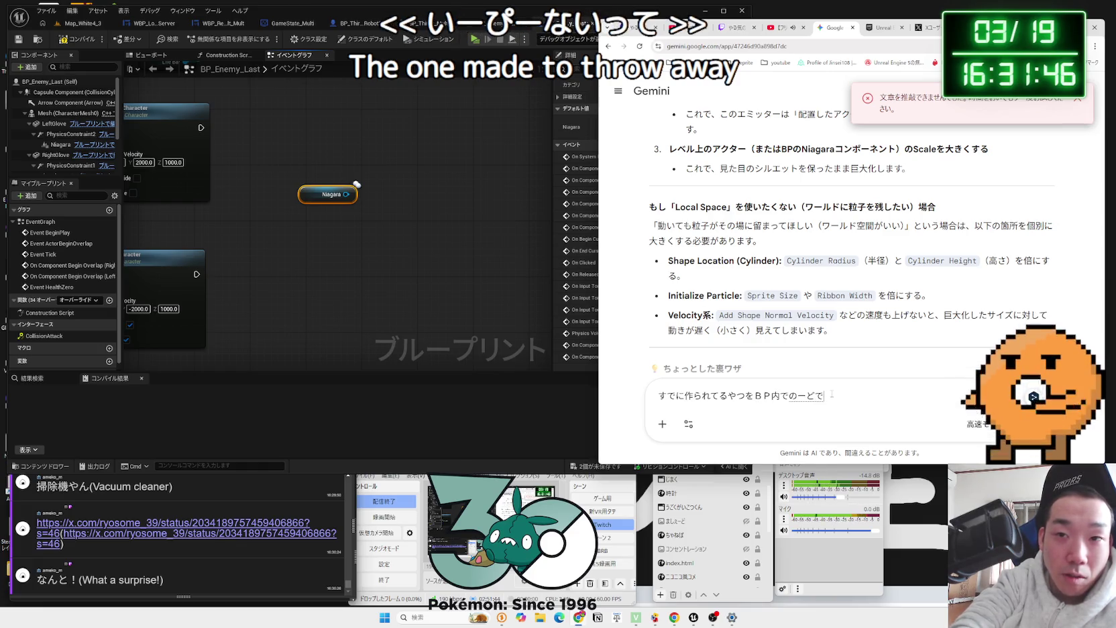
key(space)
text(かえ)
key(BackSpace)
key(BackSpace)
key(BackSpace)
text(きさかえたいのおし)
key(Return)
key(Return)
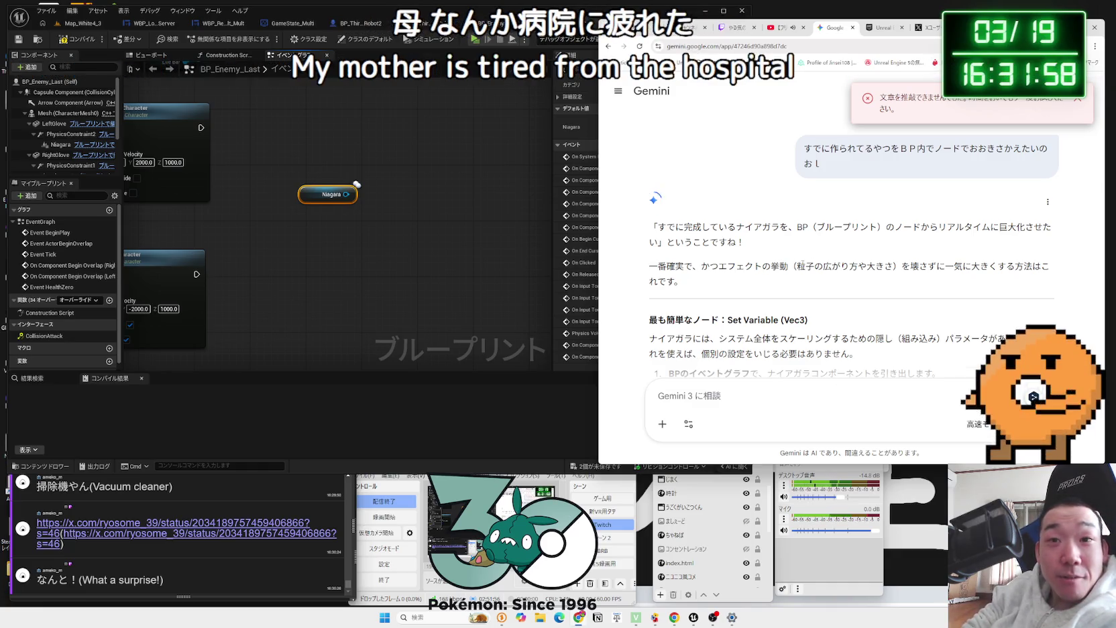
Step: Read Gemini's reply recommending Set Niagara Variable (Vec3) with User.System.Scale
scroll(785, 248, down, 1)
mouse_move(740, 233)
mouse_down()
mouse_move(813, 235)
mouse_move(718, 242)
mouse_up()
click(717, 243)
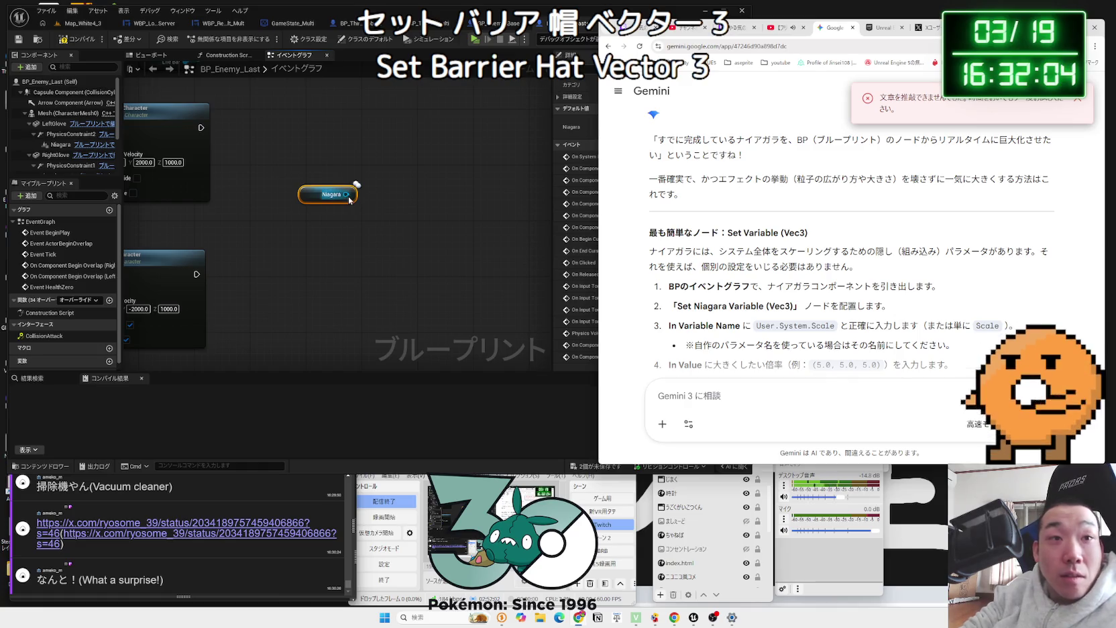
Step: Add a Set Niagara Variable (Vector3) node off the Niagara pin and place it beside it
drag(346, 195, 387, 180)
text(set v)
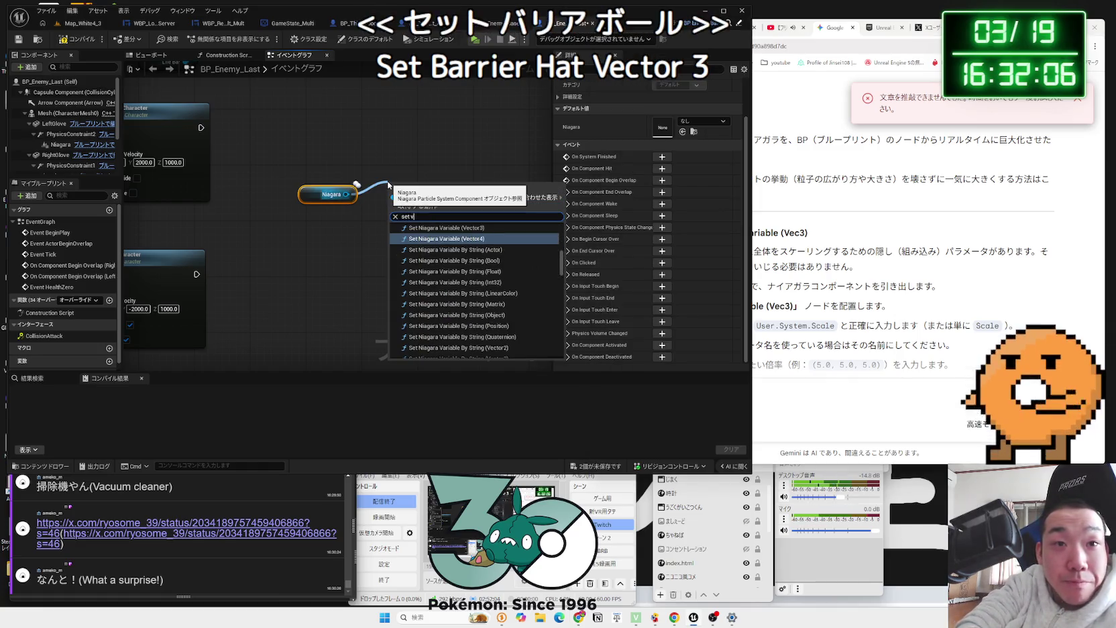
text(ariable)
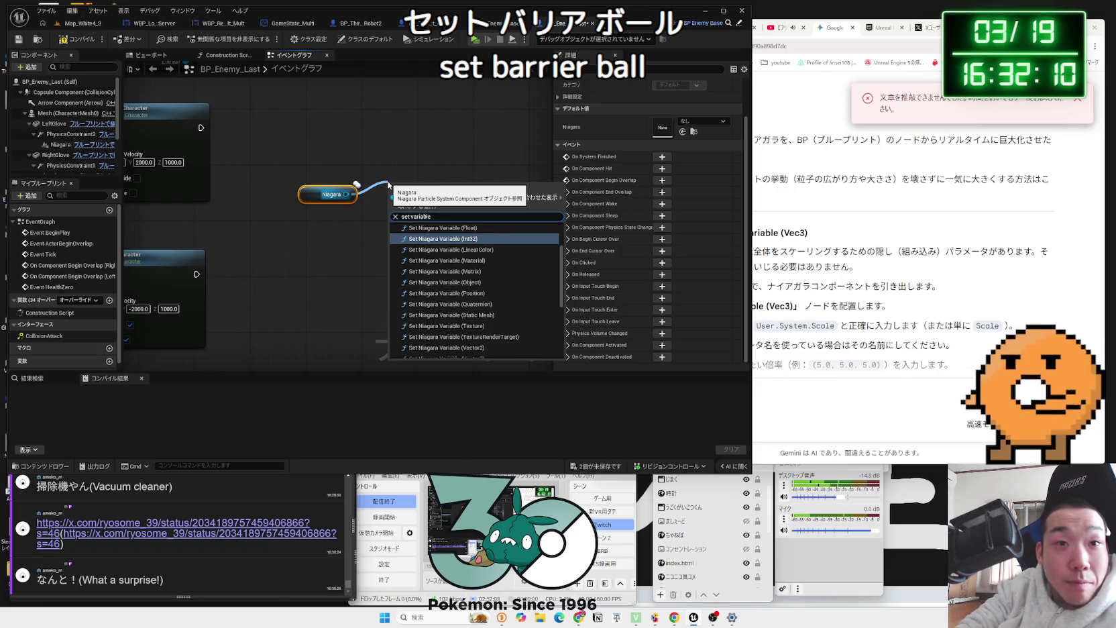
scroll(517, 299, down, 2)
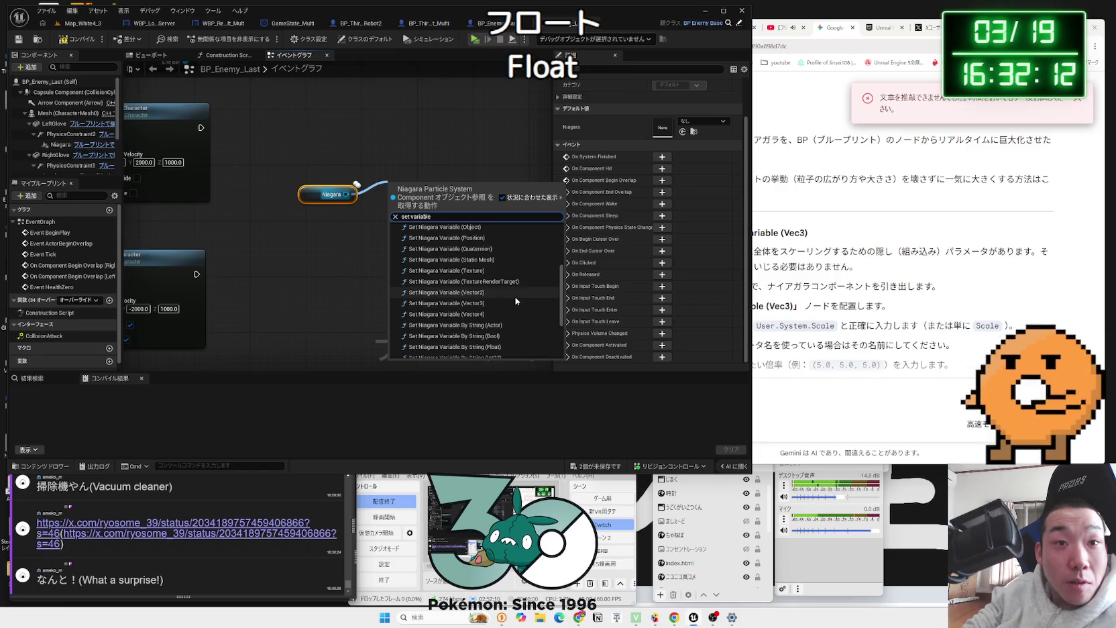
scroll(510, 298, down, 3)
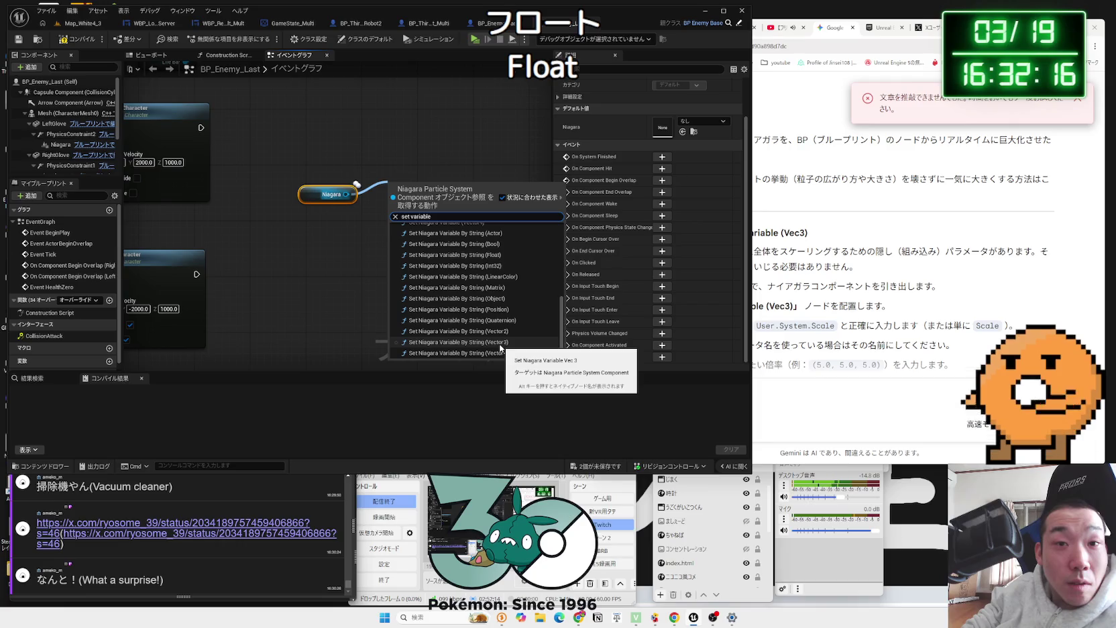
scroll(479, 304, up, 2)
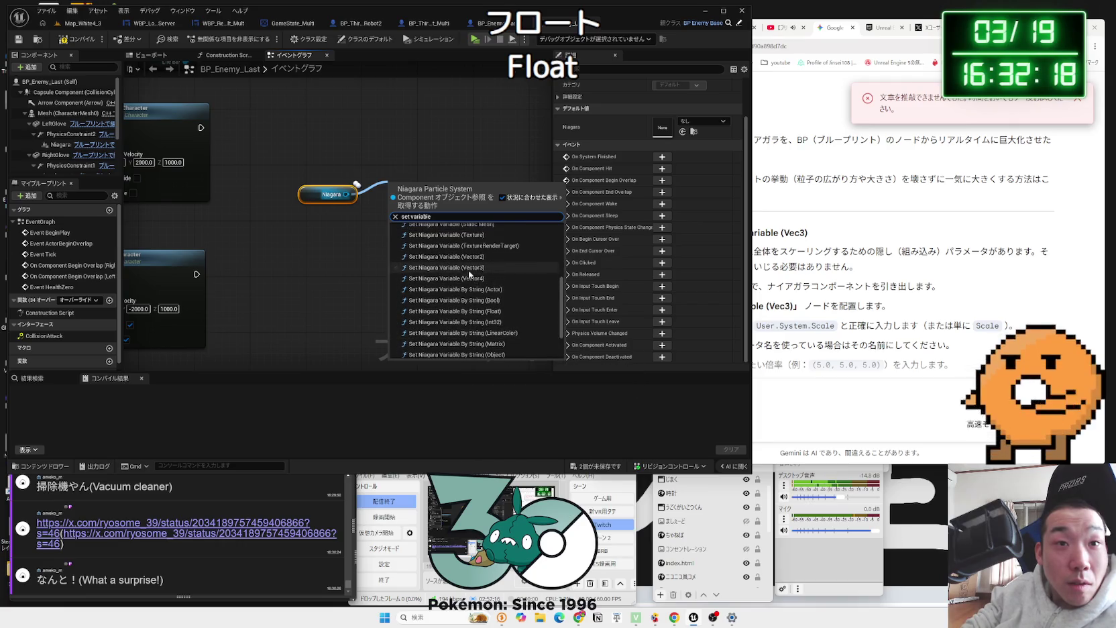
click(464, 270)
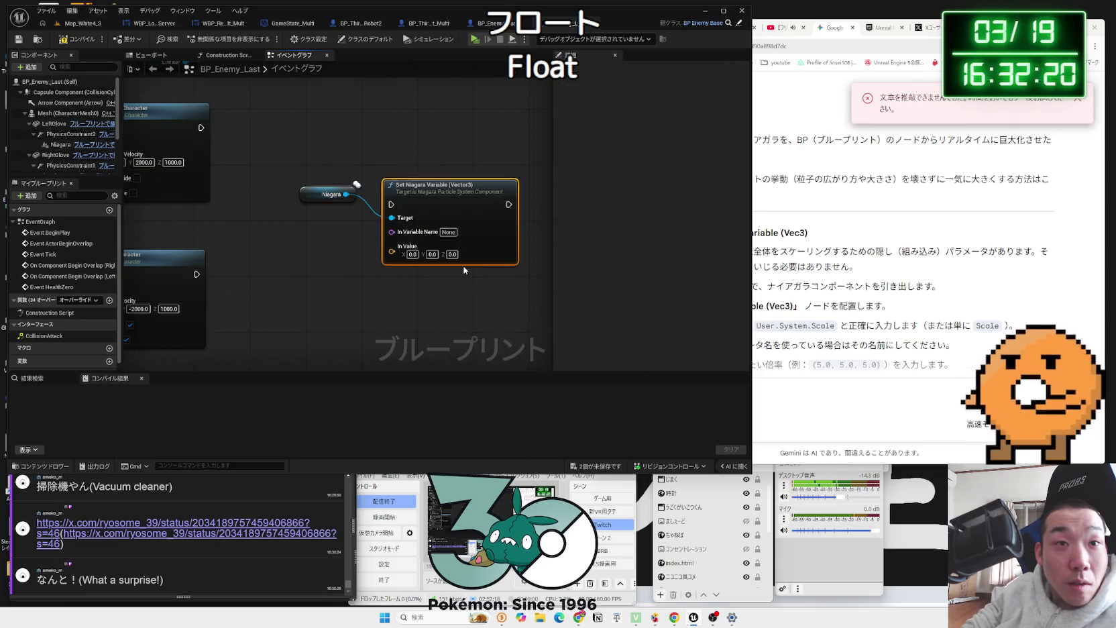
mouse_move(436, 202)
mouse_down()
mouse_move(417, 178)
mouse_move(419, 191)
mouse_up()
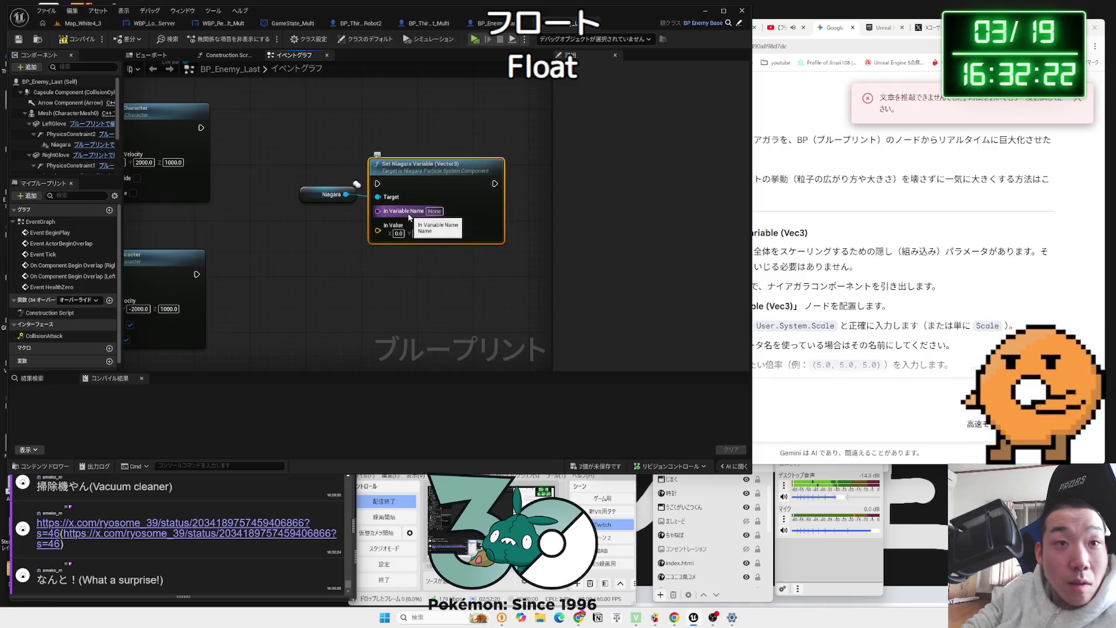
click(407, 263)
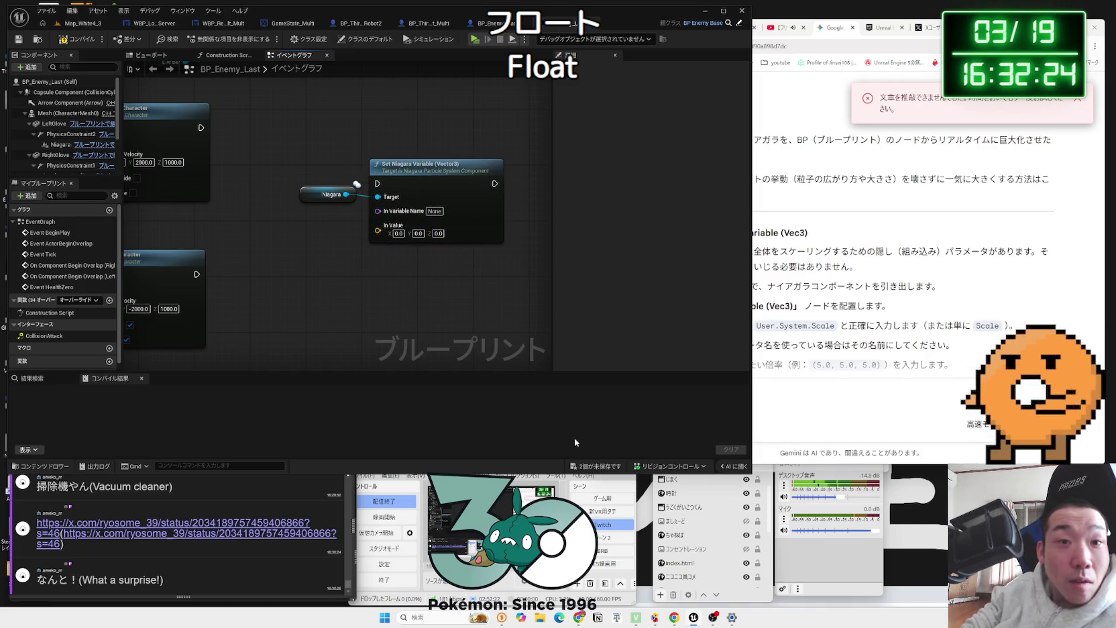
Step: Save all assets, glance at BP_Enemy_Base, and return to BP_Enemy_Last
click(602, 464)
click(615, 403)
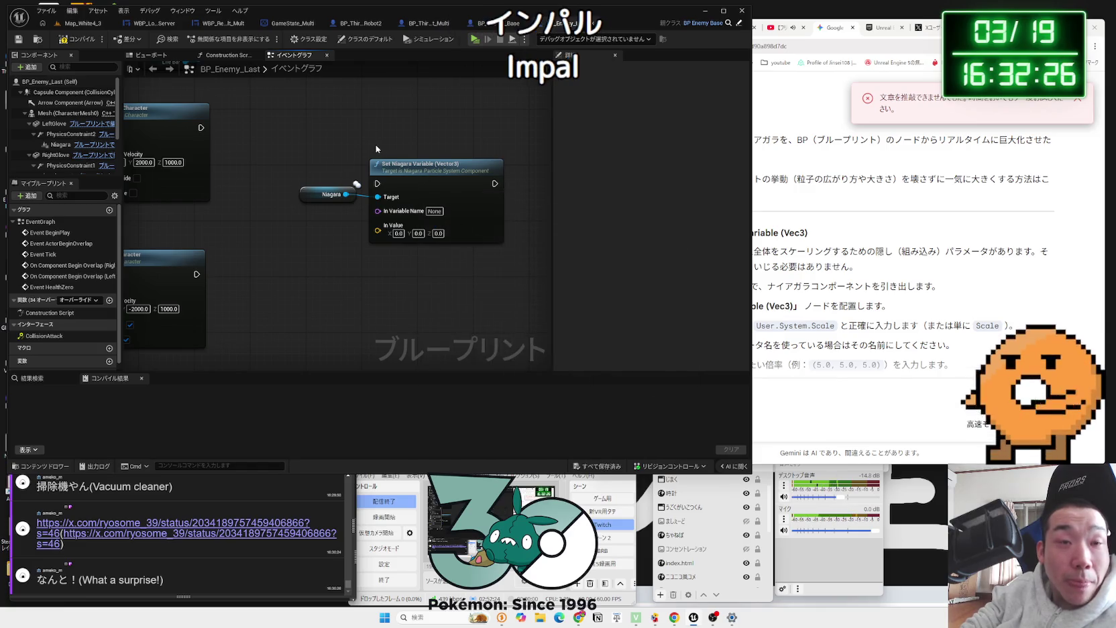
click(492, 25)
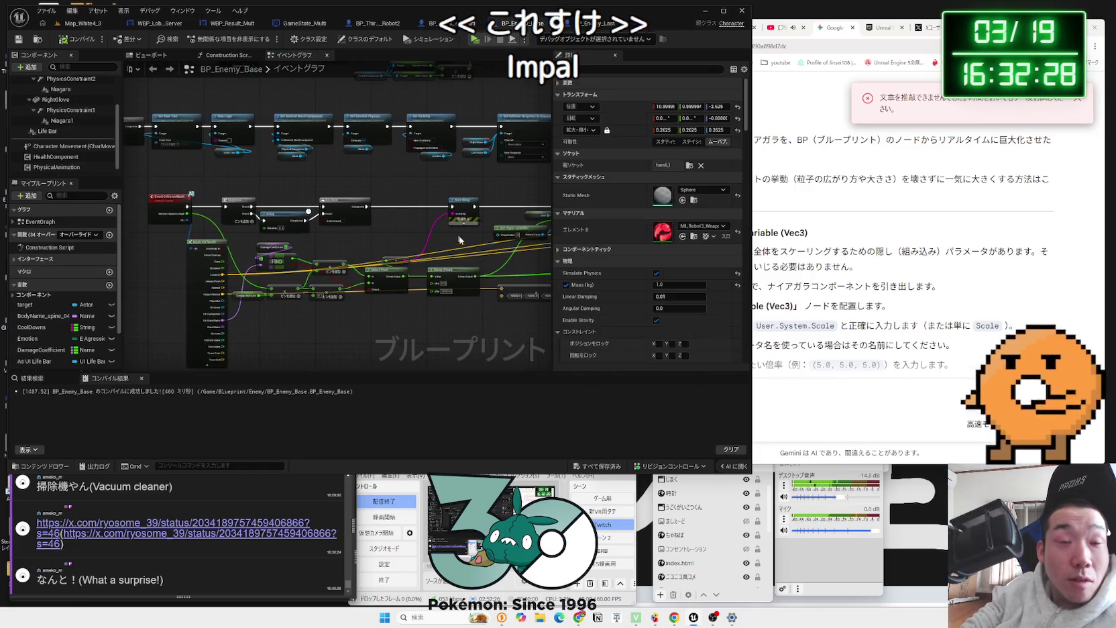
scroll(383, 239, up, 3)
scroll(384, 238, down, 1)
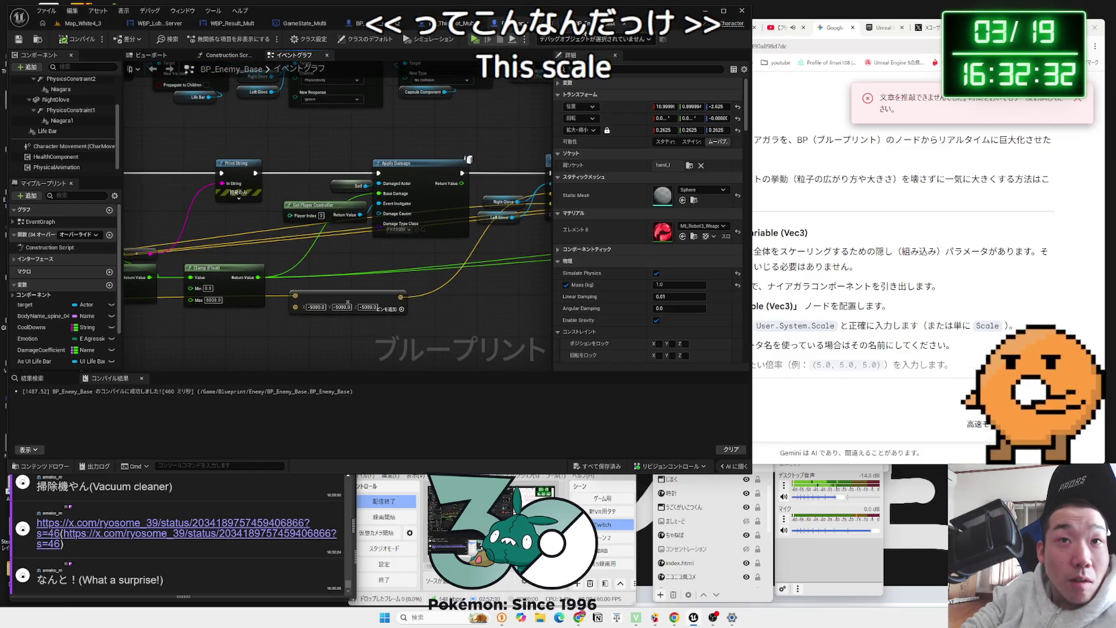
click(584, 31)
Step: Check Gemini's answer for the hidden scale parameter name User.System.Scale
click(812, 241)
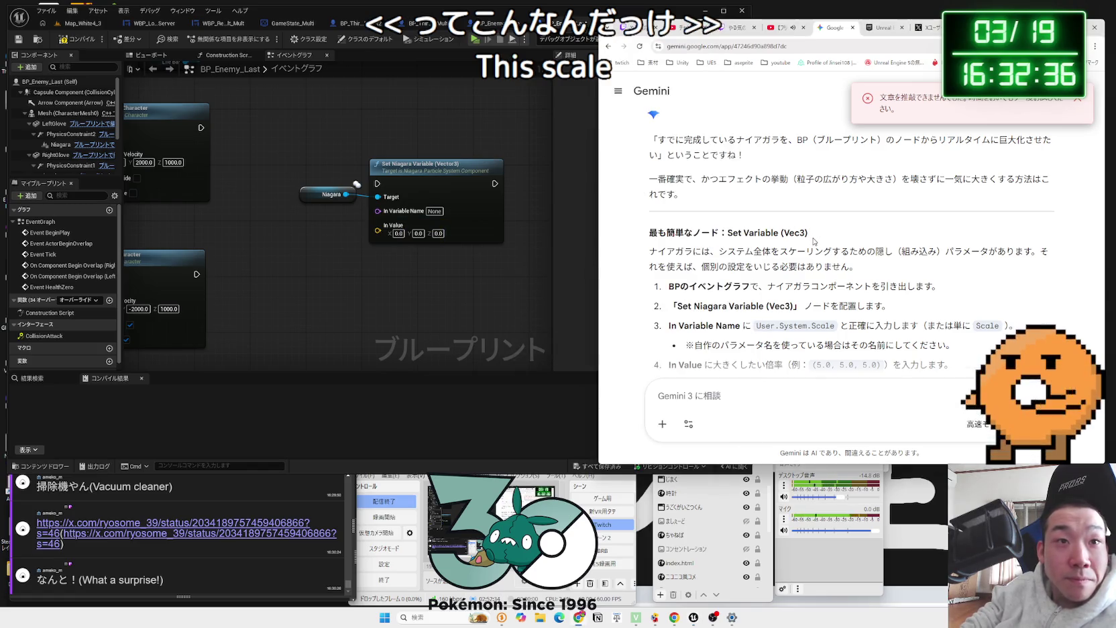
mouse_move(868, 266)
mouse_down()
mouse_move(711, 252)
mouse_move(940, 287)
mouse_move(892, 307)
mouse_up()
click(762, 243)
scroll(763, 243, down, 2)
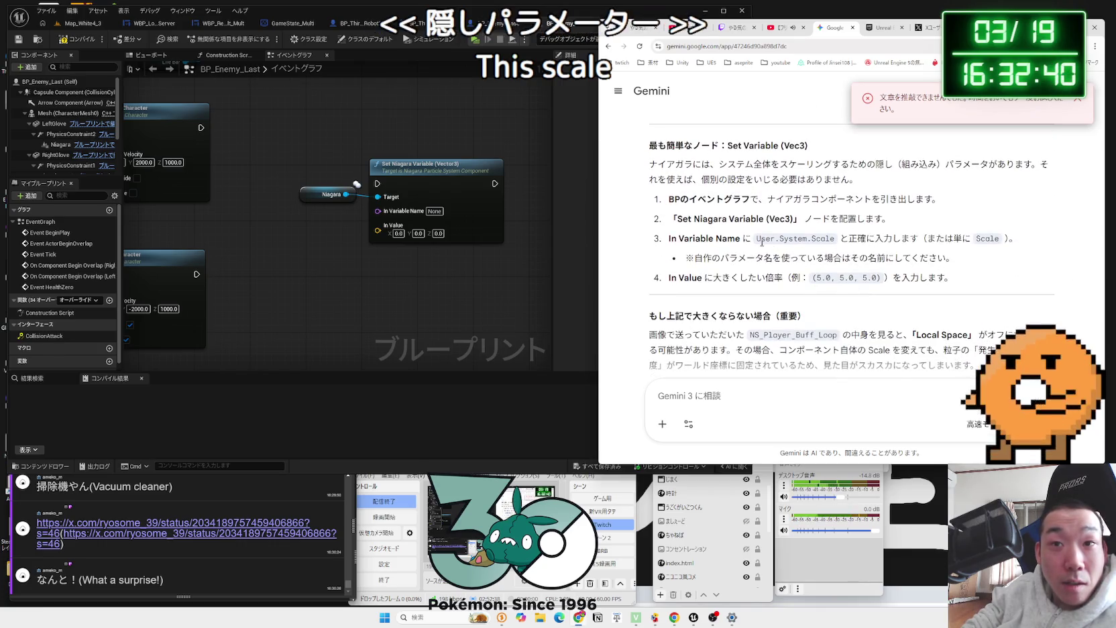
drag(758, 240, 776, 238)
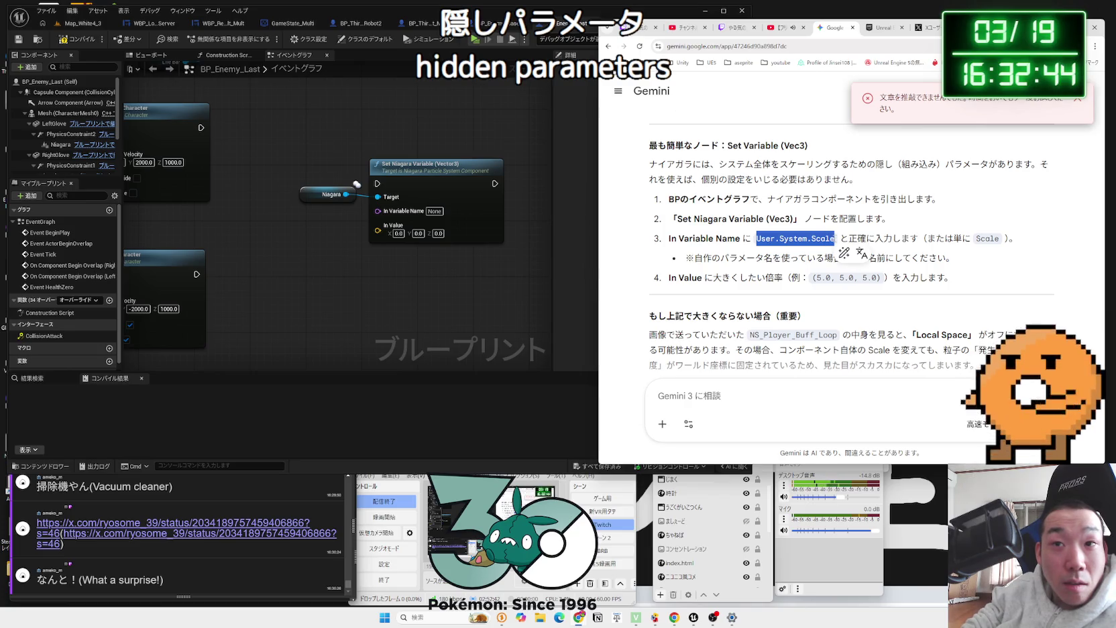
click(440, 210)
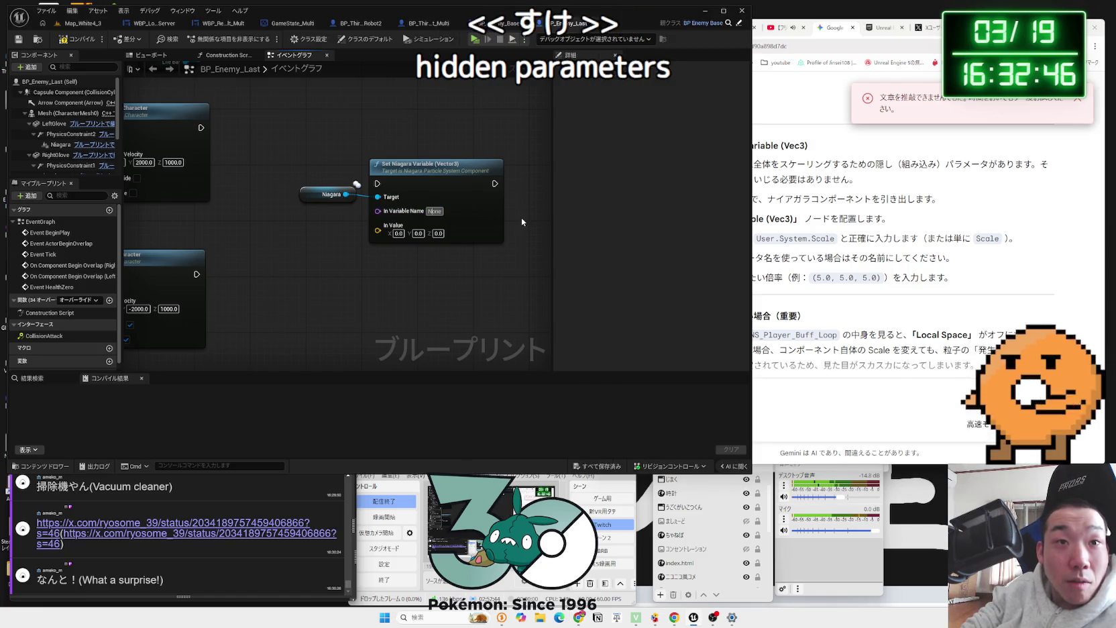
Step: Set the node's variable name to Scale with 100 for X, Y and Z
text(Sca)
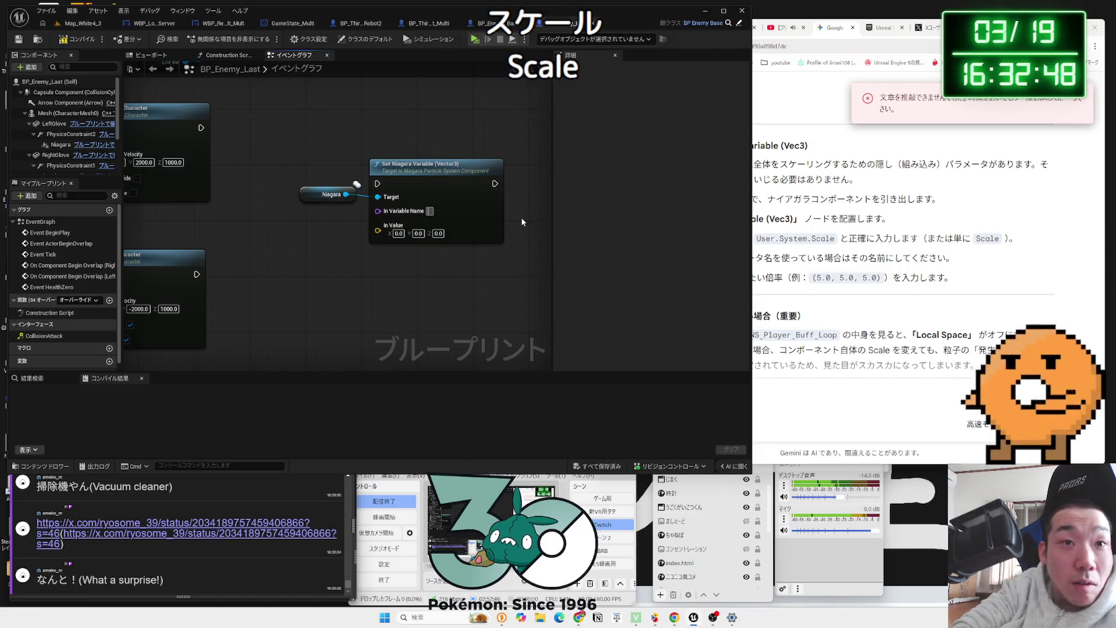
text(le)
click(399, 232)
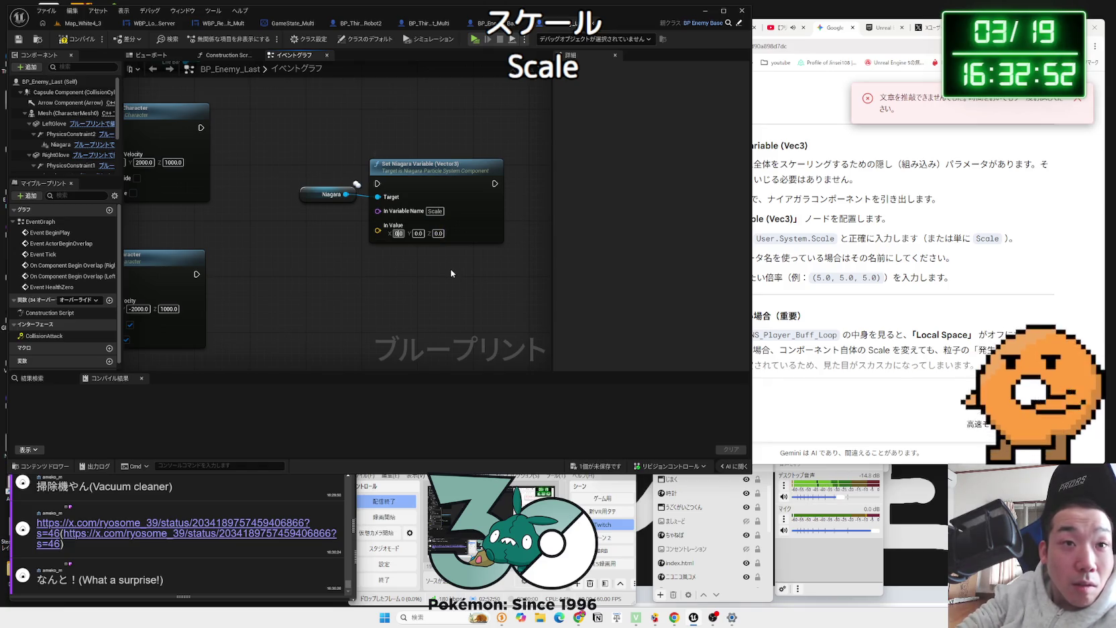
click(424, 234)
text(10)
key(Tab)
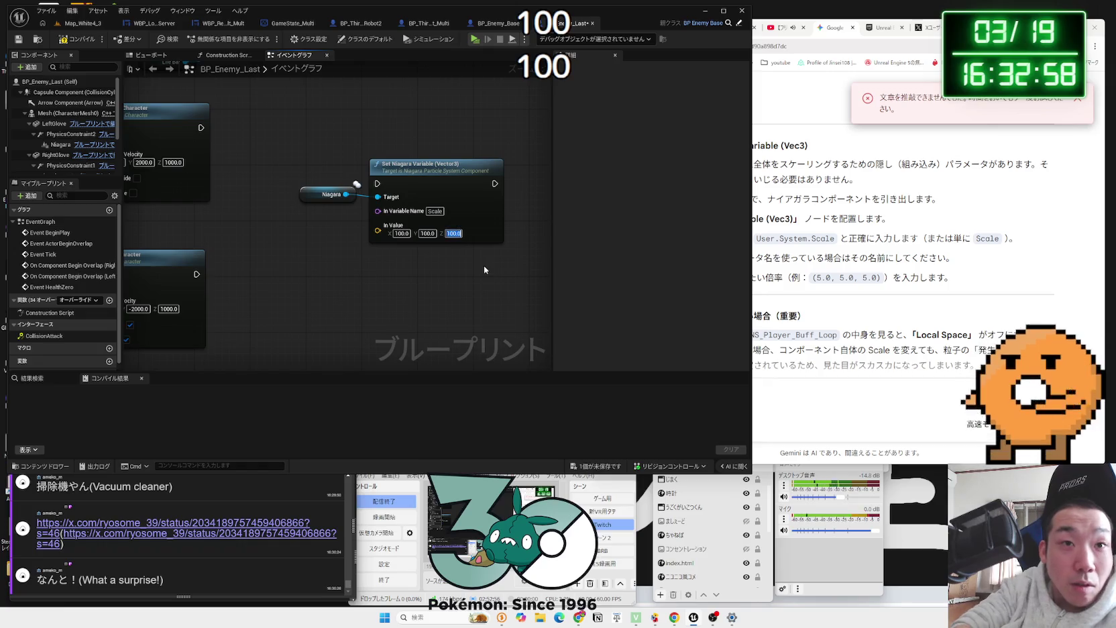
Step: Tidy the Set Niagara Variable and Niagara nodes, compile BP_Enemy_Last, and return to Map_White4_3
scroll(486, 266, down, 3)
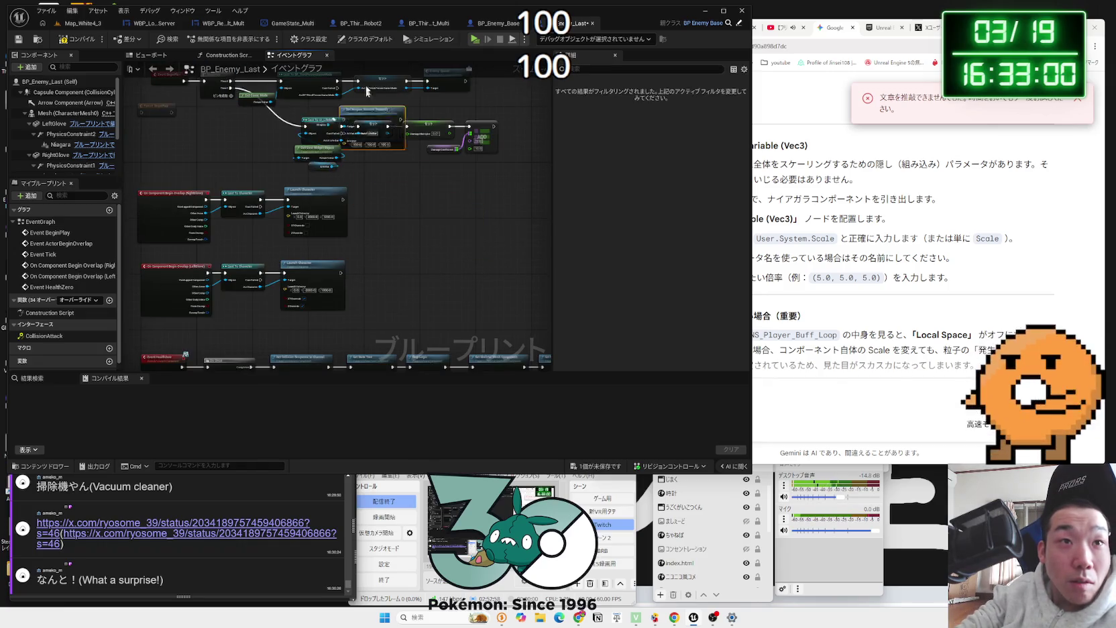
scroll(367, 99, up, 2)
drag(376, 131, 474, 180)
scroll(442, 182, up, 1)
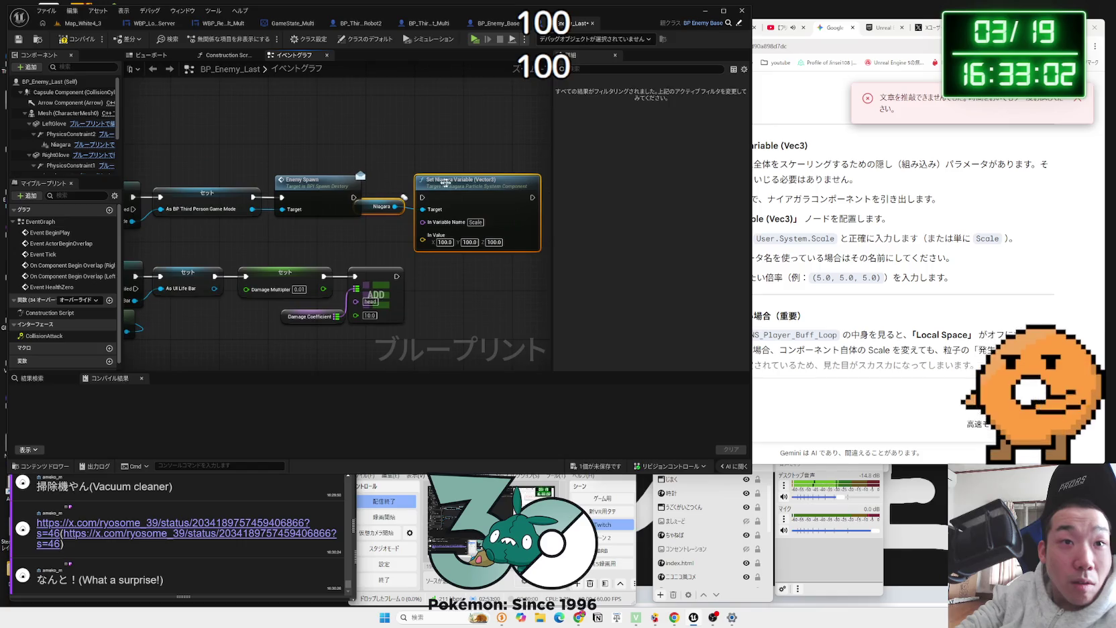
mouse_move(382, 207)
mouse_down()
mouse_move(383, 225)
mouse_move(475, 177)
mouse_up()
click(411, 193)
click(88, 40)
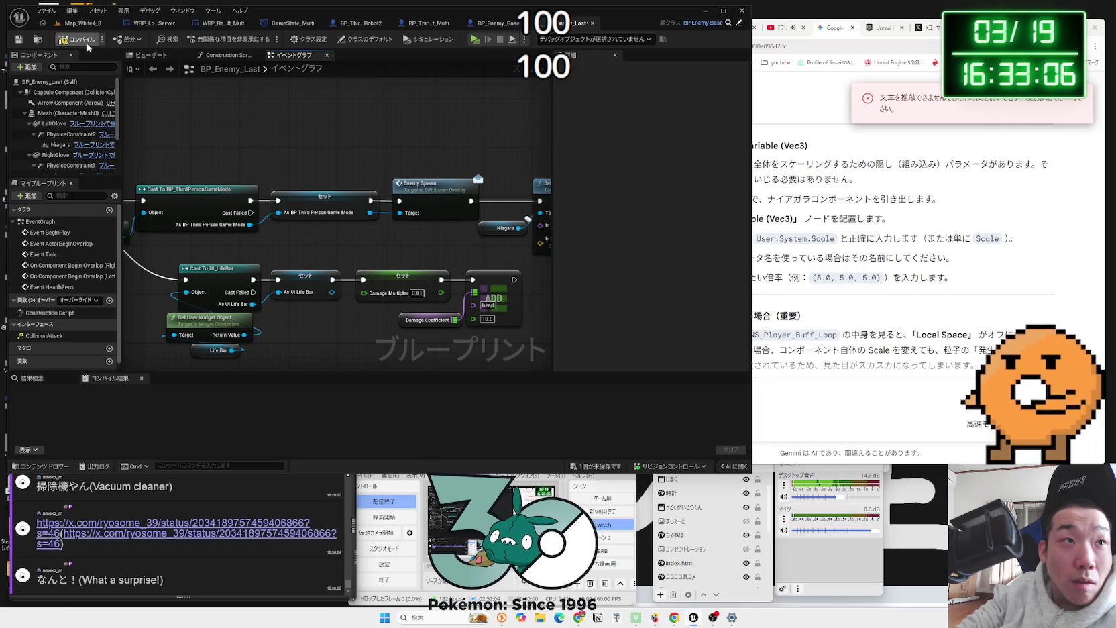
click(79, 25)
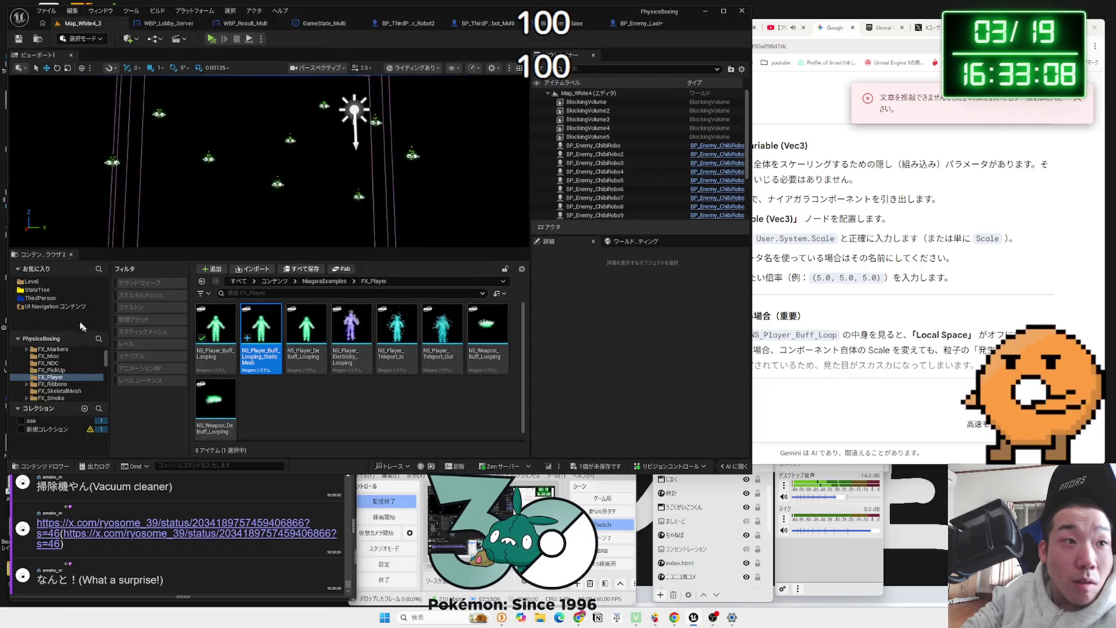
Step: Open Map_Black3 from Level > BlackStage, saving changes, and run a short play test
click(45, 285)
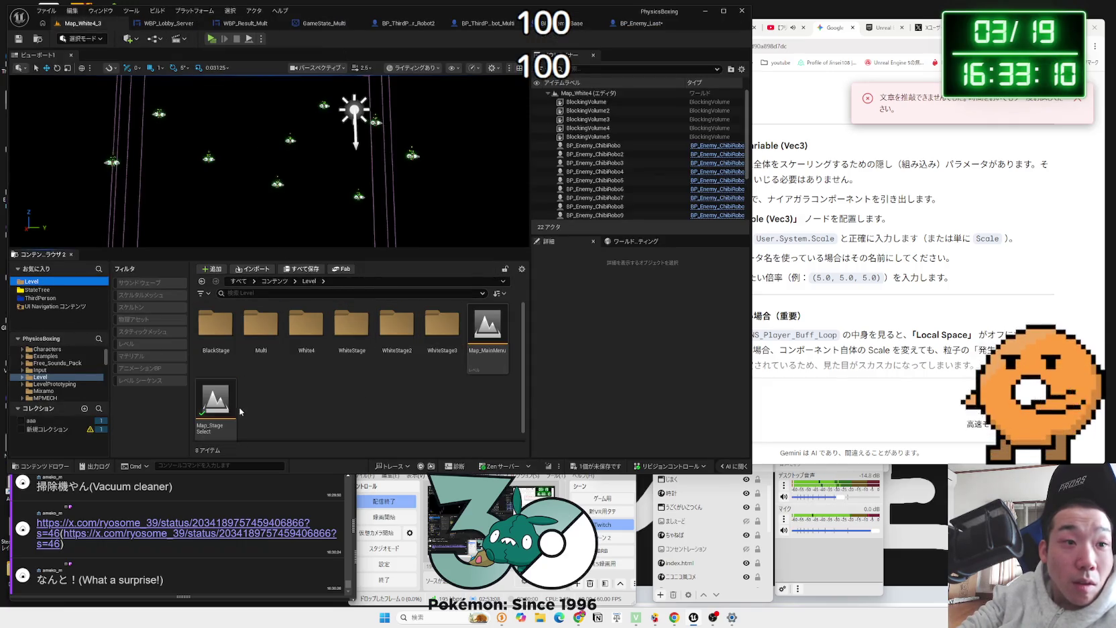
click(269, 342)
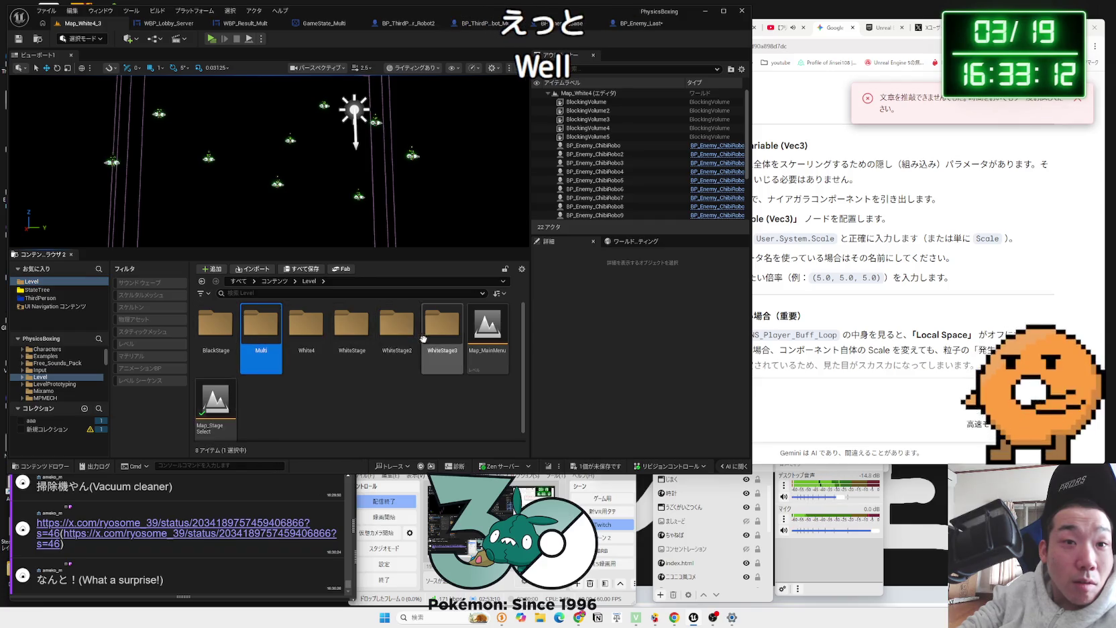
click(308, 341)
double_click(308, 341)
click(310, 281)
double_click(216, 326)
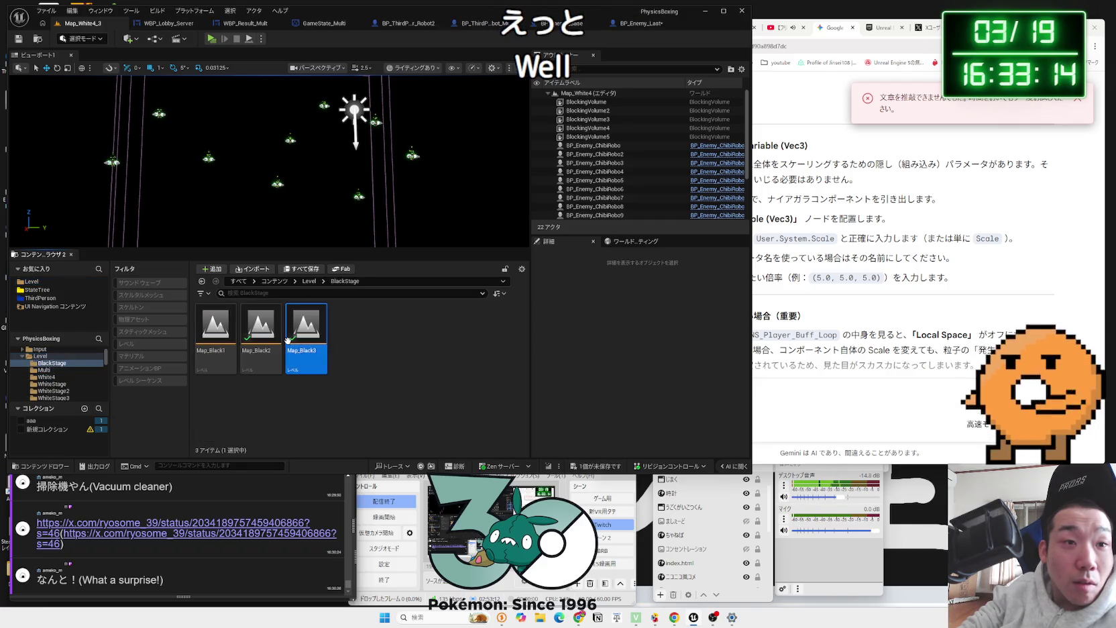
double_click(296, 336)
click(572, 406)
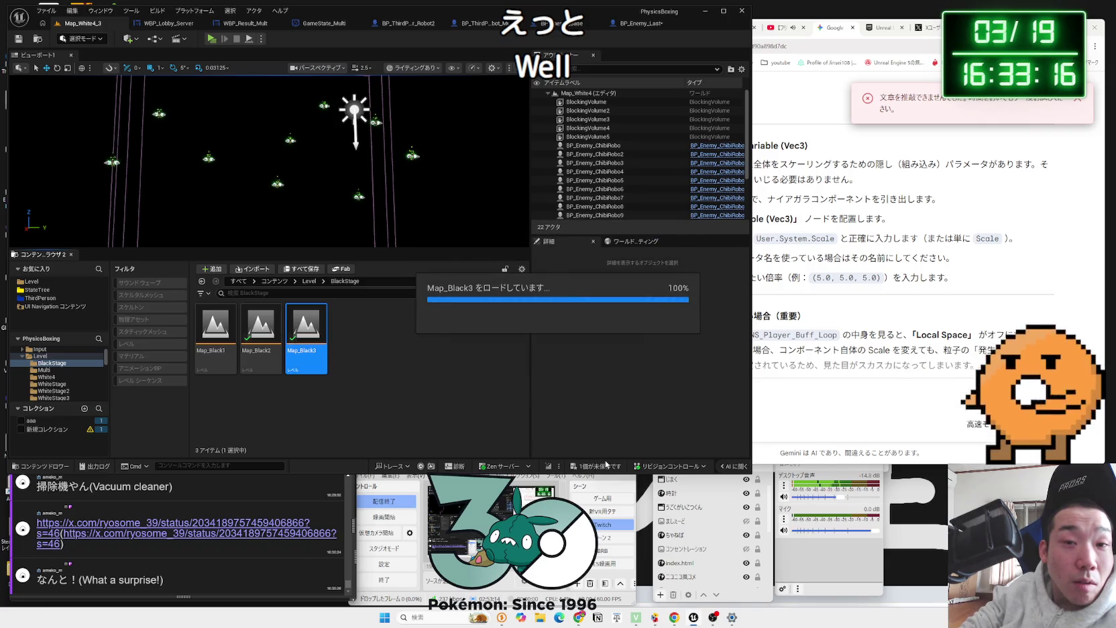
click(211, 38)
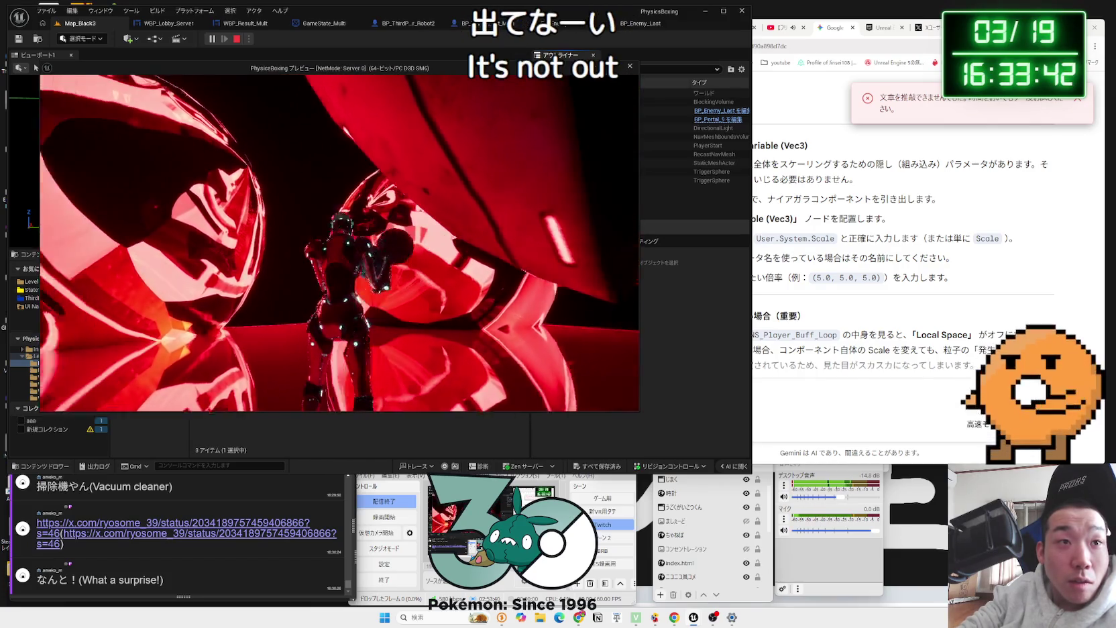
key(Escape)
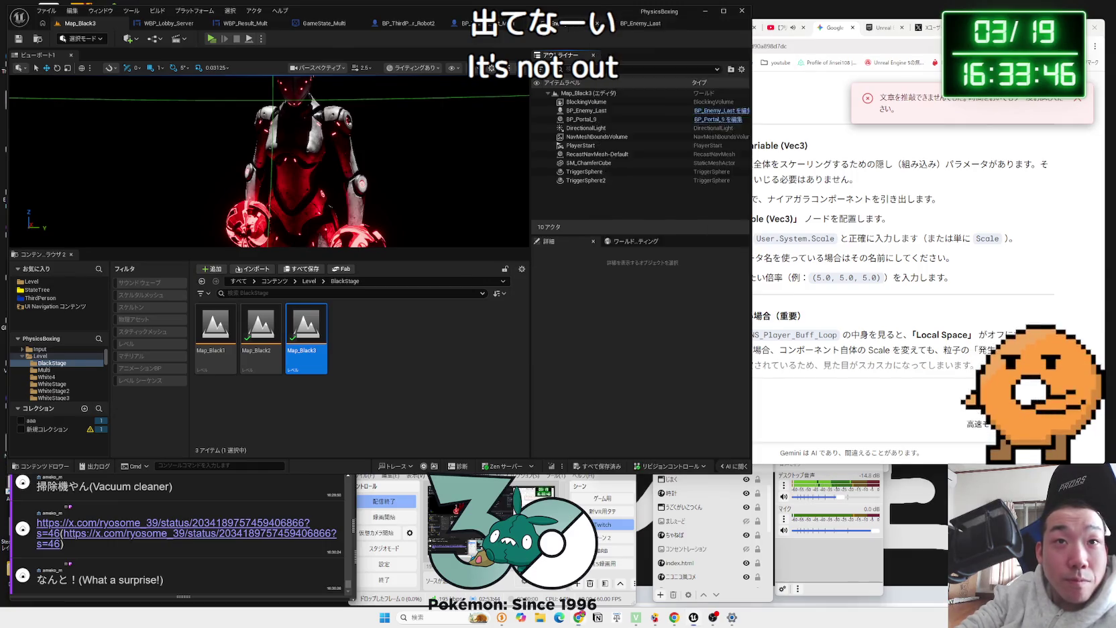
Step: Read Gemini's explanation of why User.System.Scale fails and its Set World Scale 3D fallback
click(641, 22)
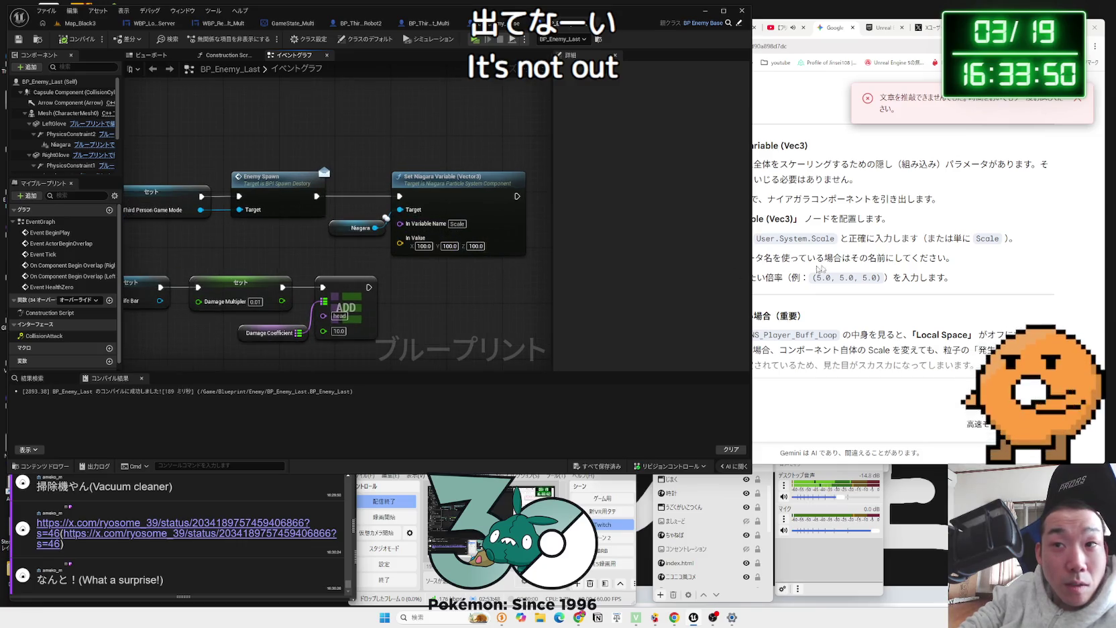
click(844, 249)
drag(837, 243, 760, 240)
scroll(766, 249, down, 2)
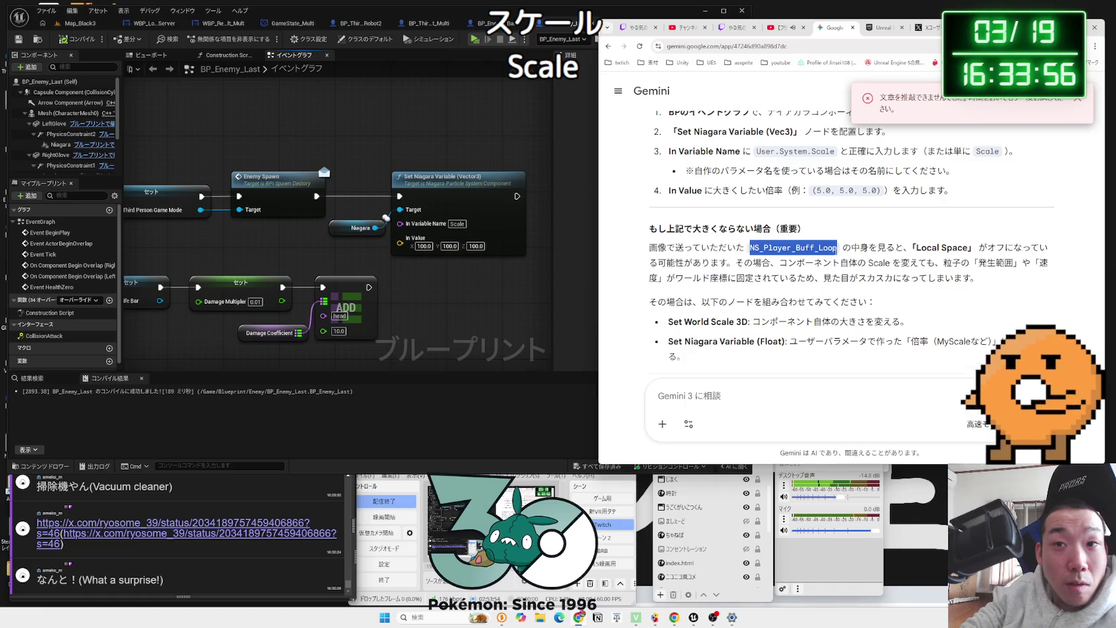
drag(838, 248, 751, 247)
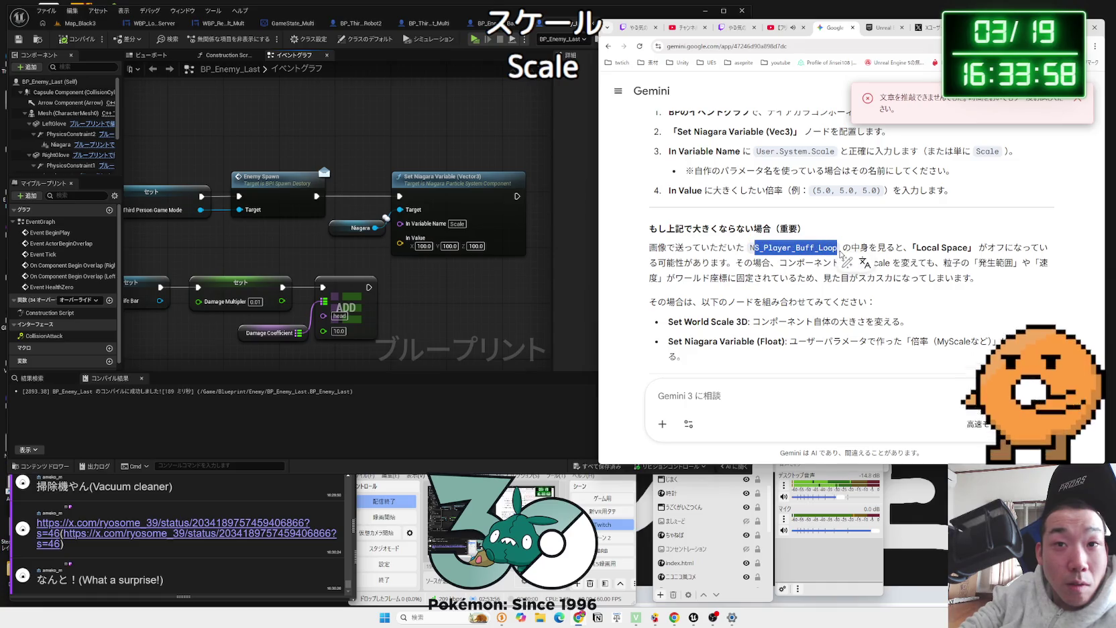
triple_click(730, 251)
click(730, 252)
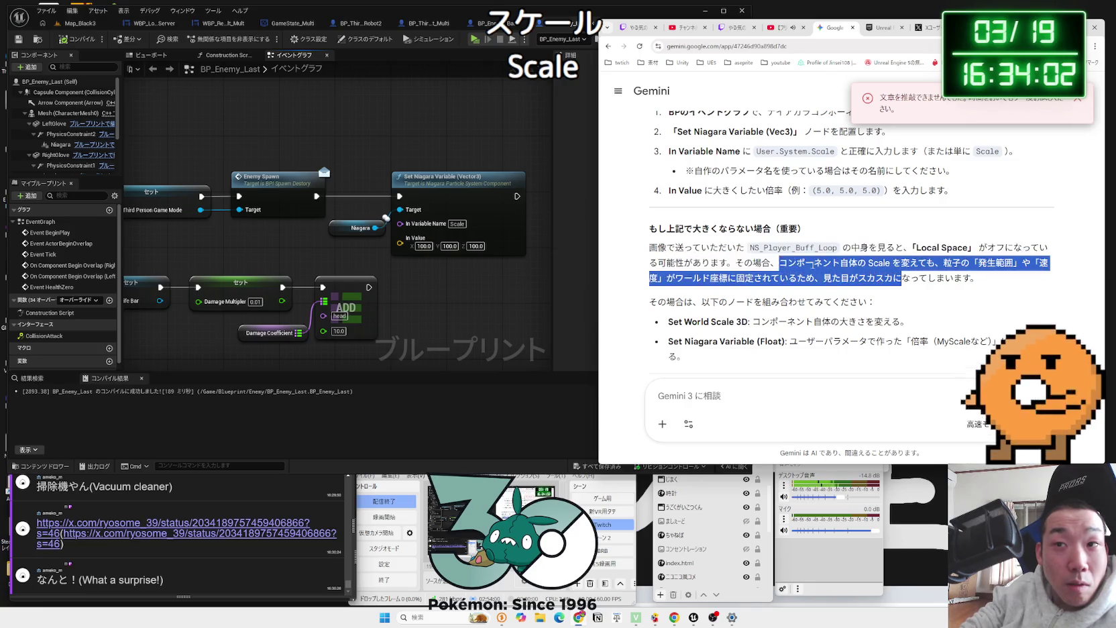
drag(728, 247, 892, 277)
click(879, 277)
scroll(880, 277, down, 2)
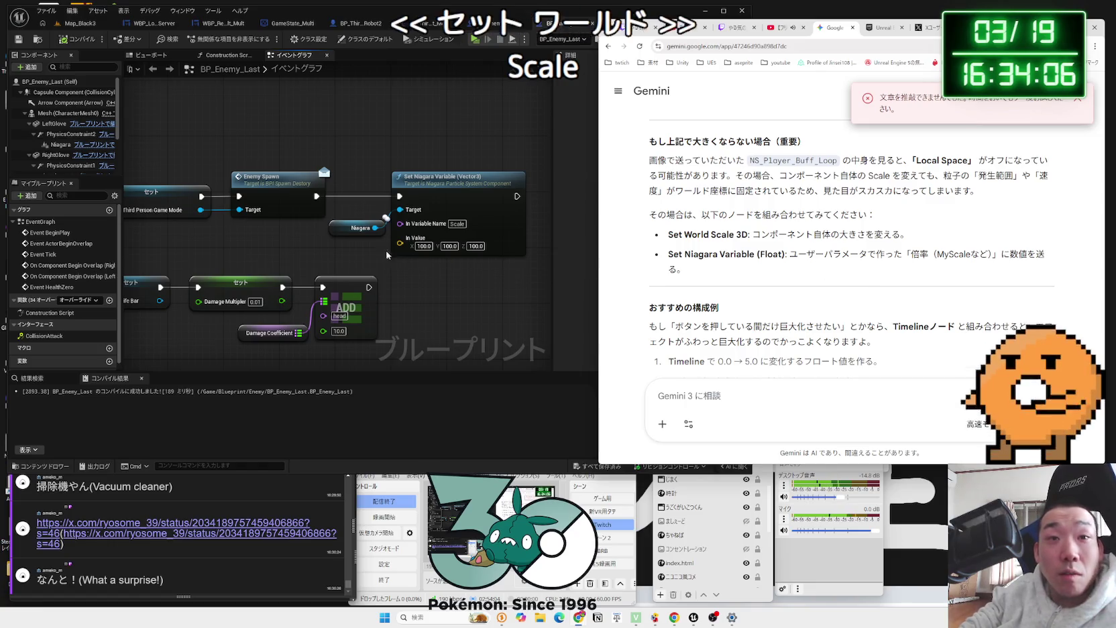
Step: Replace Set Niagara Variable with a Set World Scale 3D node run after Enemy Spawn
drag(375, 227, 413, 267)
text(t world)
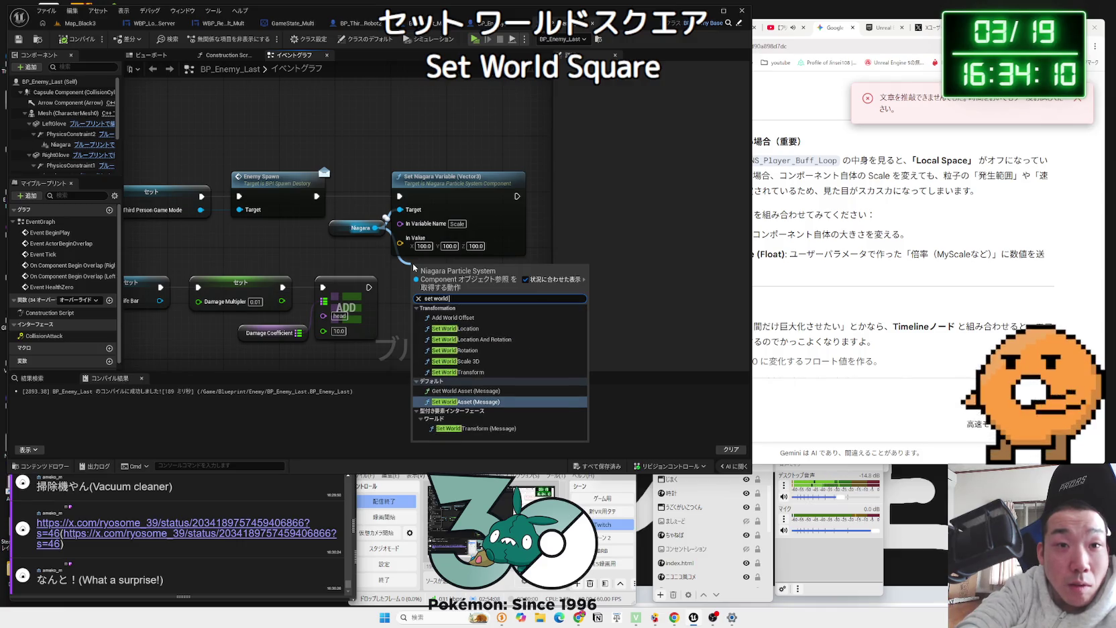
text( sca)
click(450, 320)
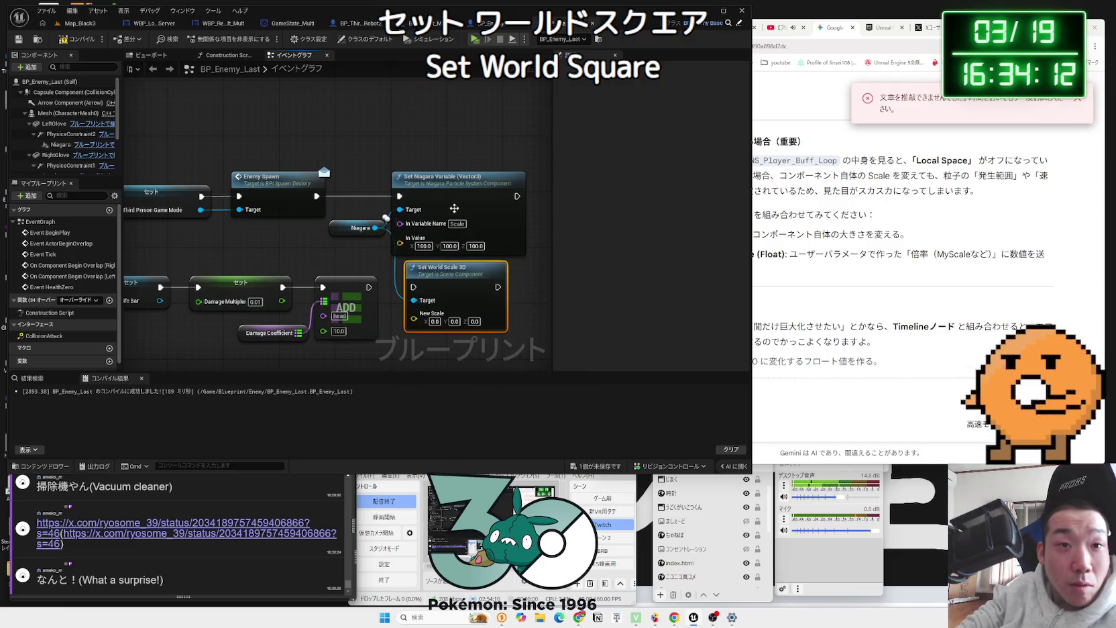
click(453, 203)
key(Delete)
drag(453, 269, 454, 184)
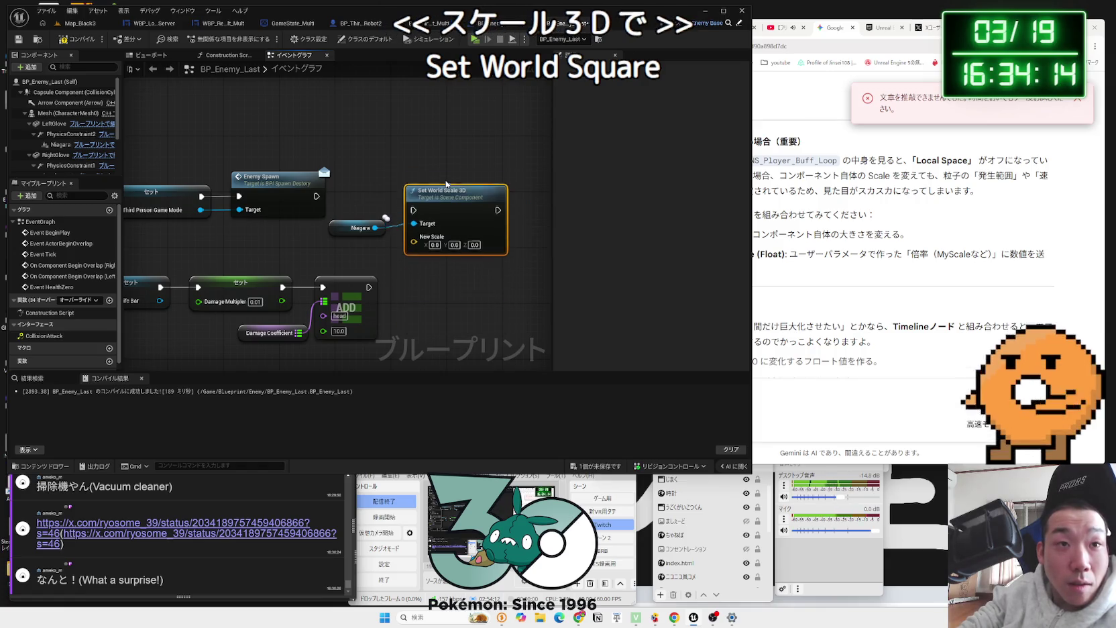
drag(317, 196, 412, 201)
Step: Give New Scale 100, 100, 100 and start a play test
click(433, 231)
text(100)
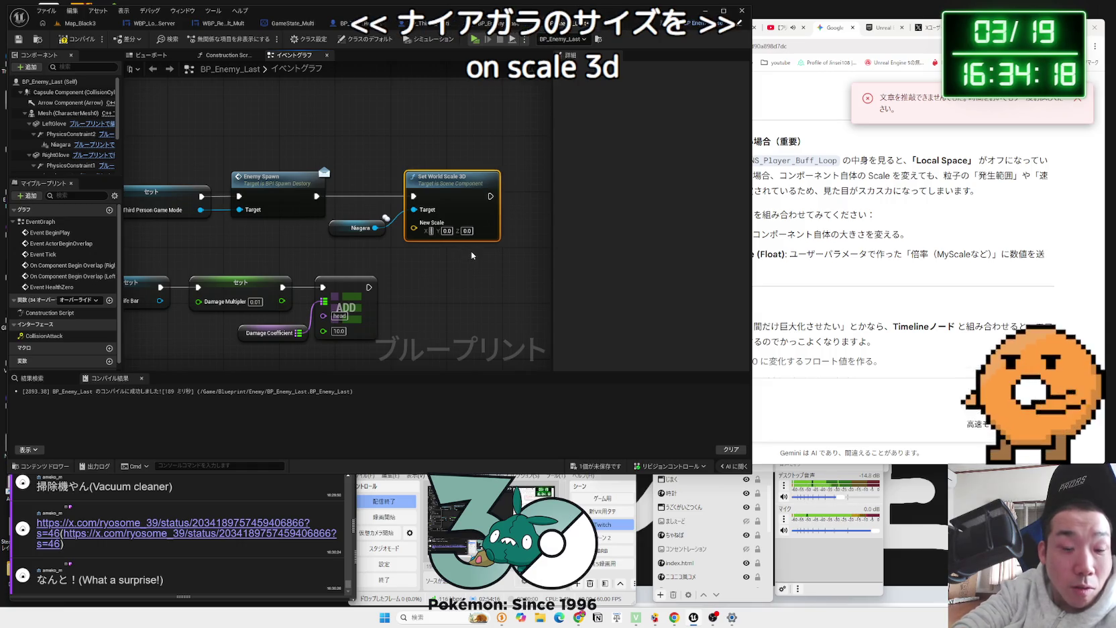
key(Return)
click(461, 231)
text(100)
key(Return)
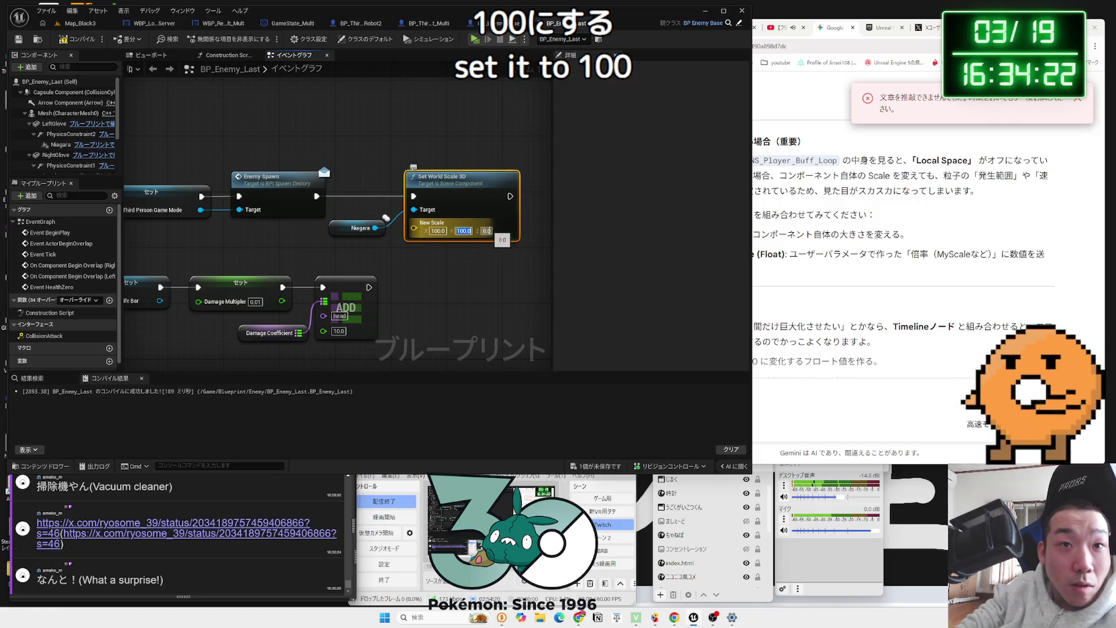
text(100)
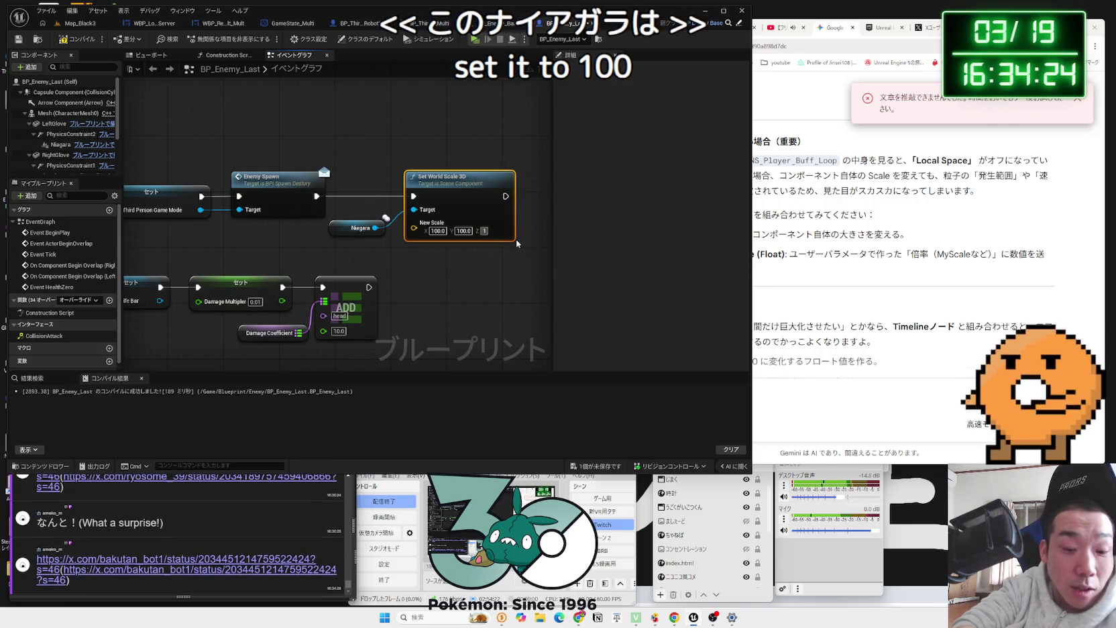
key(Return)
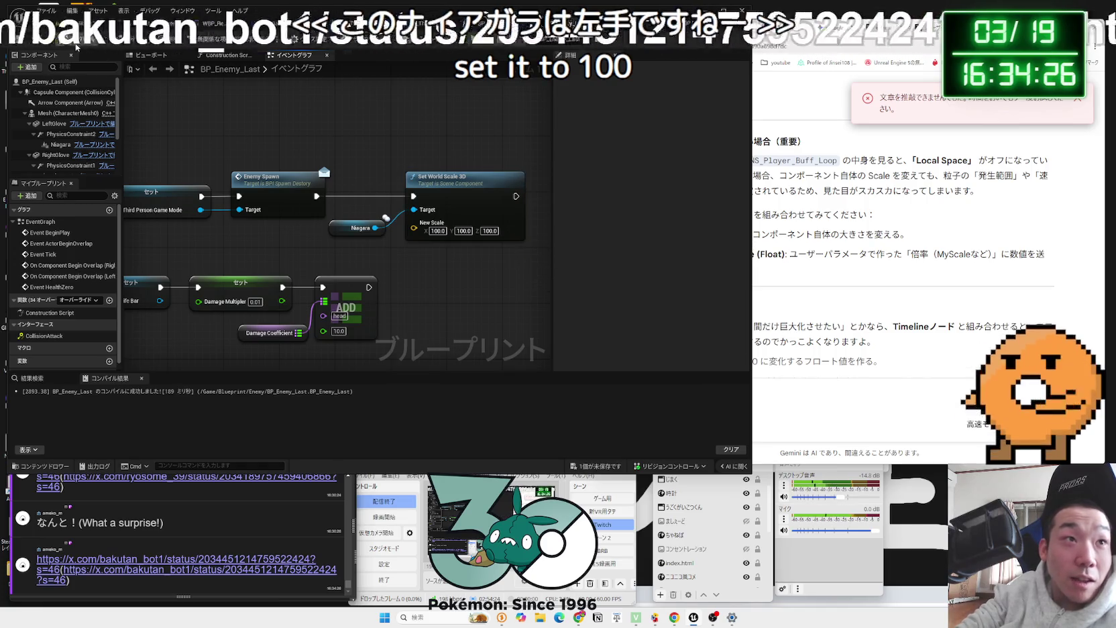
key(alt+p)
Step: In Play, move the player up to the enemy and punch it repeatedly with both hands
key(a)
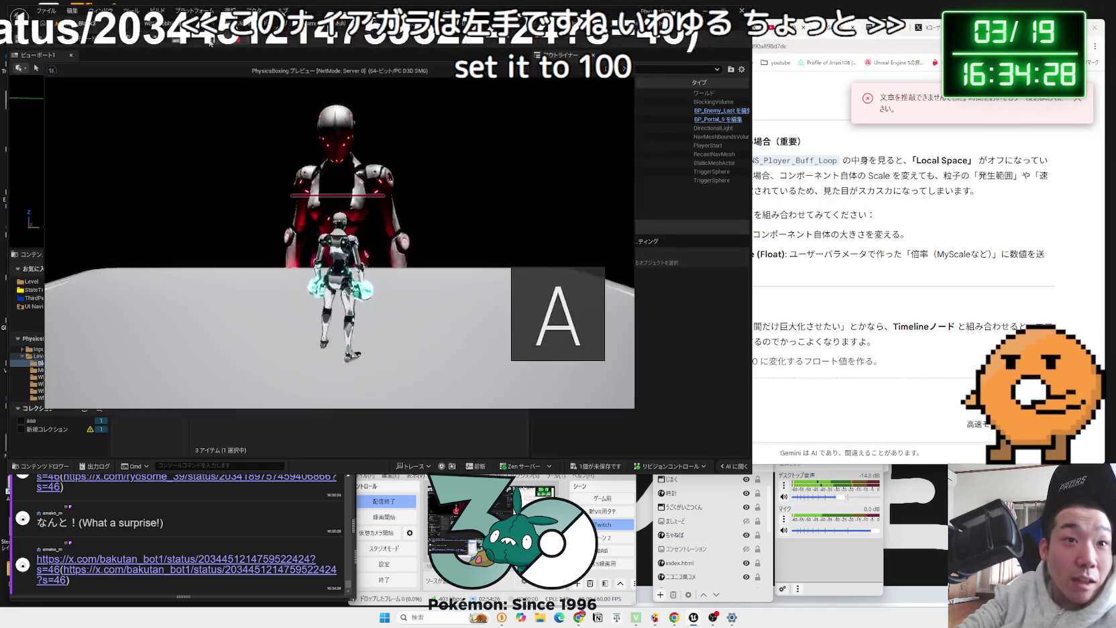
click(427, 228)
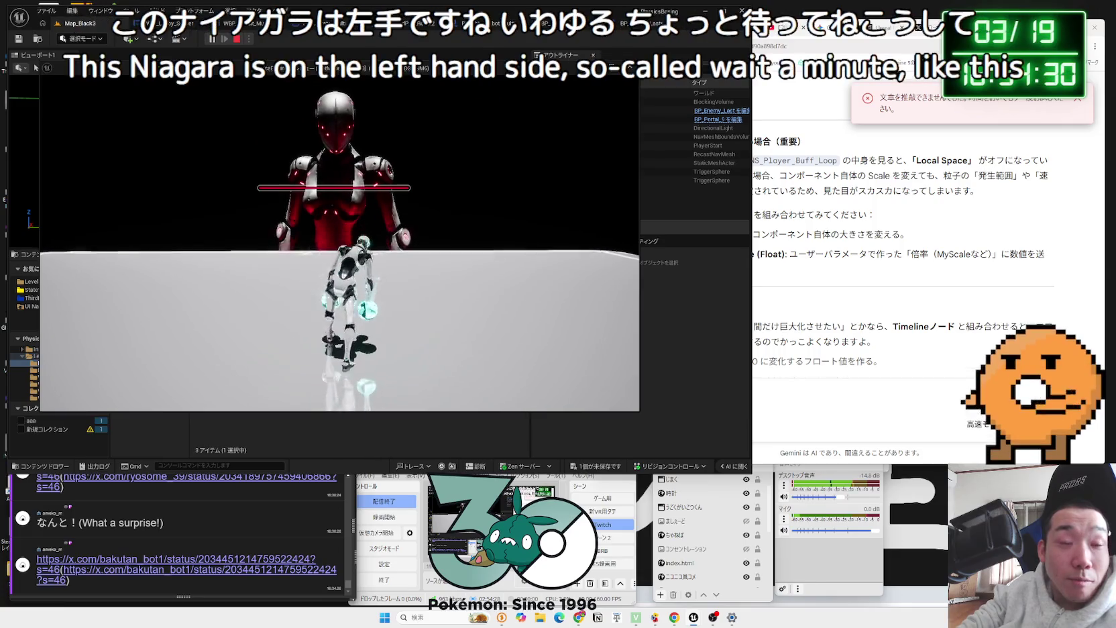
right_click(427, 228)
click(426, 229)
click(426, 228)
right_click(426, 228)
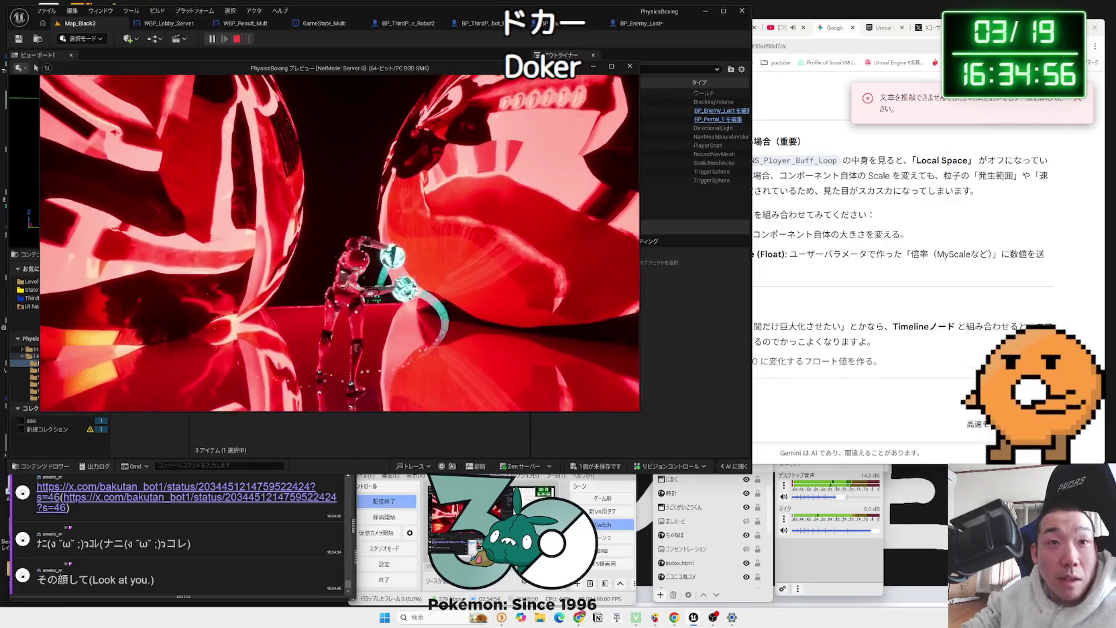
Step: End the play test, delete the Set World Scale 3D and Niagara nodes from BP_Enemy_Last, then open the chat's post link
key(Escape)
click(637, 23)
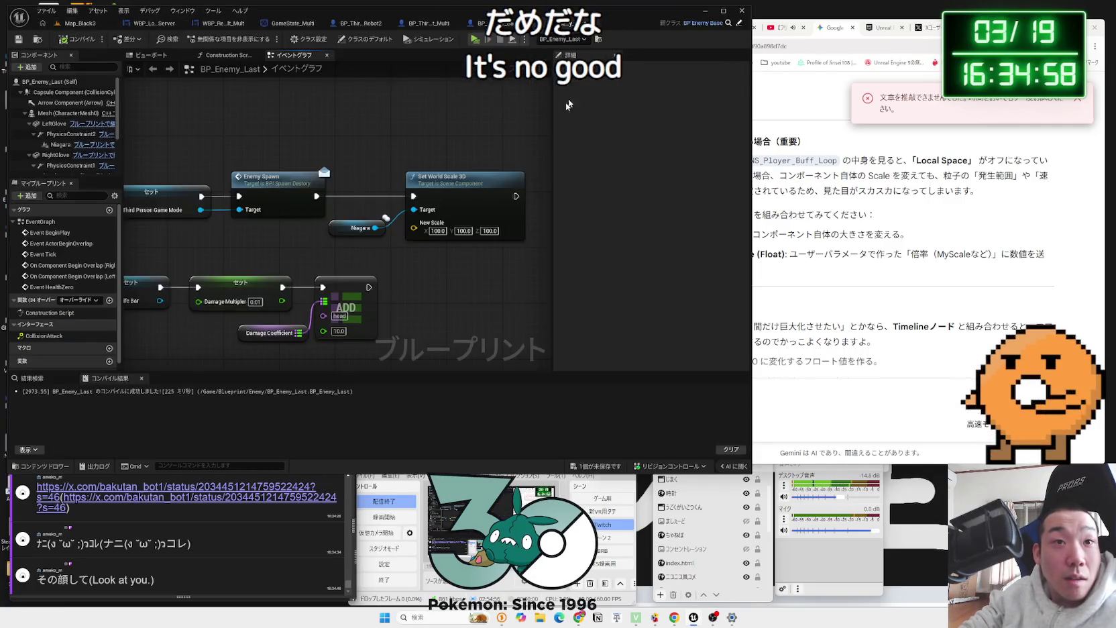
drag(414, 231, 345, 167)
key(Delete)
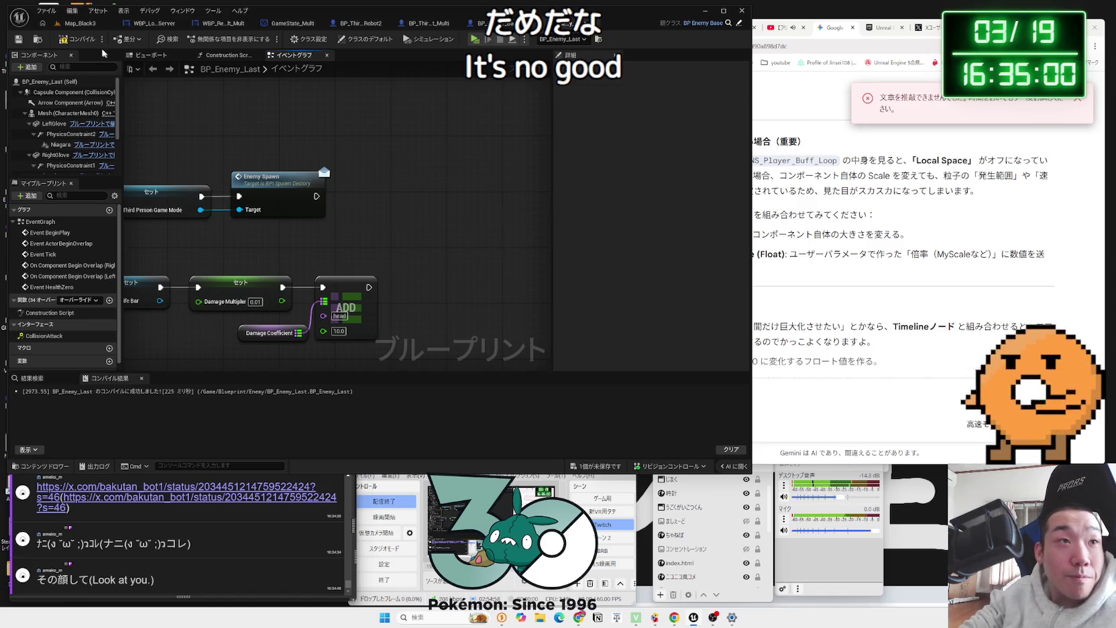
click(162, 485)
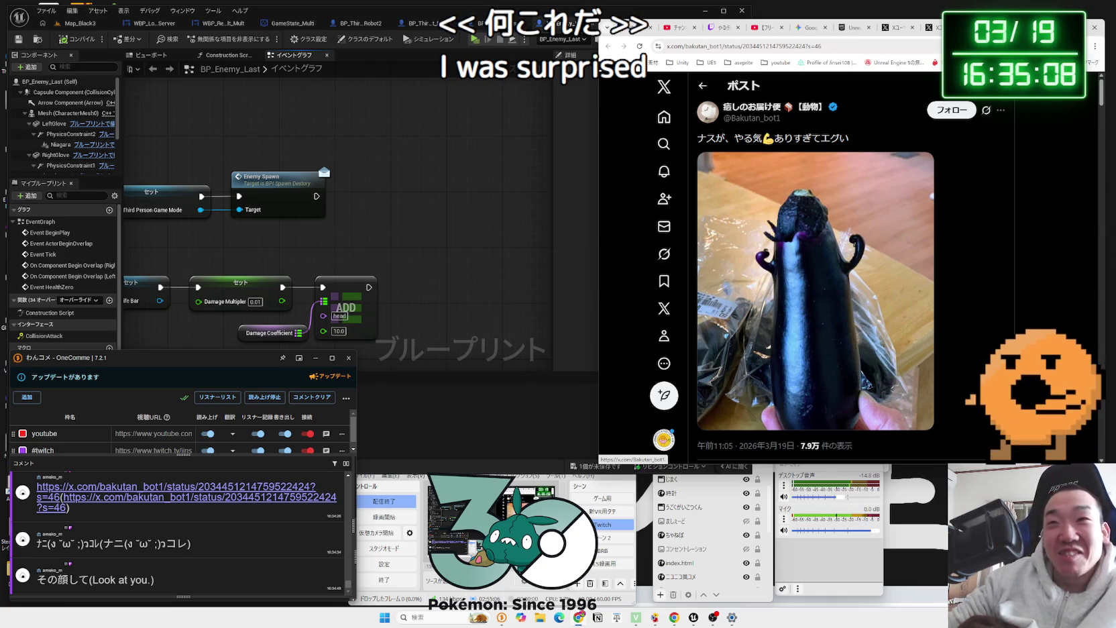
Step: Move the browser window left and view the eggplant photo enlarged, then close it
drag(872, 21, 772, 21)
click(782, 248)
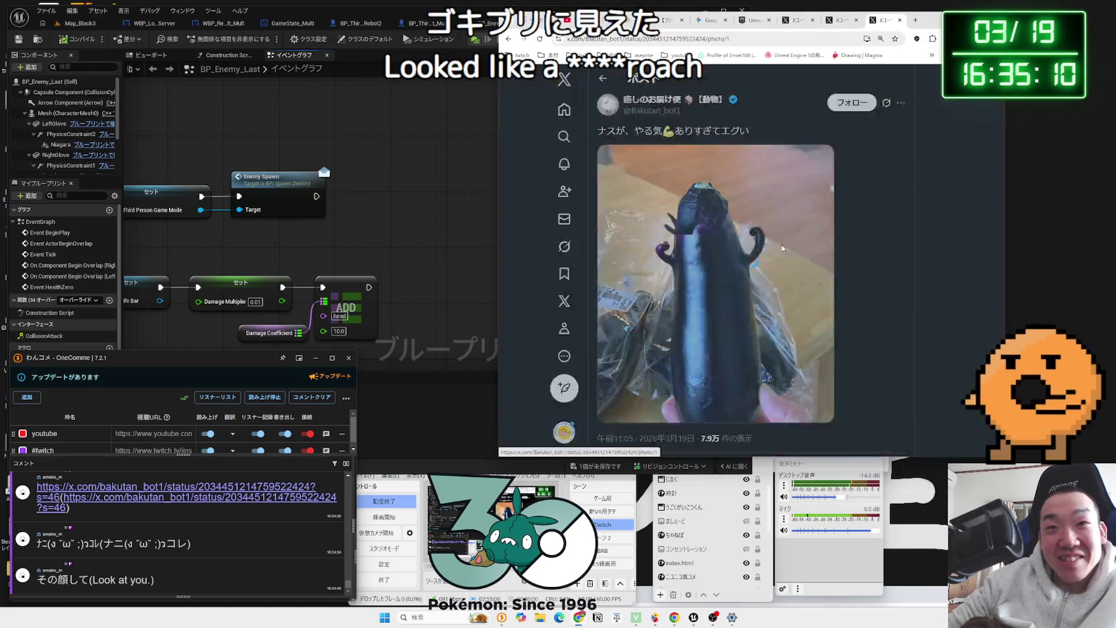
click(538, 188)
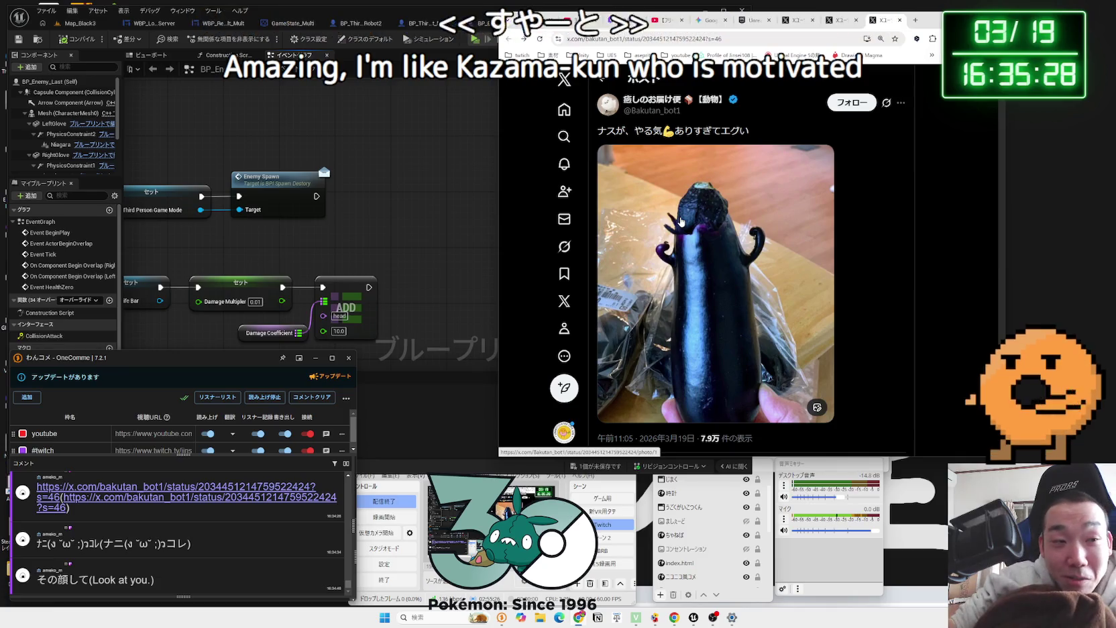
Step: Close the three X tabs to return to the Niagara docs page and shift the browser window right
click(898, 20)
click(900, 21)
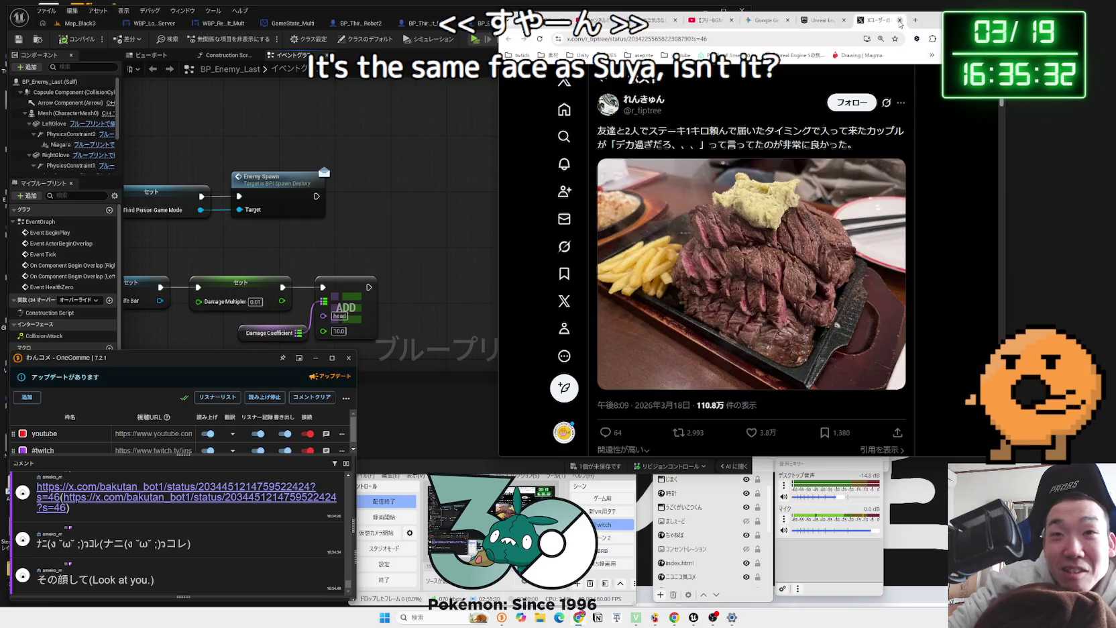
click(899, 21)
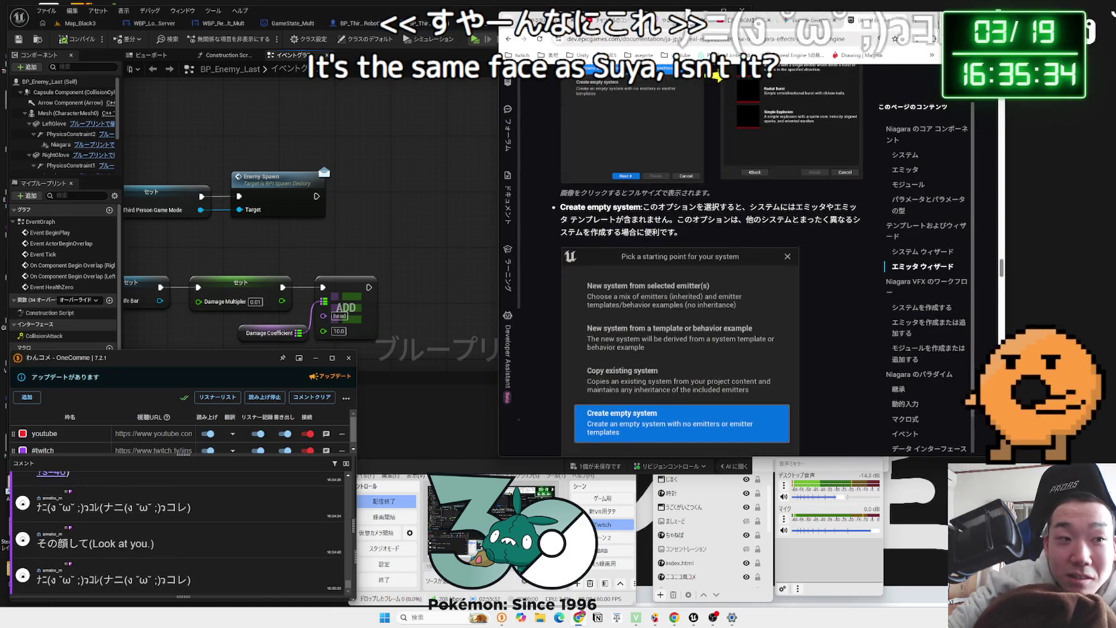
drag(900, 25, 980, 25)
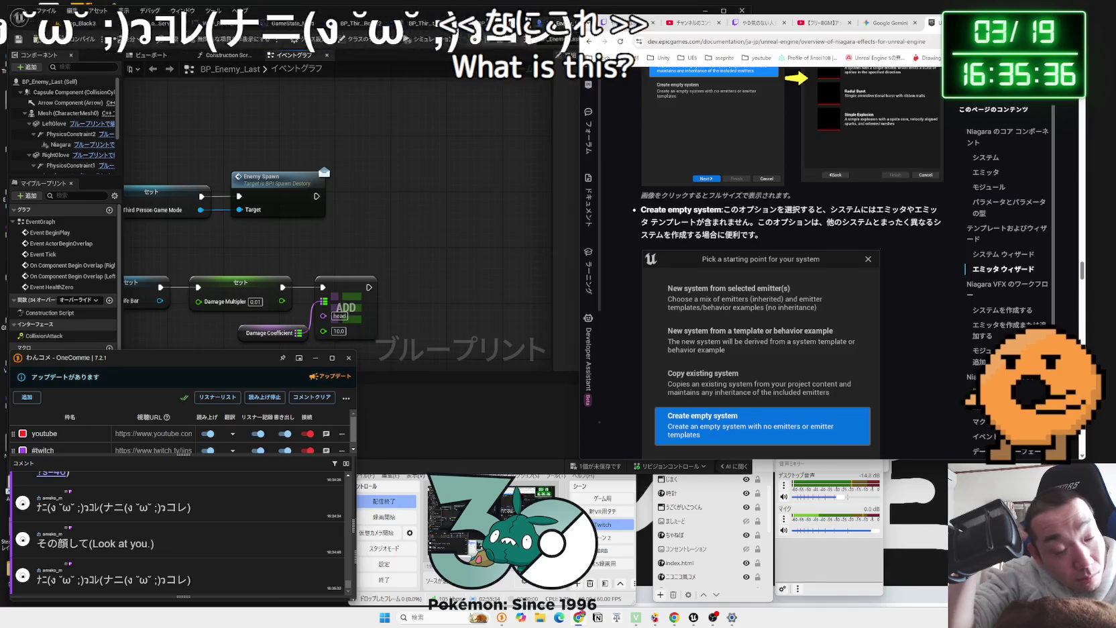
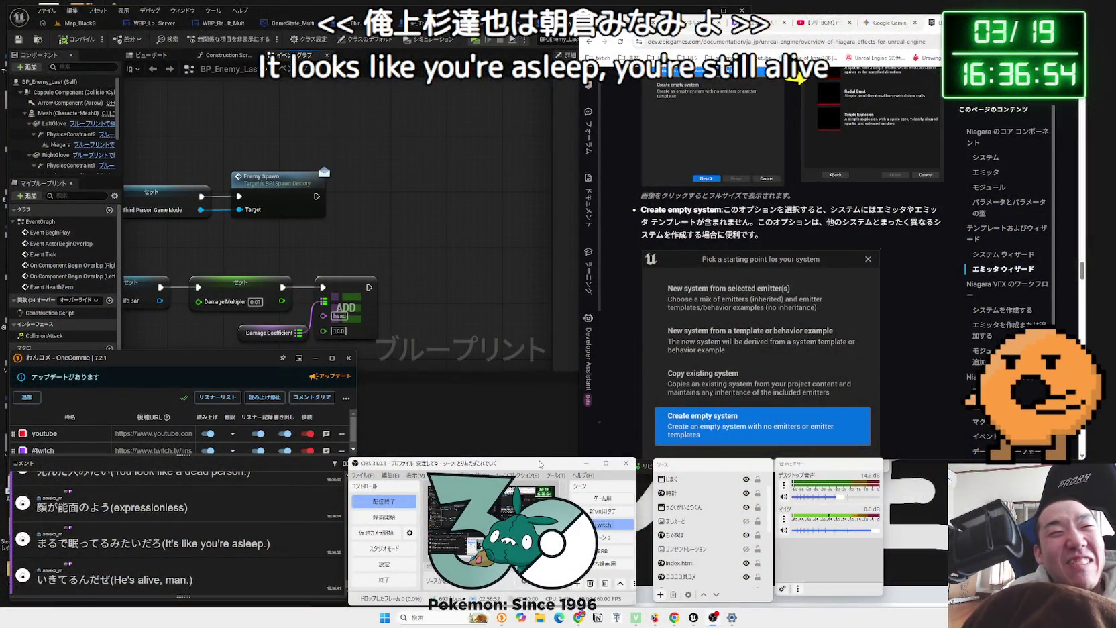
Step: Close the BP_Enemy_Last blueprint and switch back to the Map_Black3 level tab
click(479, 329)
scroll(555, 211, down, 2)
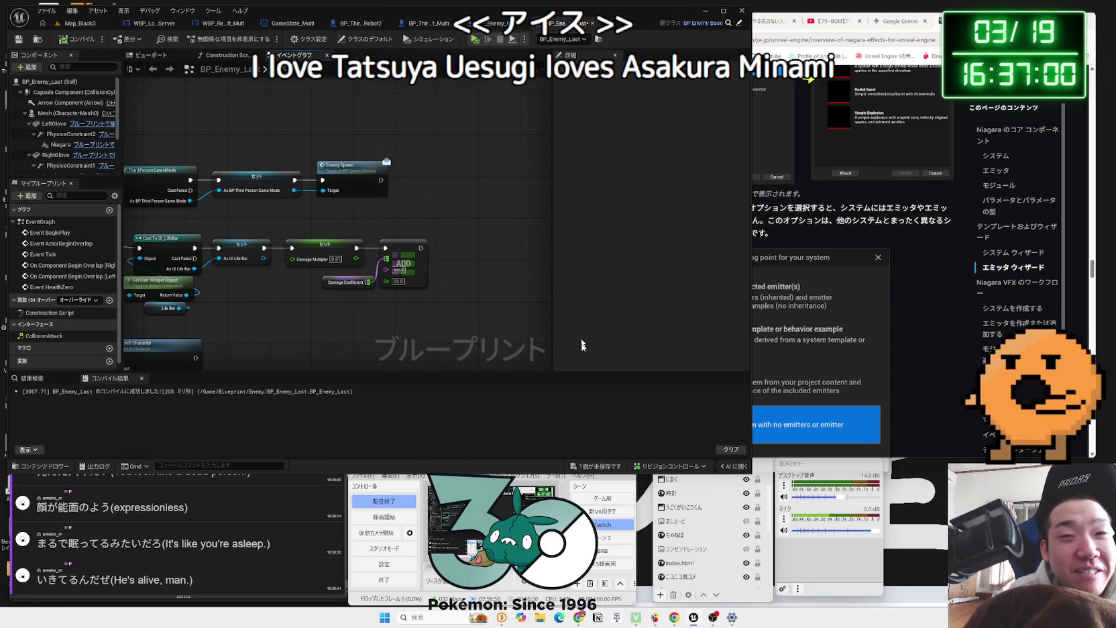
key(Zenkaku_Hankaku)
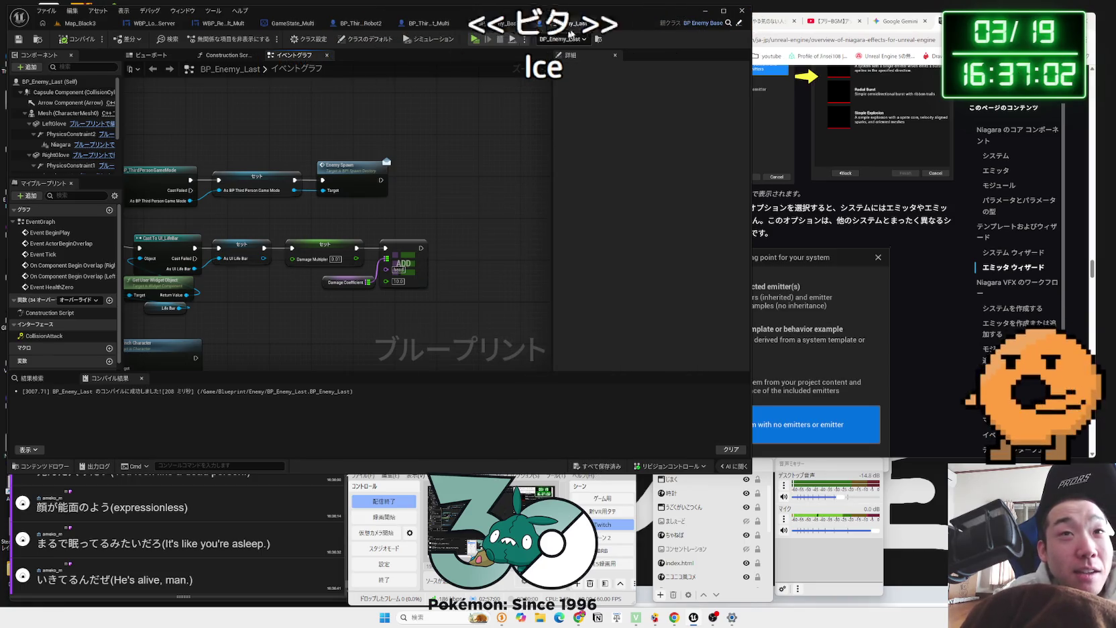
click(592, 22)
click(79, 23)
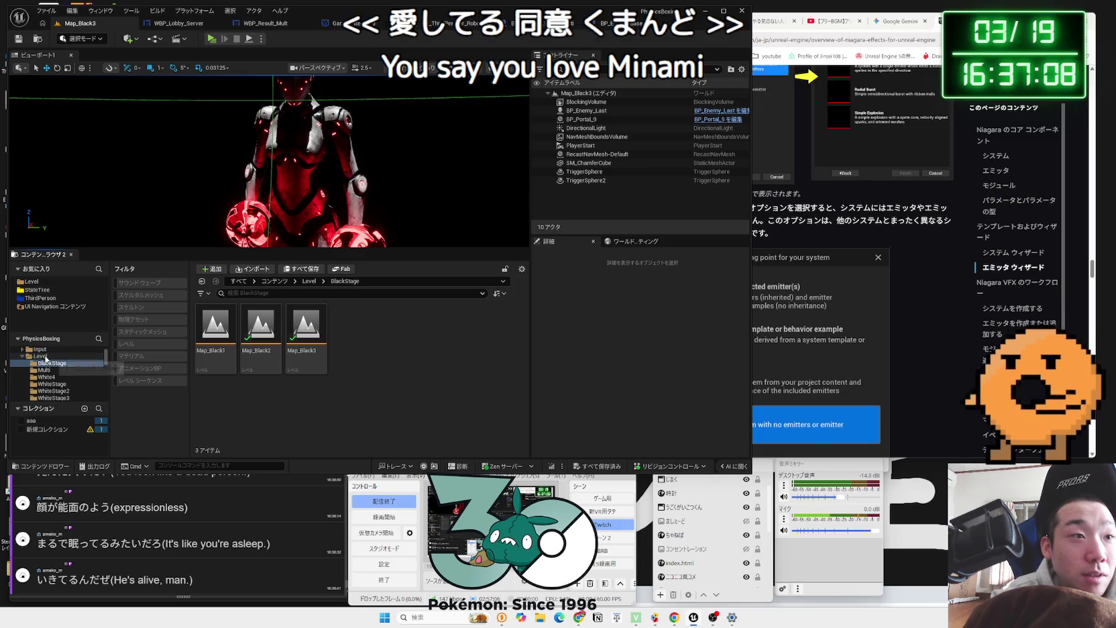
Step: Show the Level folder's maps and orbit the viewport to look down at the robot
ctrl+click(30, 355)
scroll(25, 371, up, 5)
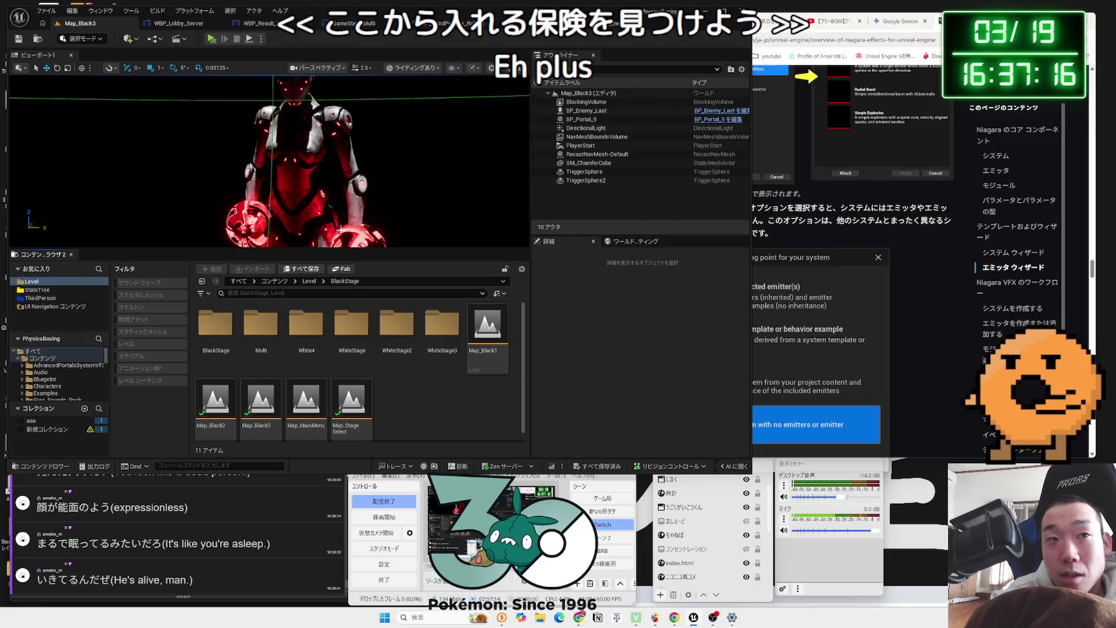
mouse_move(310, 99)
mouse_down()
mouse_move(349, 110)
mouse_move(222, 230)
mouse_move(321, 181)
mouse_up()
Step: Play-test the level, then start the 白い魔法が降る街 BGM video on YouTube
click(211, 38)
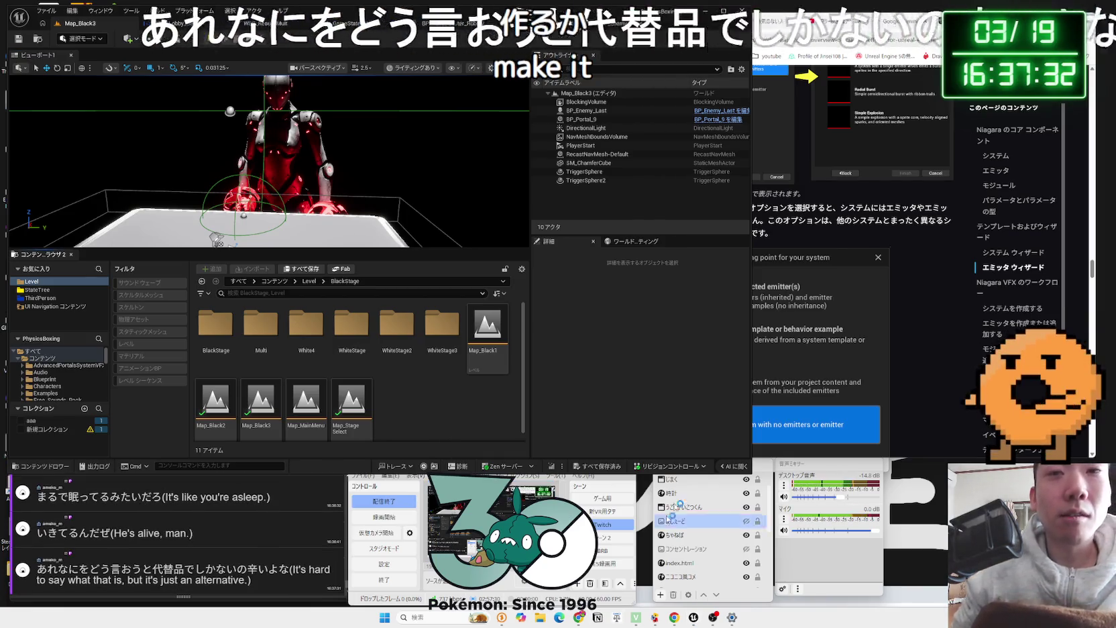
click(830, 75)
click(692, 186)
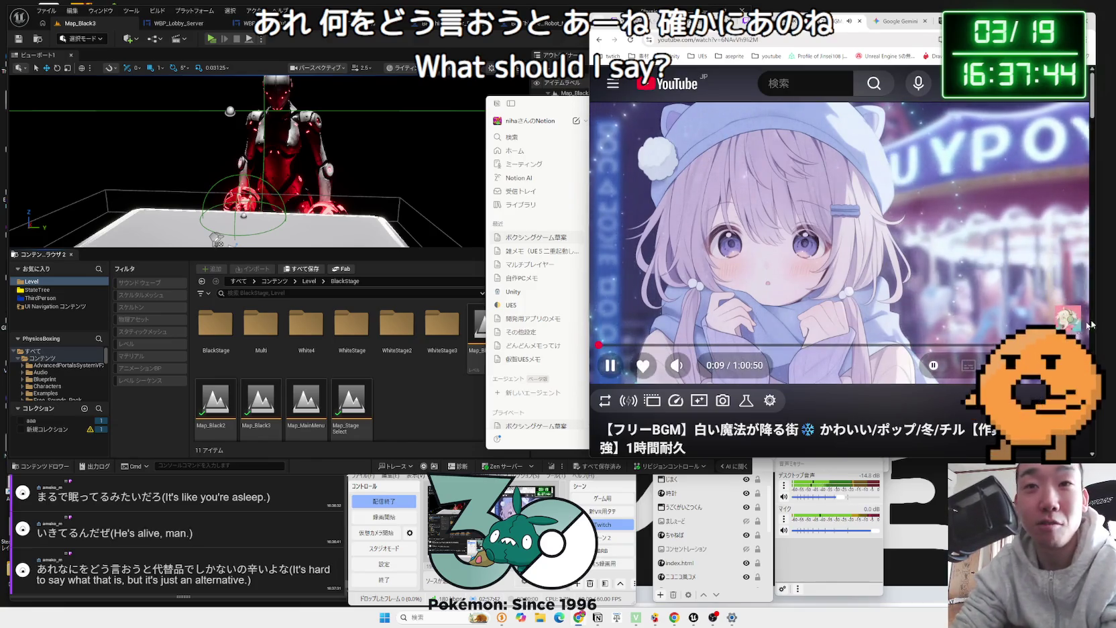
Step: Search Google for 上杉克也 in a new tab and open the Pixiv article on 上杉和也
mouse_move(709, 371)
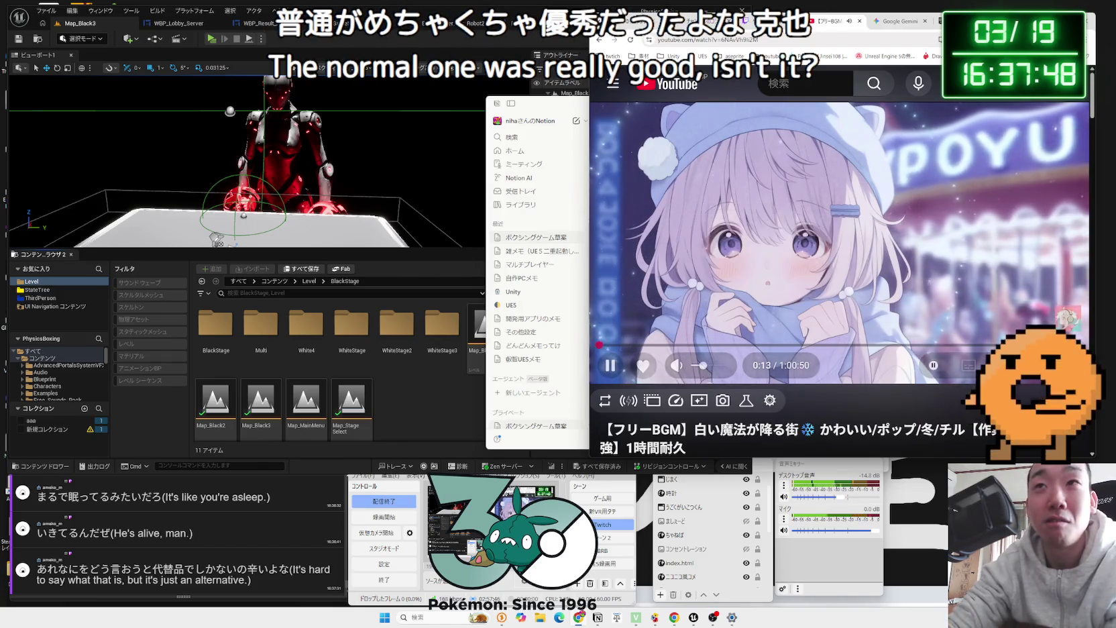
key(ctrl+t)
text(うえす)
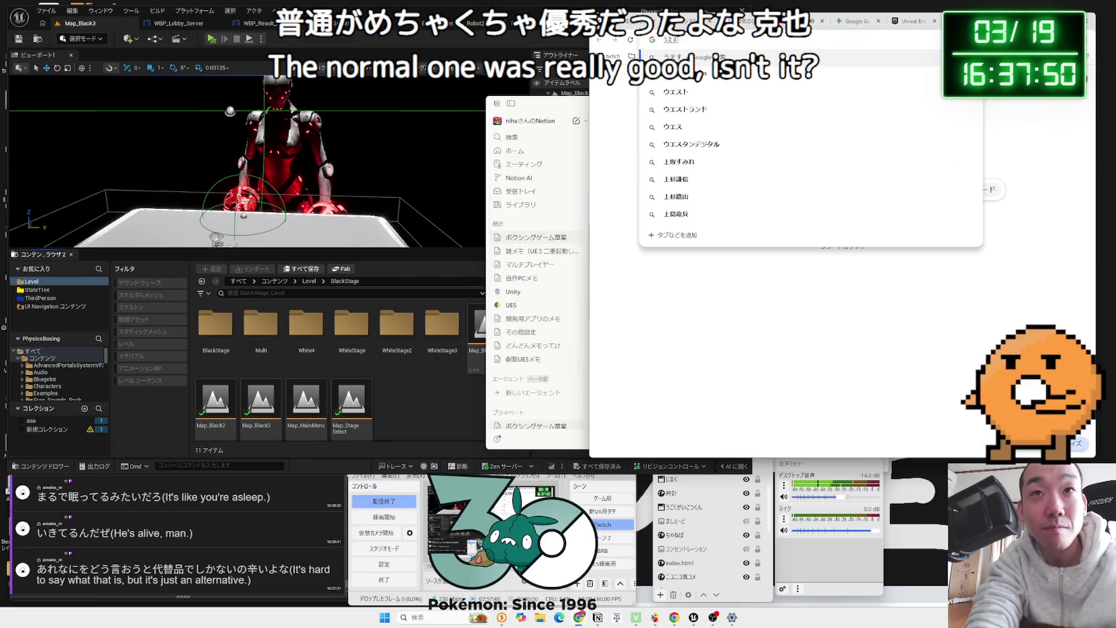
key(space)
key(Return)
key(Return)
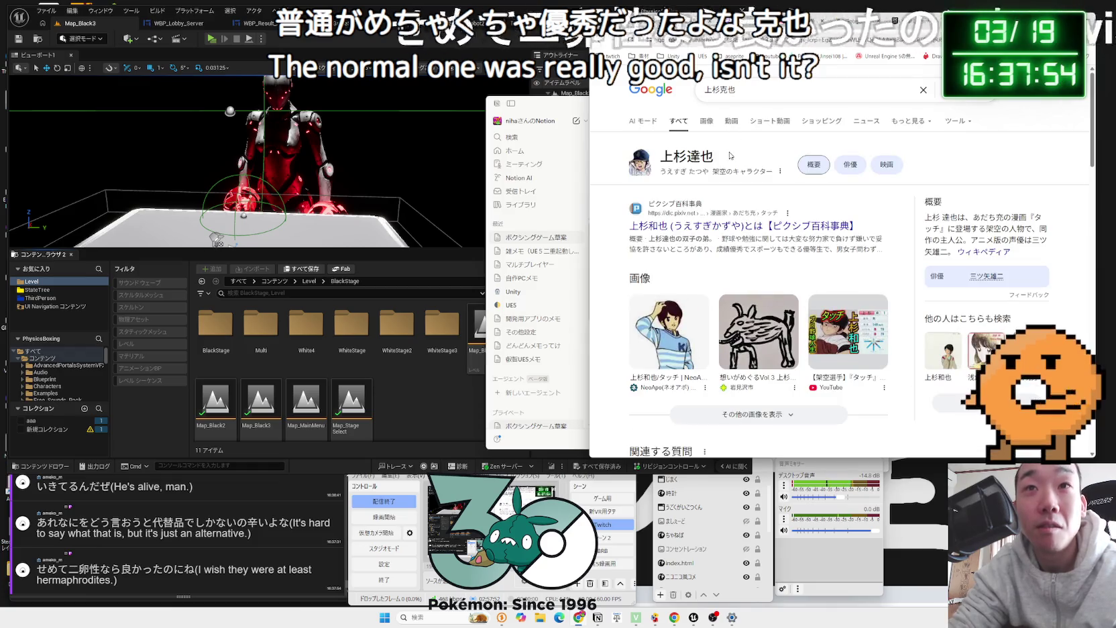
click(713, 231)
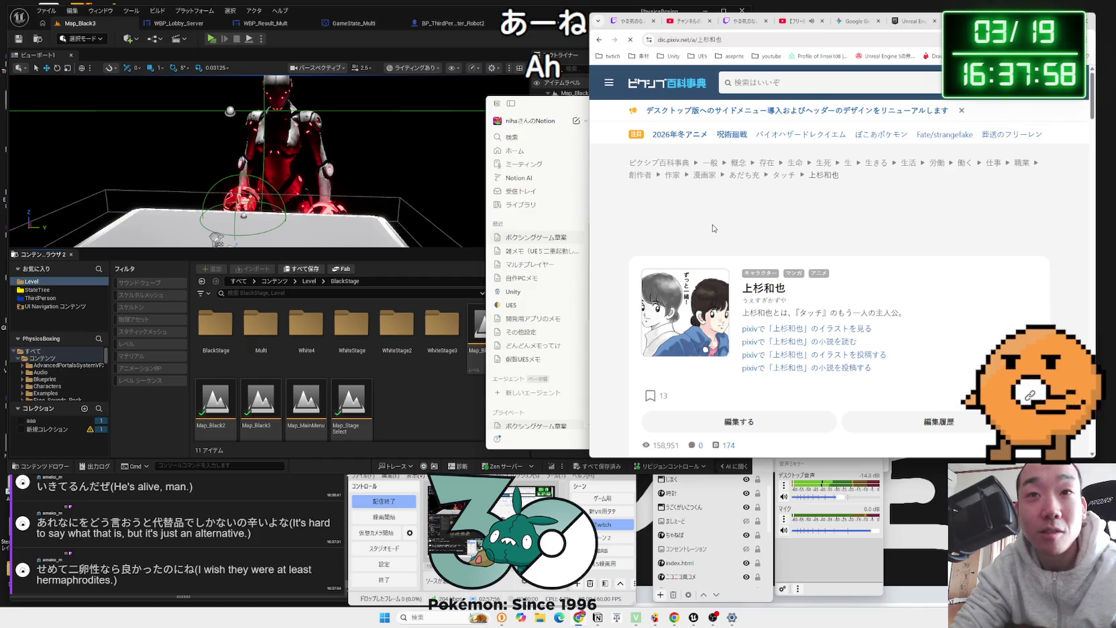
Step: Scroll into the 上杉和也 article, highlighting the opening paragraphs while reading
scroll(770, 234, down, 5)
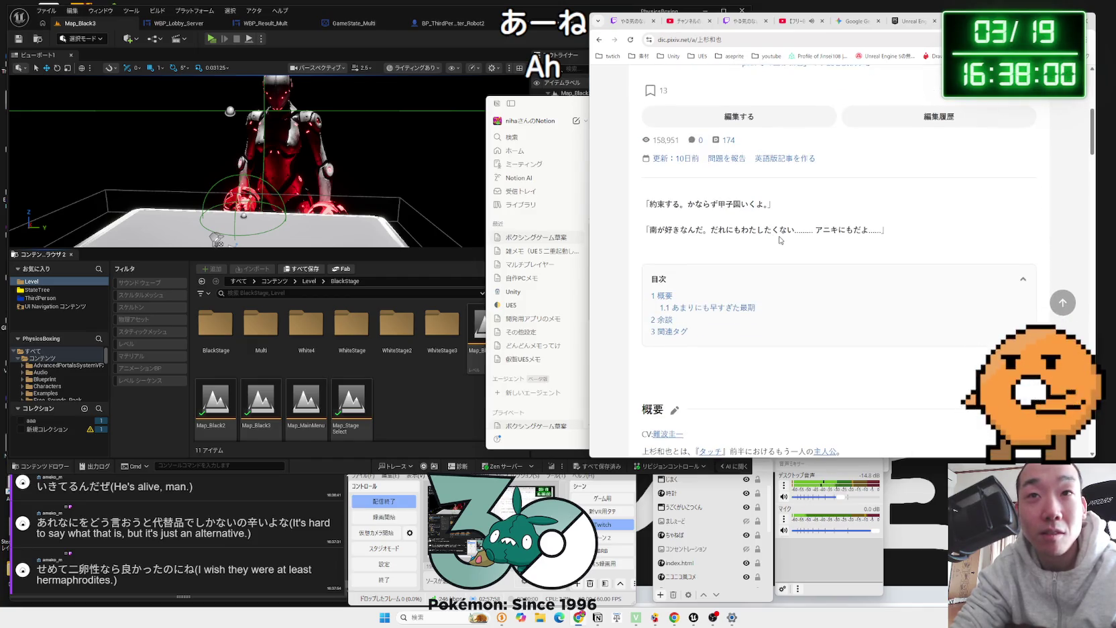
scroll(780, 239, down, 5)
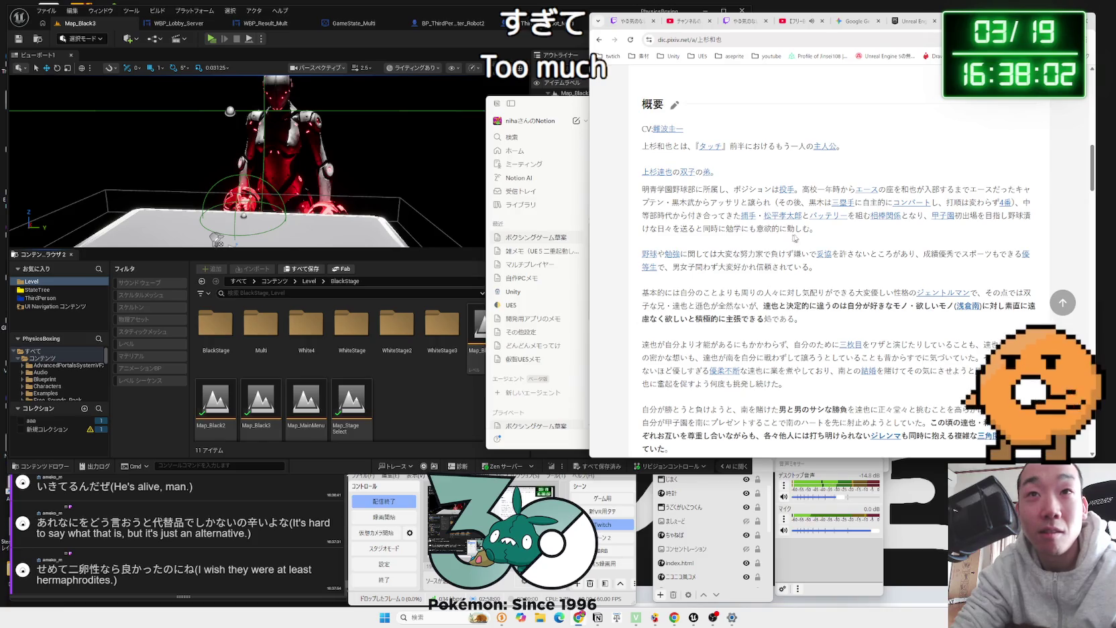
mouse_move(767, 228)
mouse_down()
mouse_move(642, 189)
mouse_move(873, 215)
mouse_move(842, 246)
mouse_up()
click(842, 245)
scroll(843, 245, down, 3)
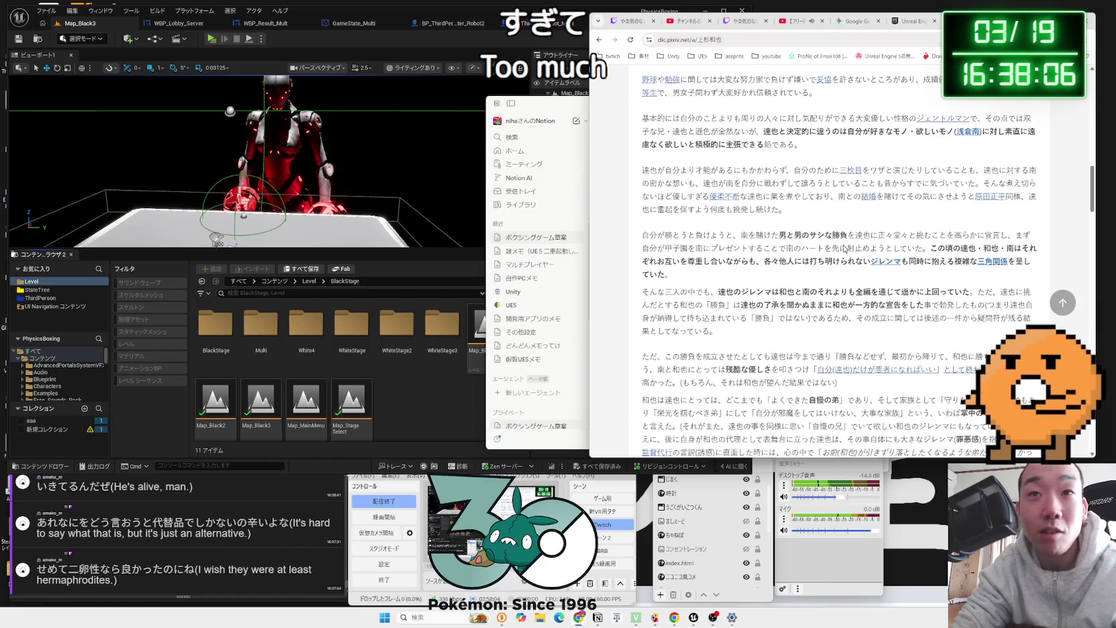
drag(805, 210, 759, 197)
mouse_move(642, 235)
mouse_down()
mouse_move(817, 249)
mouse_move(839, 272)
mouse_move(751, 269)
mouse_up()
click(750, 269)
drag(642, 235, 751, 269)
click(707, 273)
Step: Read on, highlighting the sentence about the three characters and the phrase about the 勝負
scroll(791, 226, down, 2)
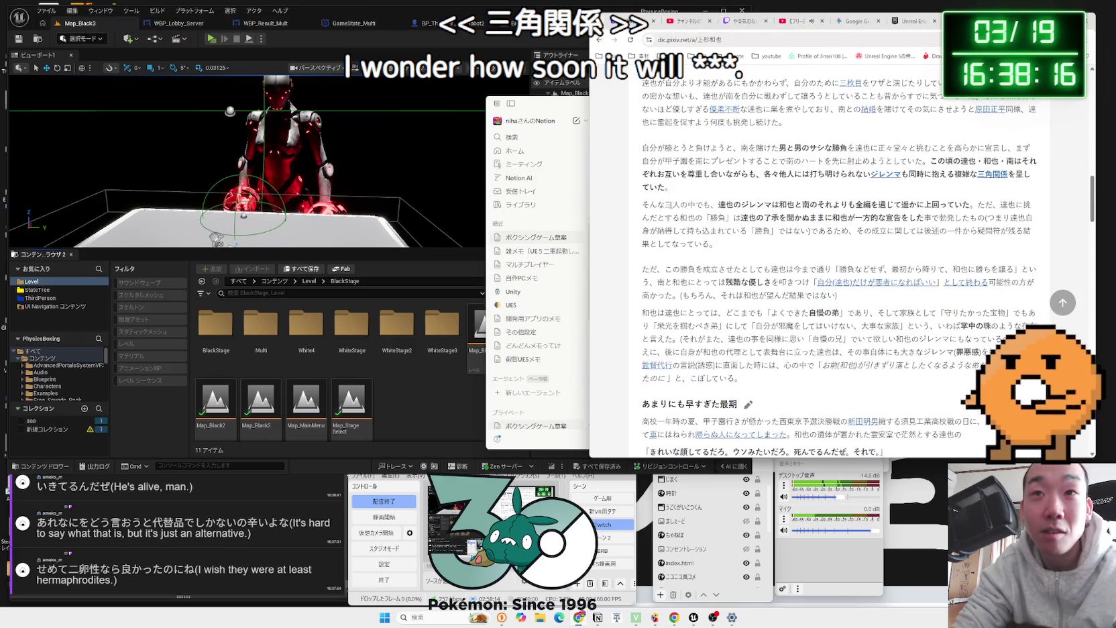
drag(639, 206, 875, 205)
click(977, 204)
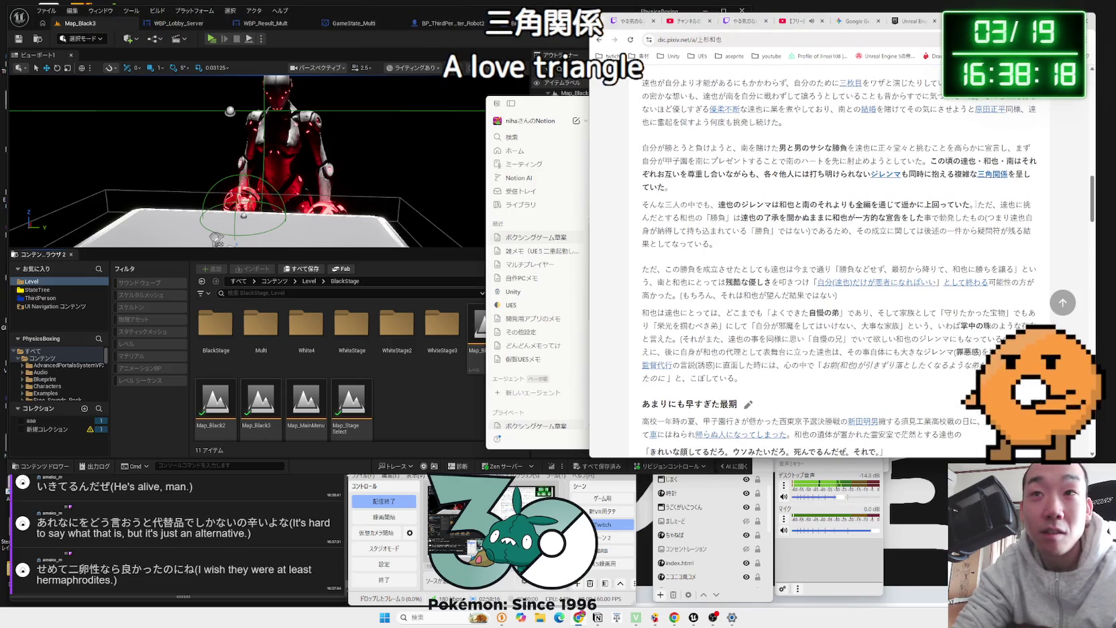
drag(641, 207, 924, 218)
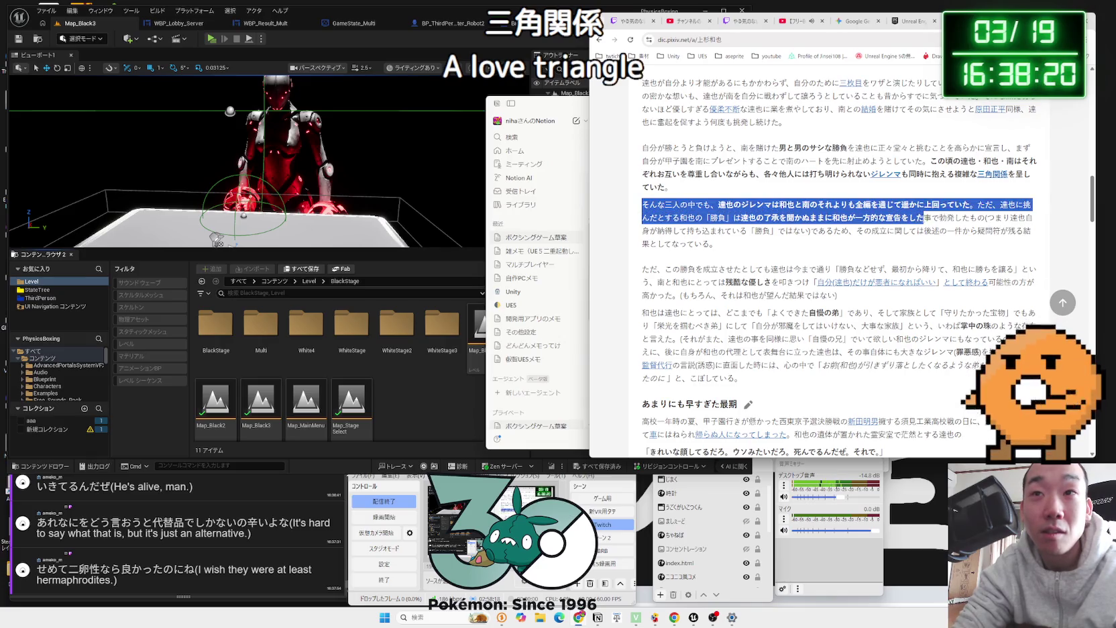
mouse_move(1022, 226)
mouse_down()
mouse_move(718, 245)
mouse_move(897, 234)
mouse_up()
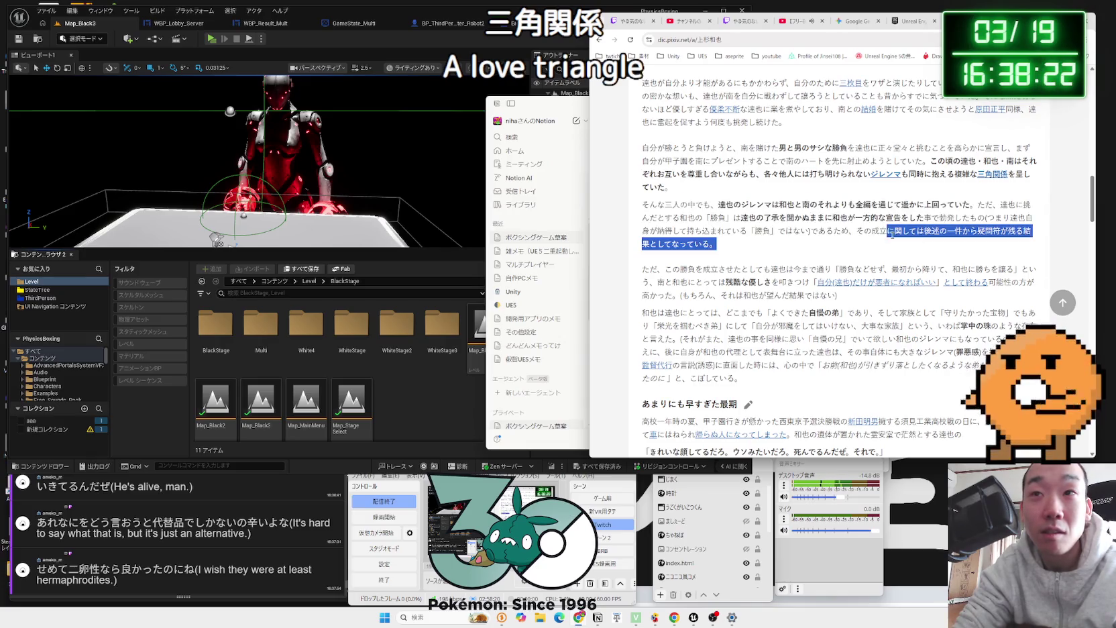
drag(671, 231, 641, 228)
click(636, 238)
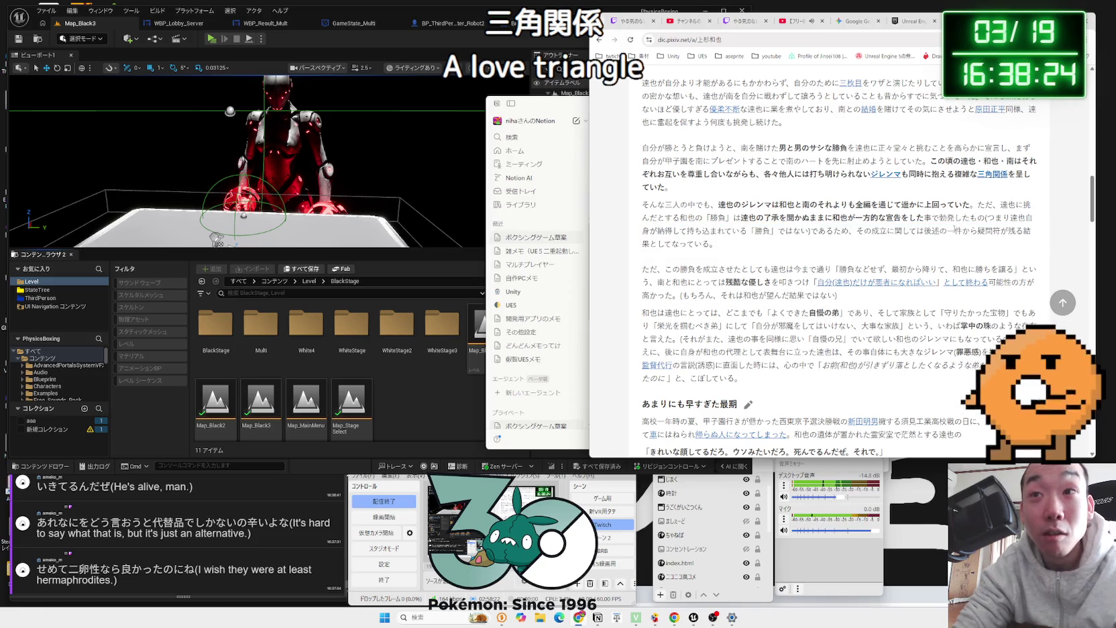
drag(985, 218, 716, 218)
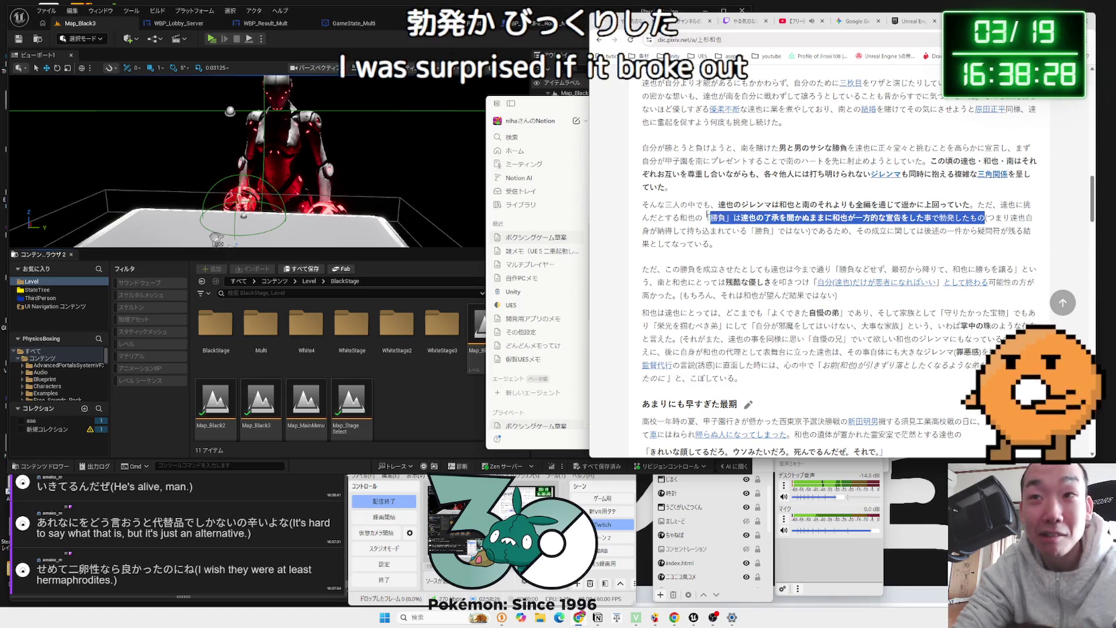
click(717, 218)
Step: Scroll down to the 余談 section and highlight a sentence there
scroll(726, 238, down, 1)
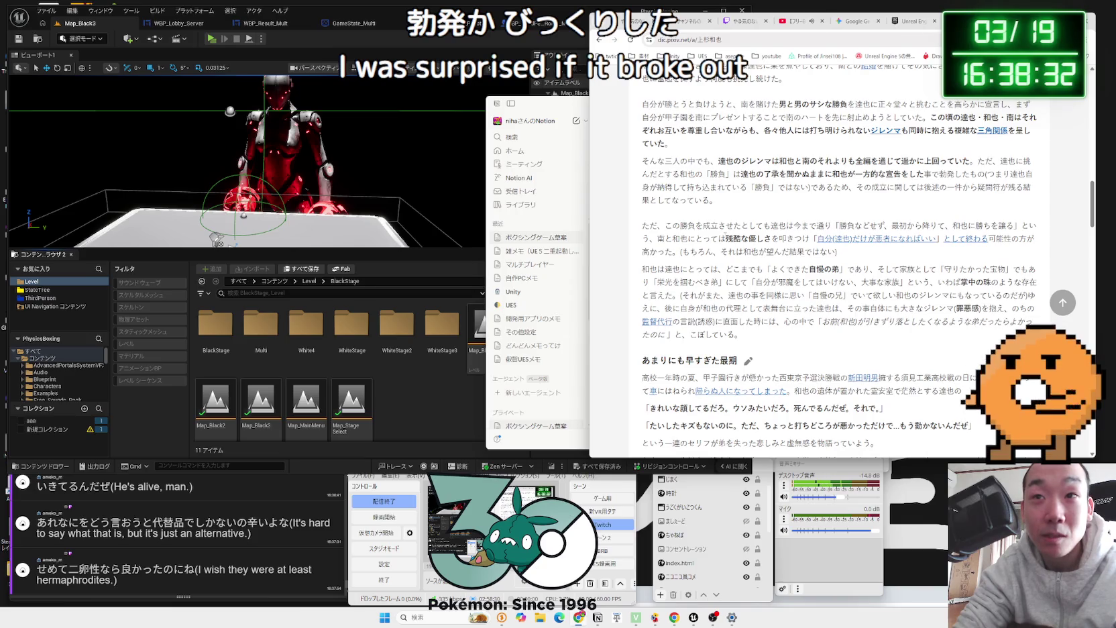
scroll(749, 233, down, 3)
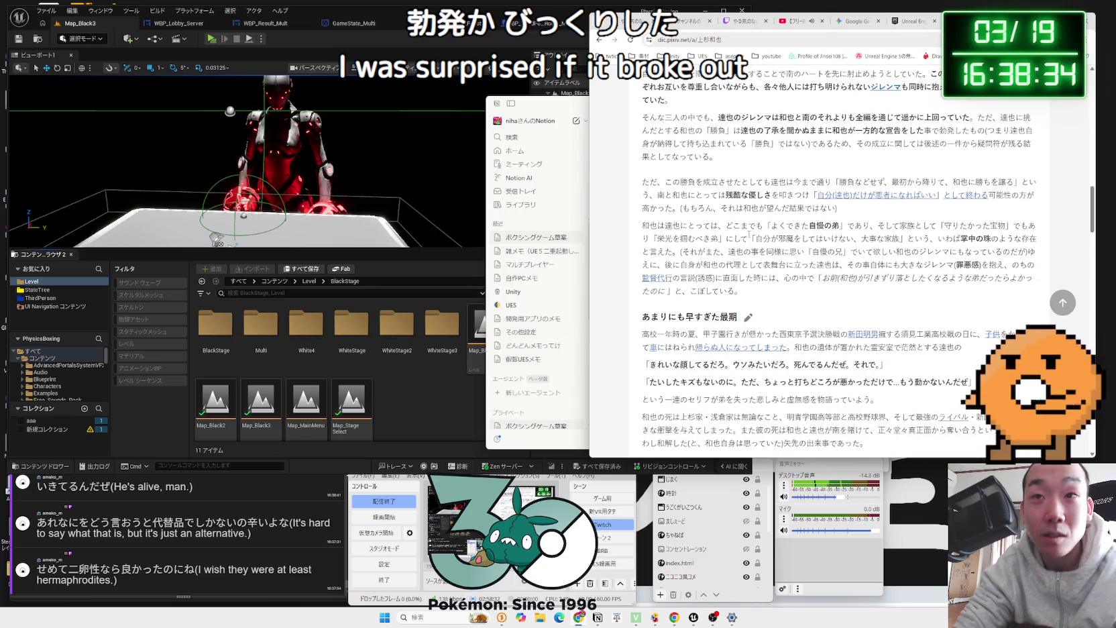
scroll(750, 236, down, 8)
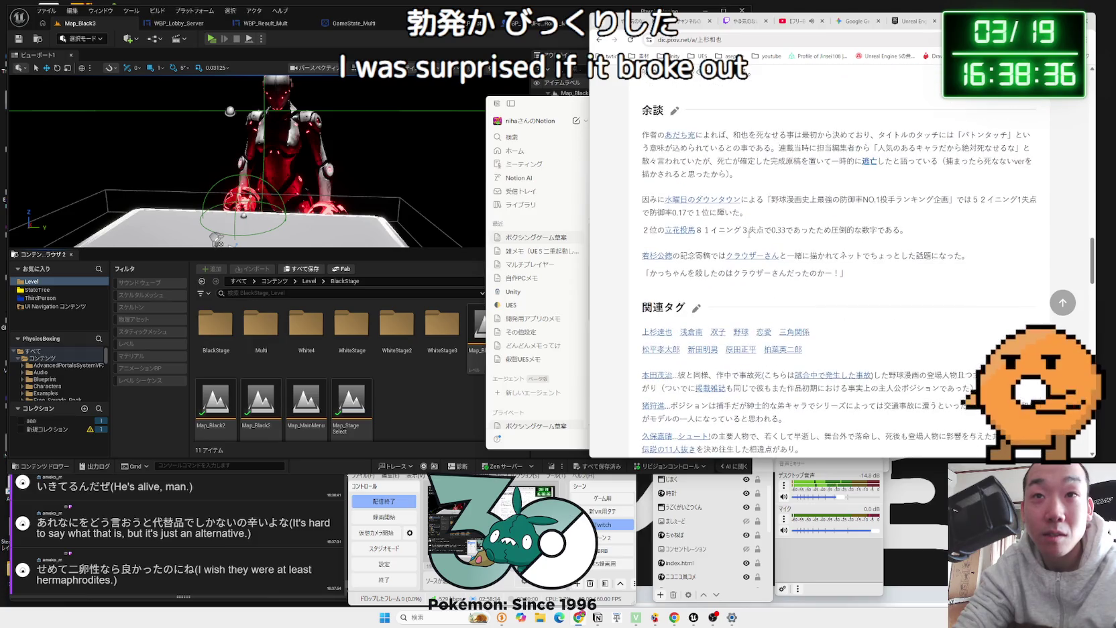
scroll(749, 233, up, 1)
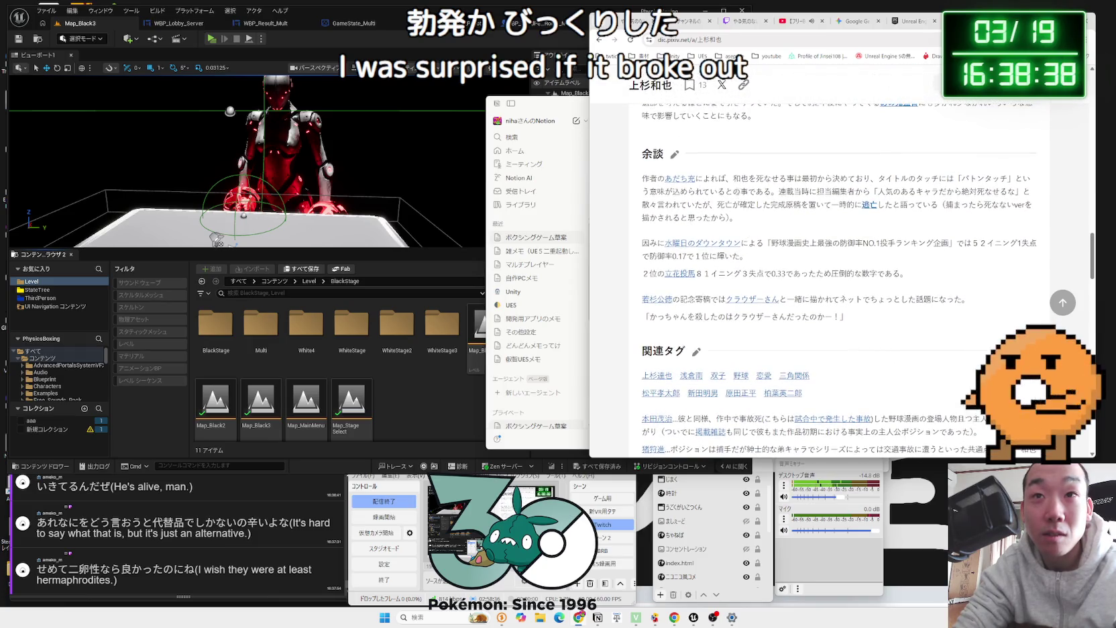
mouse_move(857, 181)
mouse_down()
mouse_move(735, 179)
mouse_move(1017, 180)
mouse_move(772, 193)
mouse_up()
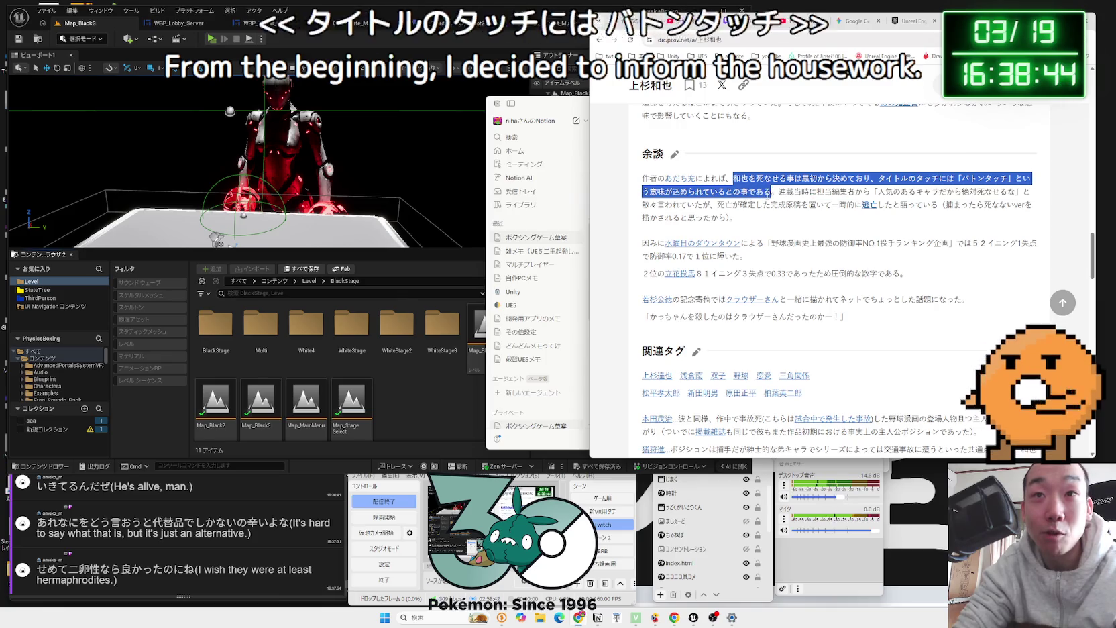
click(810, 222)
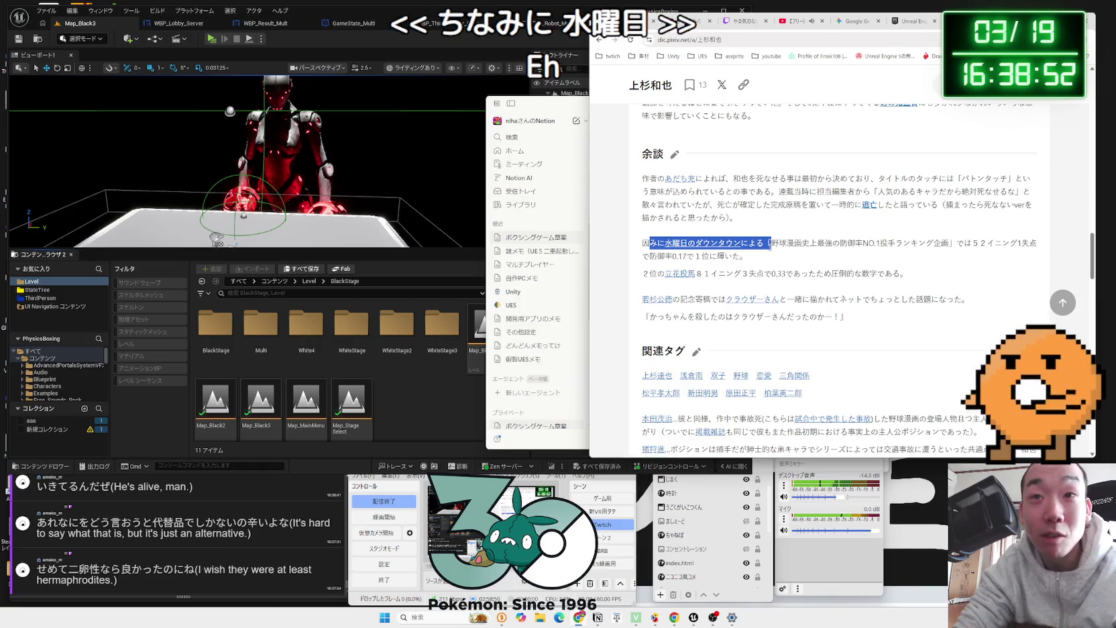
Step: Highlight 野球漫画 and the pitcher ranking with its 52-inning ERA figures, then scroll back up
double_click(787, 243)
drag(824, 243, 951, 243)
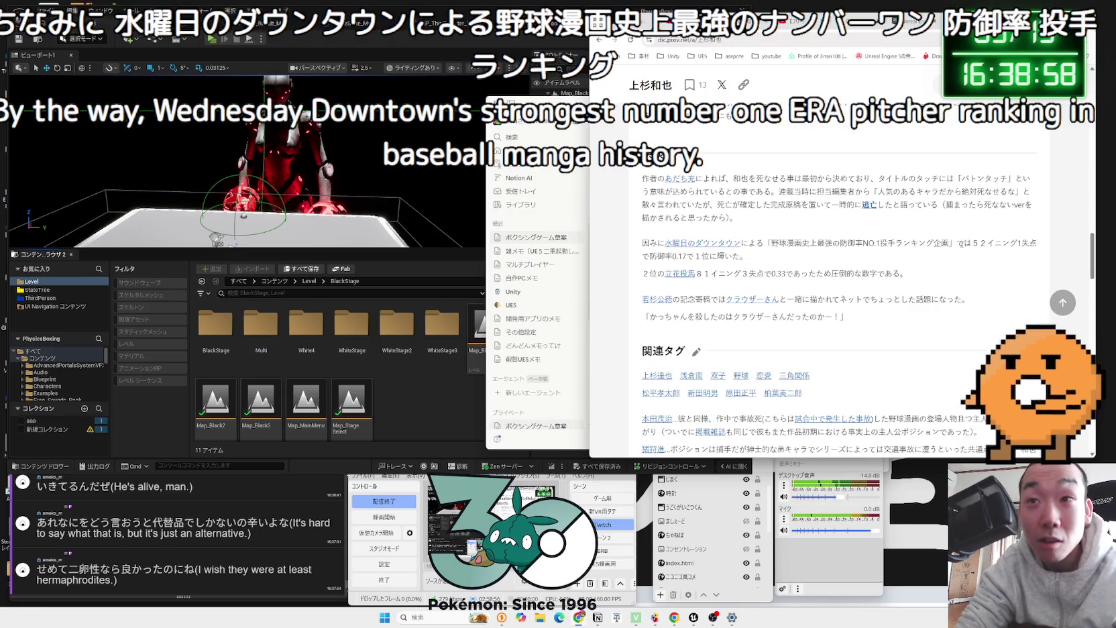
mouse_move(1002, 246)
mouse_down()
mouse_move(1026, 246)
mouse_move(697, 259)
mouse_move(637, 249)
mouse_move(748, 258)
mouse_up()
click(637, 249)
click(748, 258)
mouse_move(657, 243)
mouse_down()
mouse_move(748, 258)
mouse_move(641, 243)
mouse_up()
triple_click(639, 245)
click(639, 246)
click(654, 247)
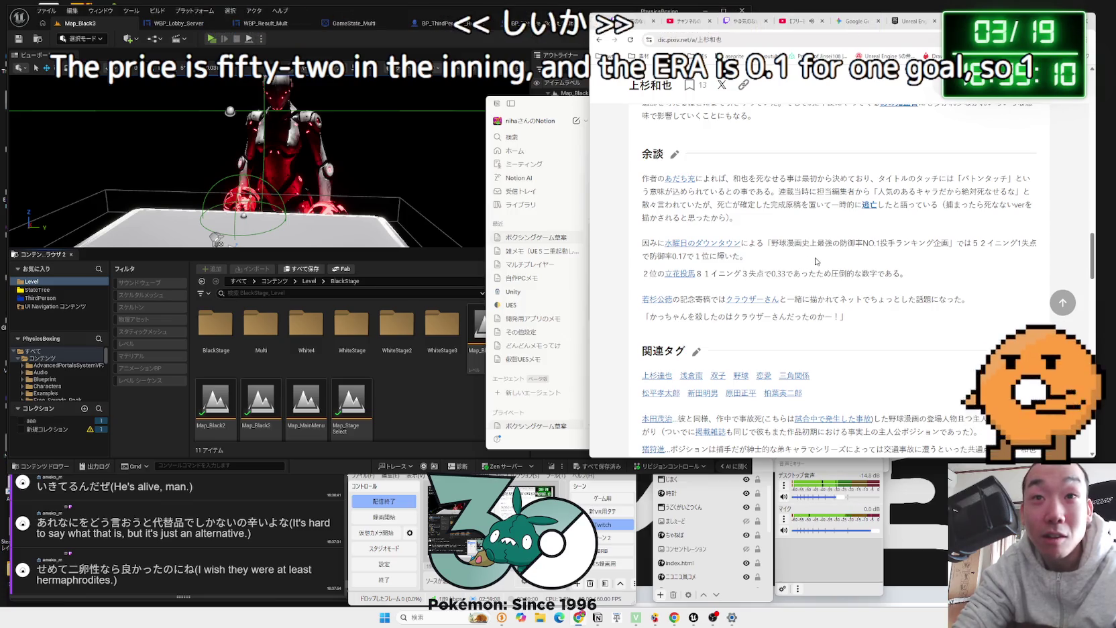
scroll(816, 261, up, 20)
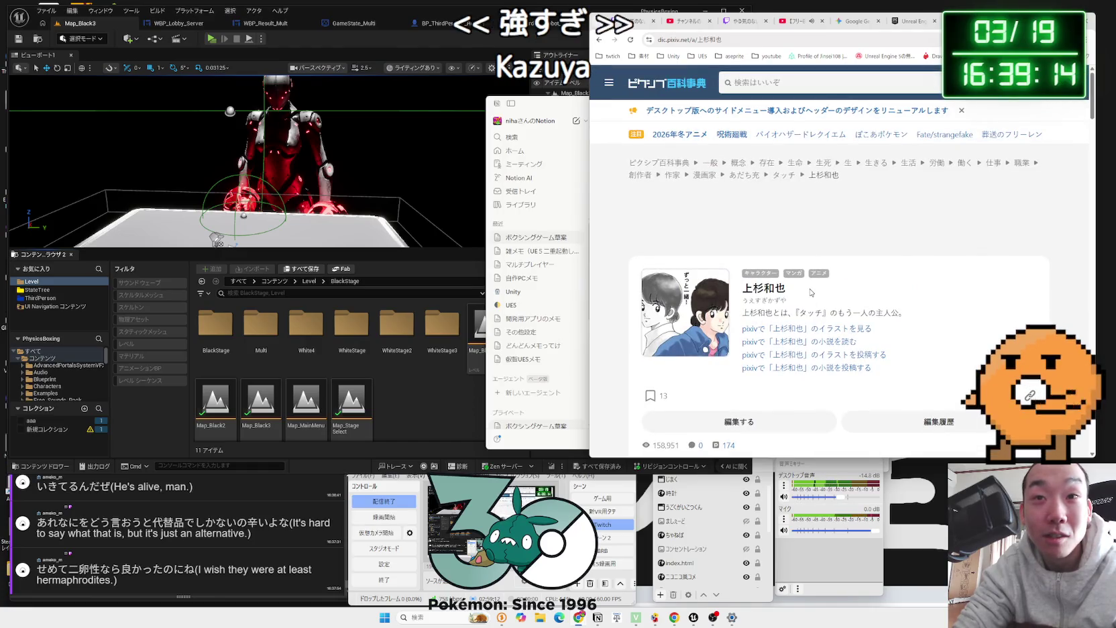
Step: Return to the Google results and search Google for the selected name 上杉達也
key(alt+Left)
click(766, 94)
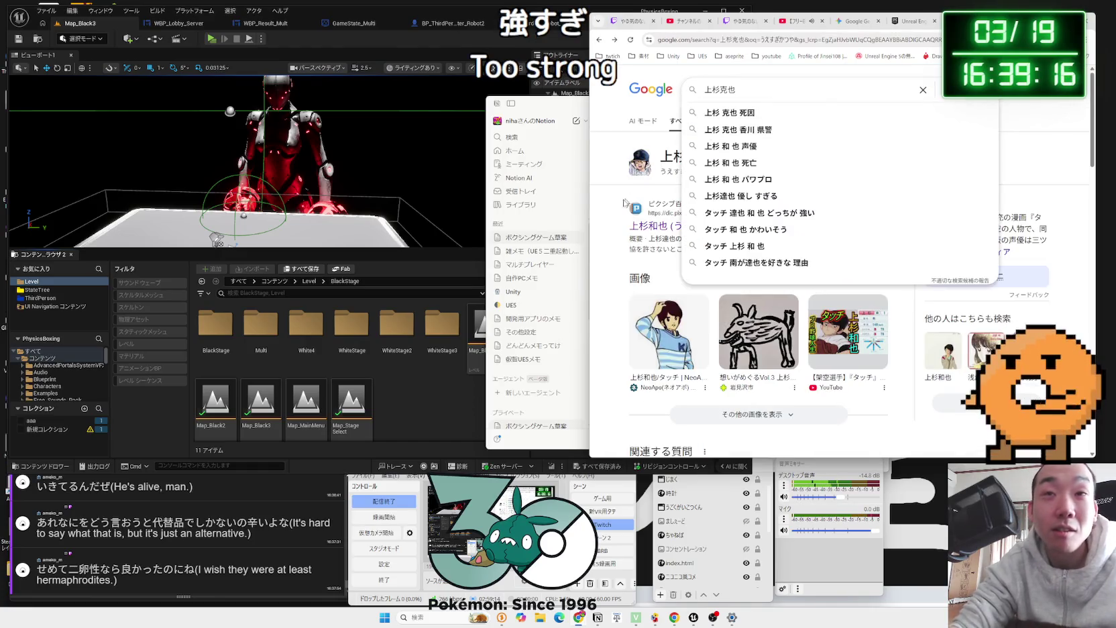
click(594, 210)
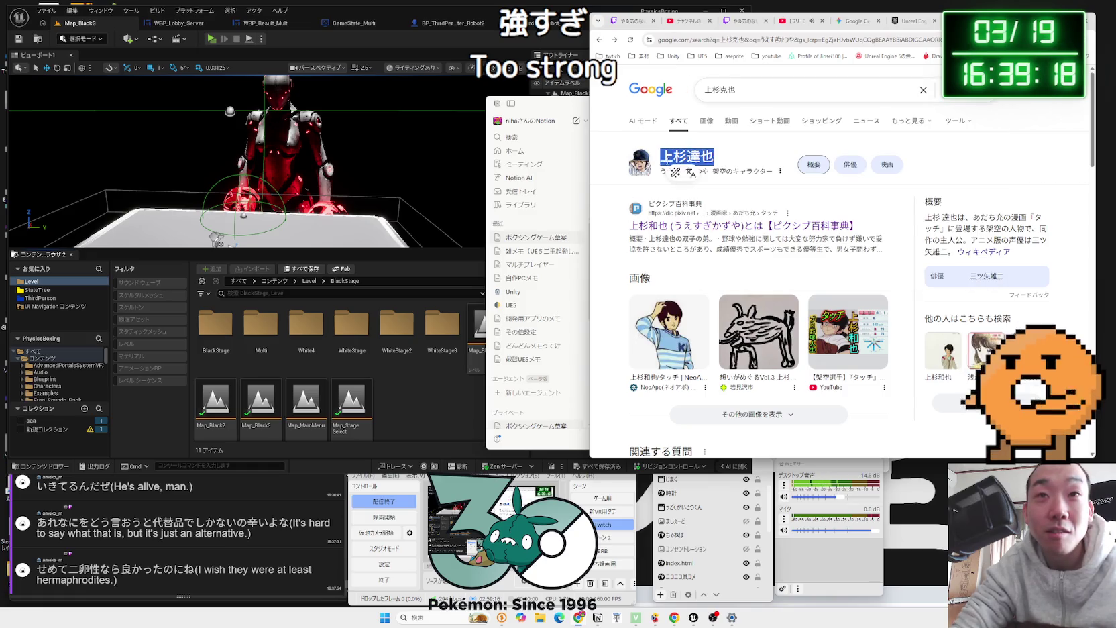
right_click(667, 164)
click(702, 200)
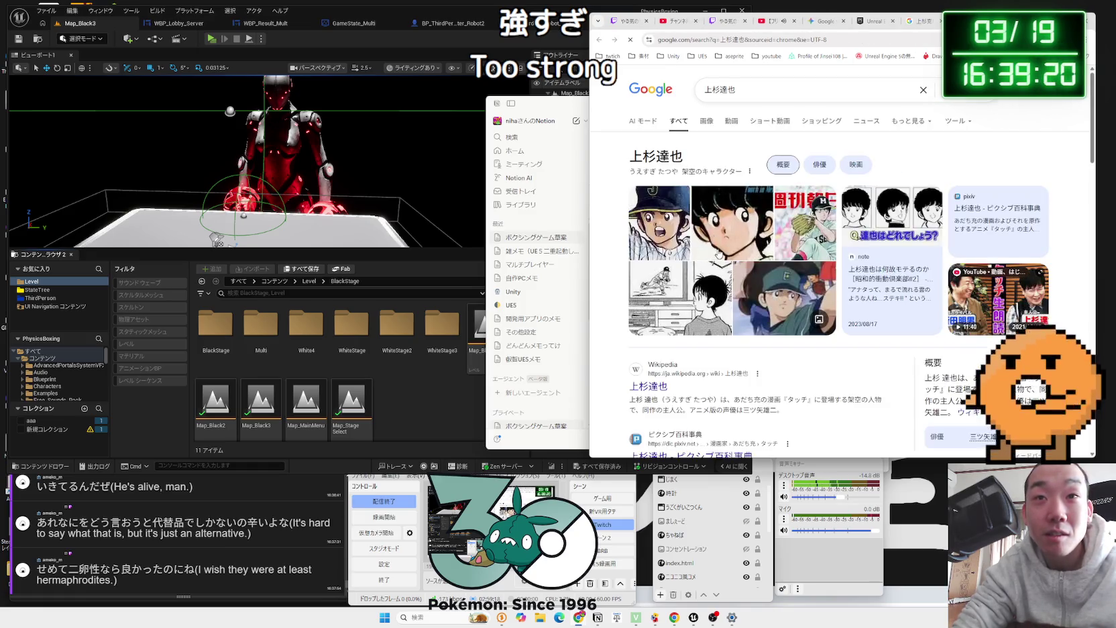
Step: Read through the Pixiv 上杉達也 article, then close the pixiv and search tabs
scroll(684, 223, down, 3)
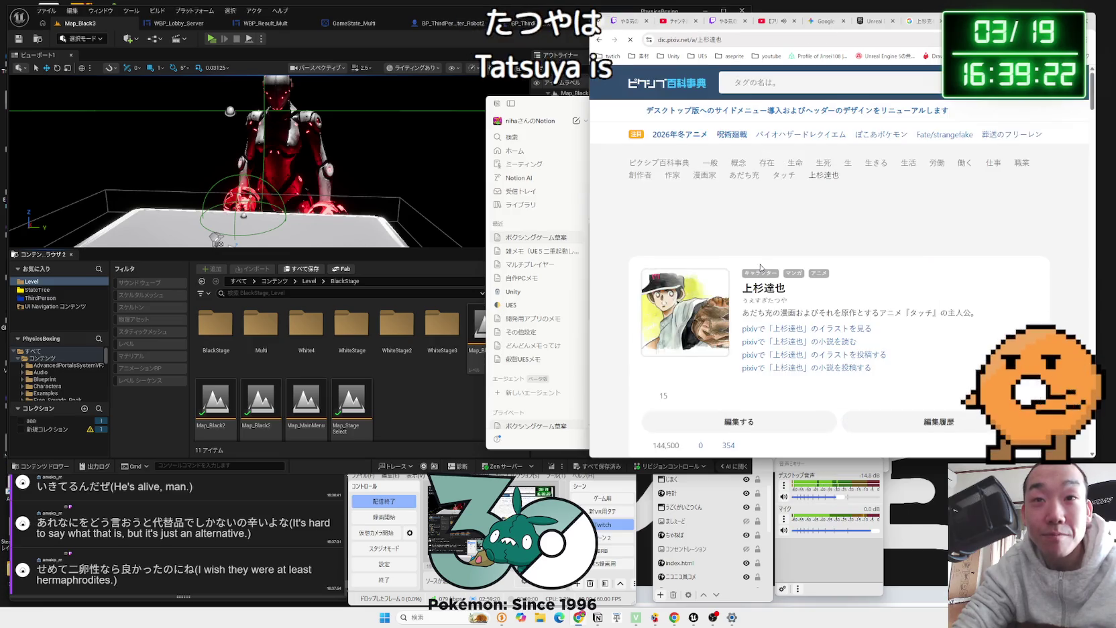
scroll(761, 268, down, 15)
scroll(760, 265, down, 5)
scroll(760, 265, up, 10)
scroll(760, 265, down, 3)
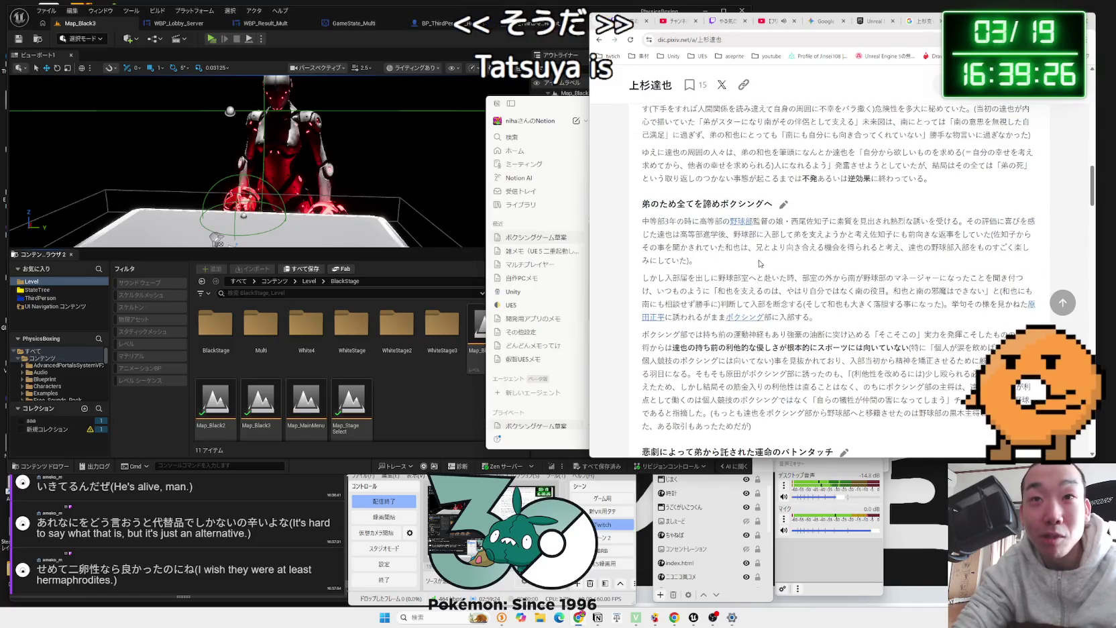
scroll(760, 264, down, 10)
scroll(756, 262, down, 5)
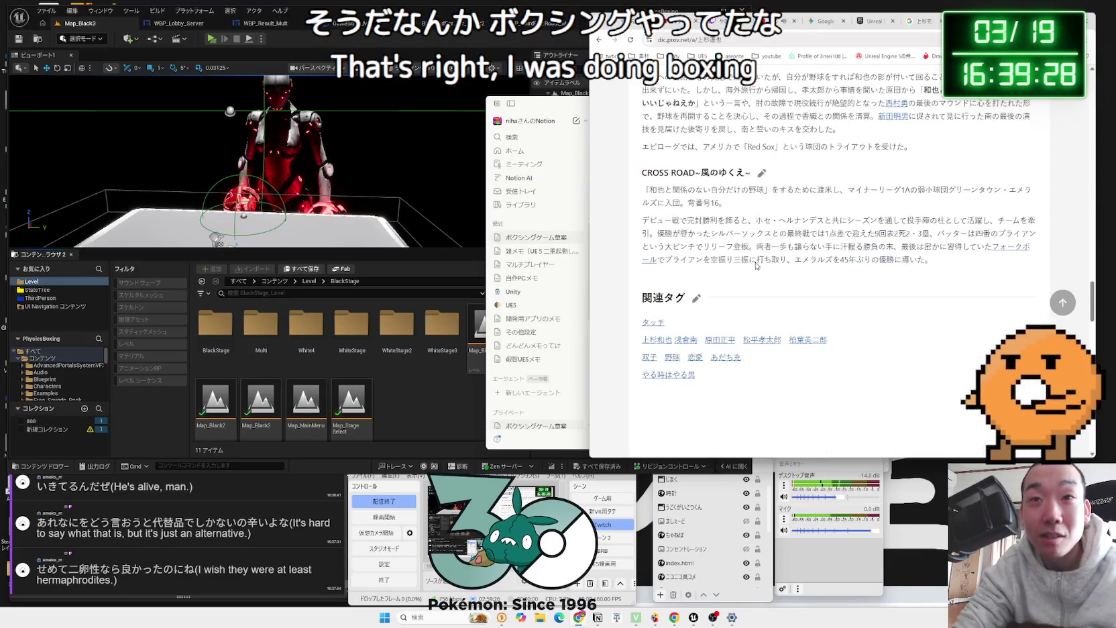
scroll(756, 263, up, 3)
scroll(756, 265, up, 5)
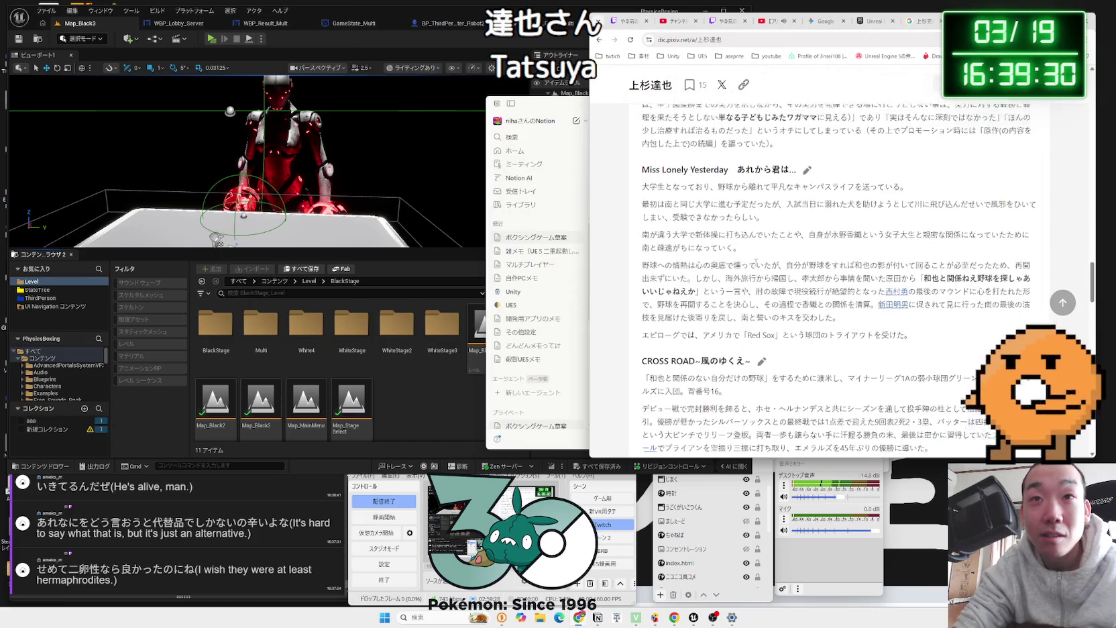
scroll(756, 262, up, 3)
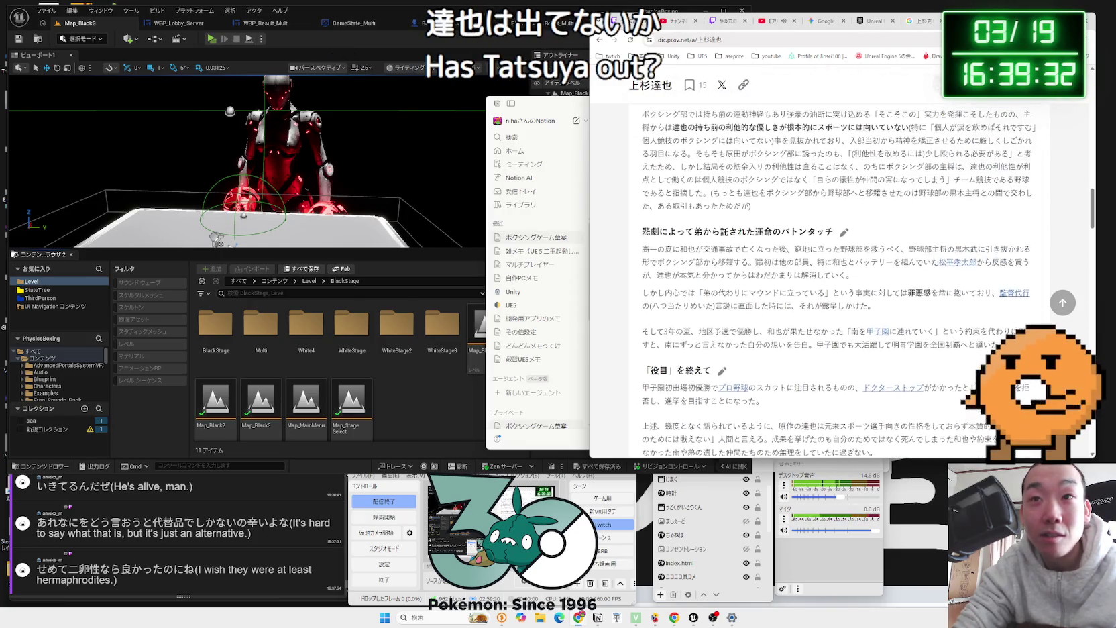
scroll(756, 263, up, 4)
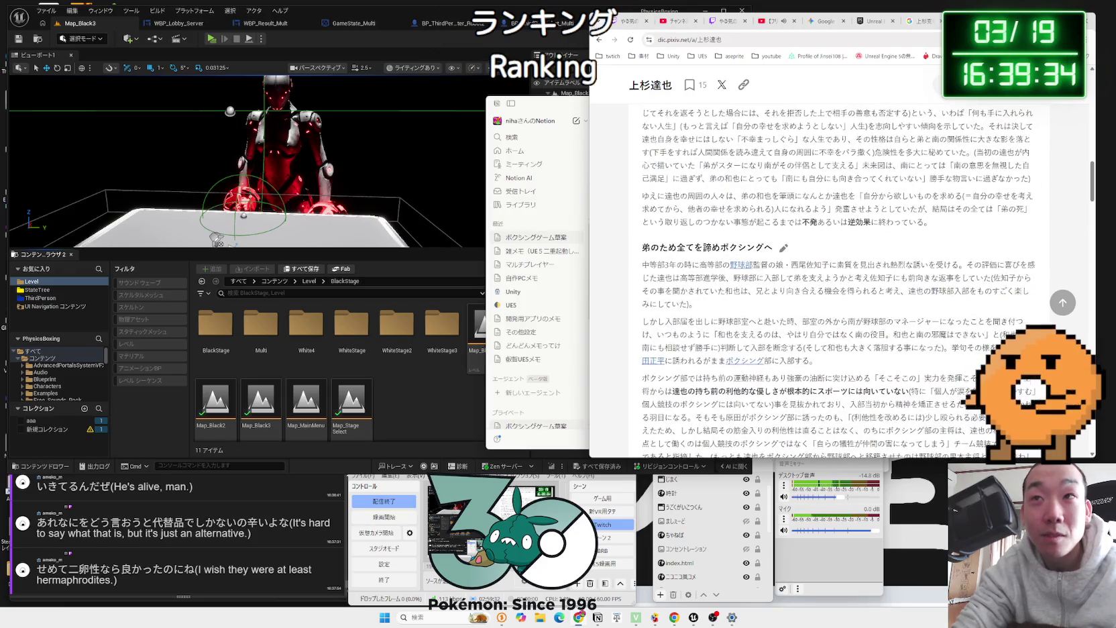
key(ctrl+w)
key(ctrl+w)
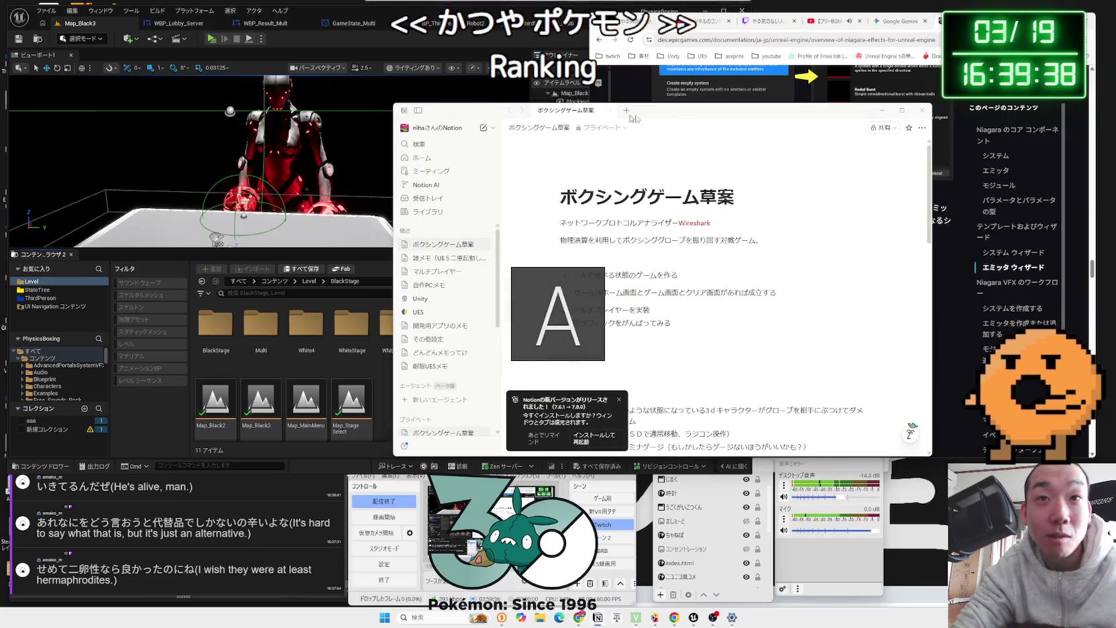
Step: Delete the Join TODO bullet so the list ends with クレジット, then snap Notion right and refocus Unreal
click(619, 400)
scroll(621, 406, down, 3)
drag(603, 243, 575, 241)
click(576, 241)
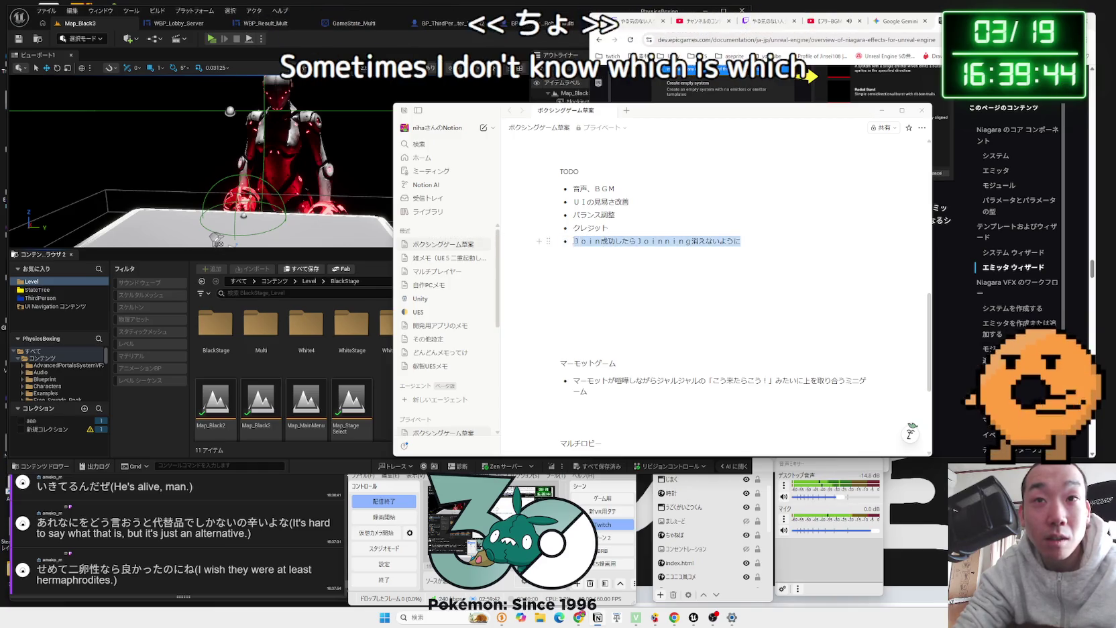
right_click(742, 250)
click(765, 260)
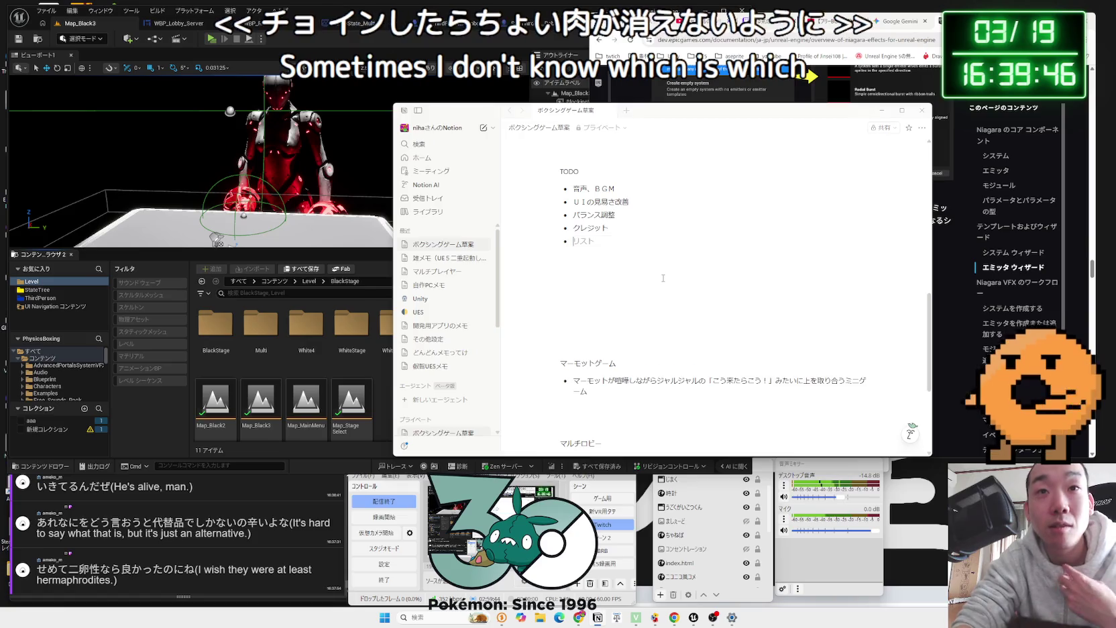
key(BackSpace)
key(BackSpace)
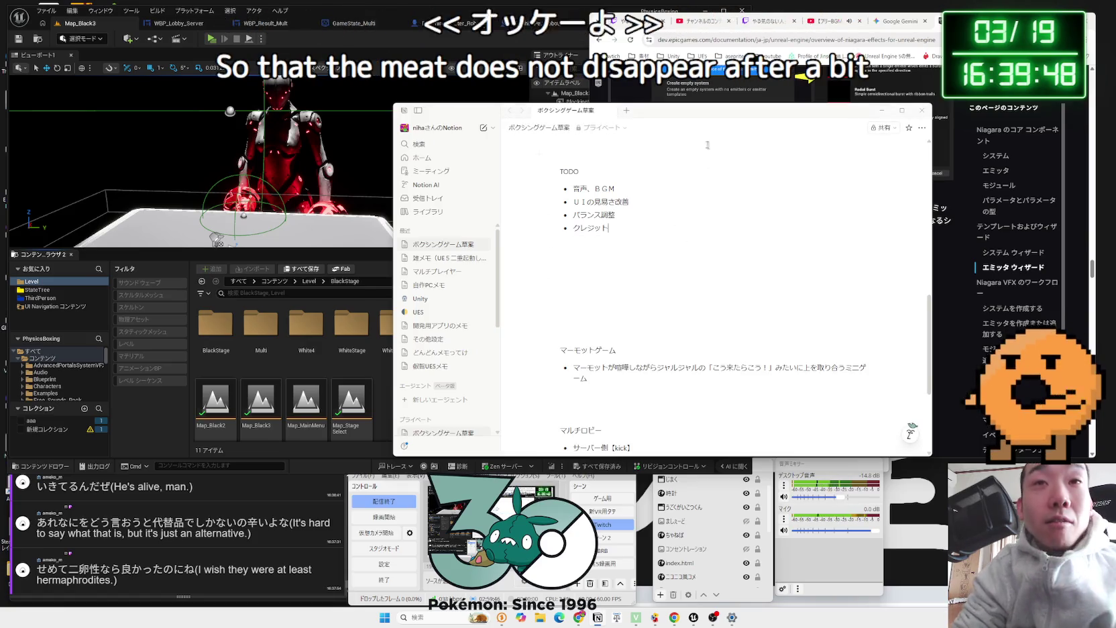
key(super+Right)
click(559, 316)
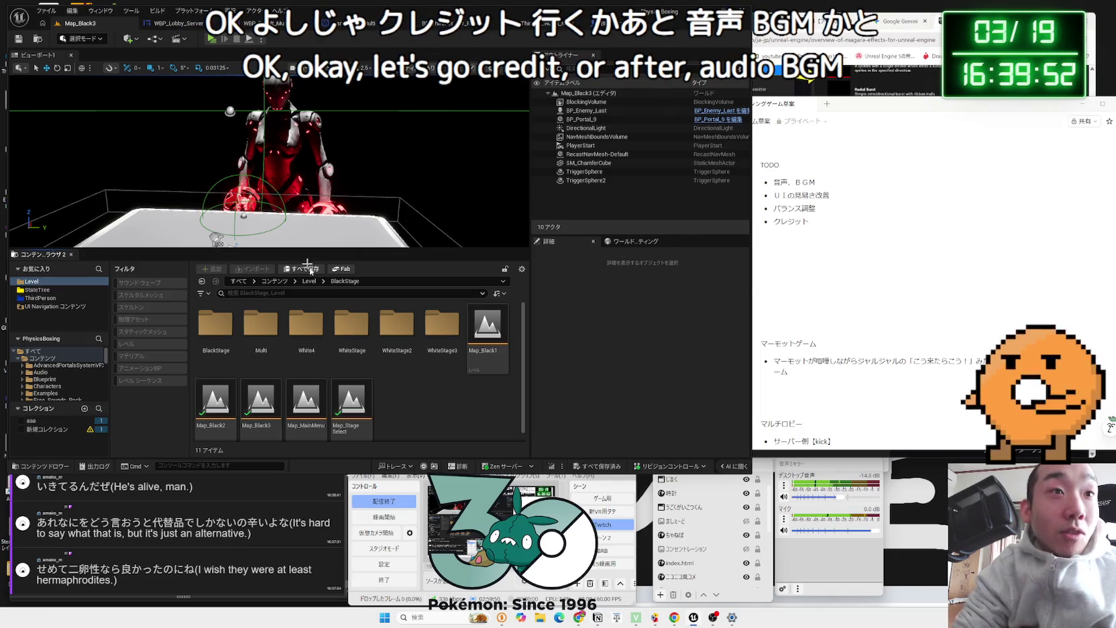
Step: Peek into the White4, BlackStage and Multi level folders, returning to the Level folder each time
double_click(298, 333)
key(alt+Left)
double_click(437, 341)
key(alt+Left)
double_click(199, 331)
key(alt+Left)
double_click(344, 335)
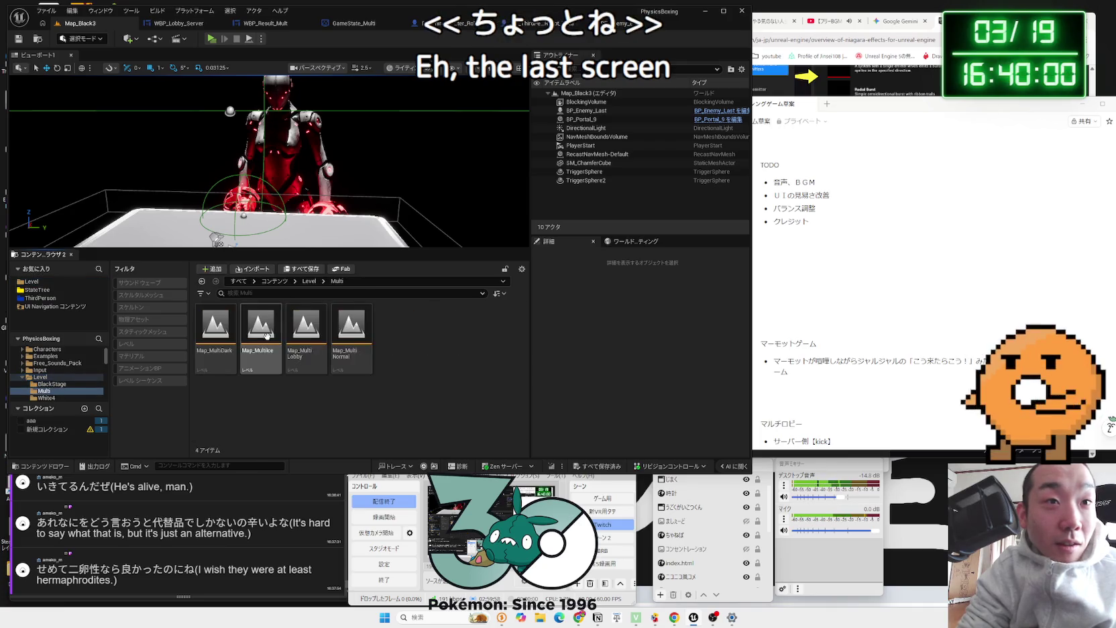
click(344, 335)
key(alt+Left)
key(alt+Left)
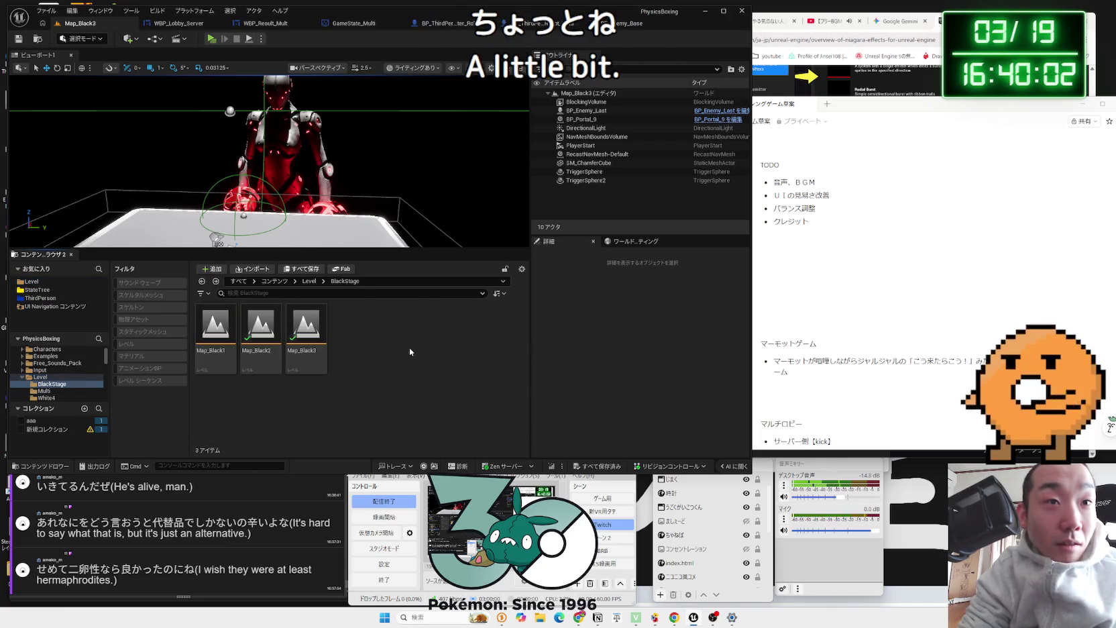
key(alt+Left)
click(46, 283)
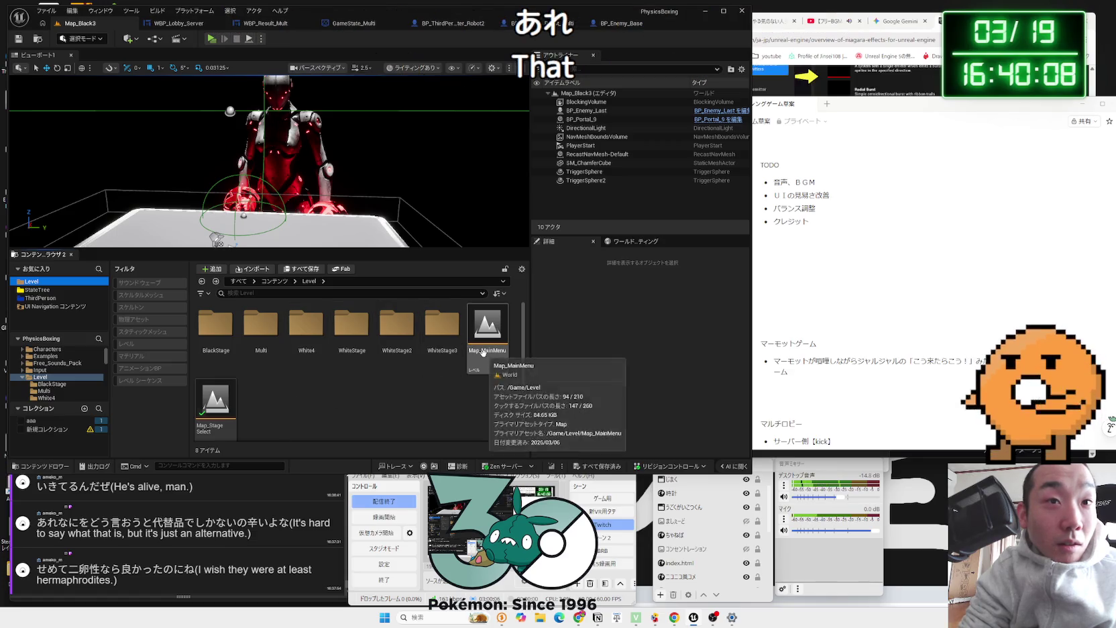
Step: Check Map_Black3 in BlackStage, then browse WhiteStage2, White4 and Multi, returning to Level each time
double_click(216, 326)
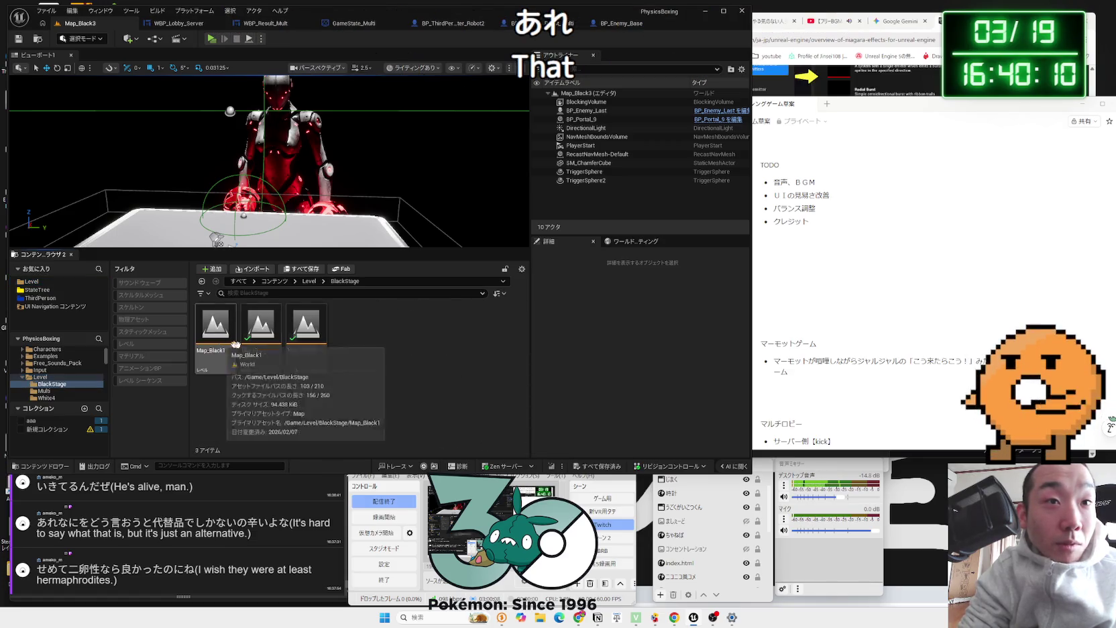
click(304, 350)
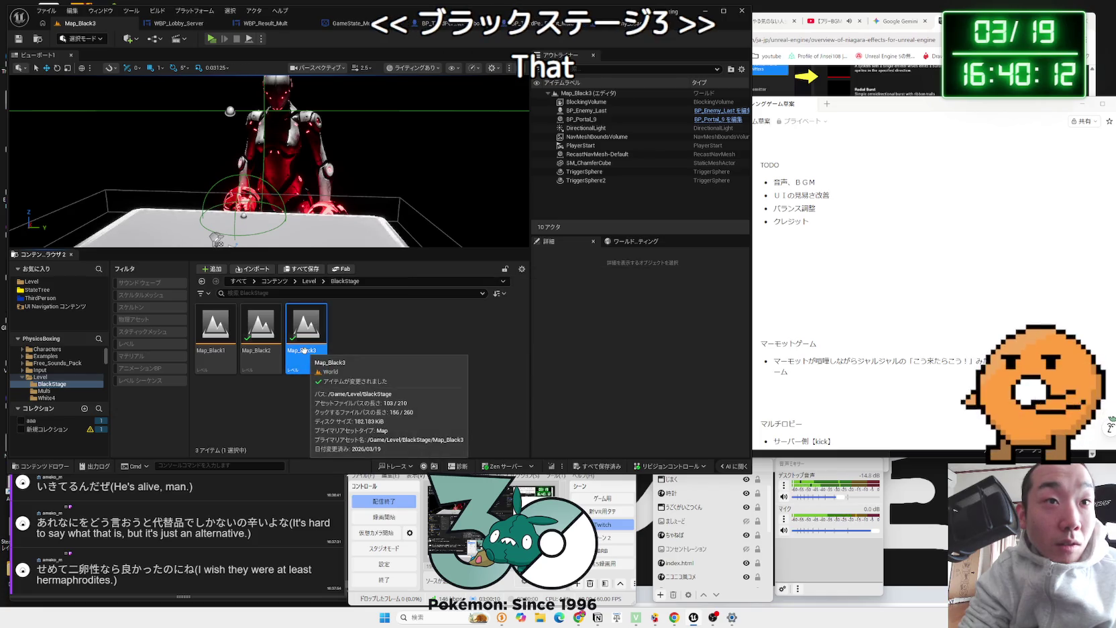
key(alt+Left)
double_click(442, 338)
key(alt+Left)
double_click(352, 326)
key(alt+Left)
double_click(397, 327)
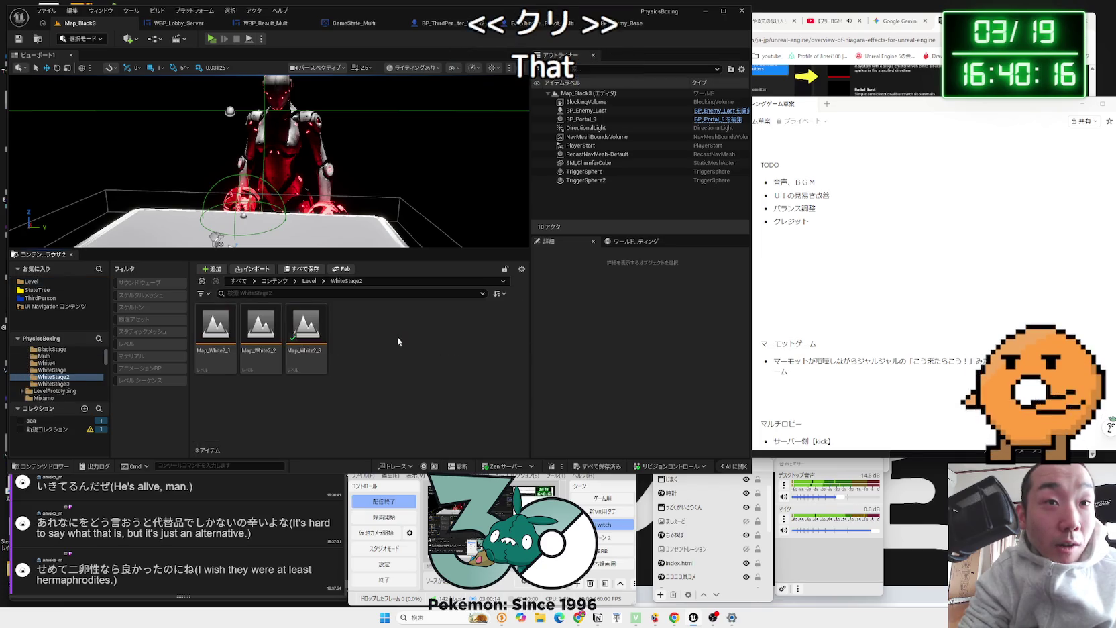
key(alt+Left)
double_click(302, 327)
key(alt+Left)
double_click(260, 325)
key(alt+Left)
Step: Orbit the viewport and select BP_Portal_9 in Map_Black3
scroll(281, 410, down, 1)
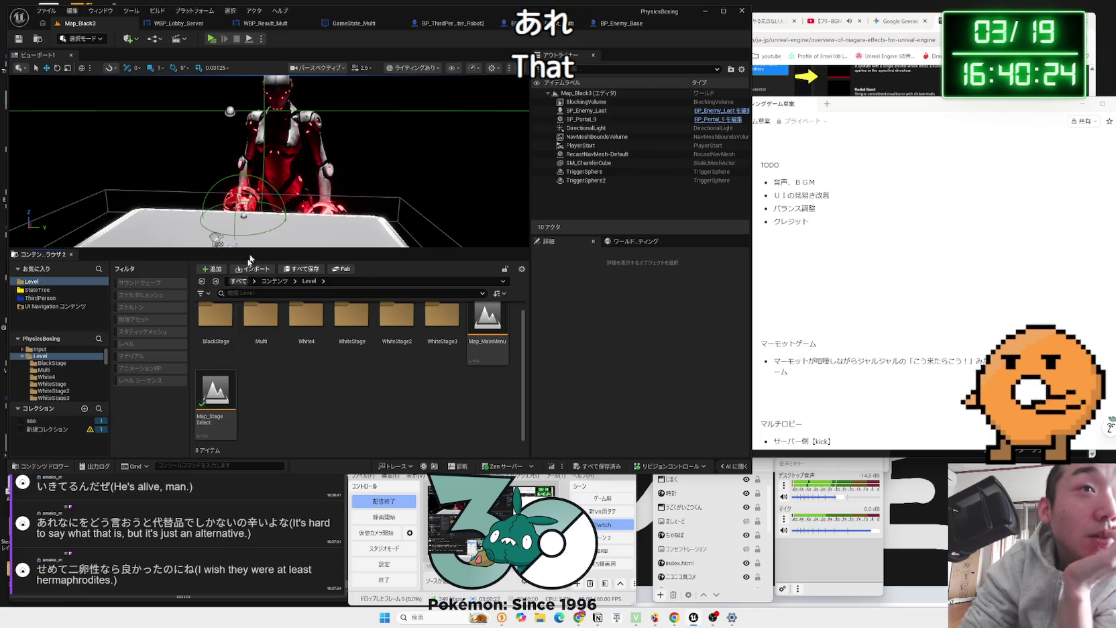
mouse_move(268, 168)
mouse_down()
mouse_move(302, 157)
mouse_move(201, 151)
mouse_up()
click(195, 149)
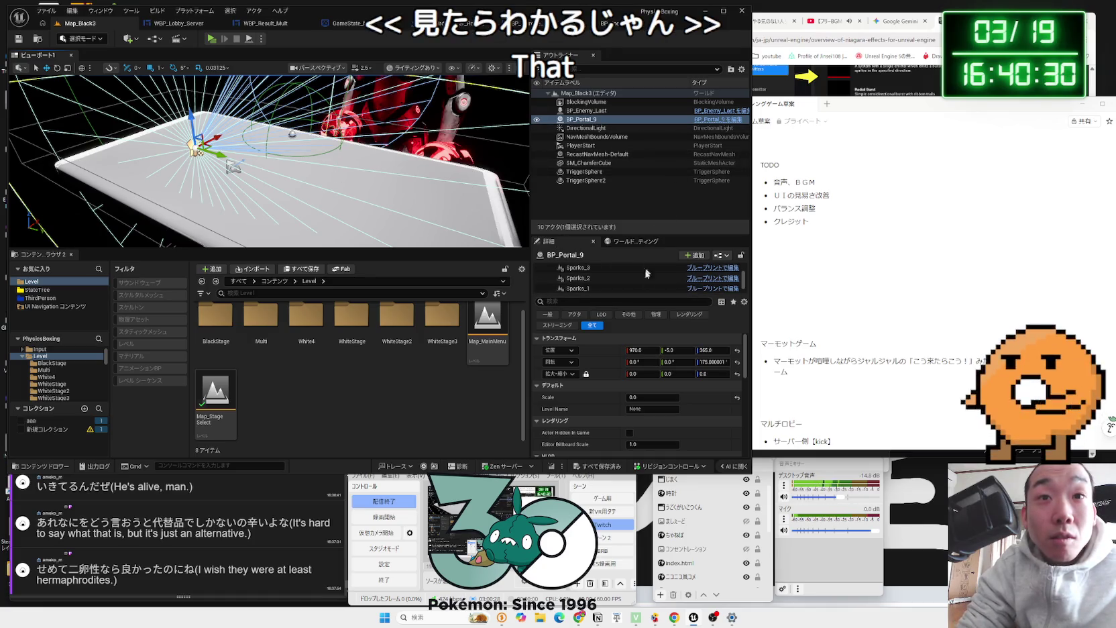
scroll(637, 362, down, 1)
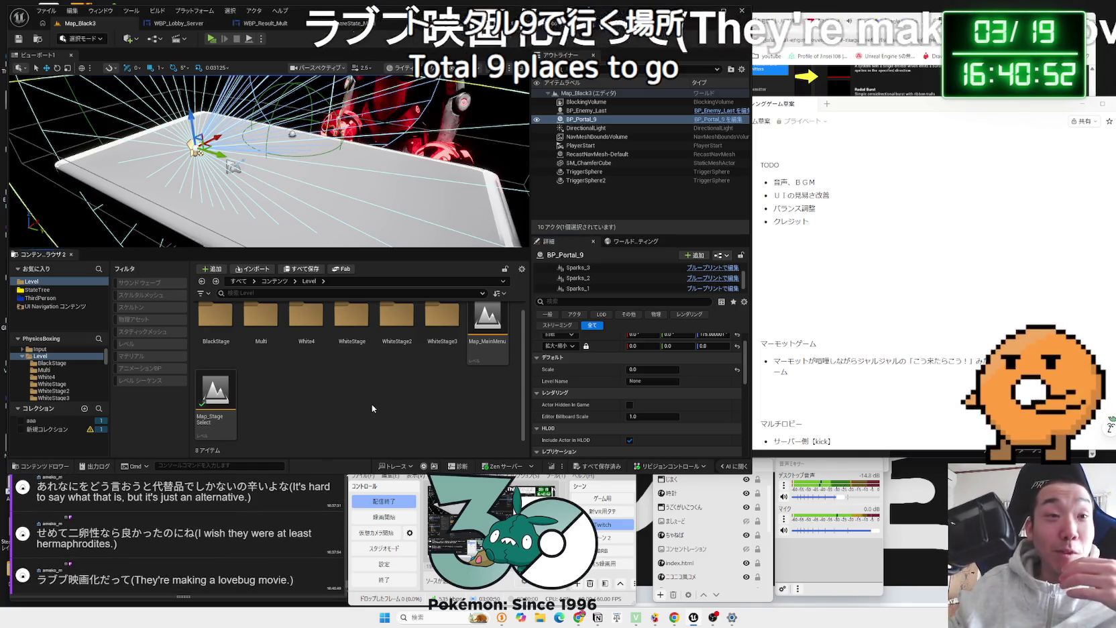
drag(37, 580, 67, 580)
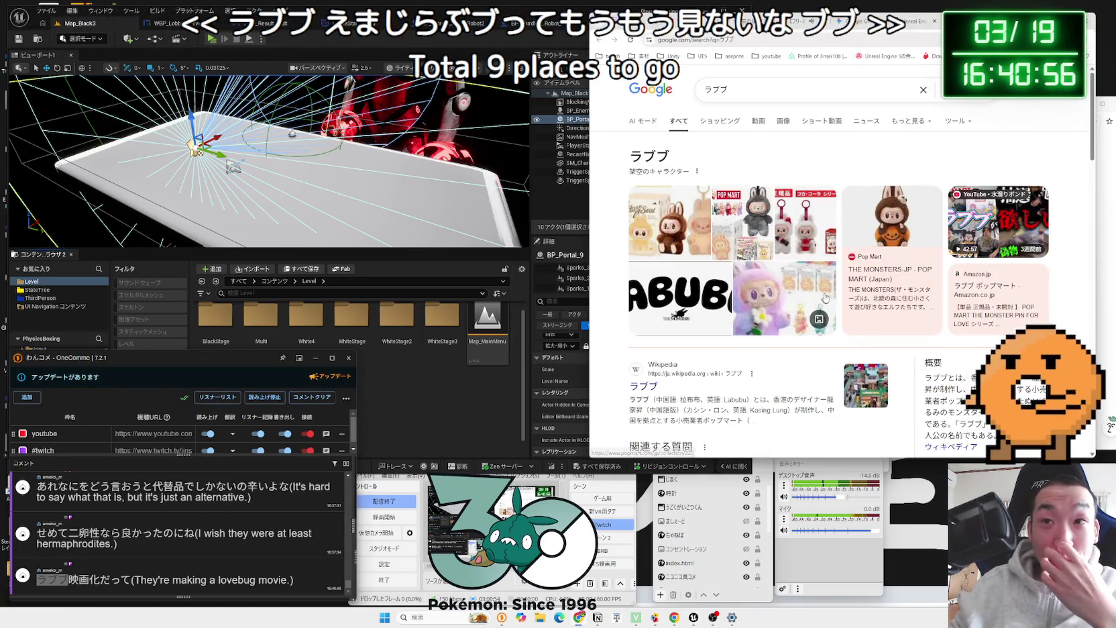
Step: Preview the POP MART Labubu product images, including the purple one, and scroll the page
click(772, 236)
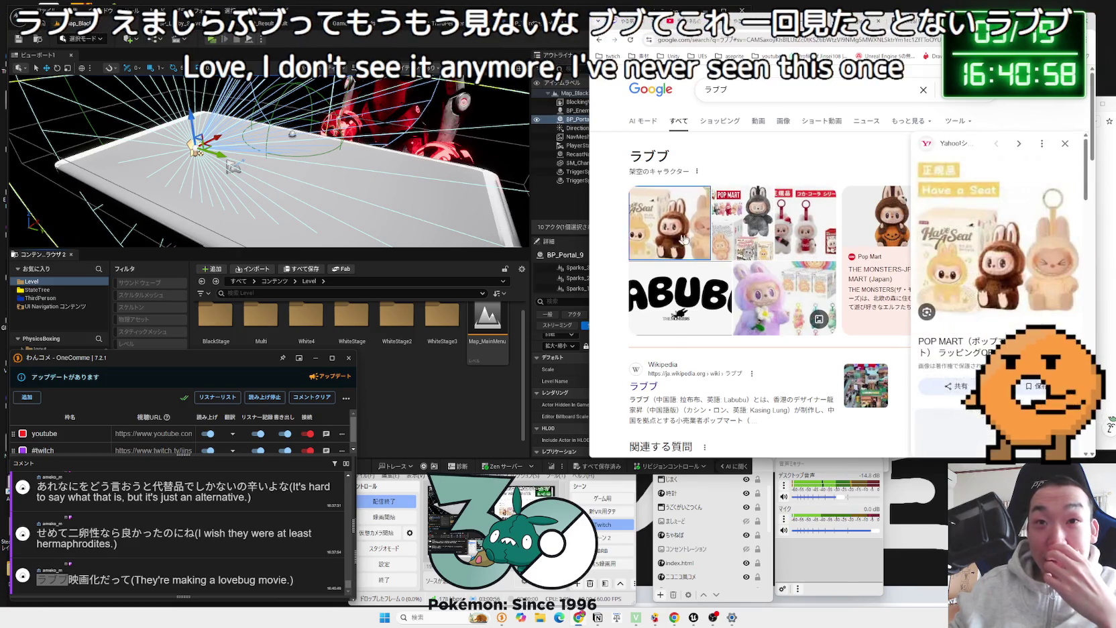
click(798, 228)
click(763, 299)
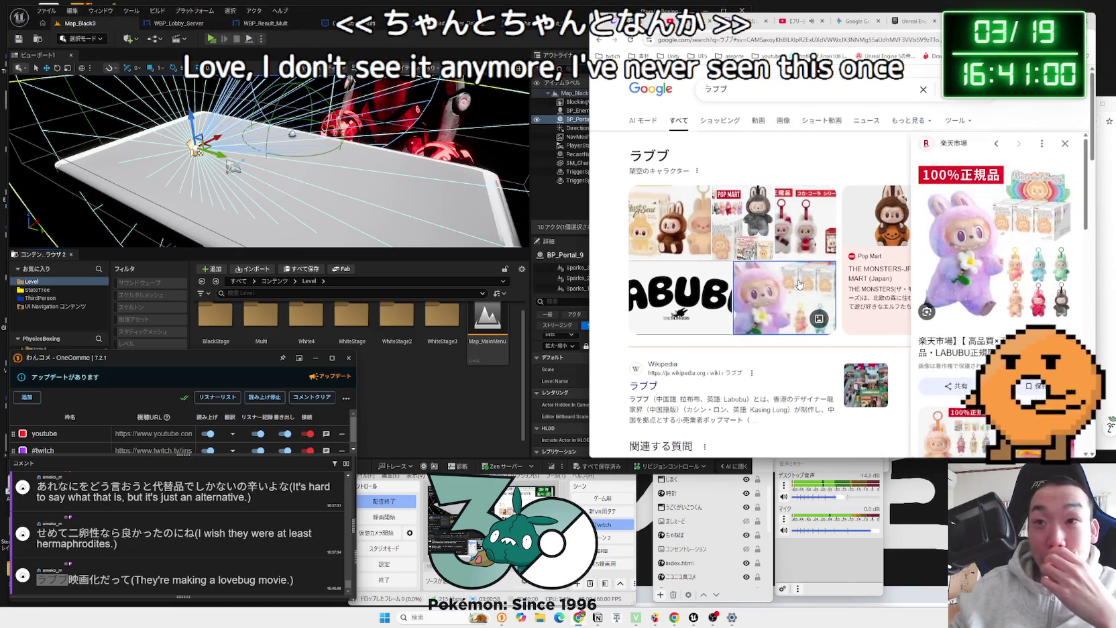
scroll(799, 285, down, 4)
scroll(800, 284, down, 3)
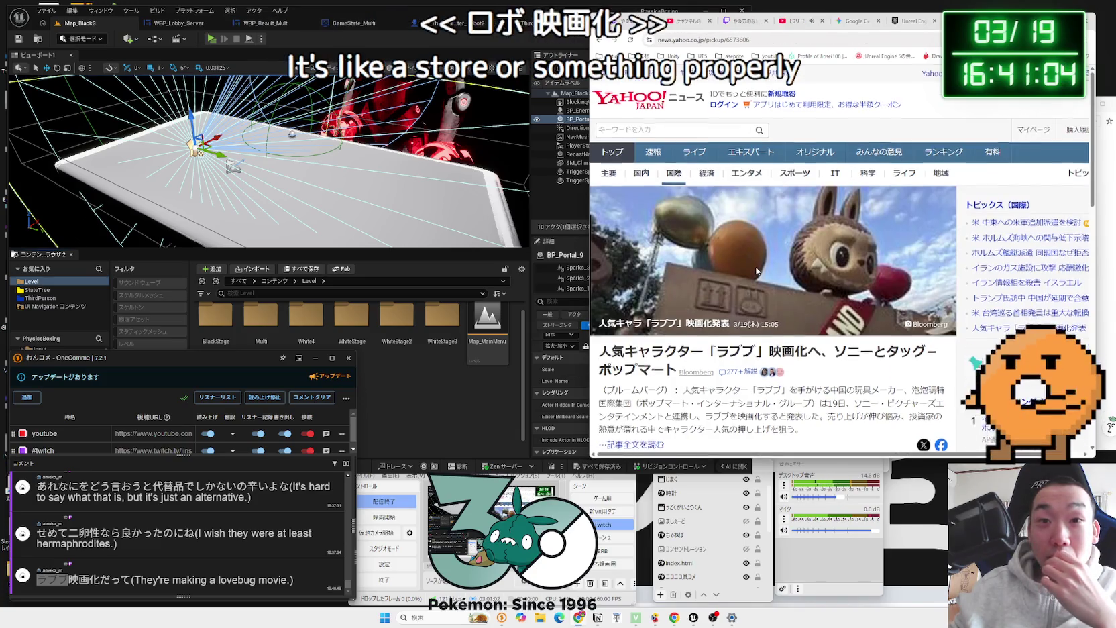
scroll(756, 271, down, 3)
scroll(674, 271, down, 6)
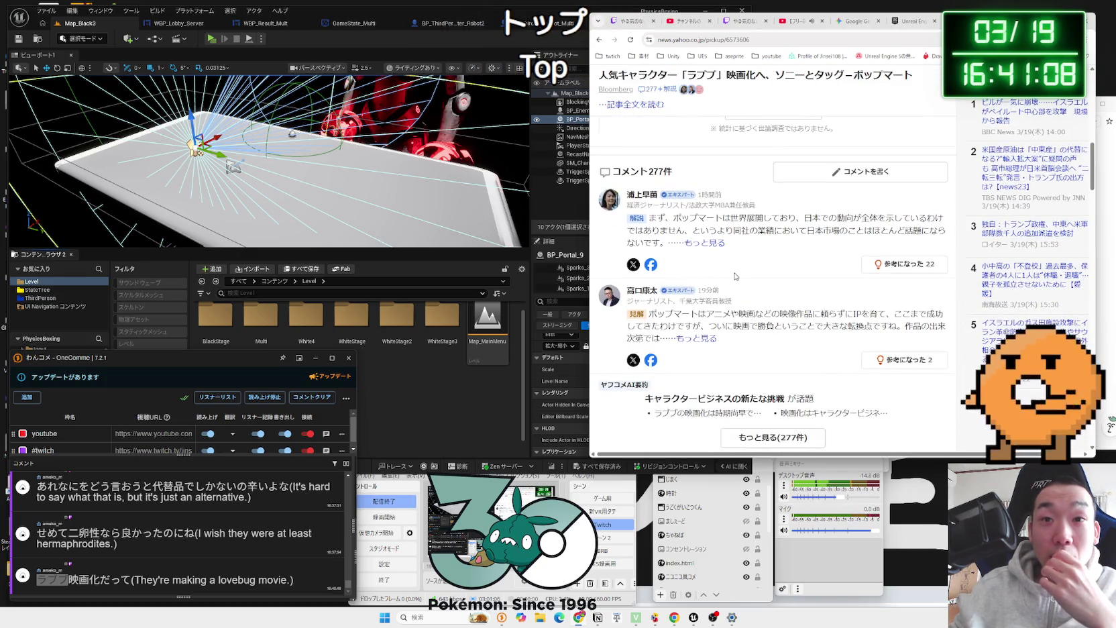
scroll(734, 276, up, 10)
Step: Return to the ラブブ Google results and open X's home page from the bookmarks list
key(alt+Left)
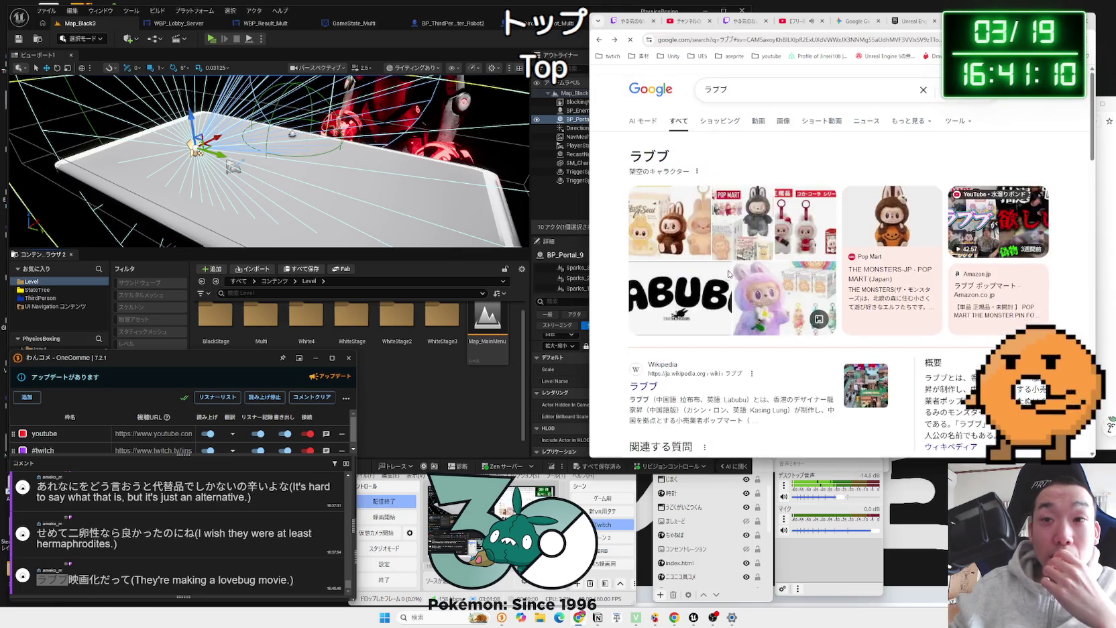
click(769, 91)
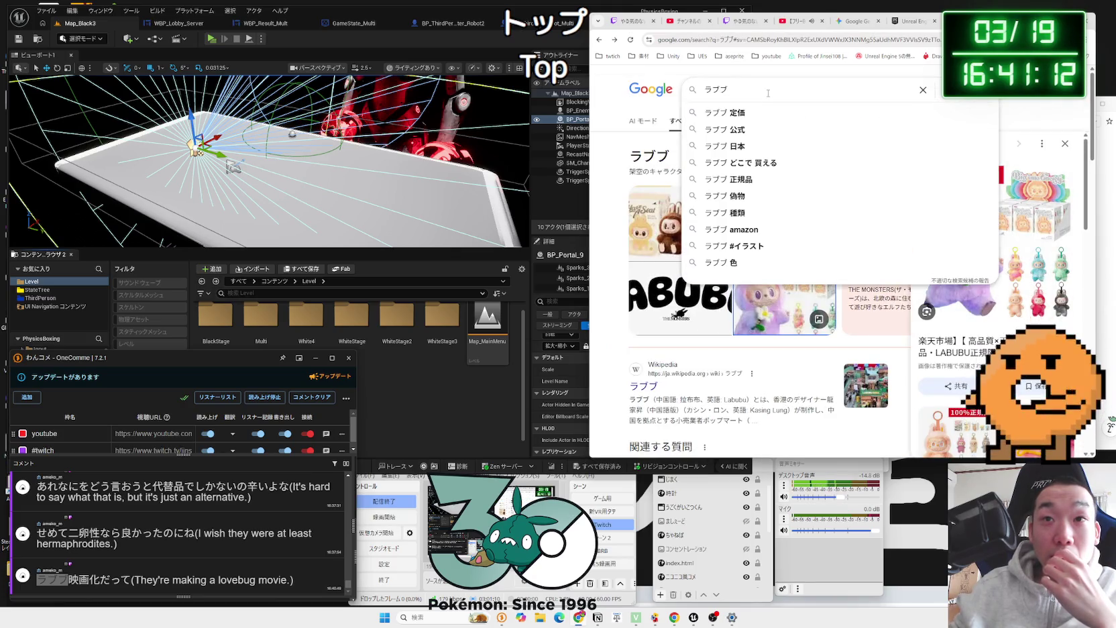
click(616, 208)
scroll(752, 269, down, 8)
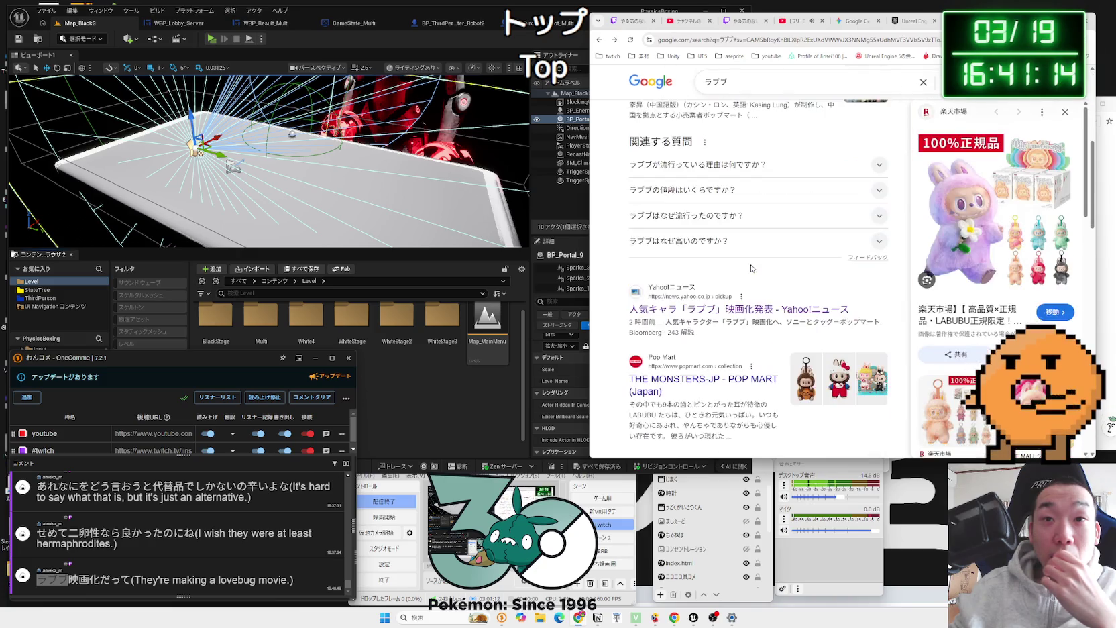
scroll(753, 269, down, 5)
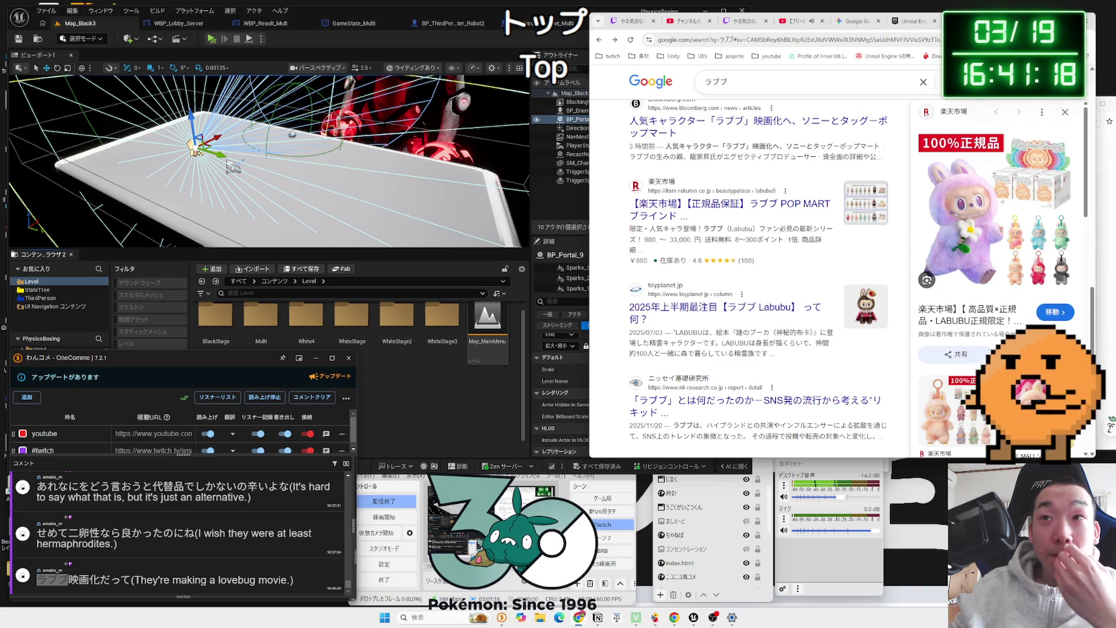
click(1088, 55)
click(850, 129)
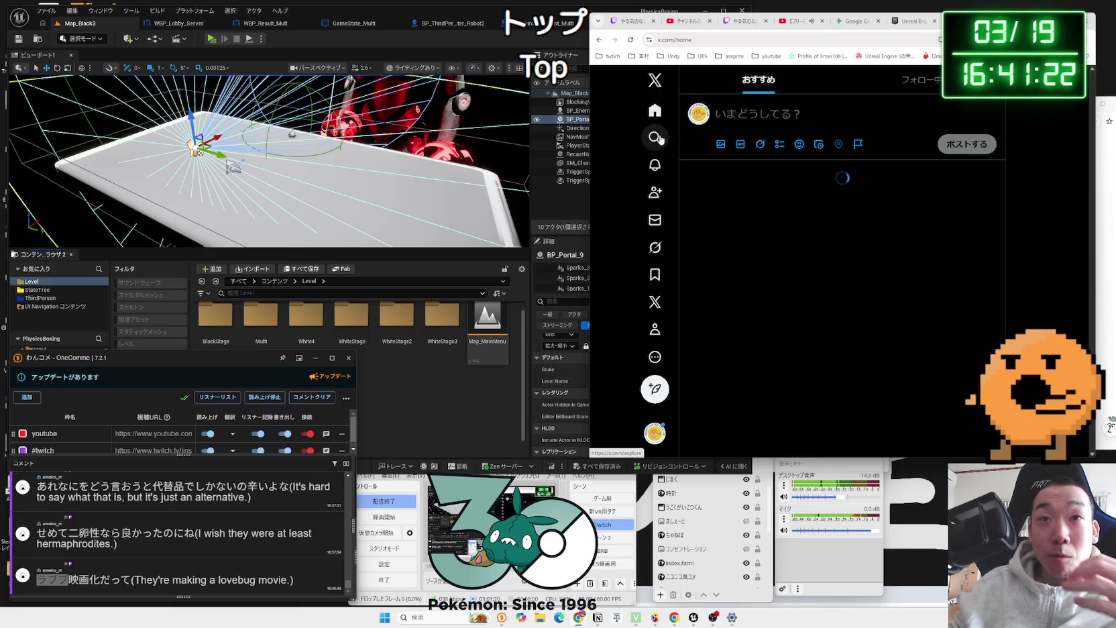
Step: Search X for ラブブ from the Explore page and scroll through the posts
click(660, 138)
click(792, 80)
text(ら)
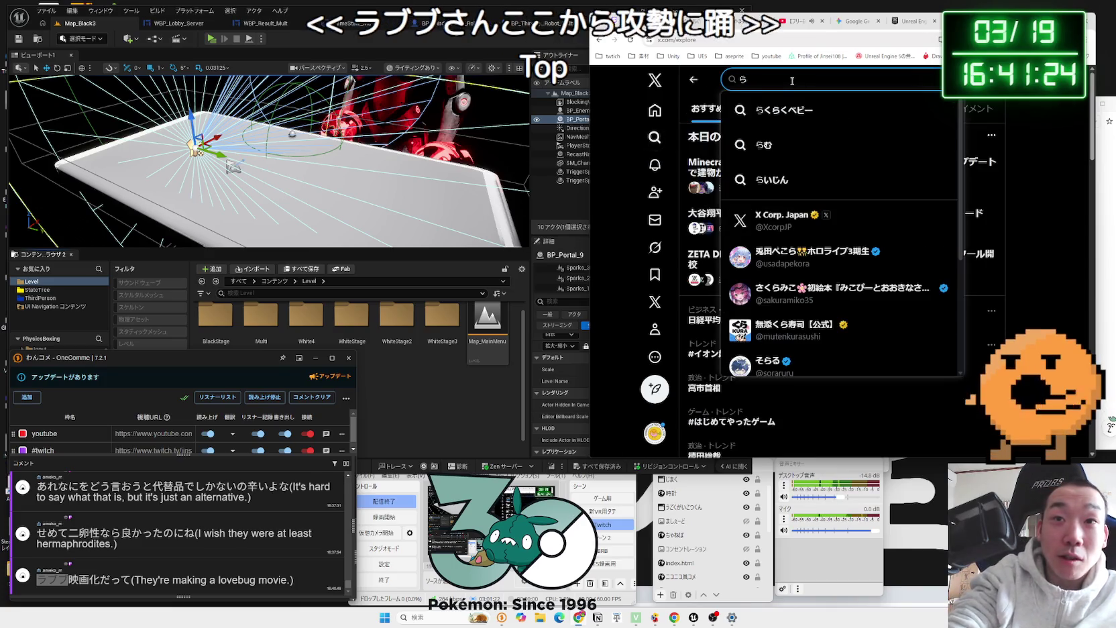
text(ブブ)
key(Return)
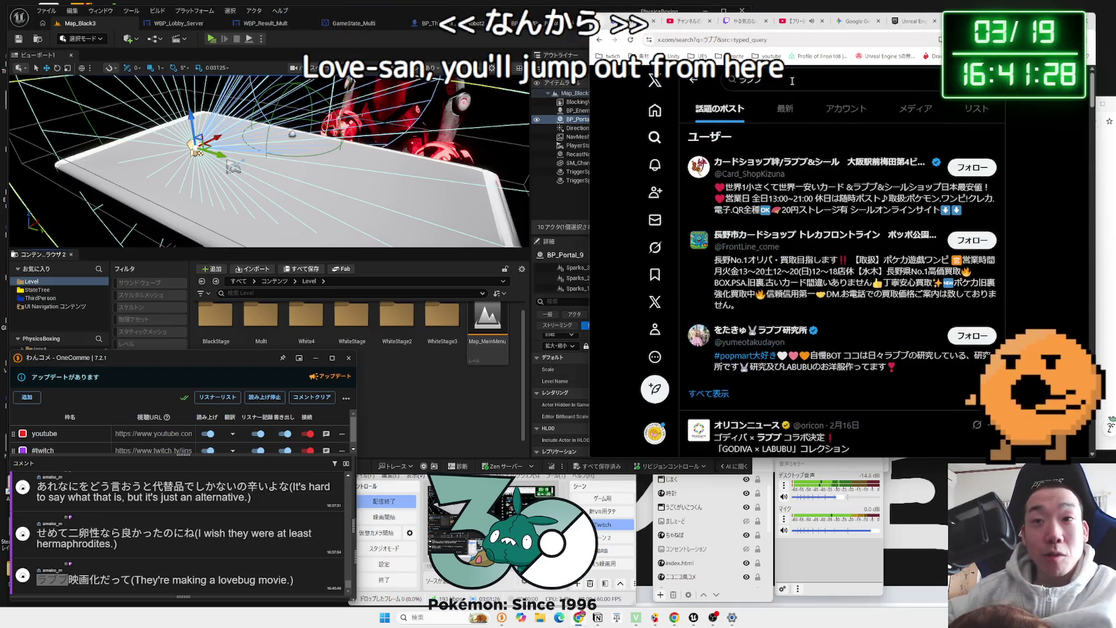
scroll(813, 280, down, 10)
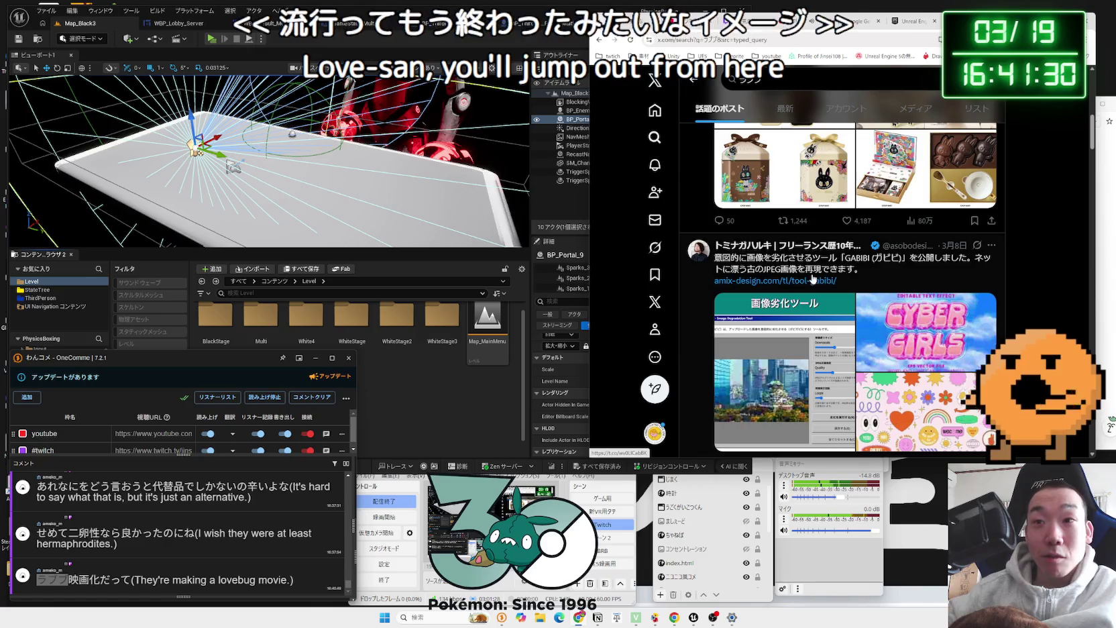
scroll(813, 281, up, 3)
scroll(813, 275, down, 5)
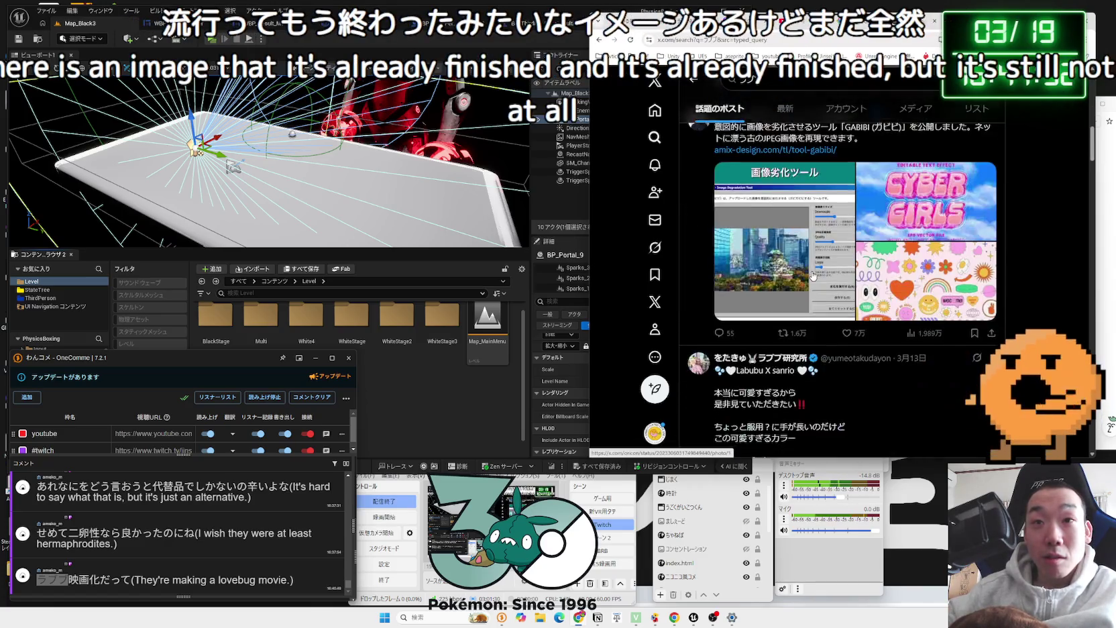
scroll(813, 275, up, 1)
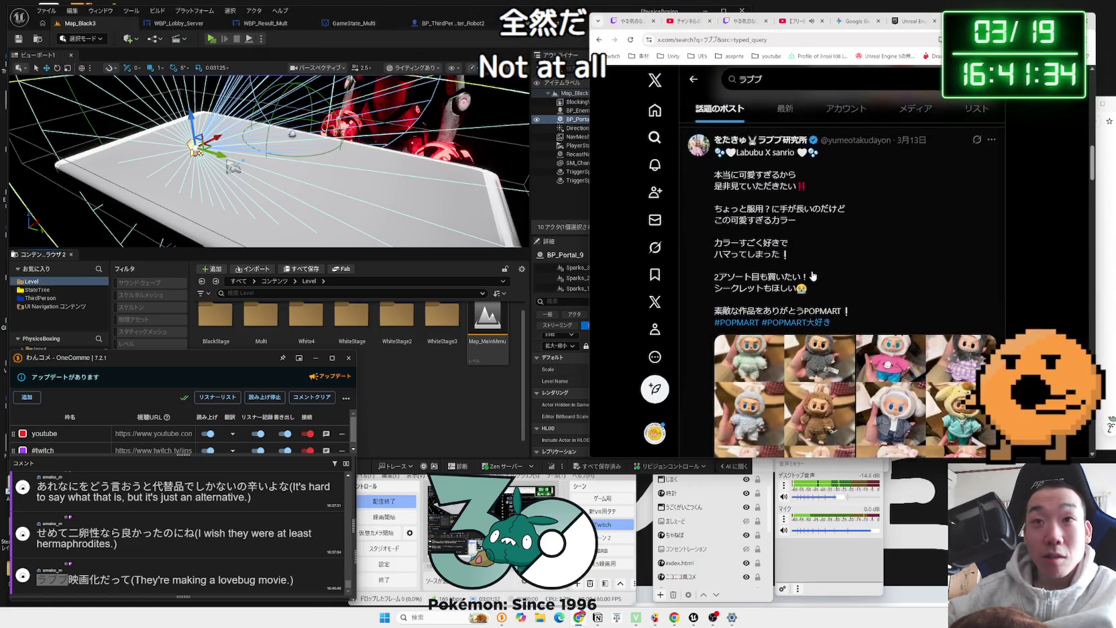
scroll(813, 275, down, 6)
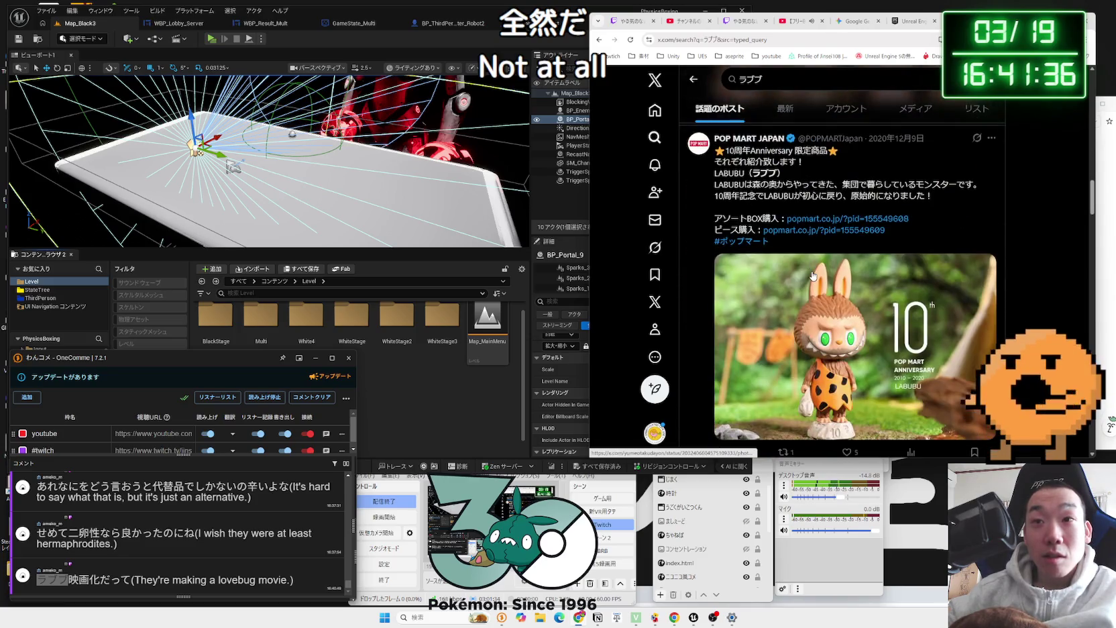
scroll(814, 275, down, 10)
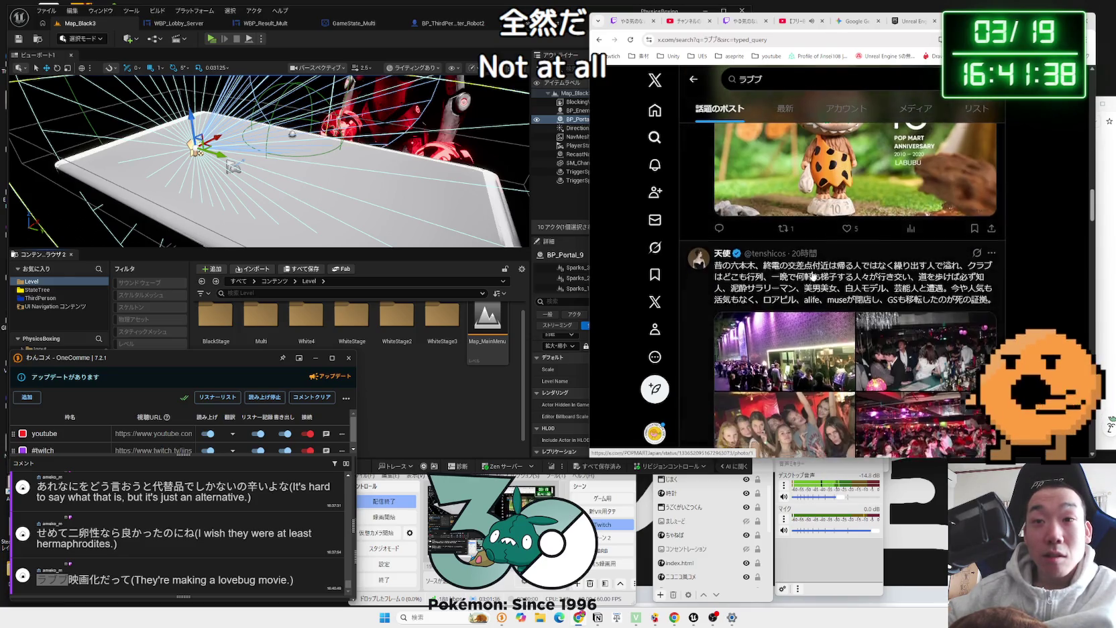
scroll(813, 275, down, 3)
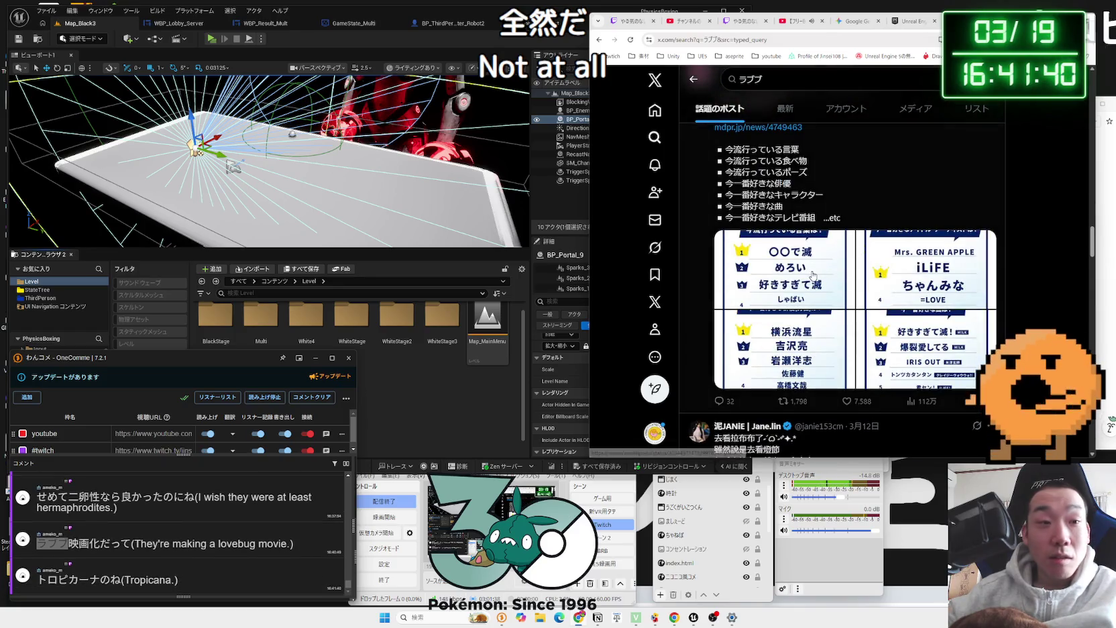
Step: Go back to X's Explore news page and look up トロピカーナ on Google
key(alt+Left)
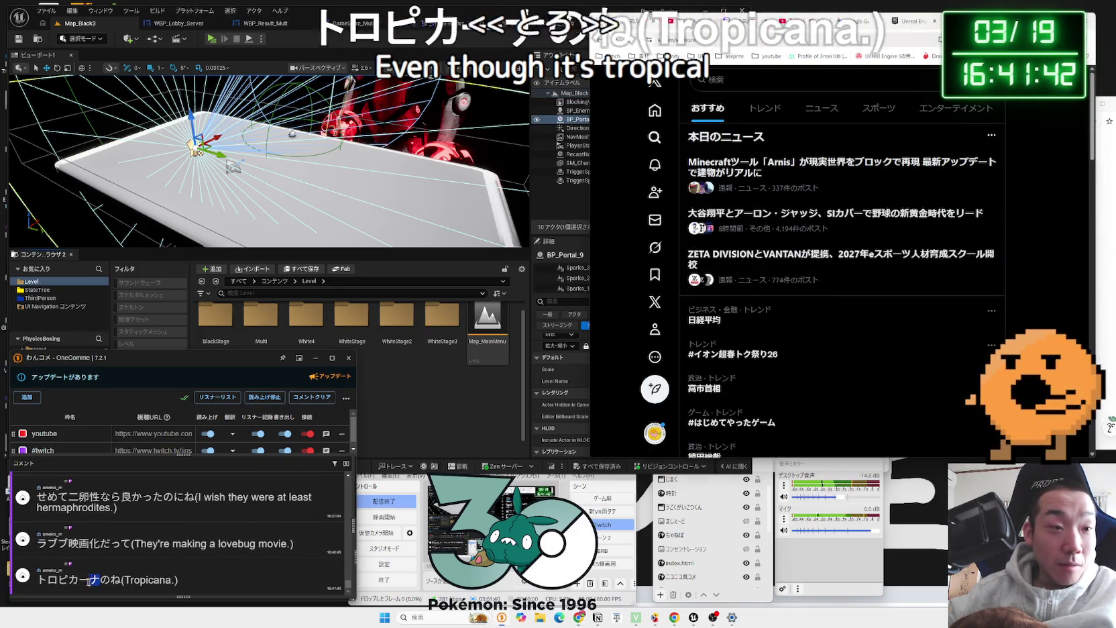
mouse_move(69, 544)
mouse_down()
mouse_move(106, 546)
mouse_move(41, 547)
mouse_up()
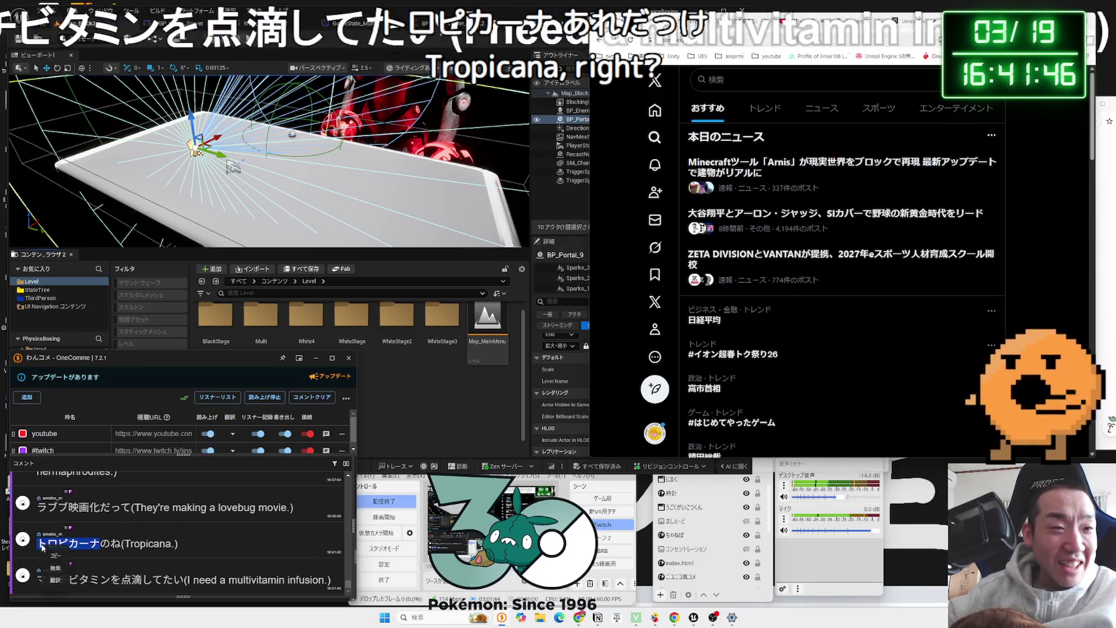
click(55, 567)
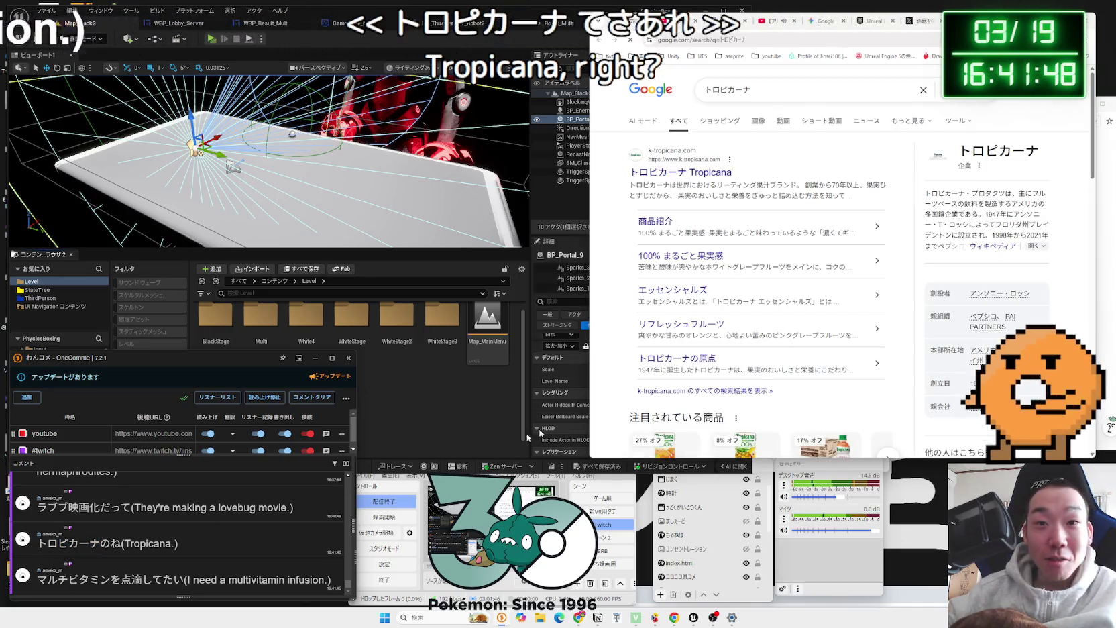
Step: Skim the トロピカーナ results, then run a Google search for ルフィ 毒 in a new tab
scroll(757, 305, down, 3)
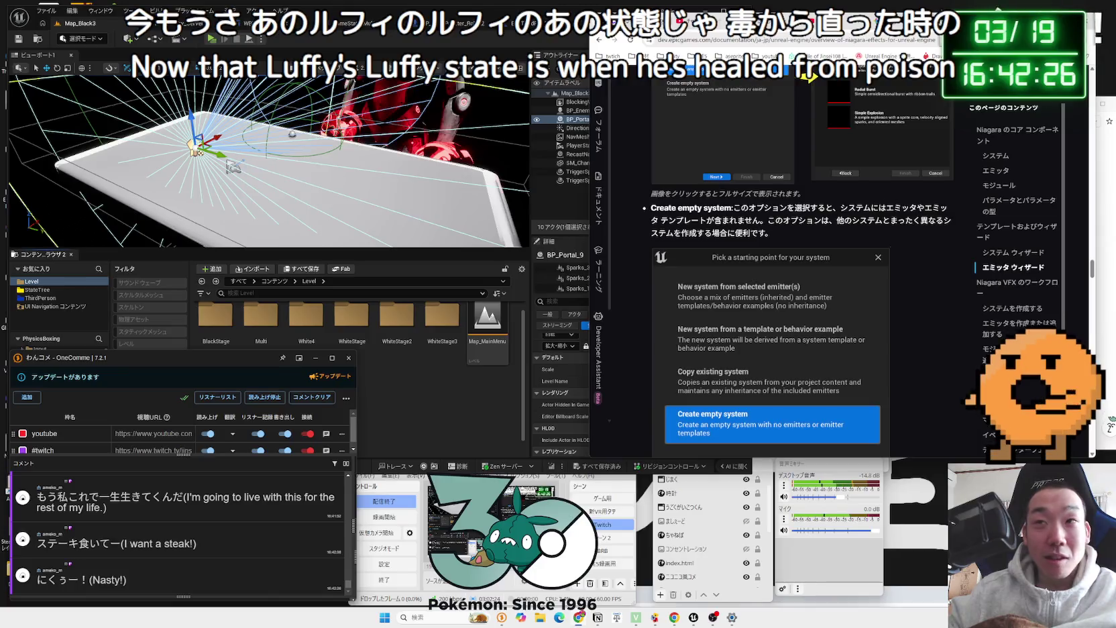
key(ctrl+t)
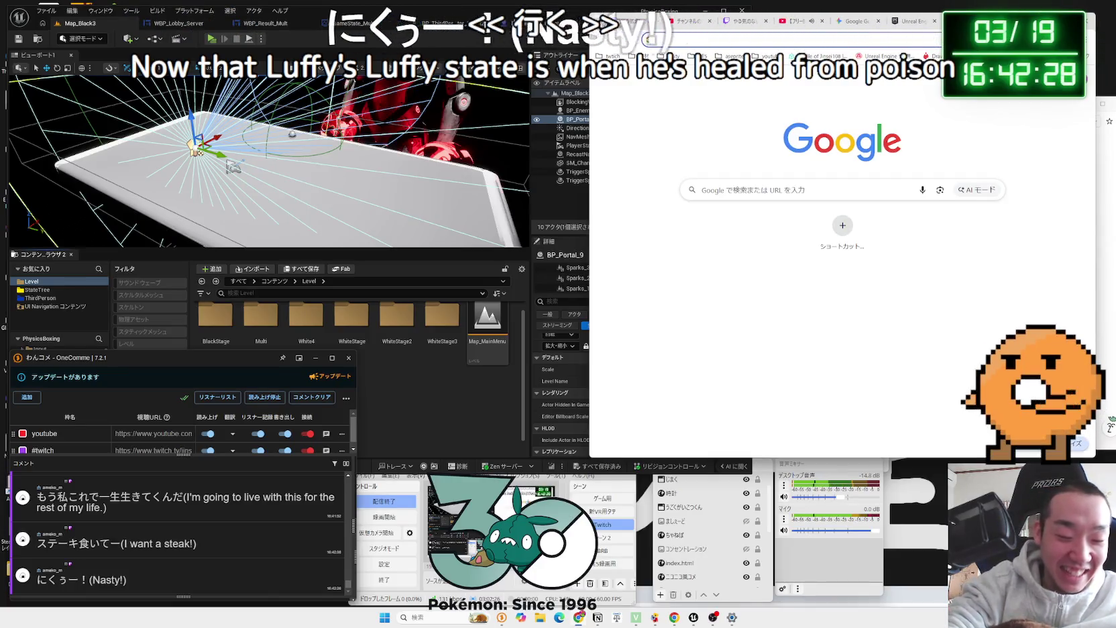
text(る)
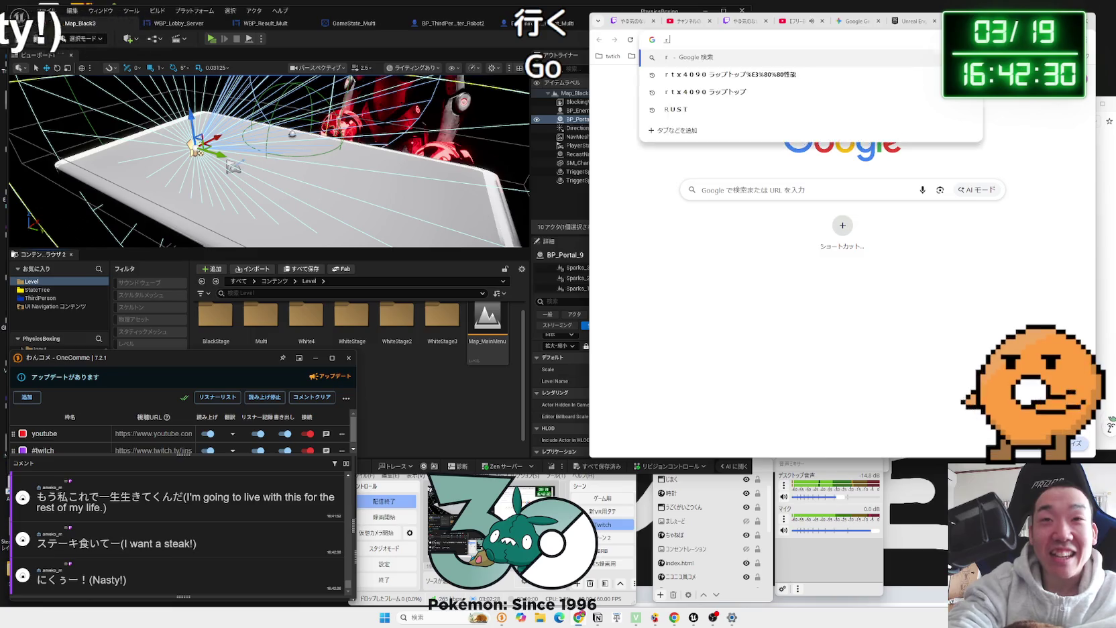
text(ふぃ)
key(space)
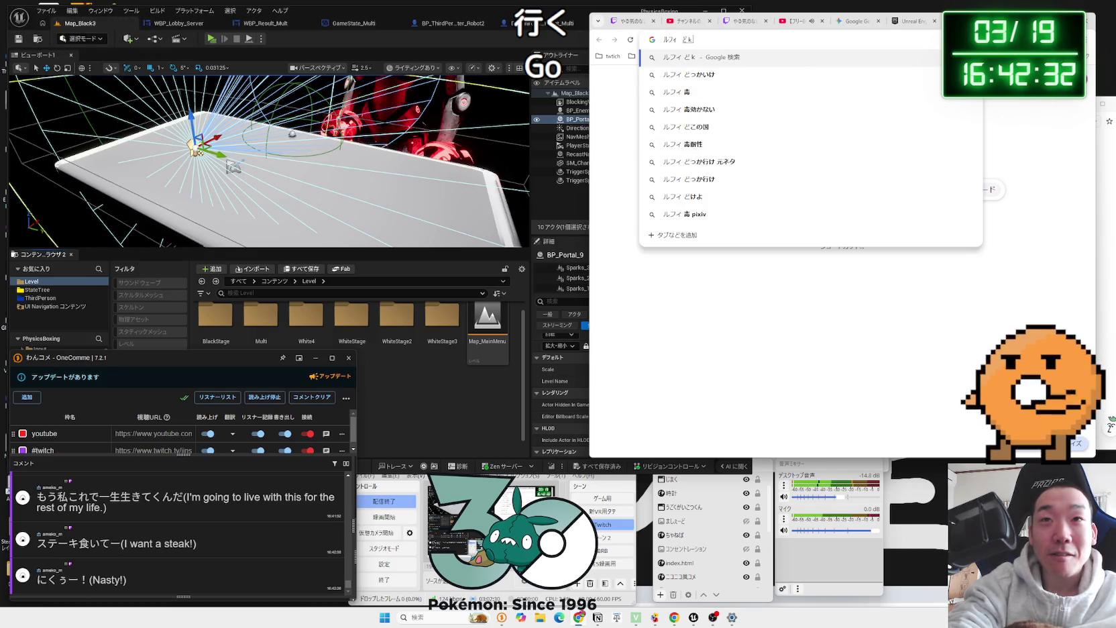
text(毒)
key(Return)
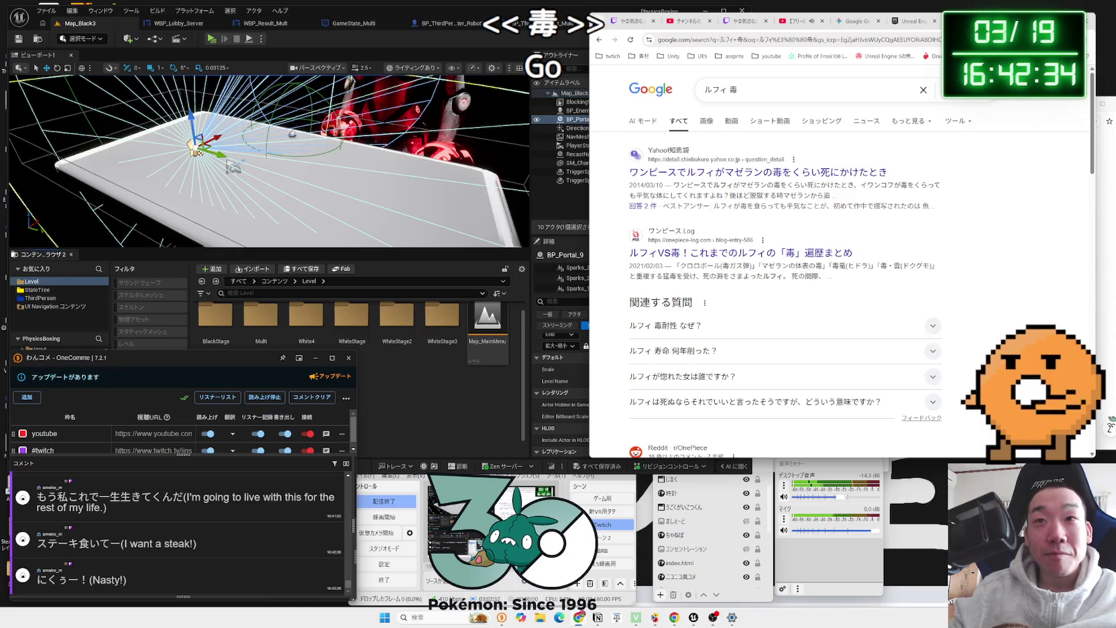
Step: Read through the ルフィ 毒 results, then return to the Niagara docs and the Unreal Editor
scroll(872, 248, down, 5)
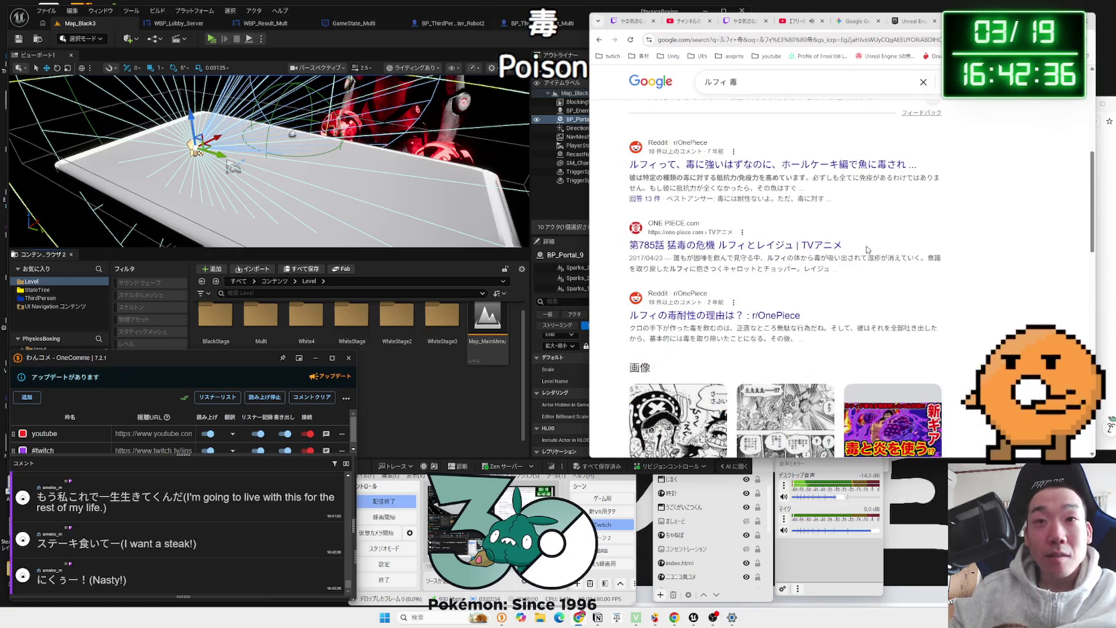
scroll(866, 249, down, 4)
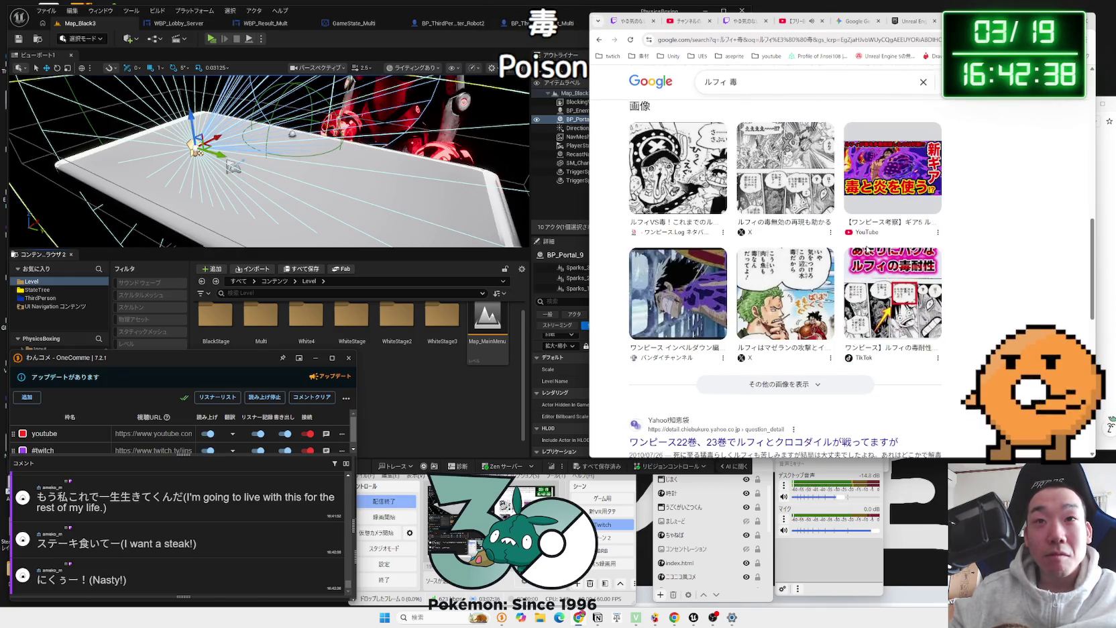
scroll(868, 250, down, 4)
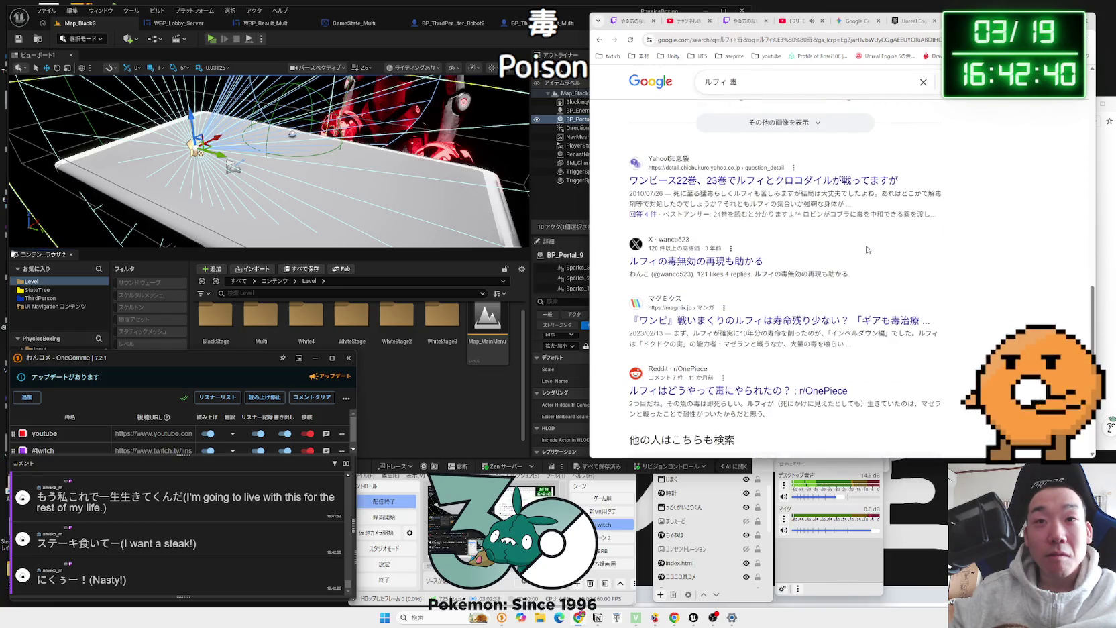
scroll(866, 250, down, 3)
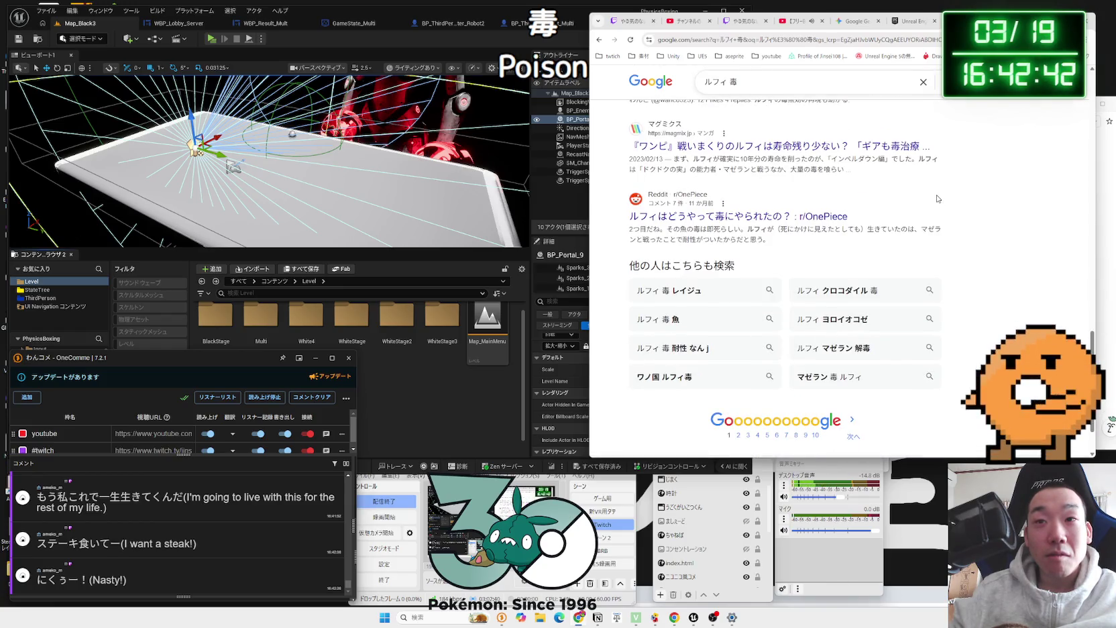
key(ctrl+Tab)
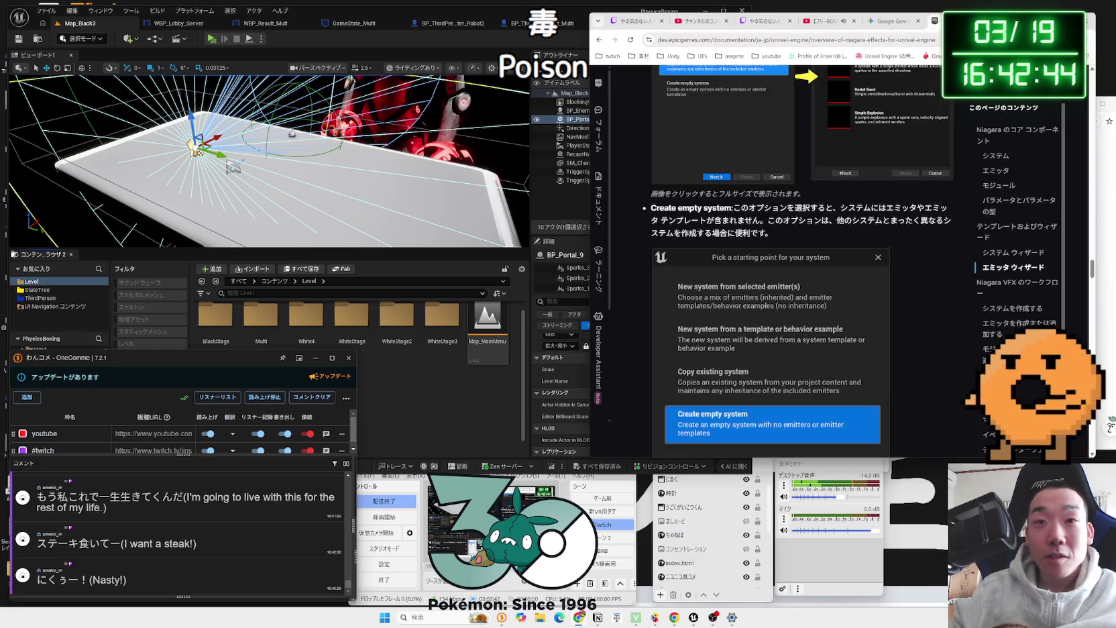
click(404, 389)
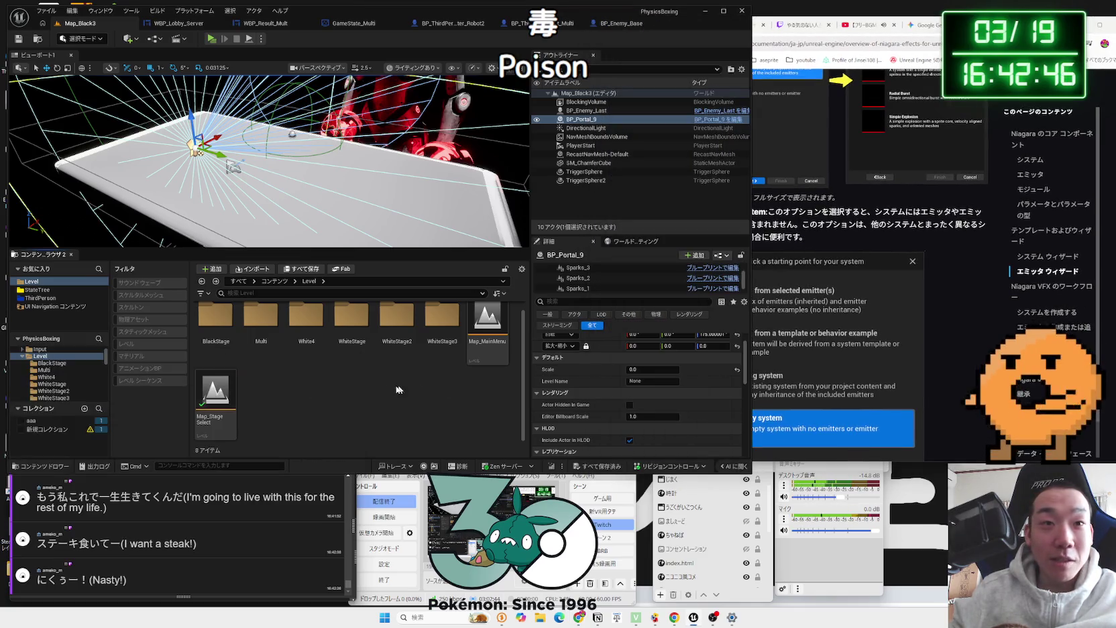
Step: Check the maps in the Level folder's WhiteStage2, White4 and BlackStage subfolders
scroll(365, 386, up, 1)
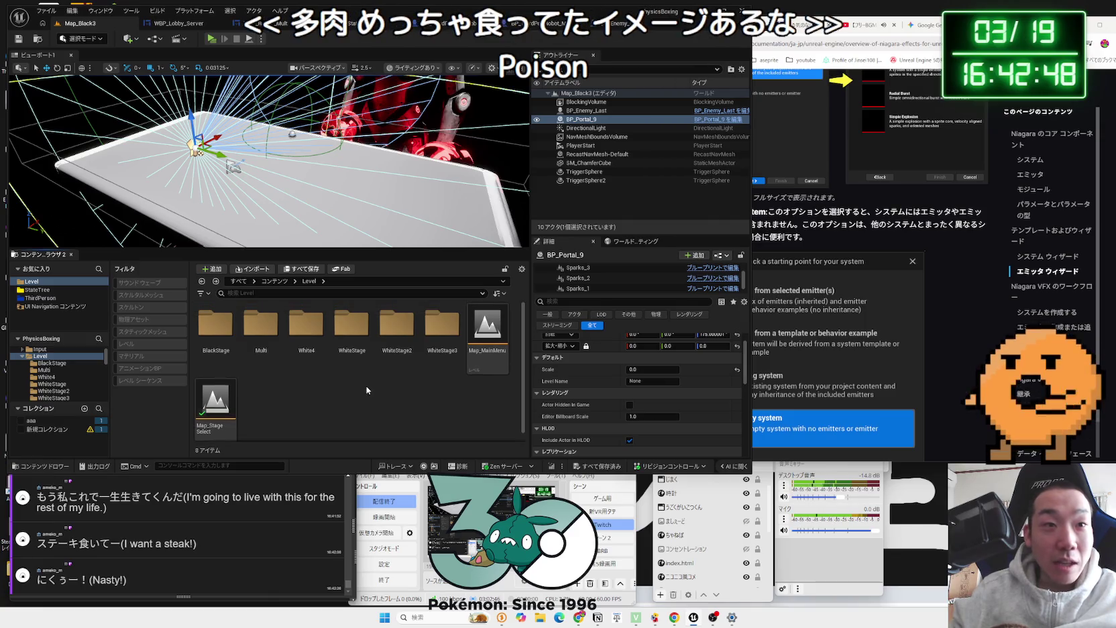
click(397, 329)
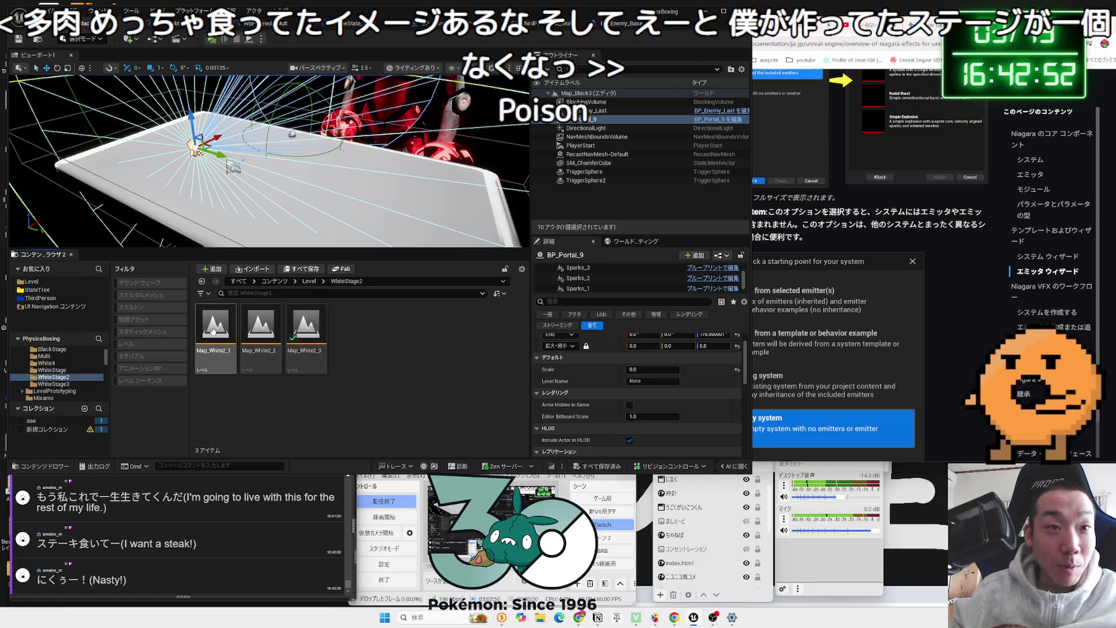
click(324, 333)
double_click(325, 332)
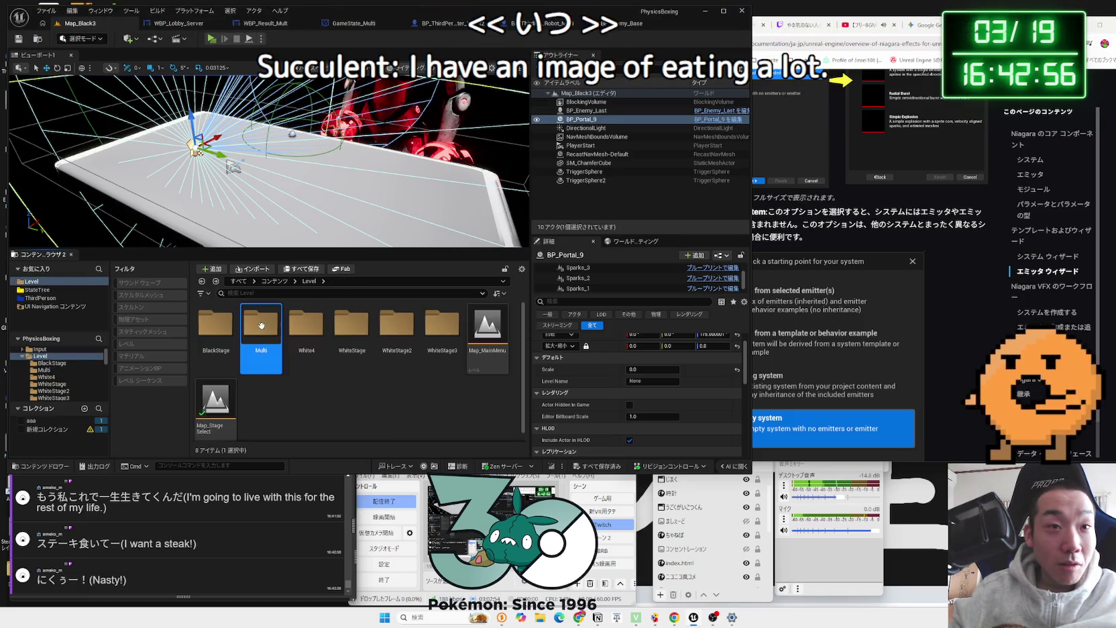
double_click(215, 327)
key(alt+Left)
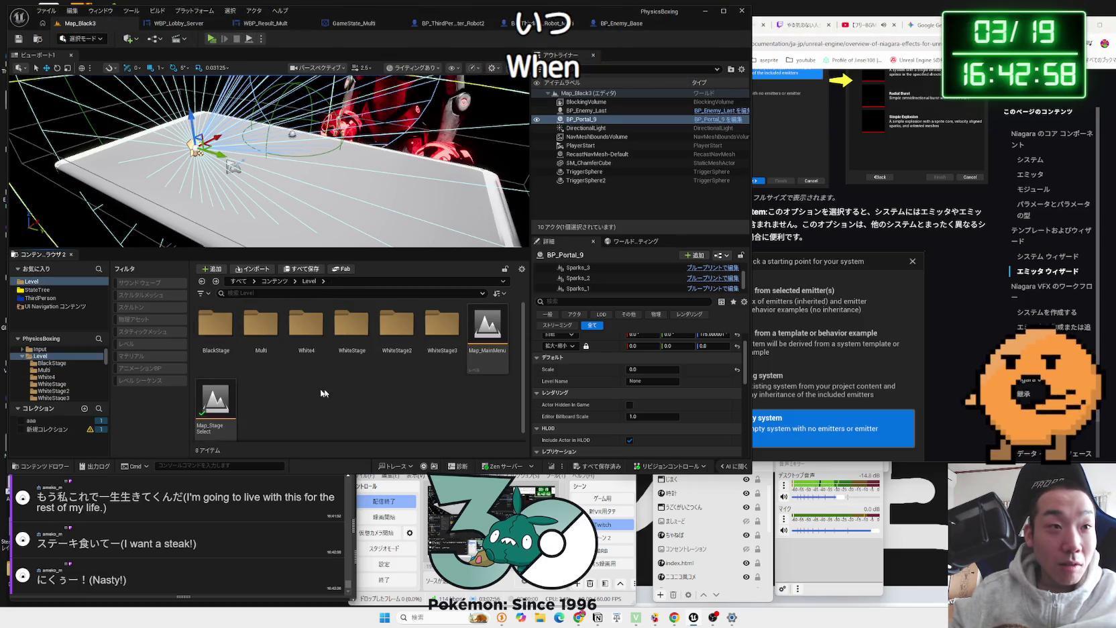
click(21, 357)
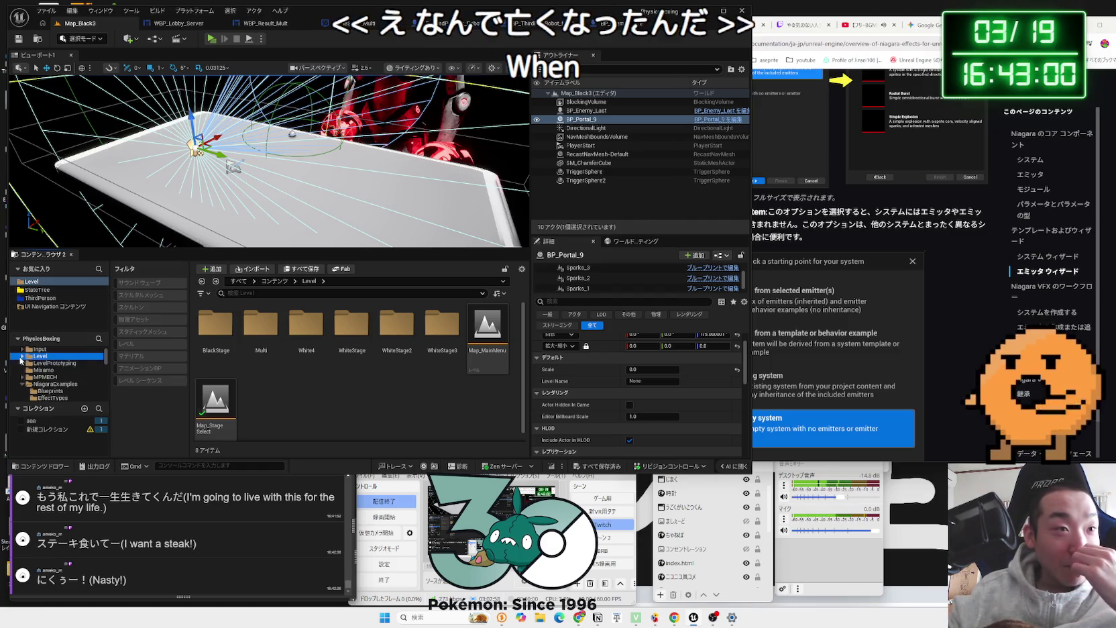
Step: Browse the Robot3, ThirdPerson, Variant, Plugins, Blueprint and AdvancedPortalsSystemVFX folders for maps
scroll(44, 379, down, 2)
click(47, 400)
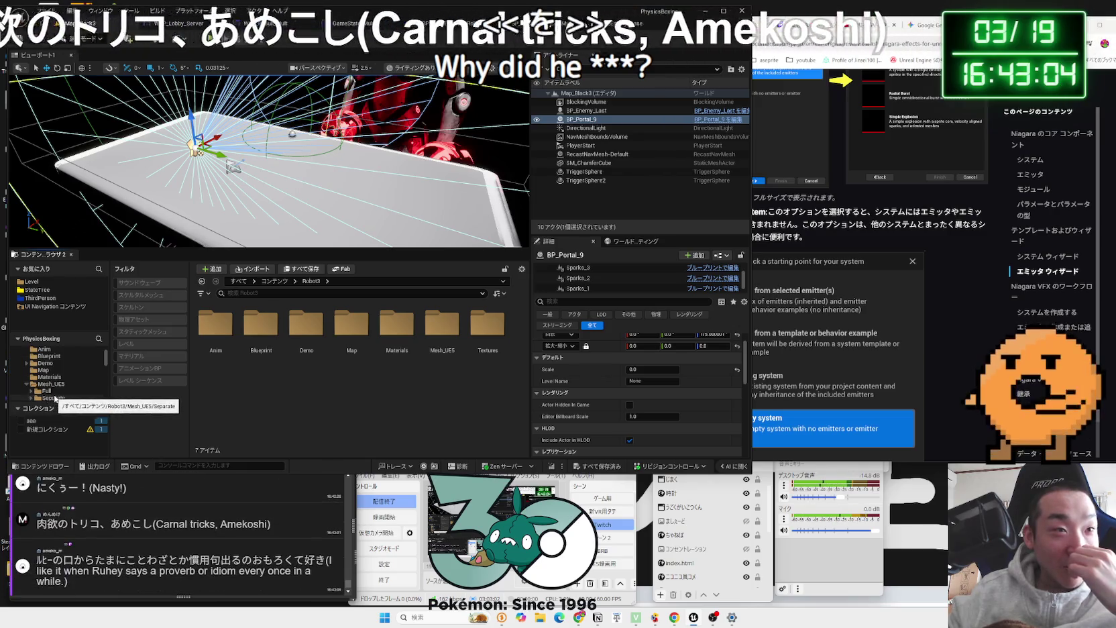
scroll(54, 399, up, 1)
key(Left)
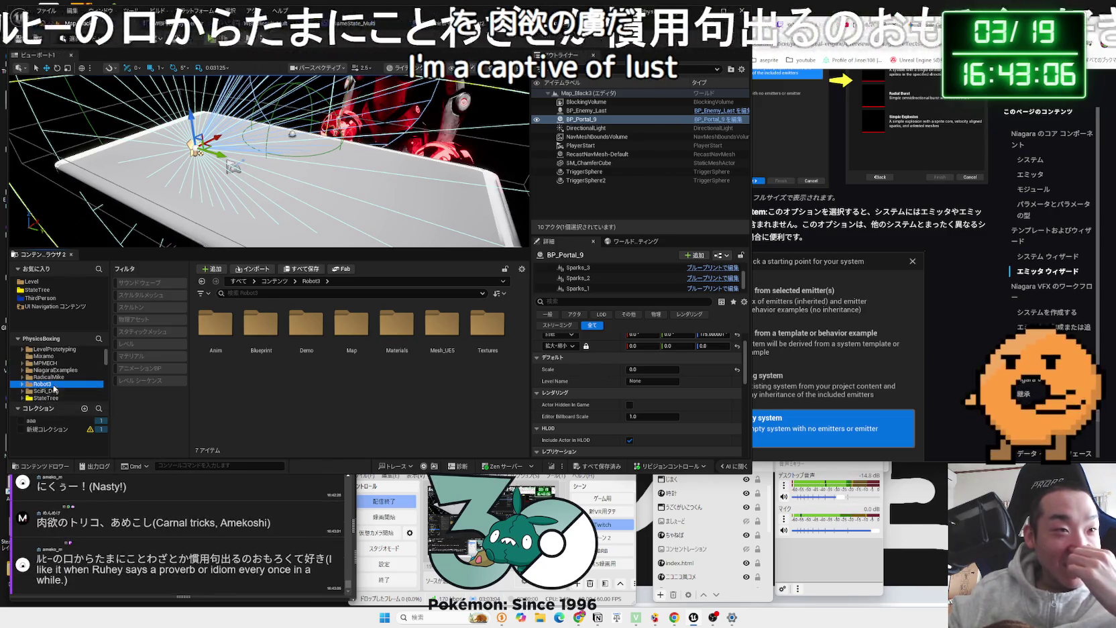
key(Down)
key(Down)
key(Down)
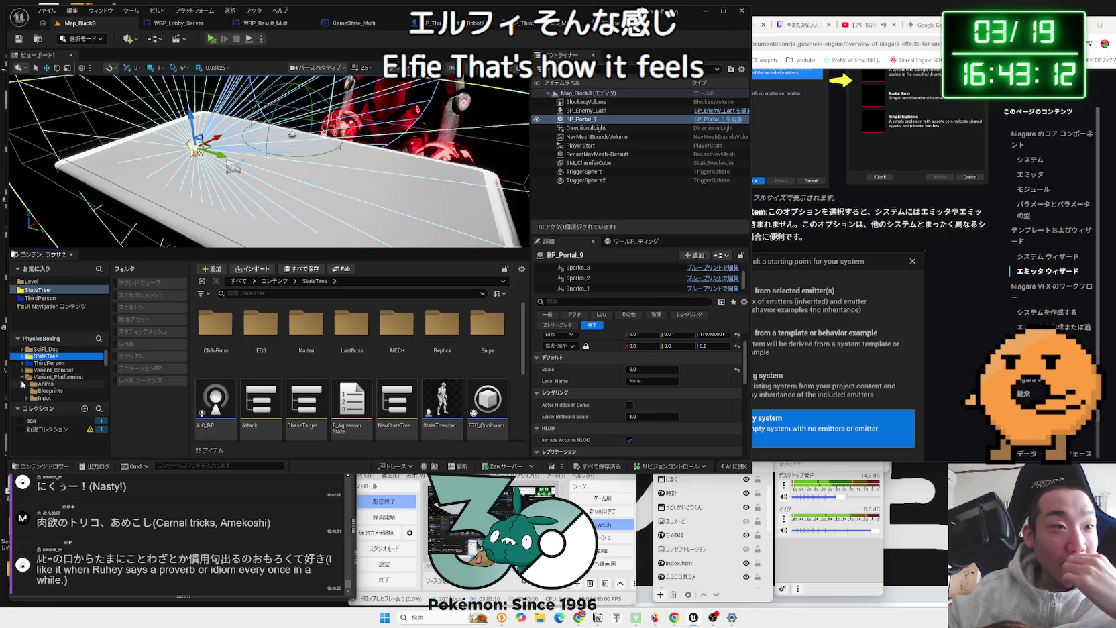
click(50, 379)
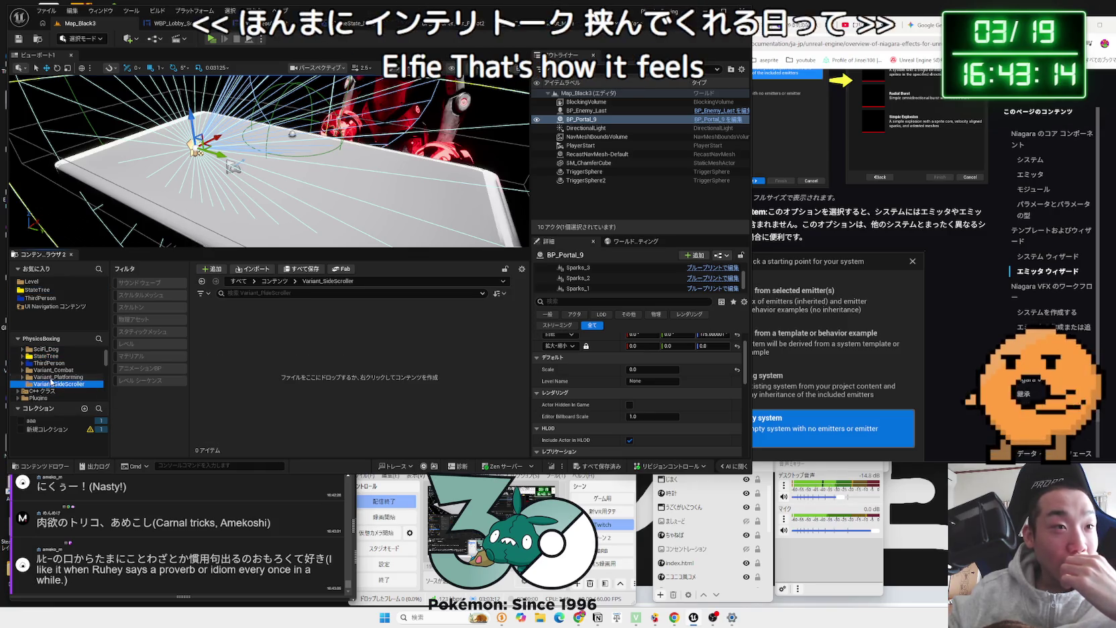
click(51, 383)
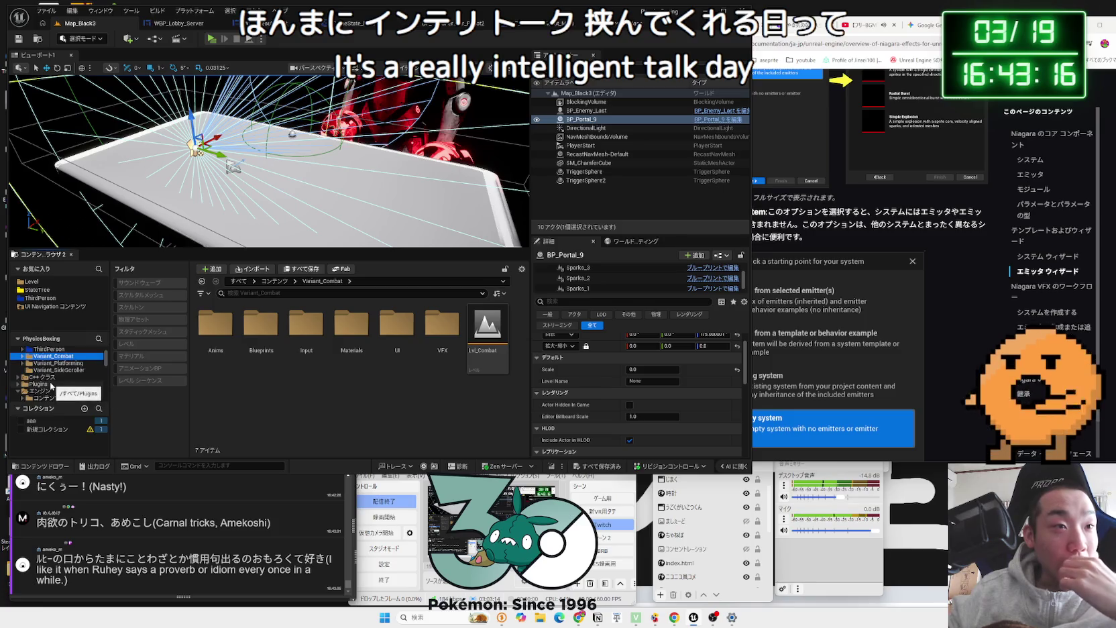
click(51, 383)
scroll(42, 387, down, 1)
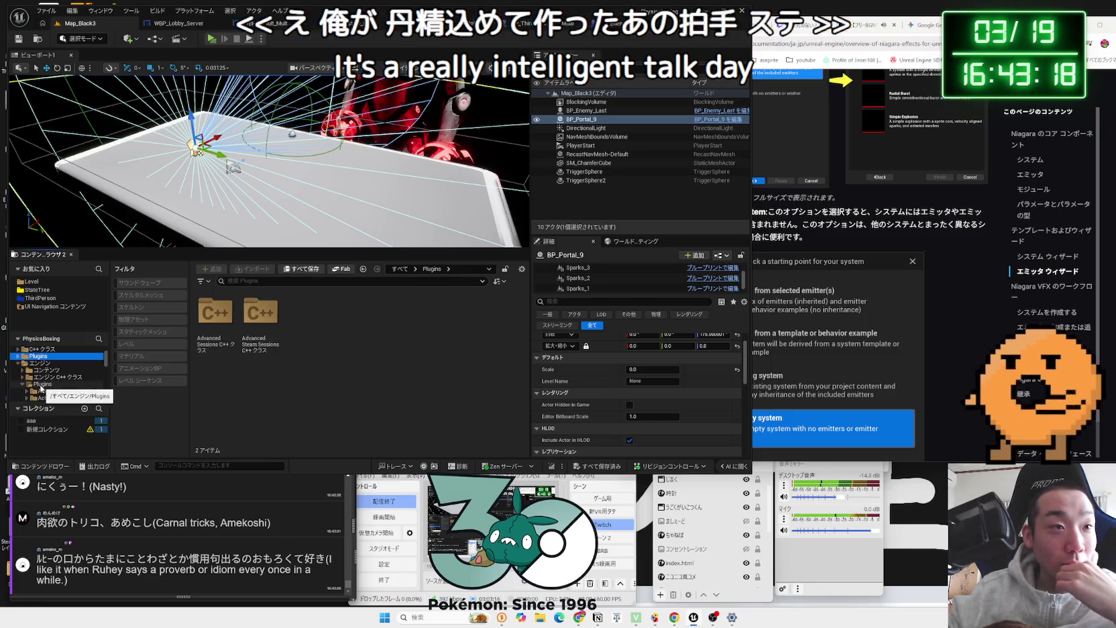
click(37, 377)
scroll(21, 368, up, 2)
click(41, 376)
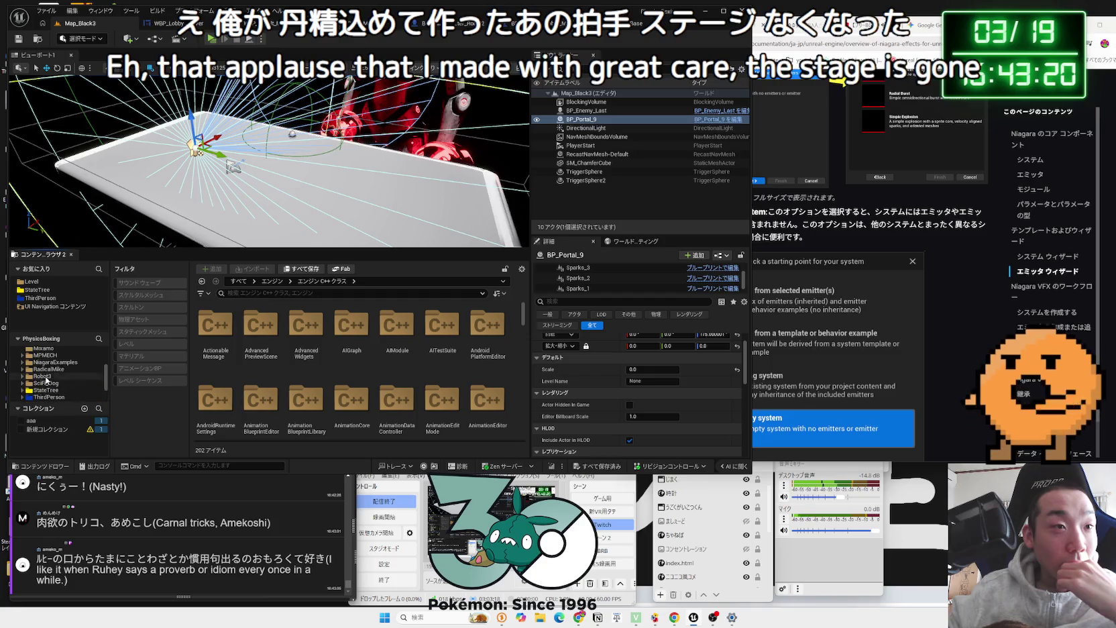
scroll(46, 379, up, 5)
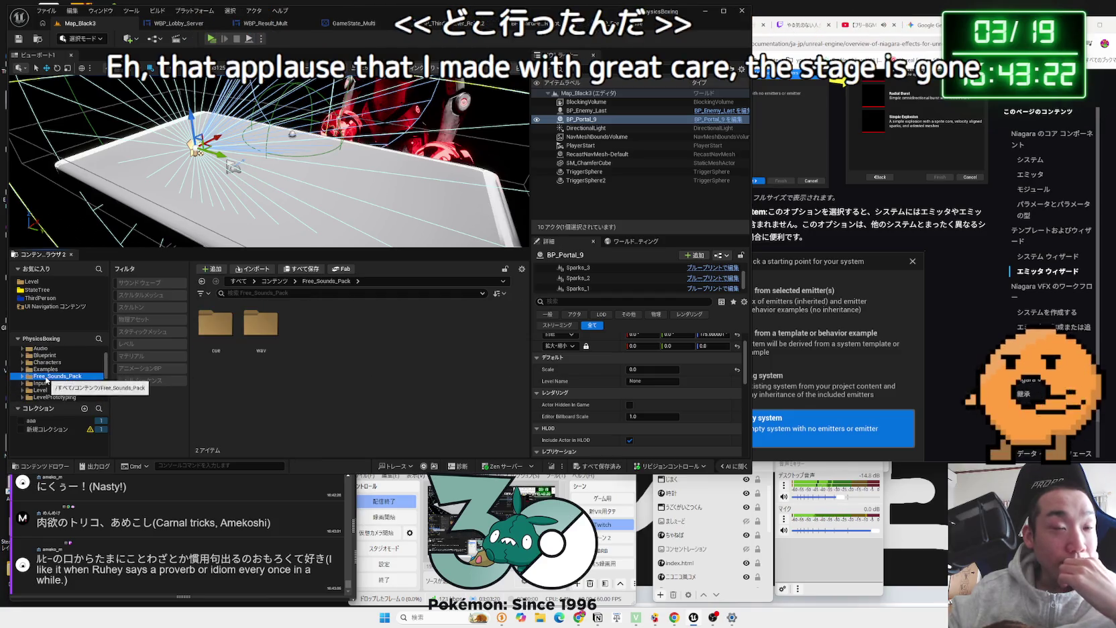
click(45, 379)
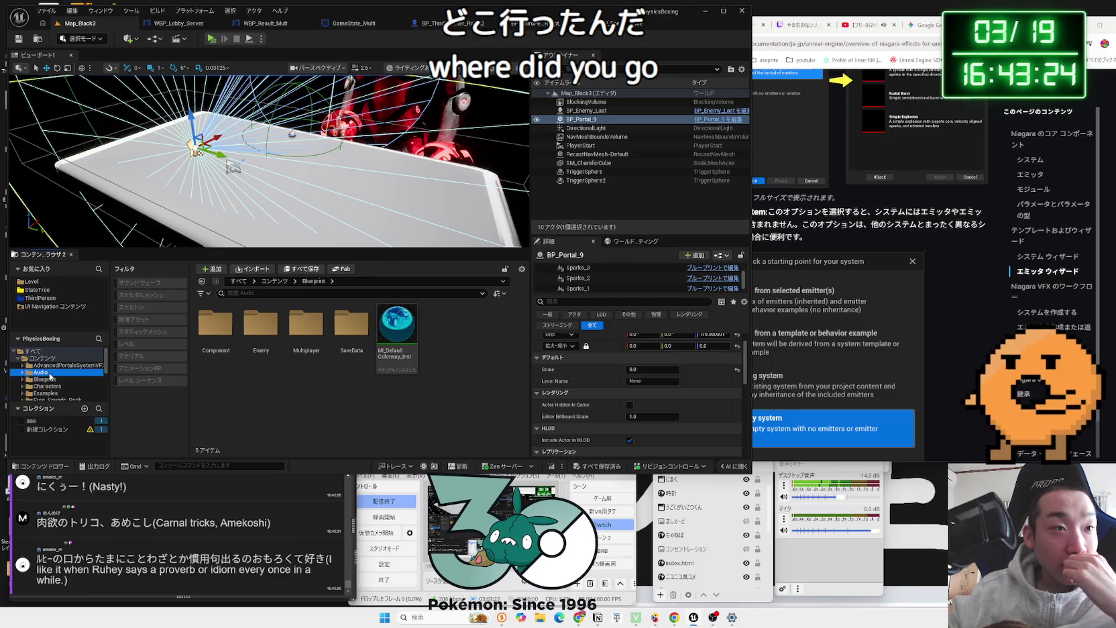
click(53, 367)
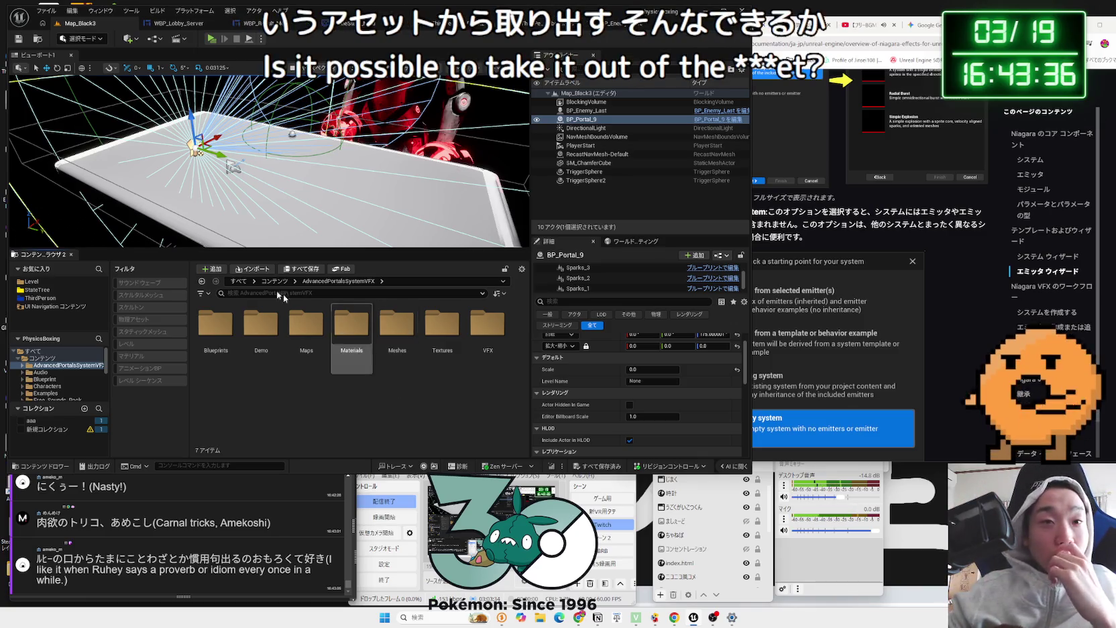
Step: Filter the Content root to Level assets to list all 32 maps, then open Lvl_ThirdPerson
click(144, 343)
click(47, 358)
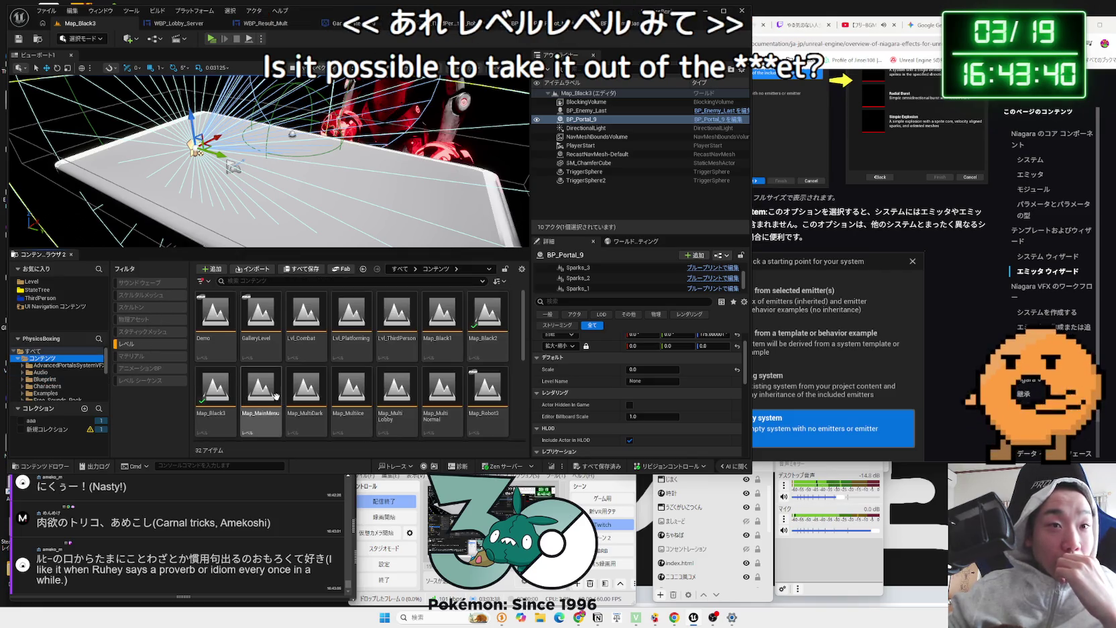
scroll(233, 362, down, 5)
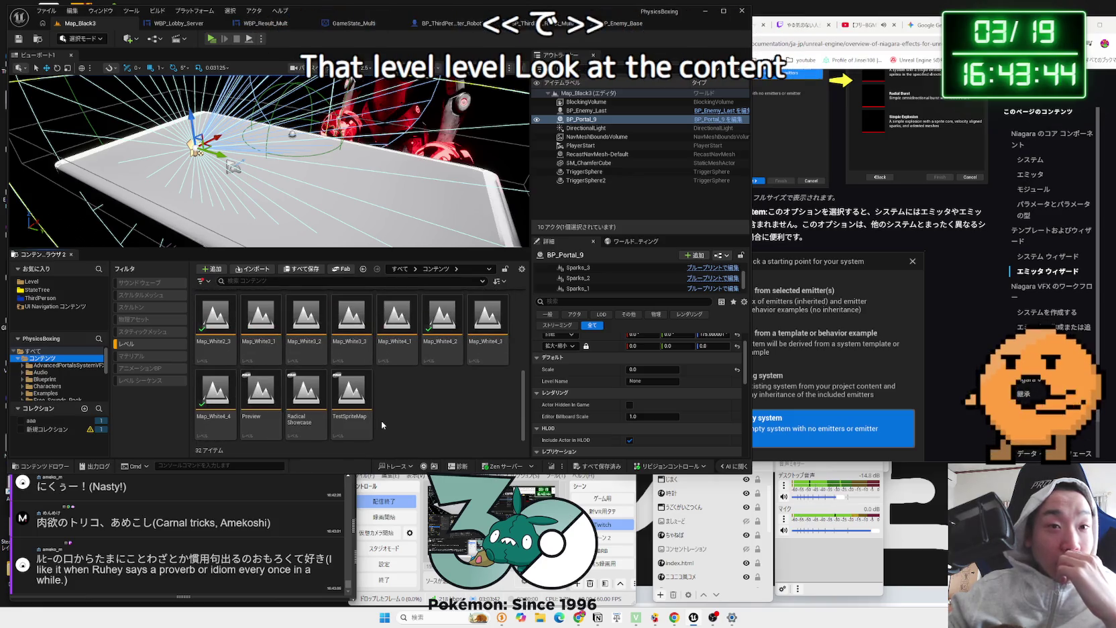
scroll(403, 403, up, 1)
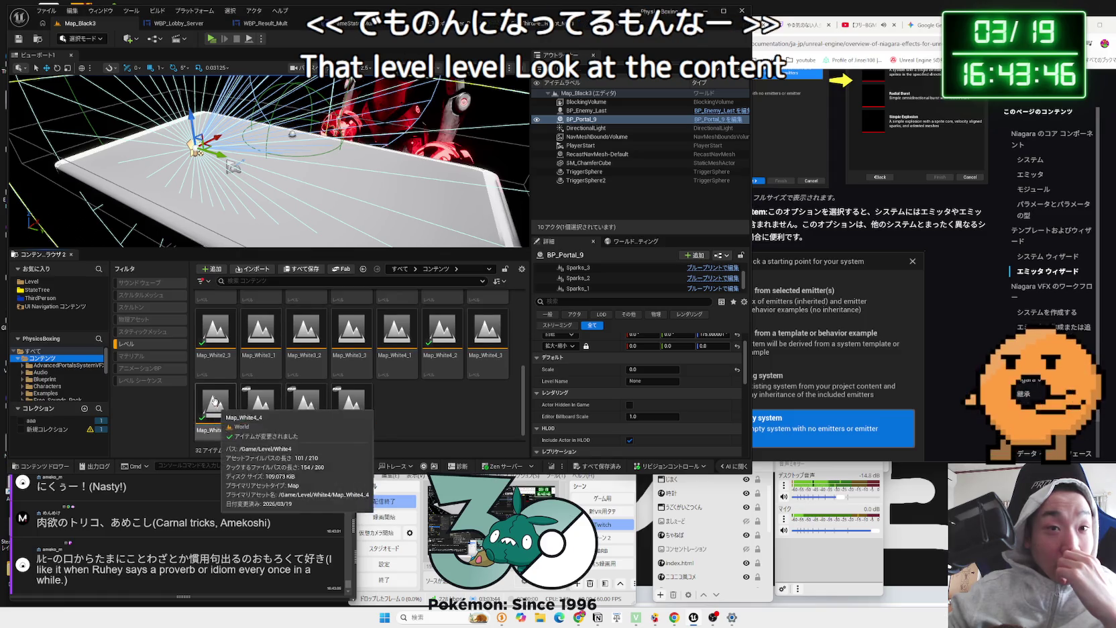
scroll(453, 363, up, 2)
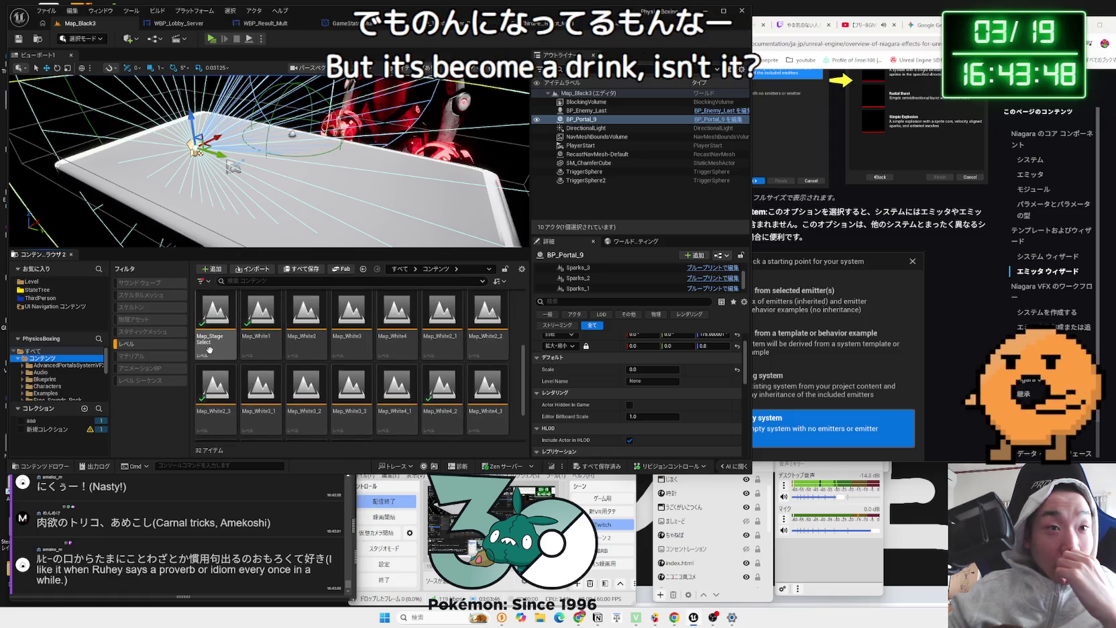
scroll(255, 349, up, 2)
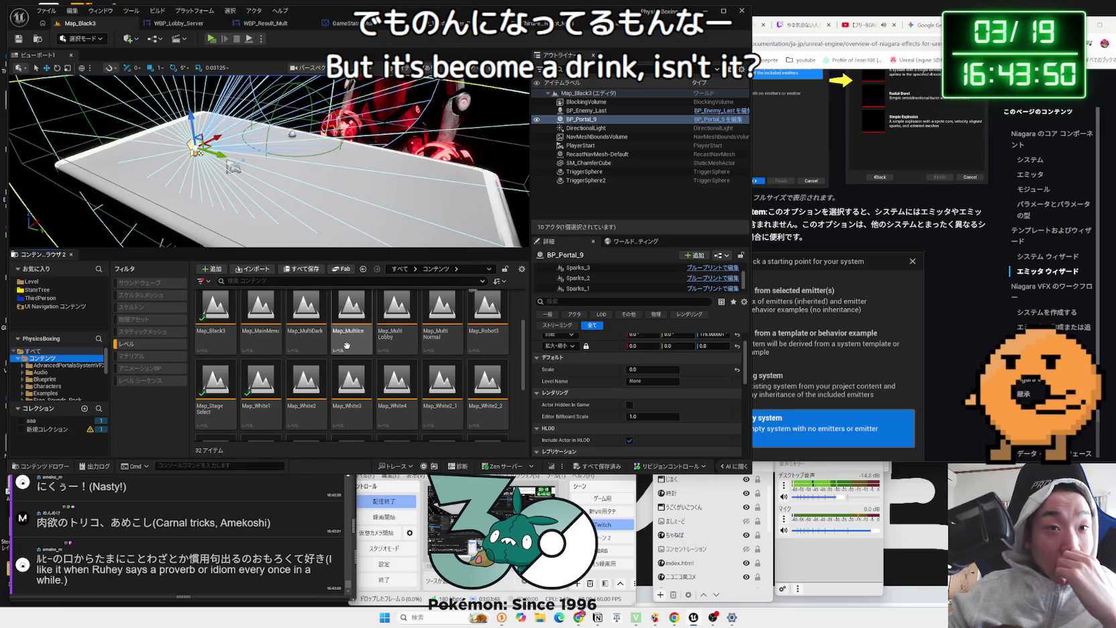
scroll(416, 339, up, 2)
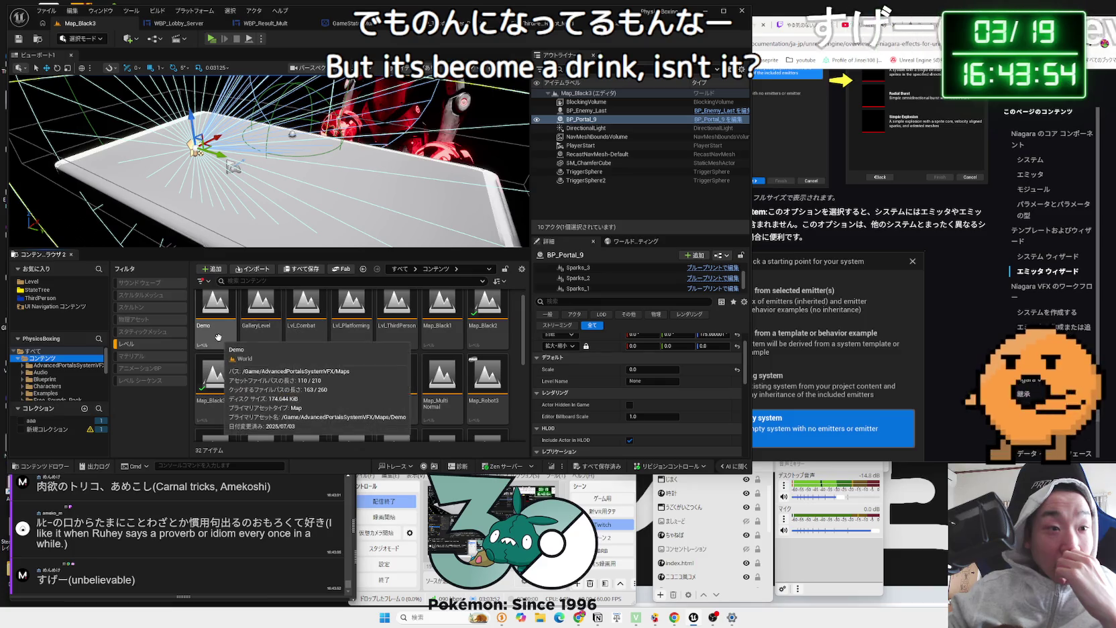
scroll(376, 332, up, 1)
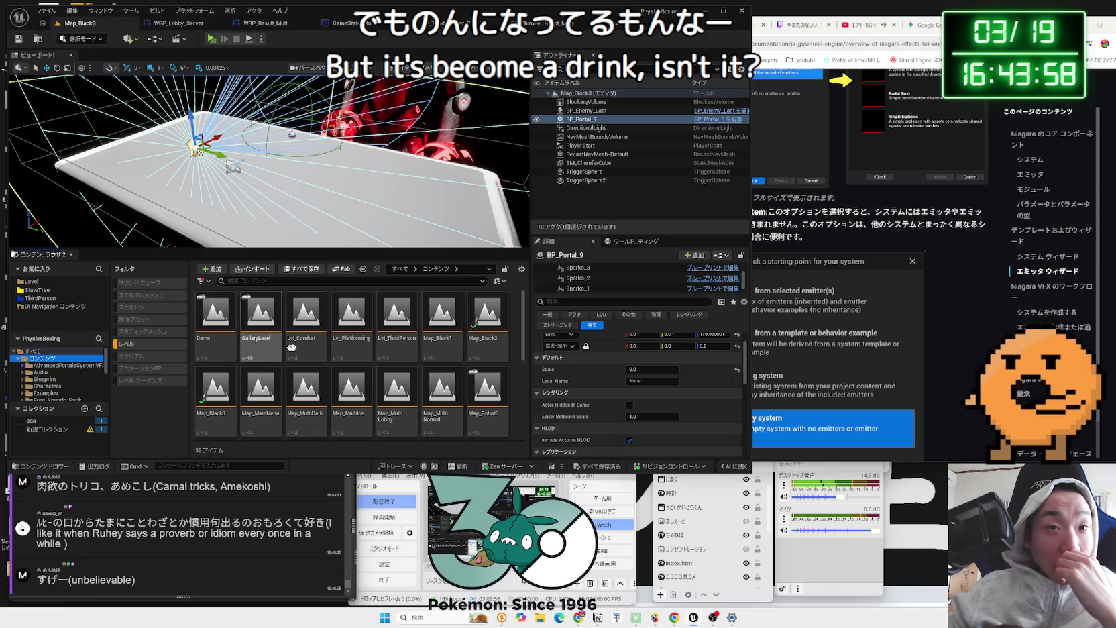
double_click(402, 345)
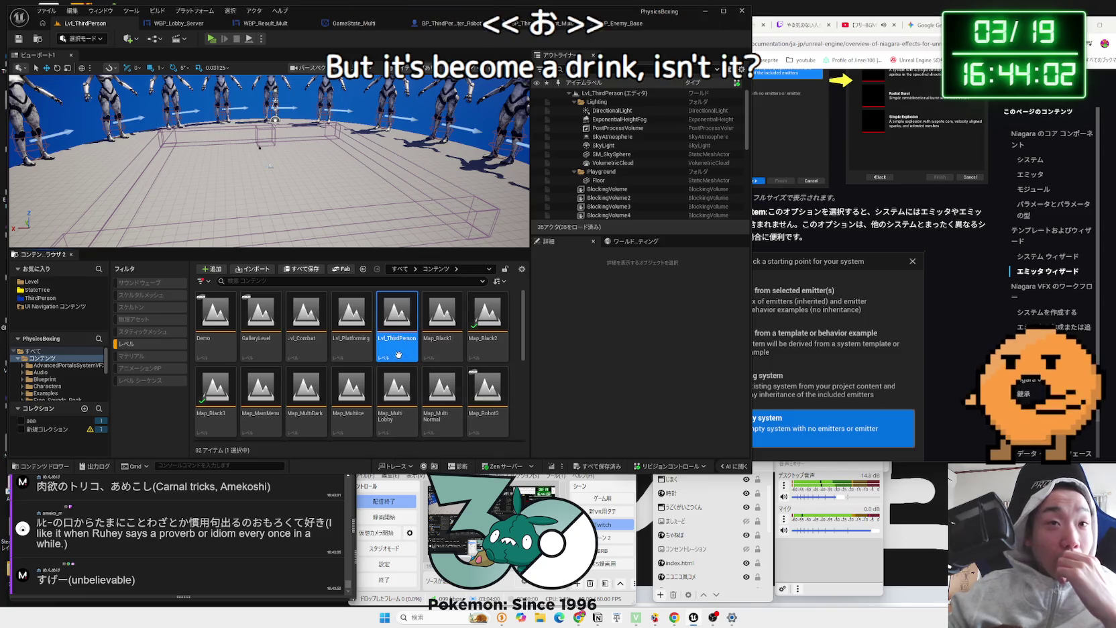
Step: Play-test Lvl_ThirdPerson, attacking and moving the fighter, then quit the game preview
scroll(268, 161, up, 3)
scroll(269, 161, up, 2)
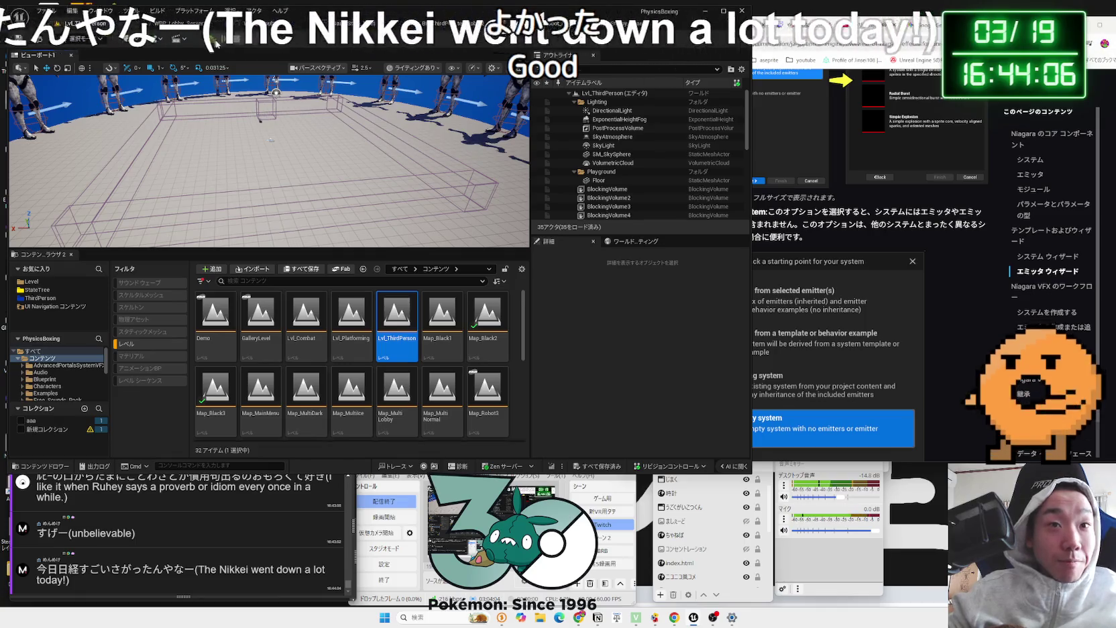
key(alt+p)
click(458, 294)
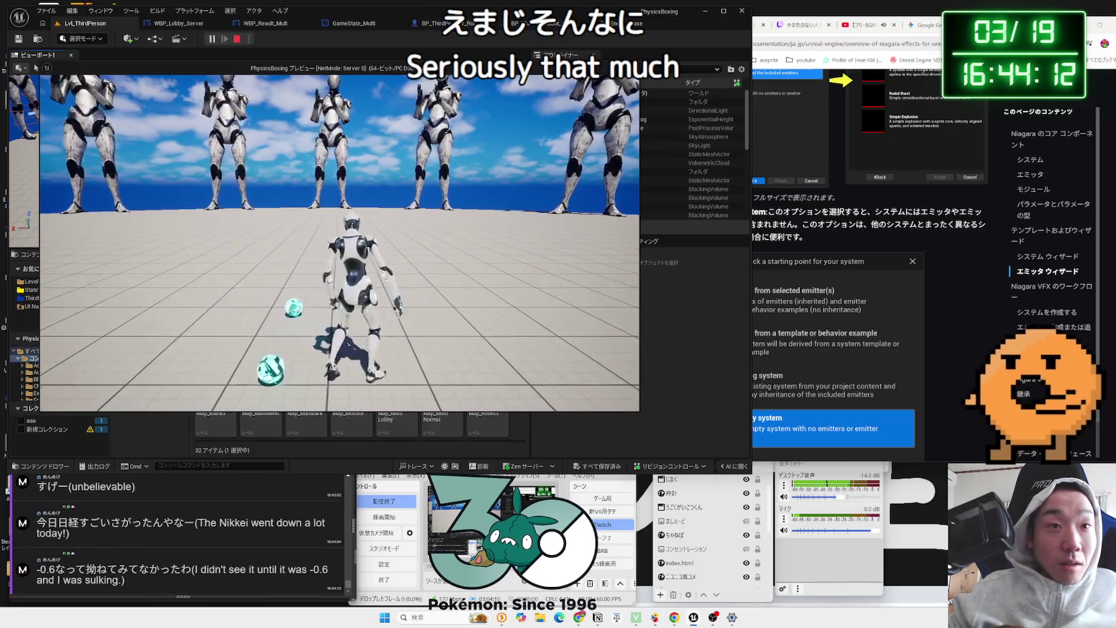
key(a)
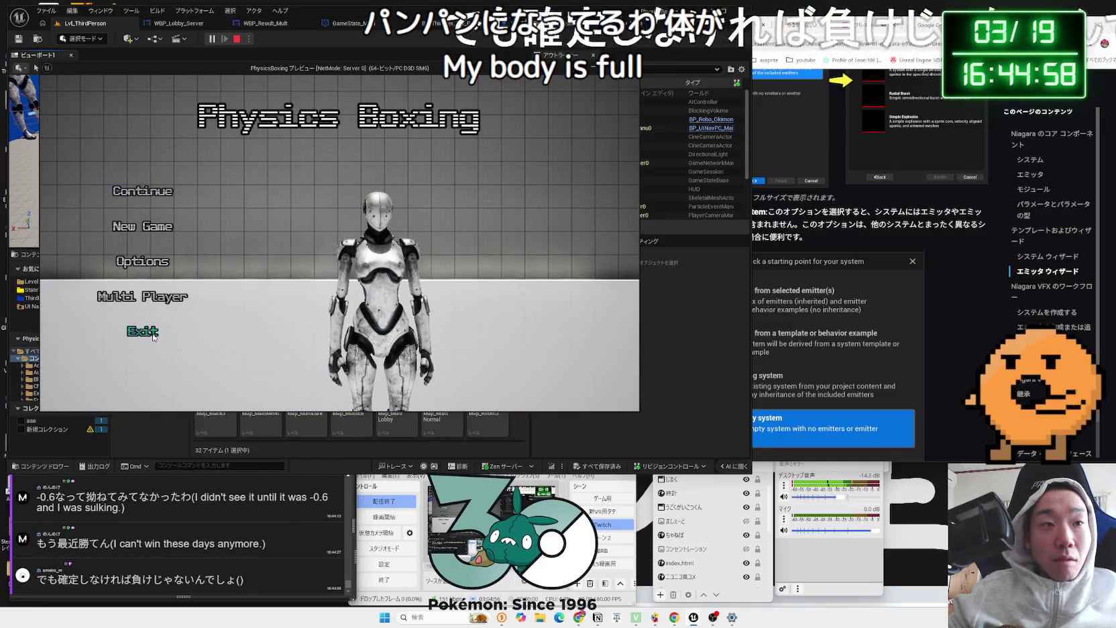
click(142, 331)
Step: End the play test and show the Level folder's contents with the Level filter off
click(384, 266)
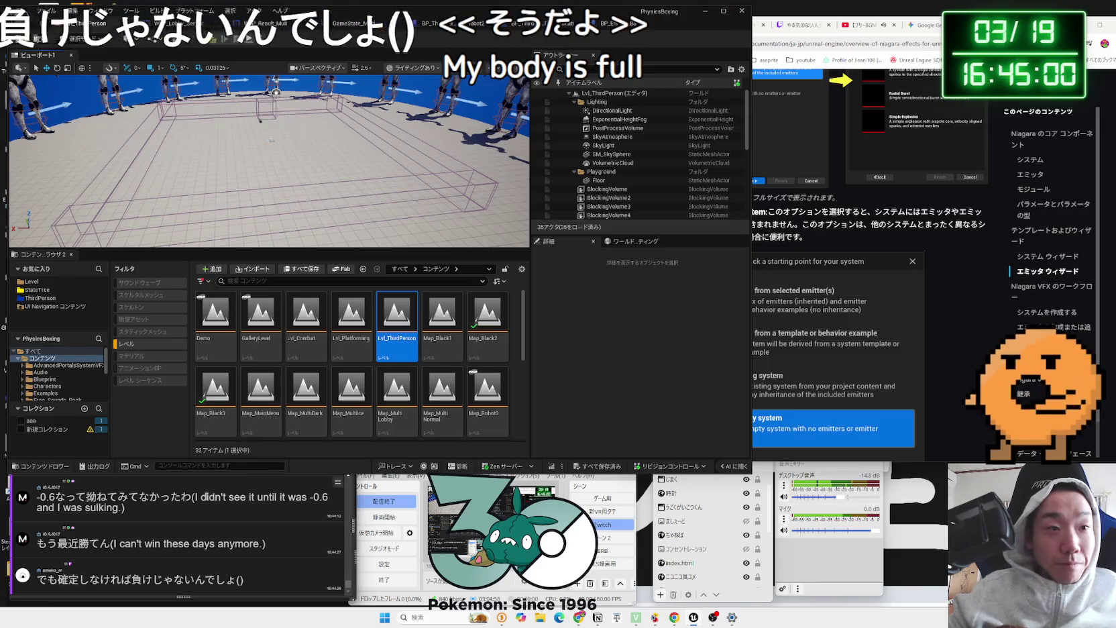
click(206, 501)
click(397, 363)
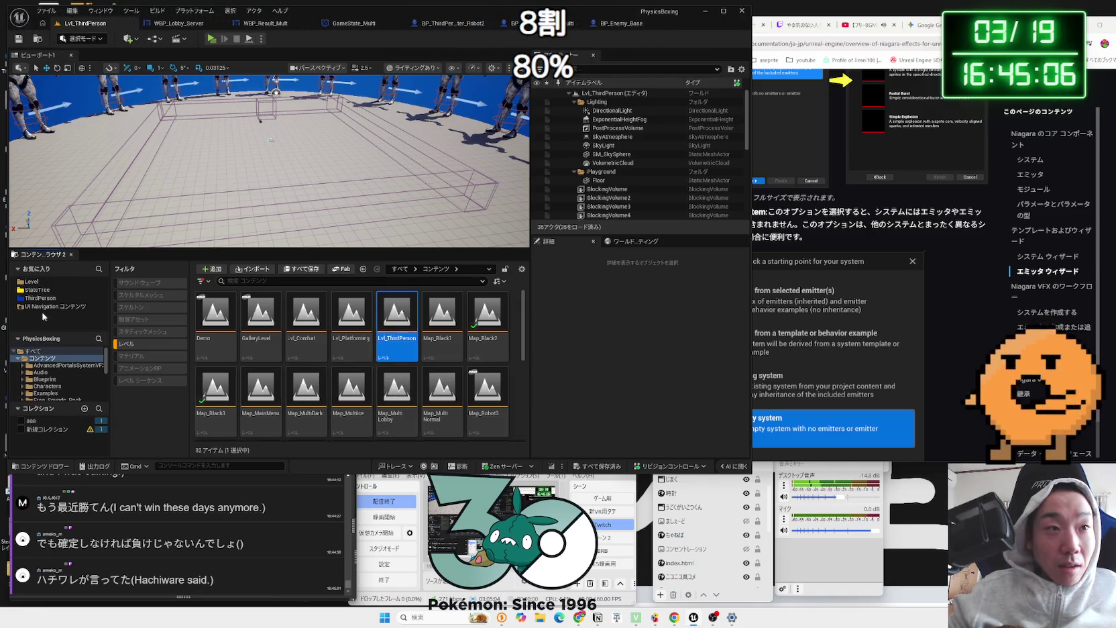
click(32, 282)
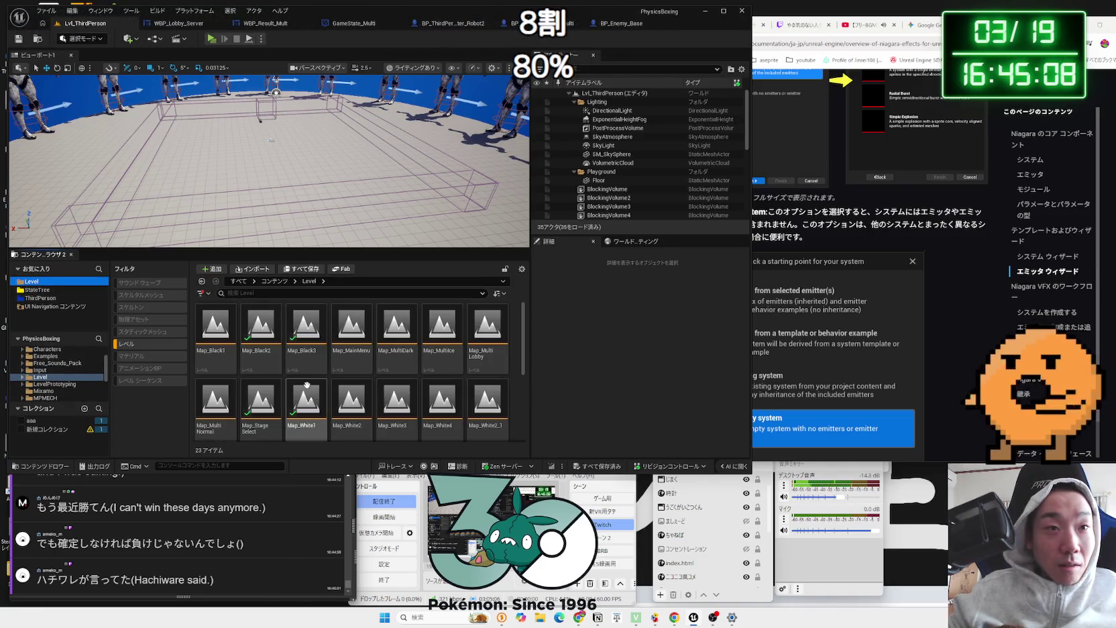
click(119, 343)
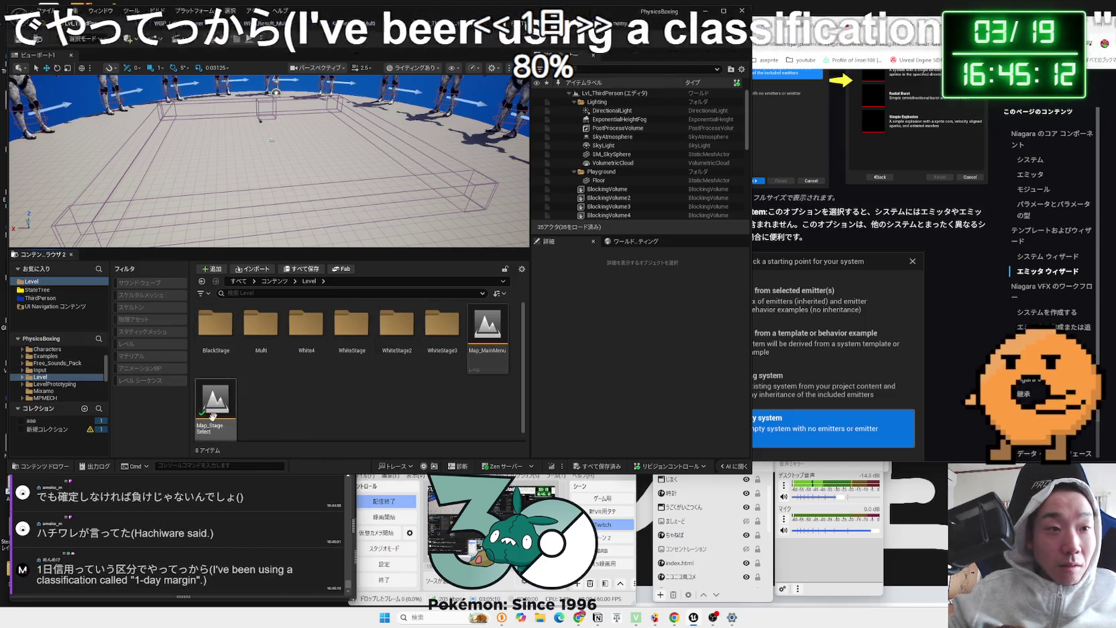
Step: Bring the OneComme comment viewer forward and scroll up through its comments
click(102, 527)
scroll(102, 530, up, 3)
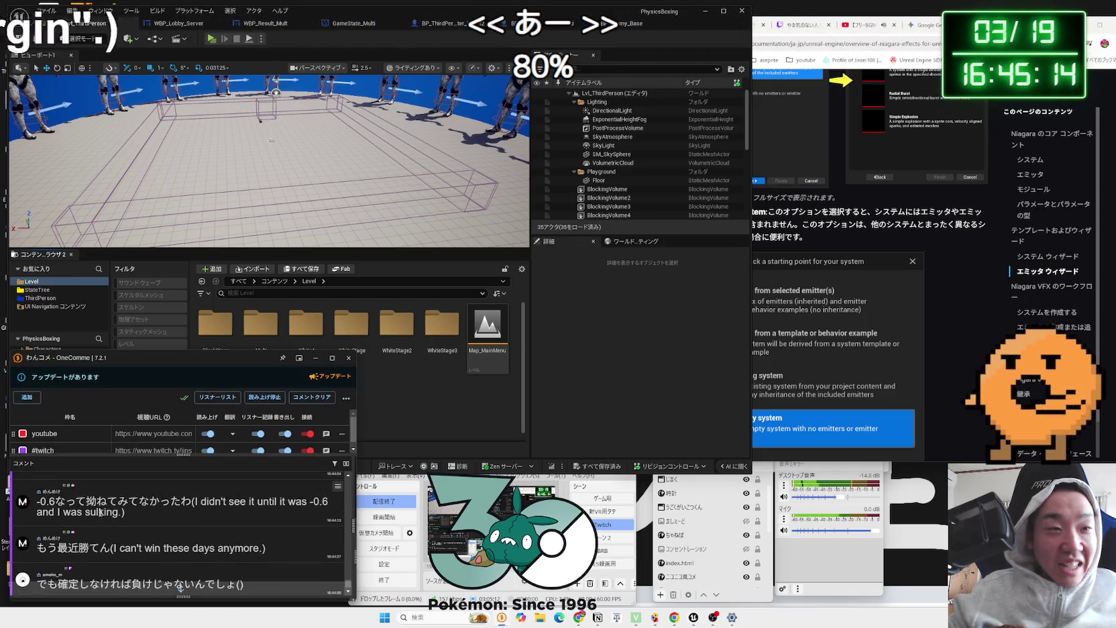
scroll(87, 503, up, 2)
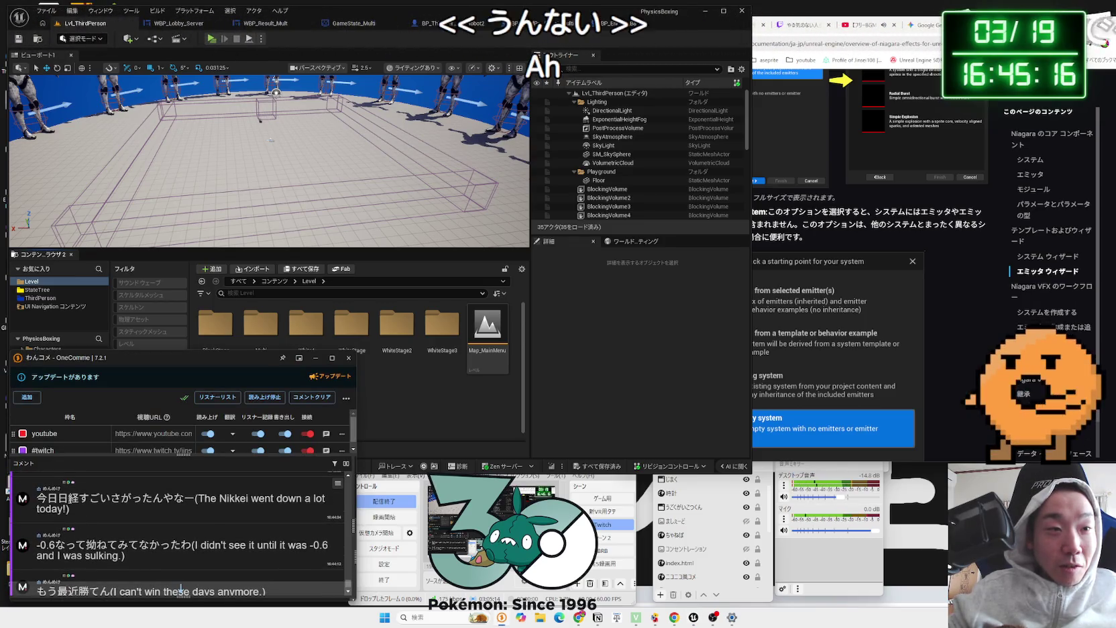
Step: Open a Nikkei average news article from the Google 日経 results and skim it
click(84, 500)
scroll(84, 500, down, 5)
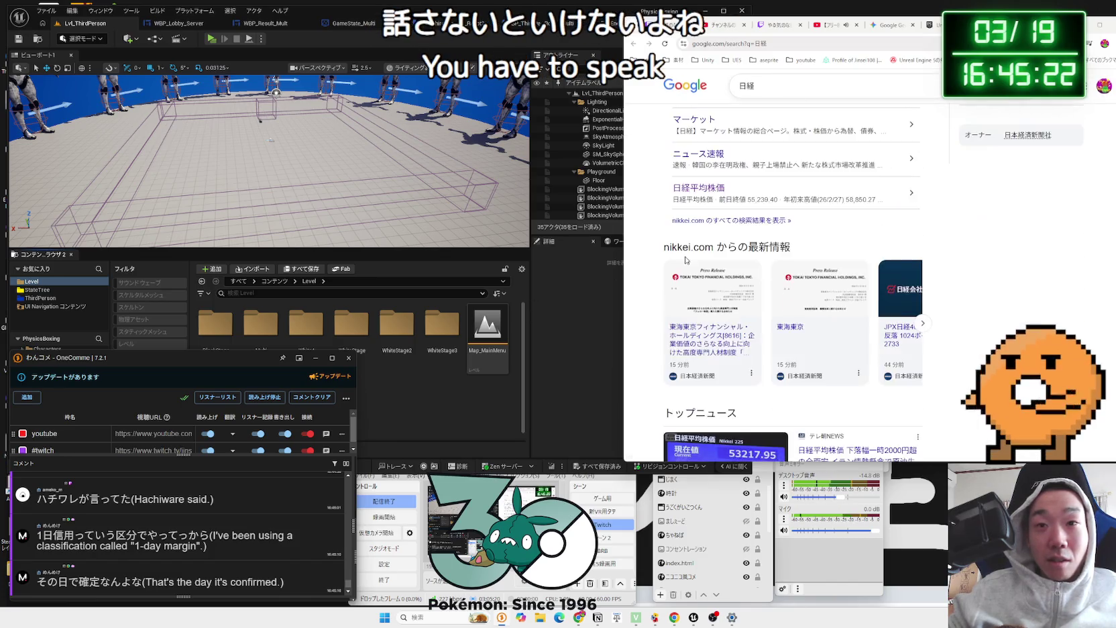
scroll(686, 206, down, 5)
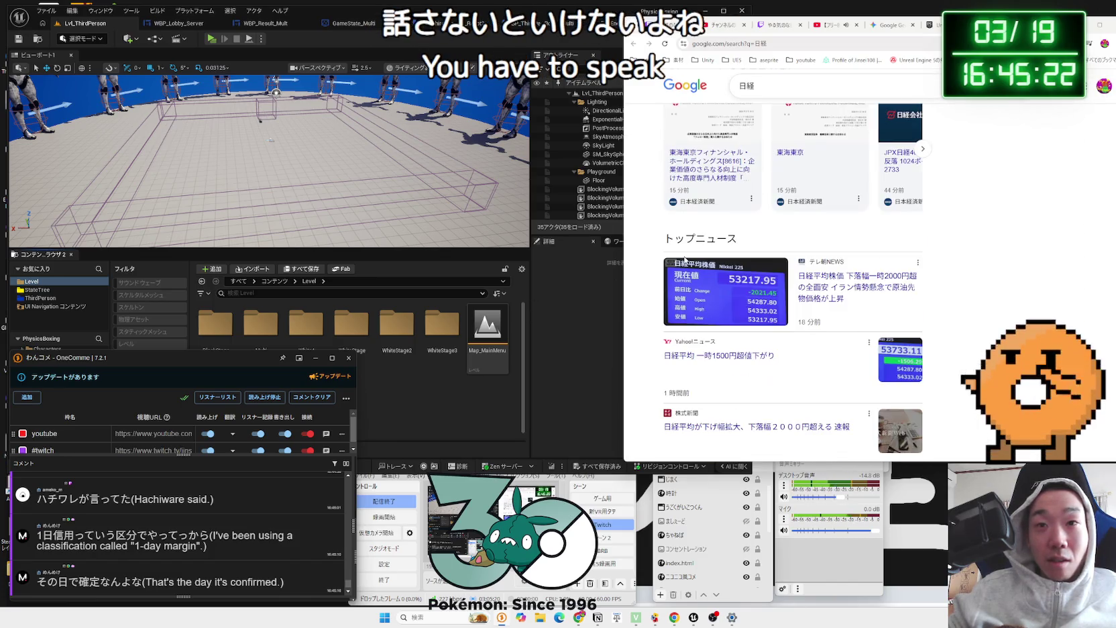
click(834, 292)
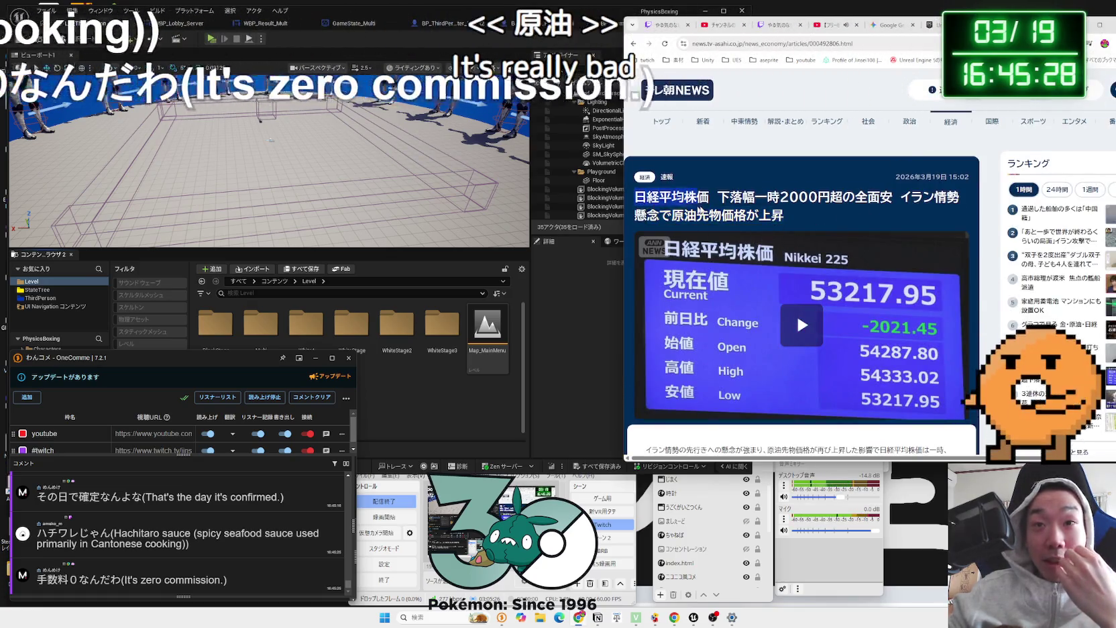
scroll(766, 222, down, 15)
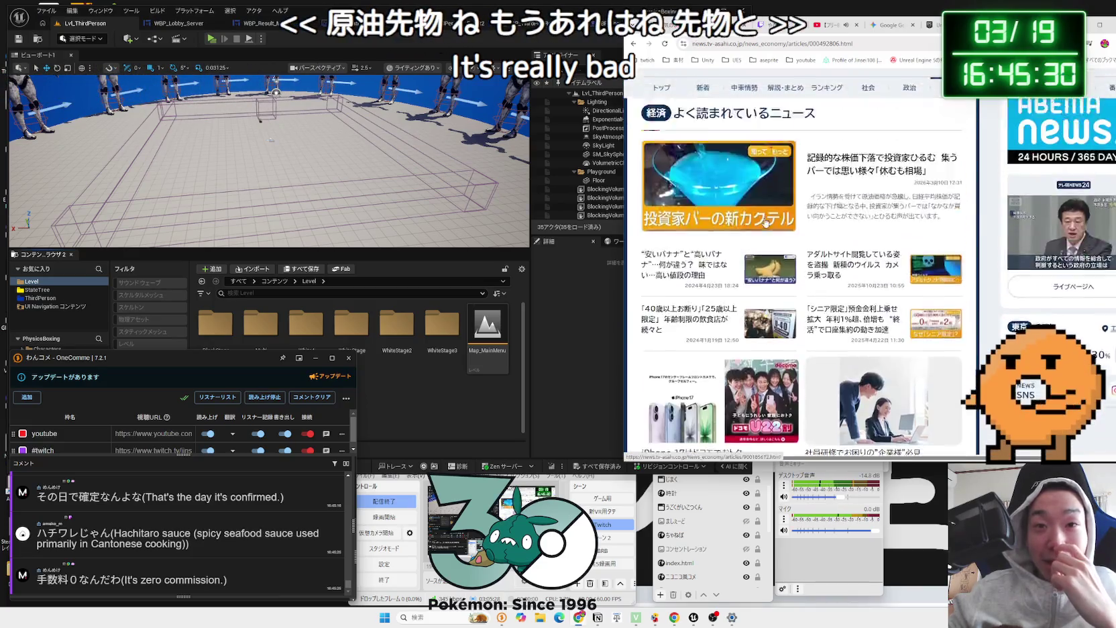
scroll(766, 222, up, 10)
scroll(758, 223, down, 9)
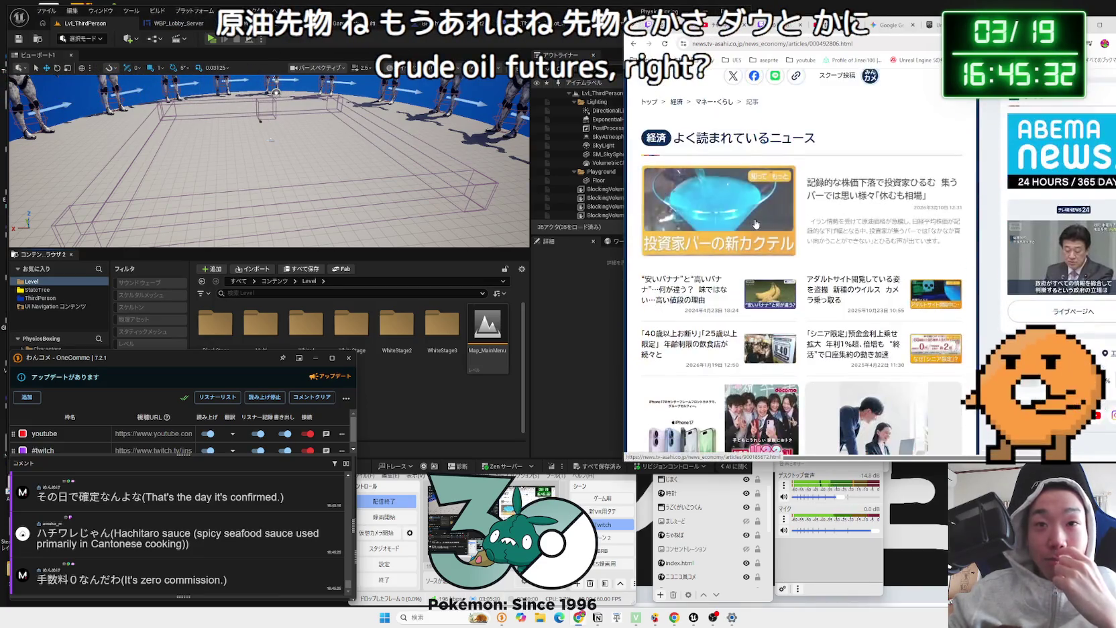
Step: Read the Yahoo! News article on the Nikkei's 1500-yen drop, then return to Unreal
key(alt+Left)
scroll(756, 223, down, 10)
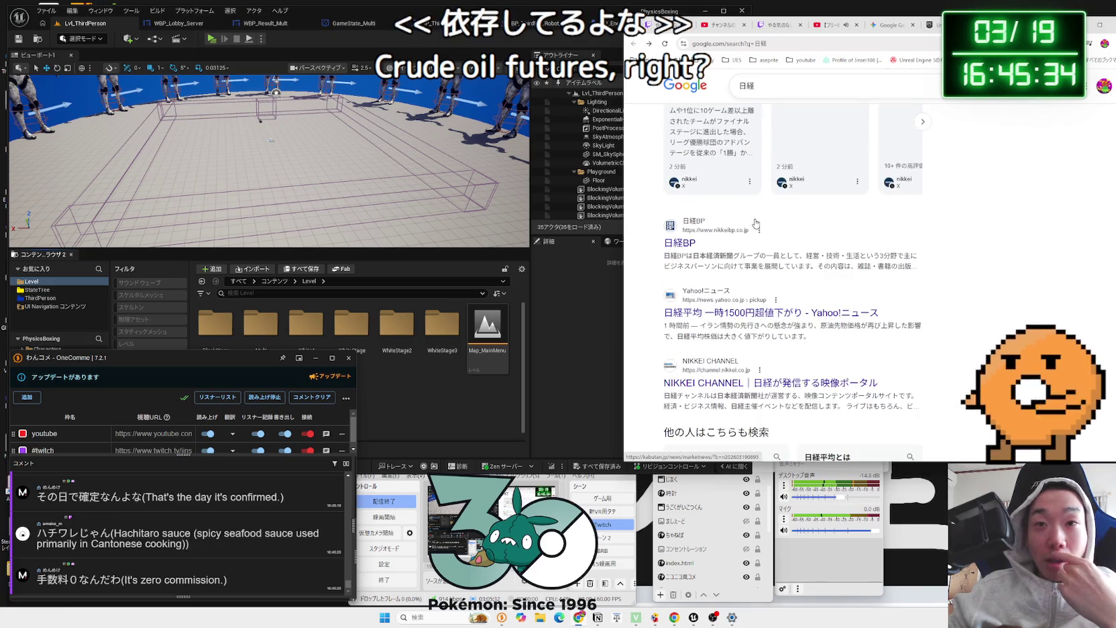
click(738, 313)
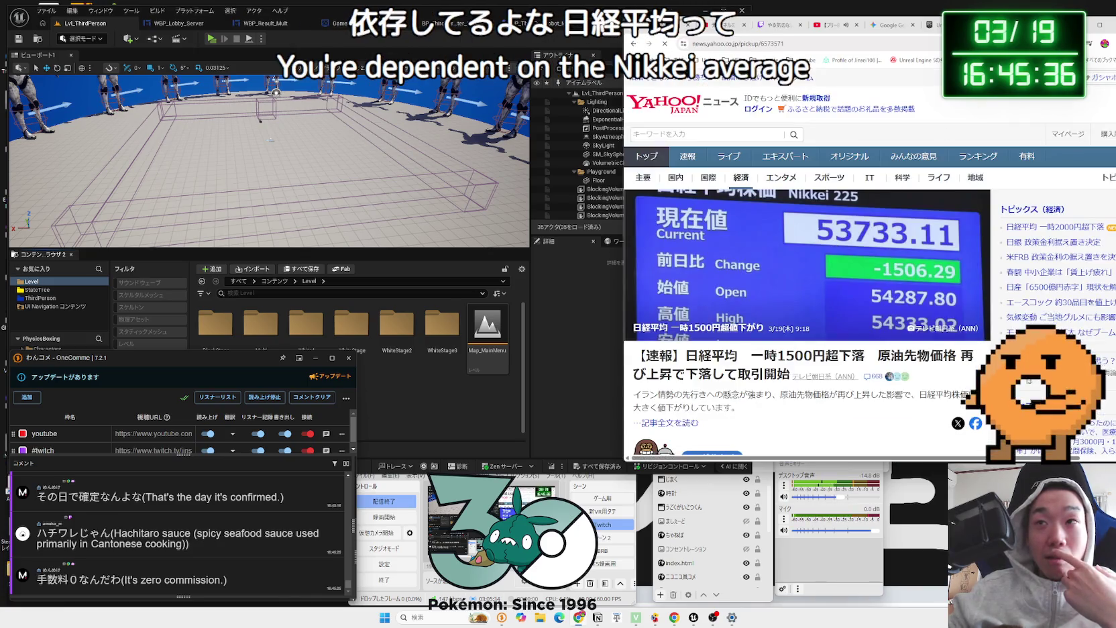
scroll(748, 218, down, 2)
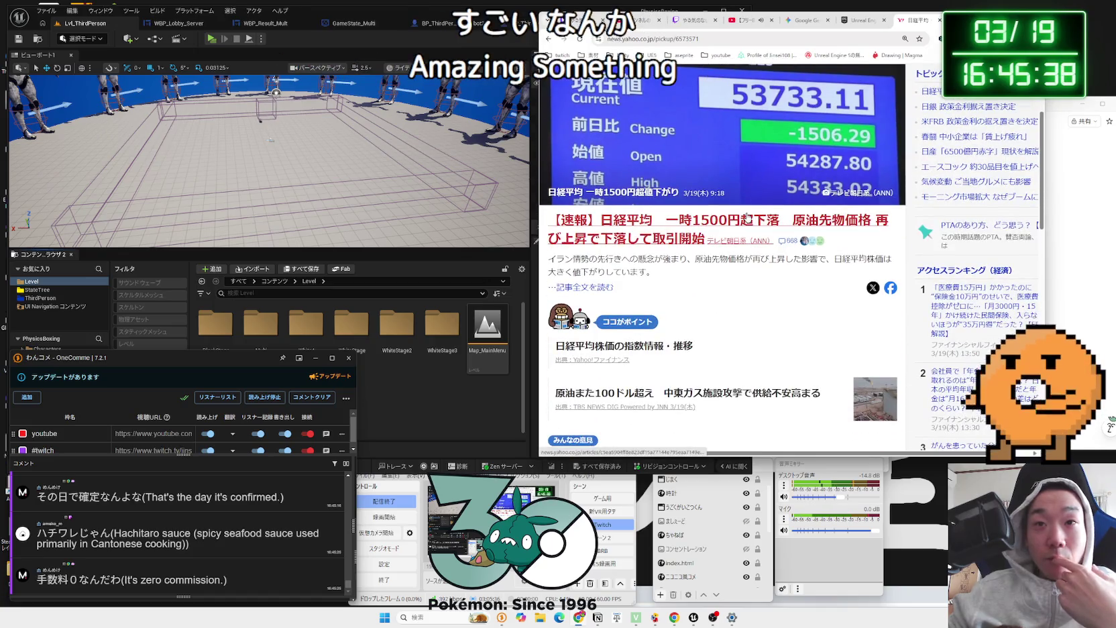
scroll(636, 264, down, 10)
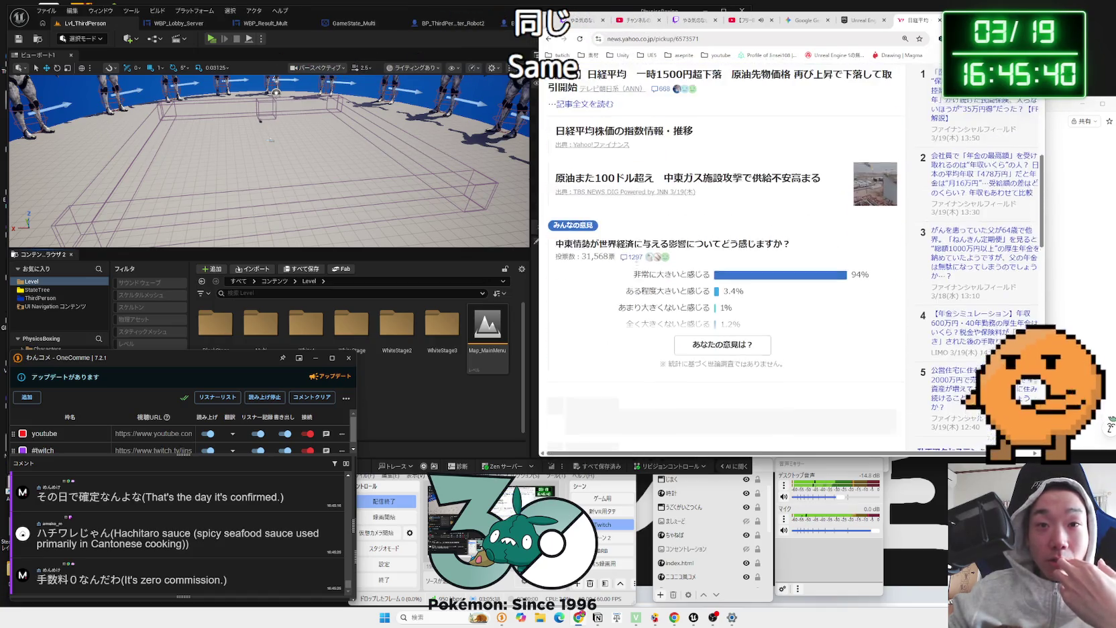
scroll(636, 264, up, 10)
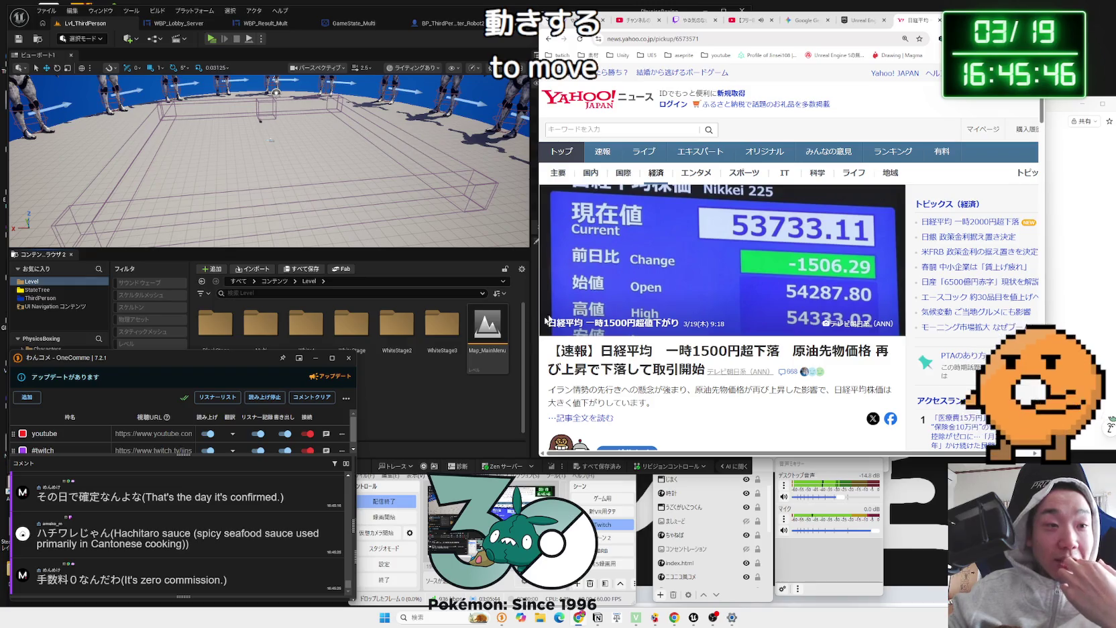
click(405, 424)
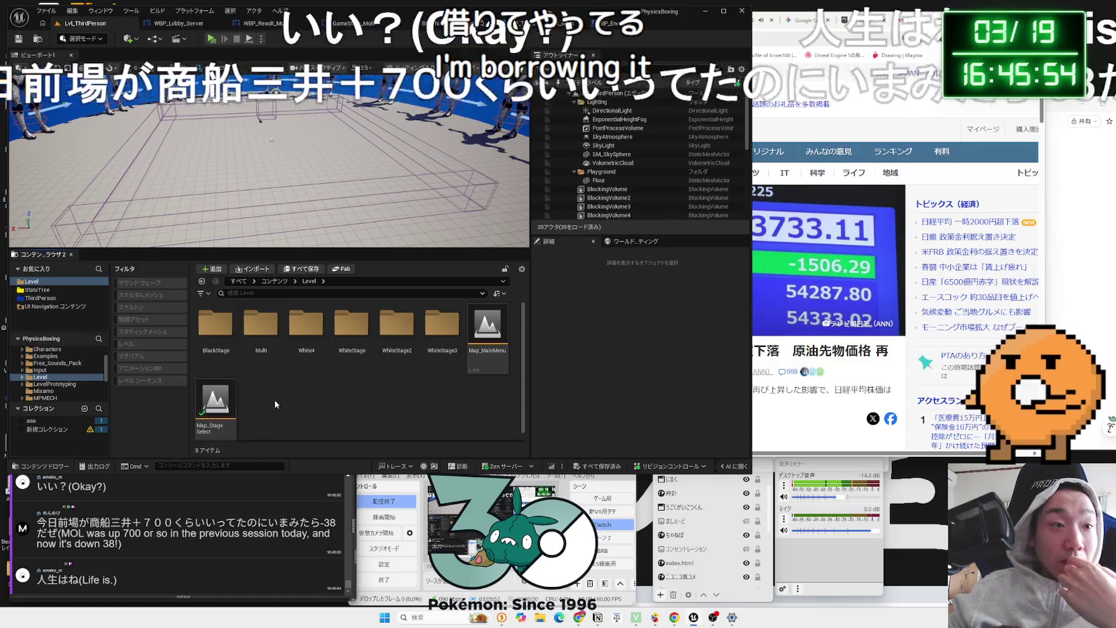
Step: Select part of a translated chat comment, bring the editor back, then open a new Google window
drag(243, 487, 242, 502)
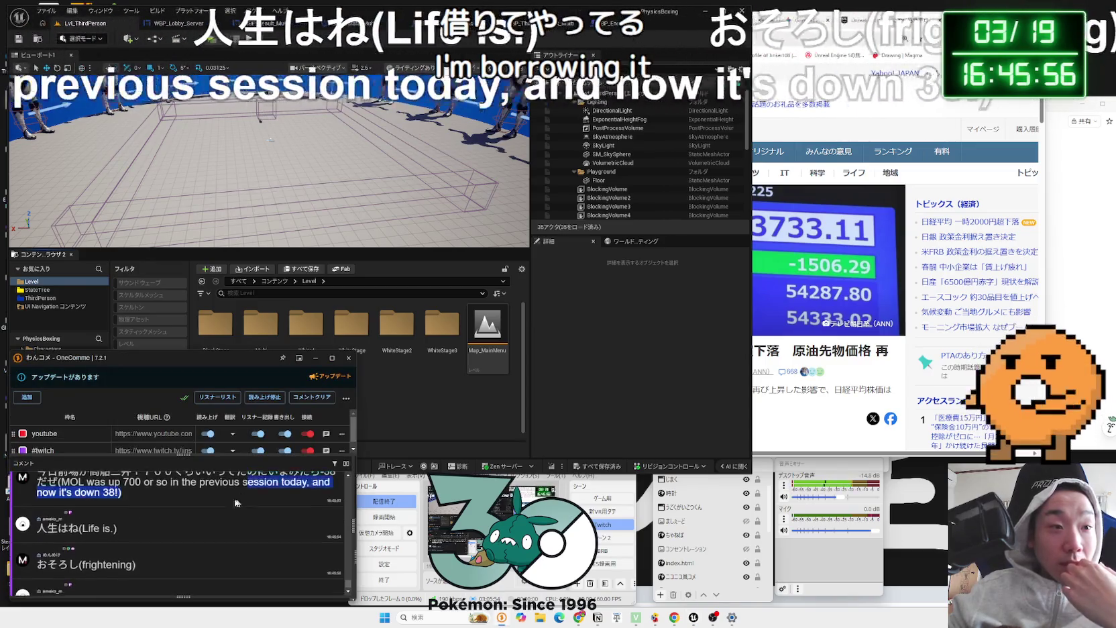
scroll(242, 502, up, 3)
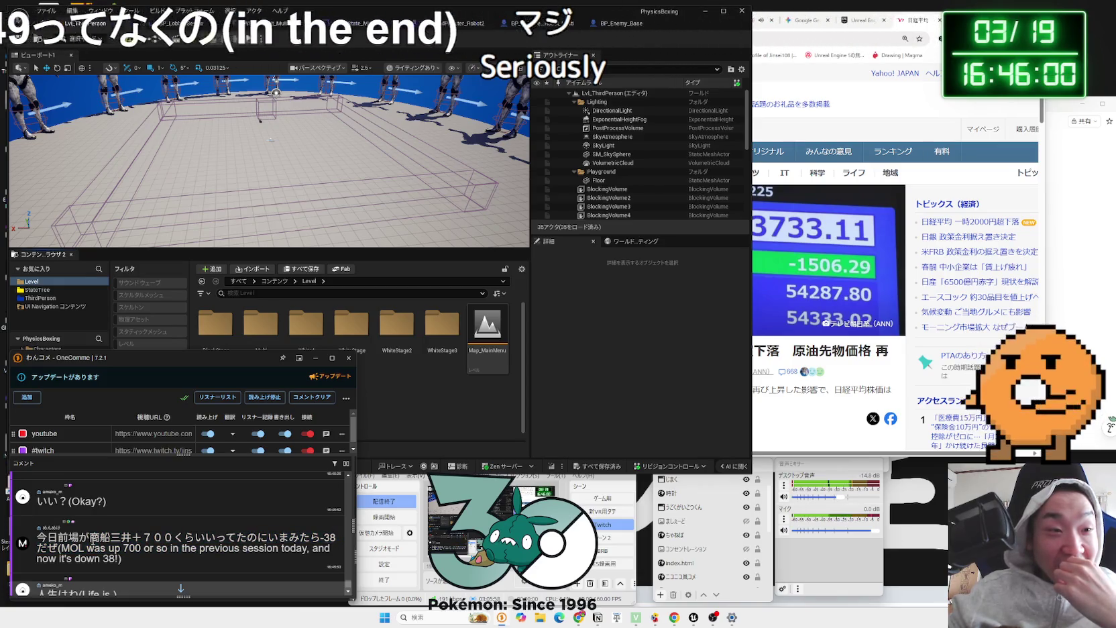
click(422, 426)
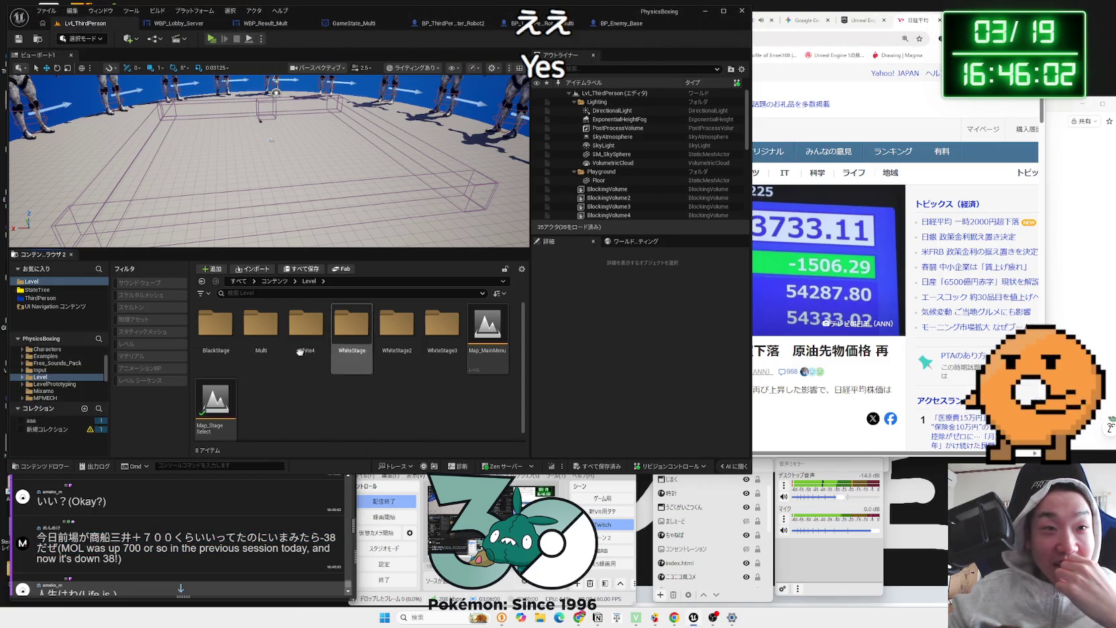
scroll(289, 392, down, 1)
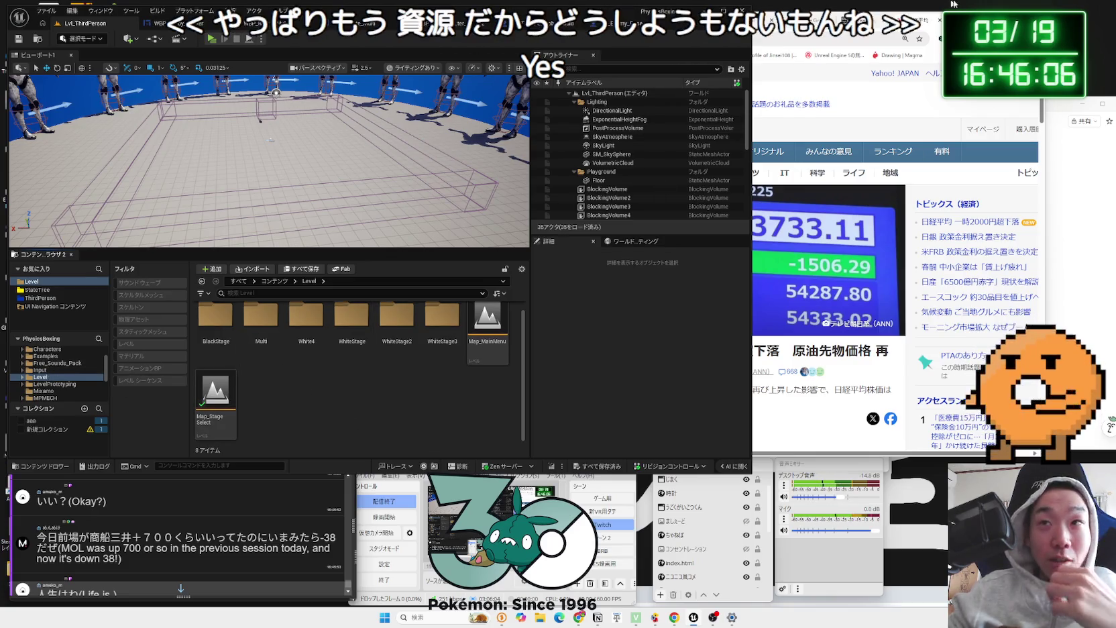
click(579, 617)
Step: Search Google for 'Eneos' and open the ENEOS stock page on Yahoo Finance
text(Eneos)
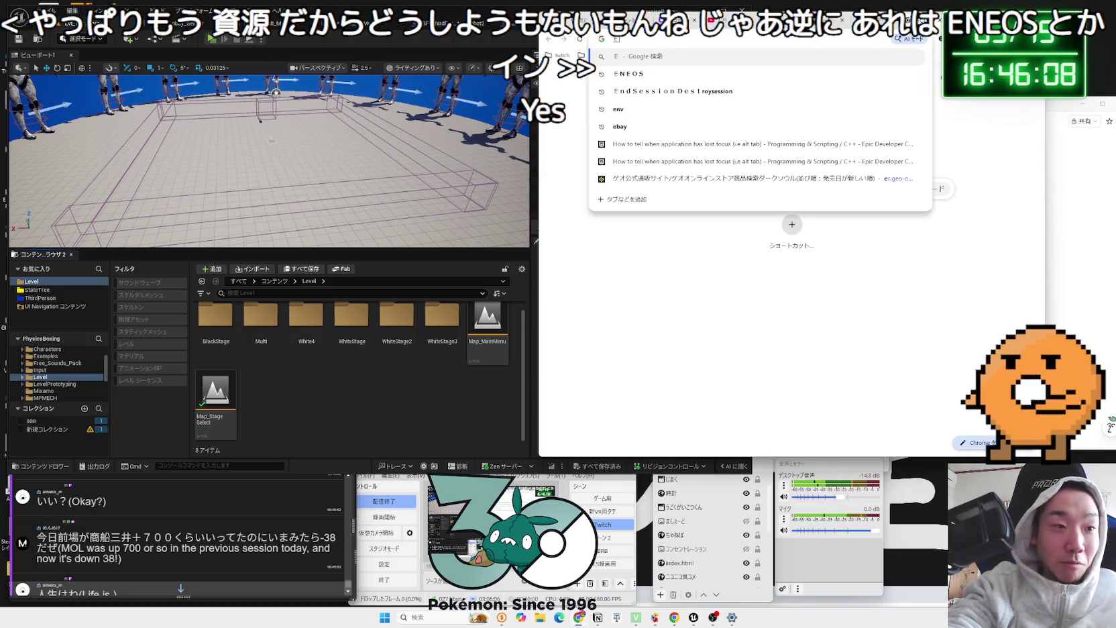
key(Return)
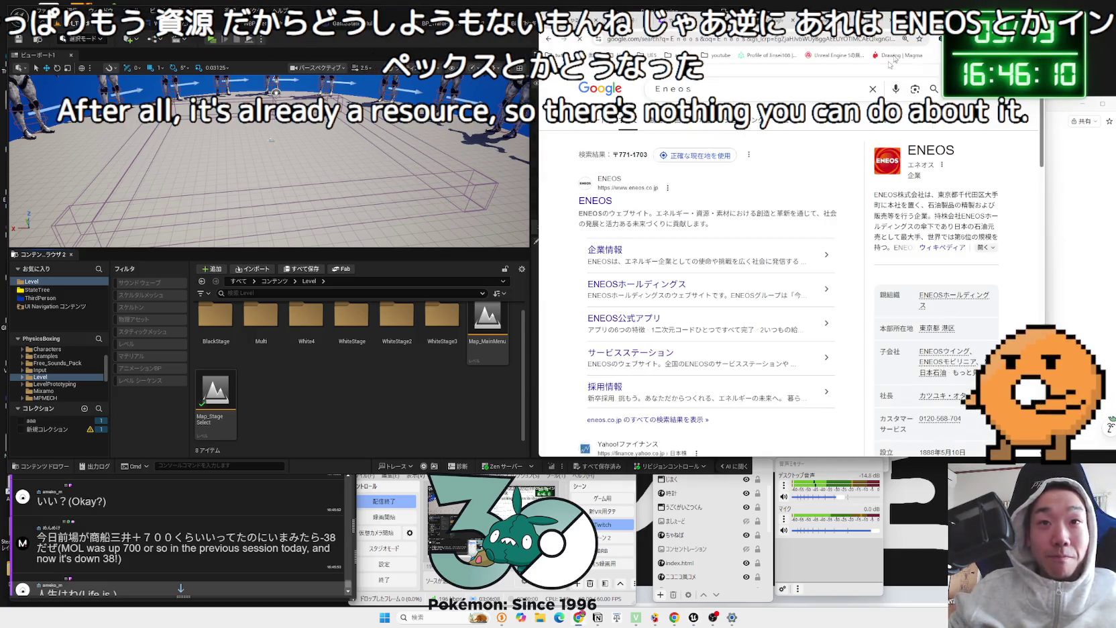
scroll(698, 269, down, 5)
click(697, 171)
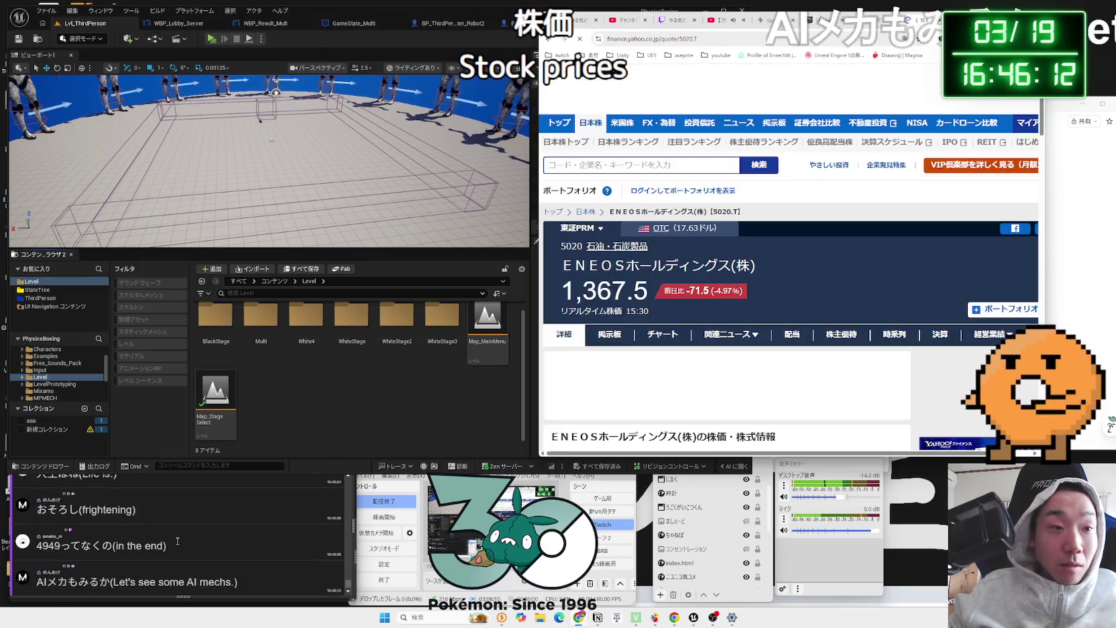
click(176, 543)
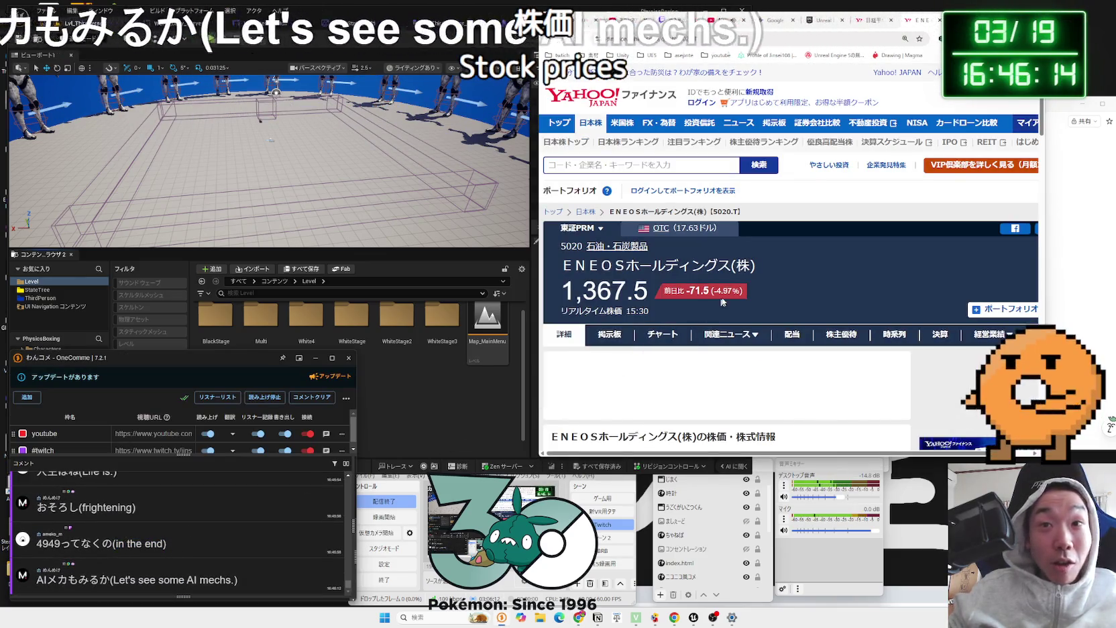
scroll(797, 285, down, 3)
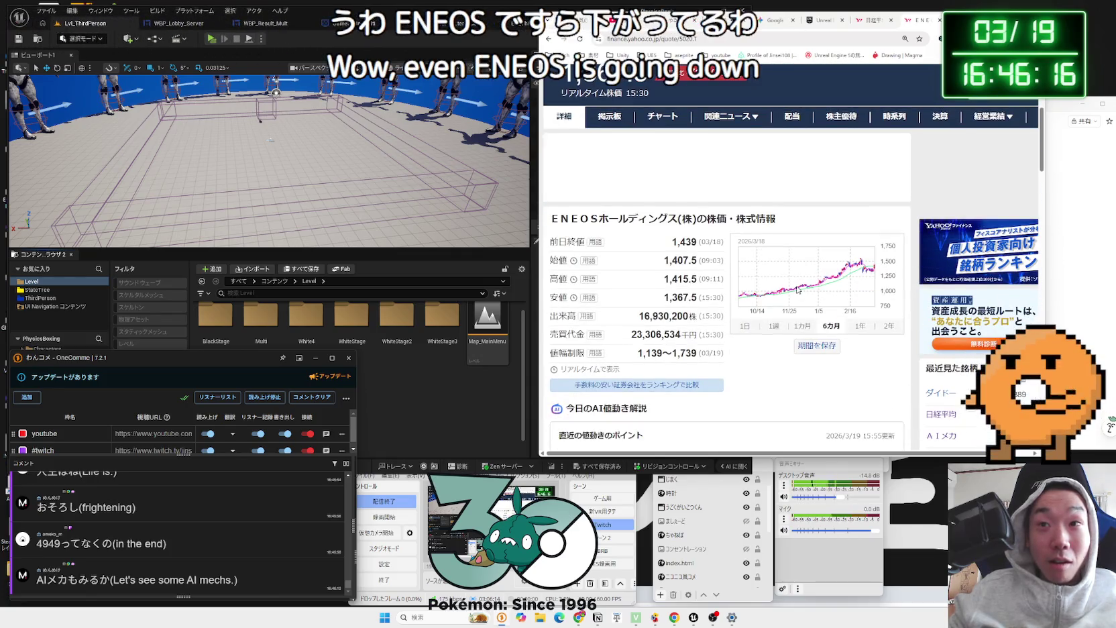
scroll(798, 290, up, 3)
Step: Search Yahoo Finance for INPEX using 'Ix' and scroll its results
click(699, 172)
text(Ix)
key(Return)
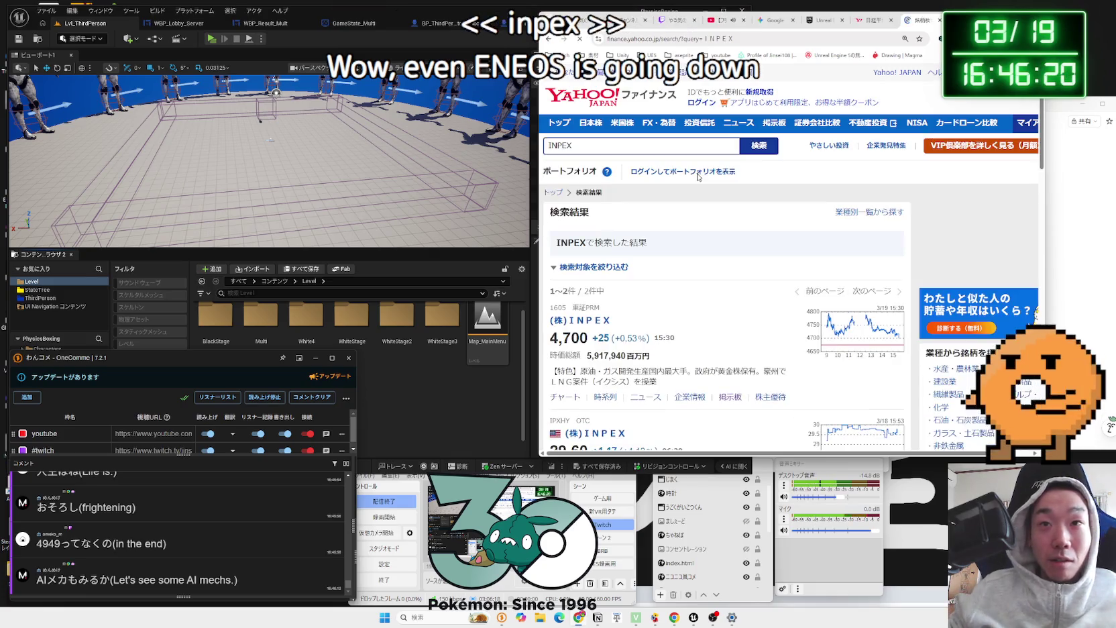
scroll(685, 319, down, 1)
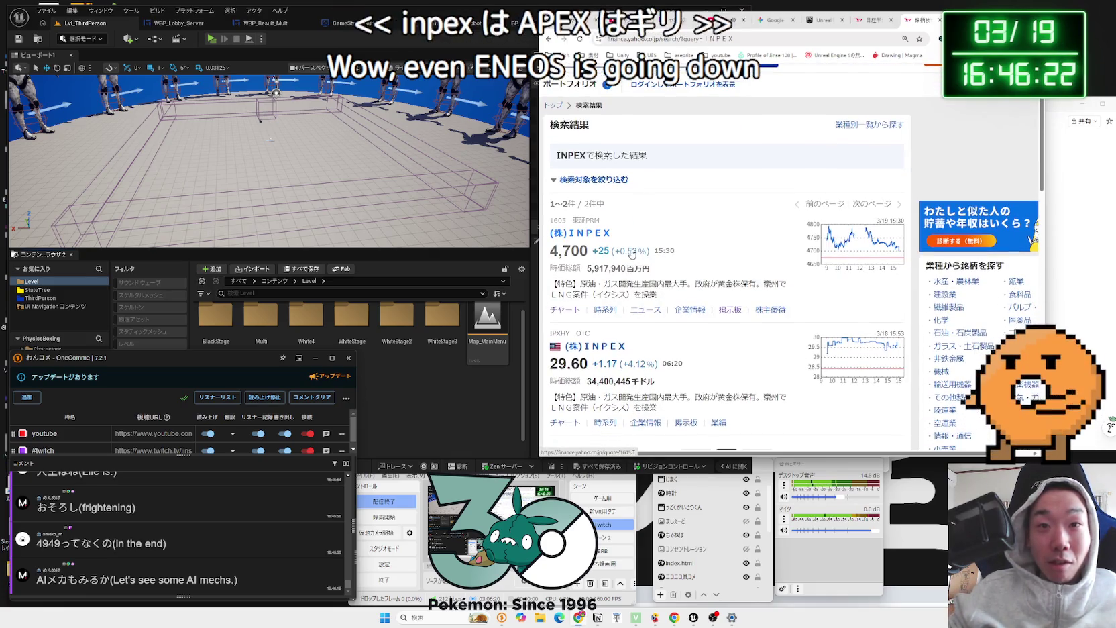
scroll(610, 275, down, 1)
scroll(610, 265, up, 2)
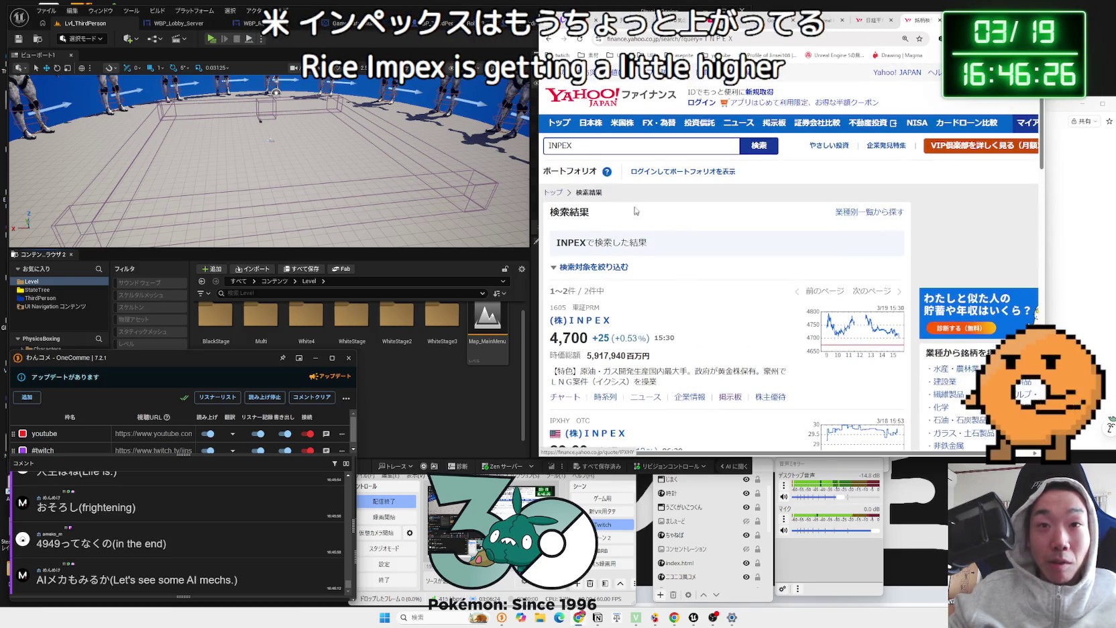
Step: Look up AIメカテック and switch its price chart to the one-day intraday view
text(AI)
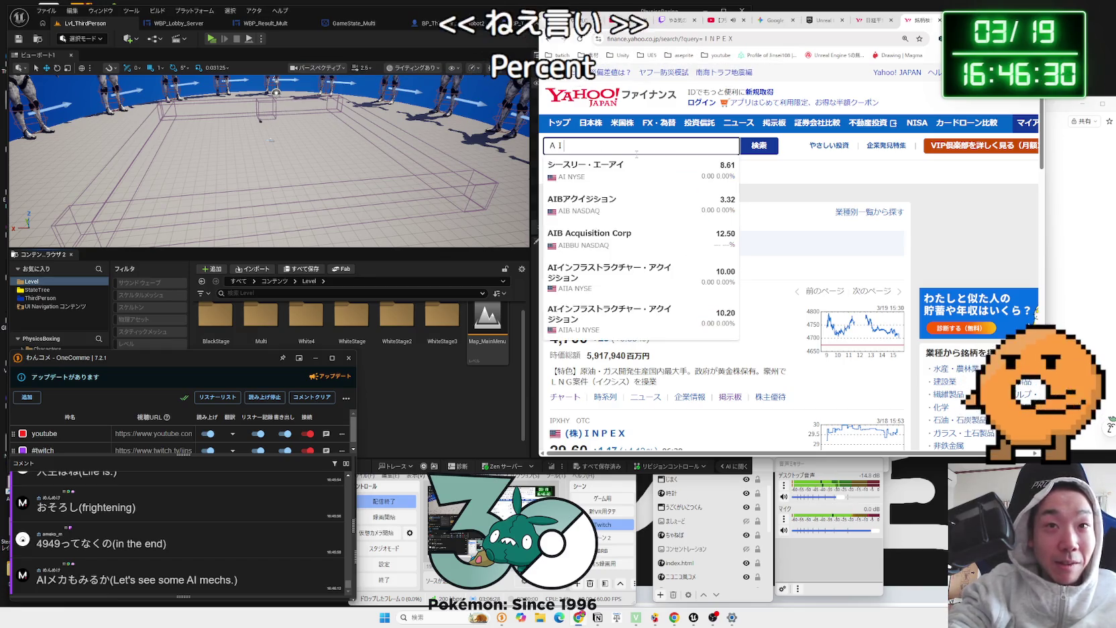
text(ekatekku)
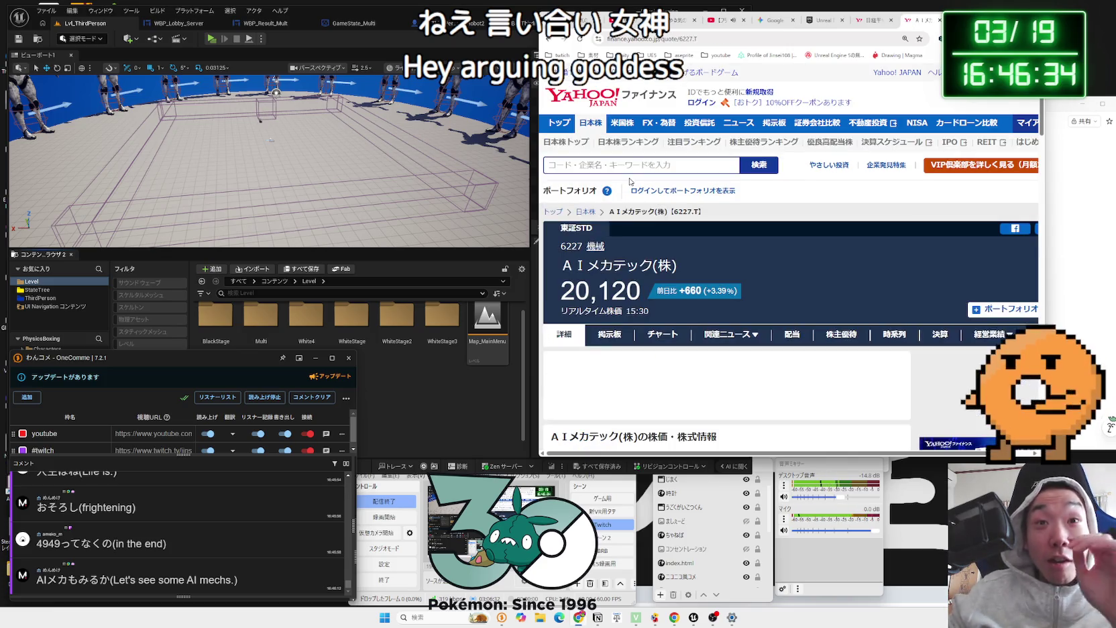
scroll(689, 285, down, 3)
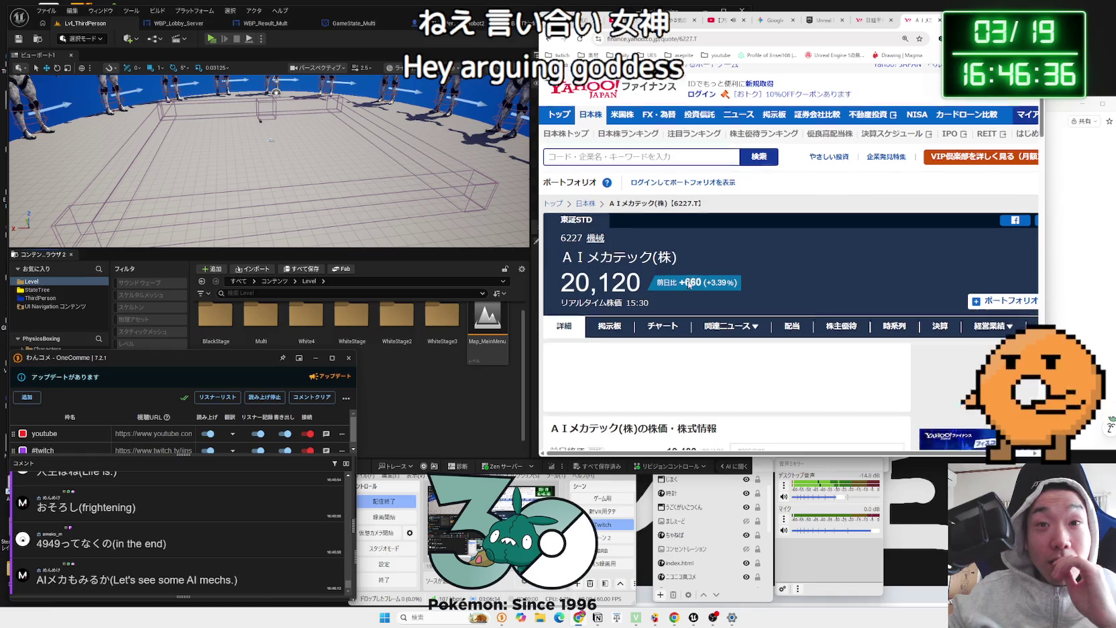
scroll(658, 259, up, 2)
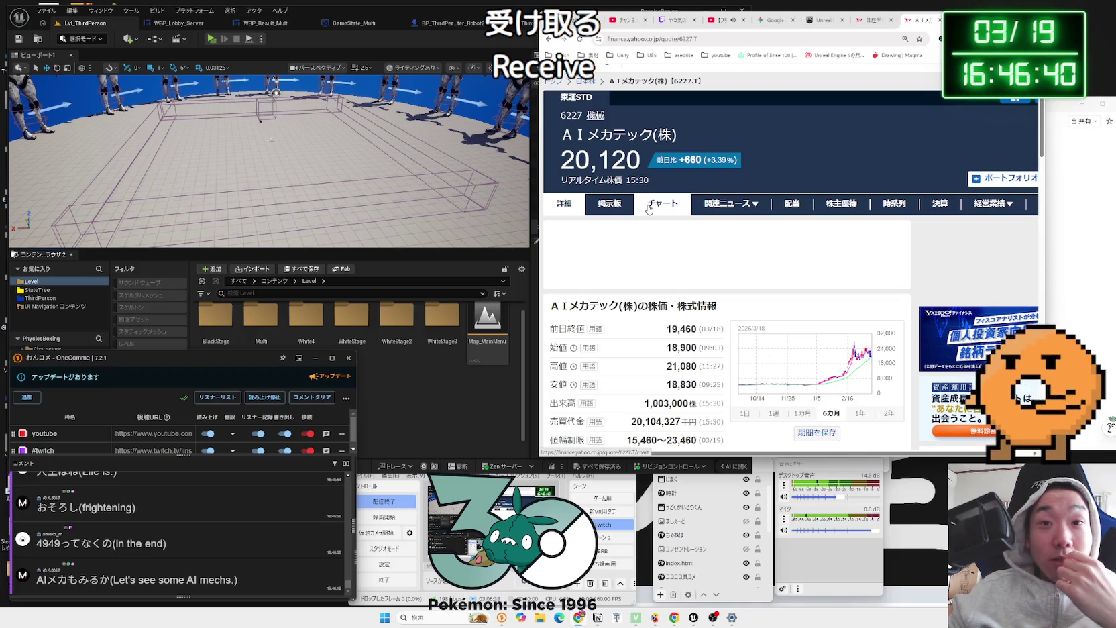
scroll(659, 326, down, 3)
scroll(658, 326, up, 1)
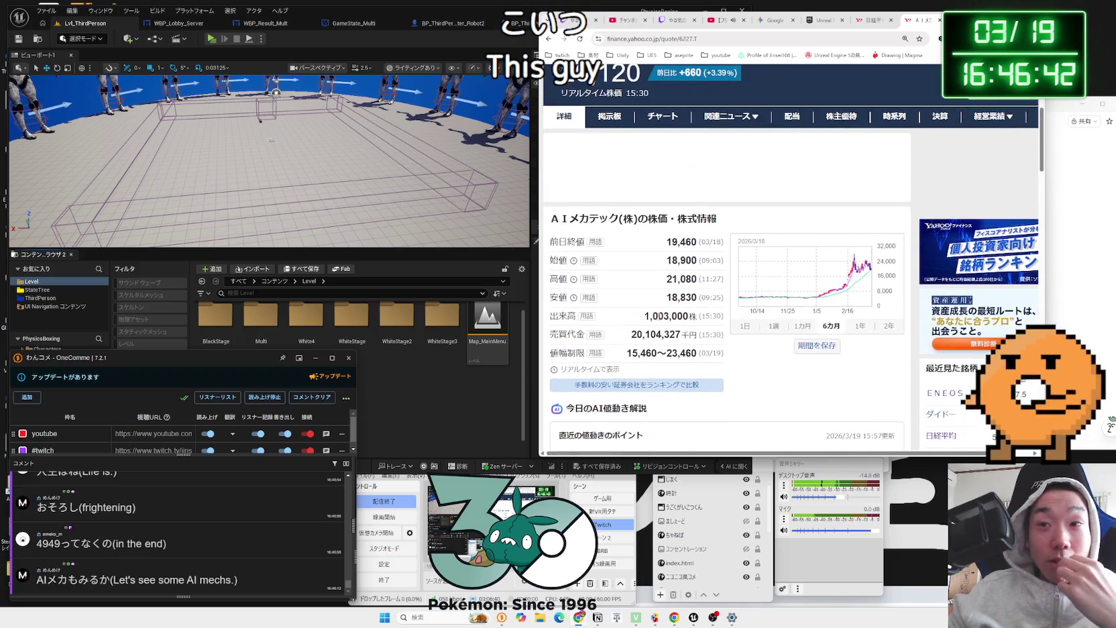
click(656, 128)
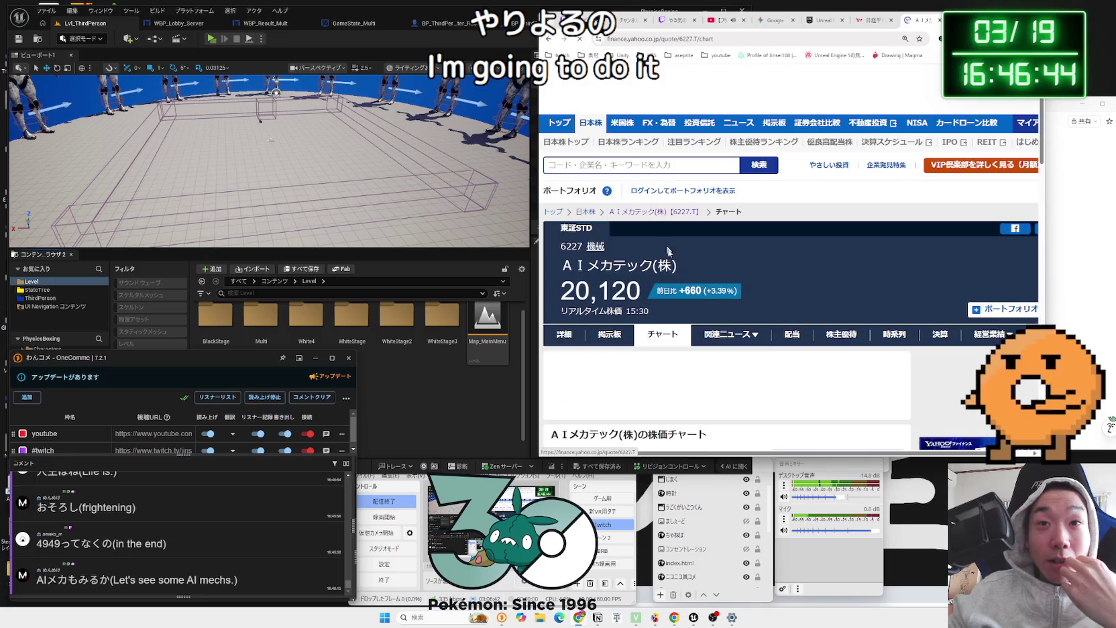
scroll(661, 174, down, 2)
click(780, 214)
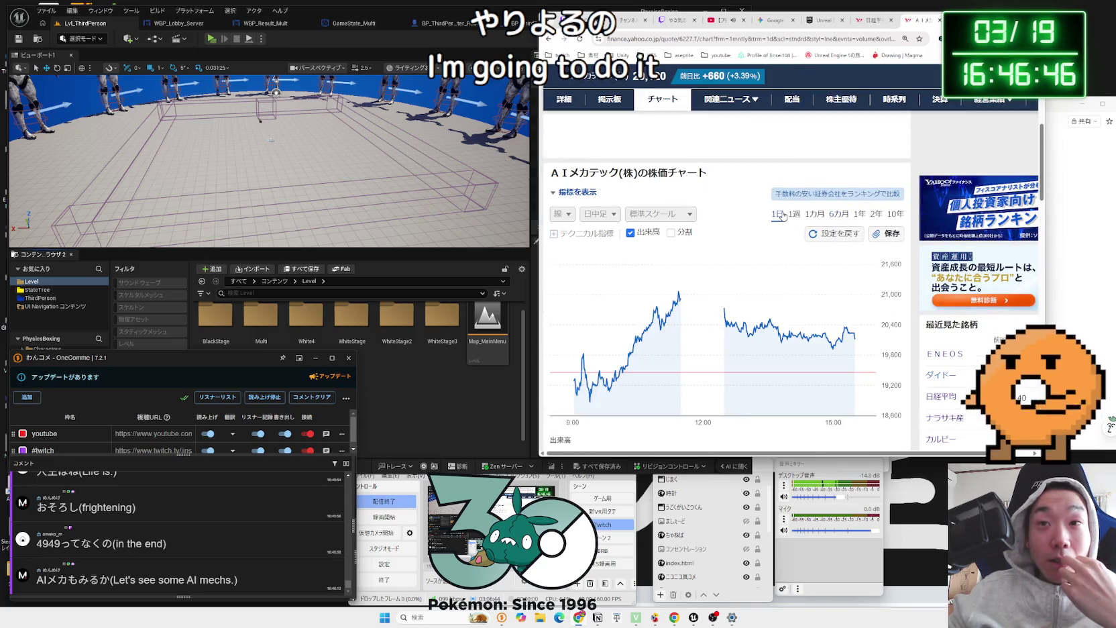
scroll(724, 278, down, 1)
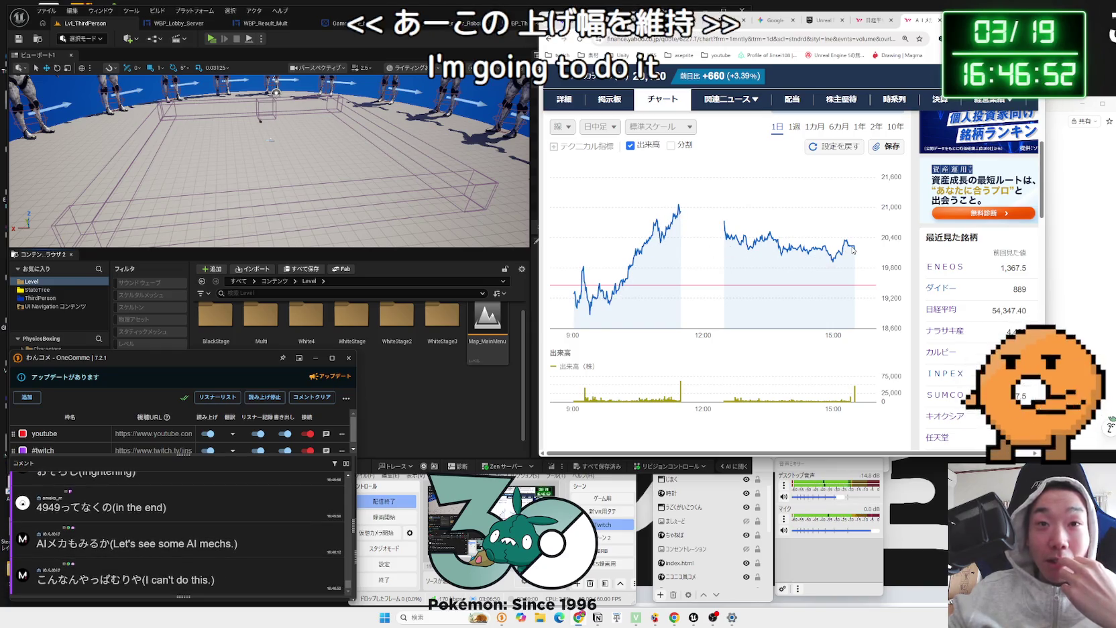
scroll(780, 306, down, 4)
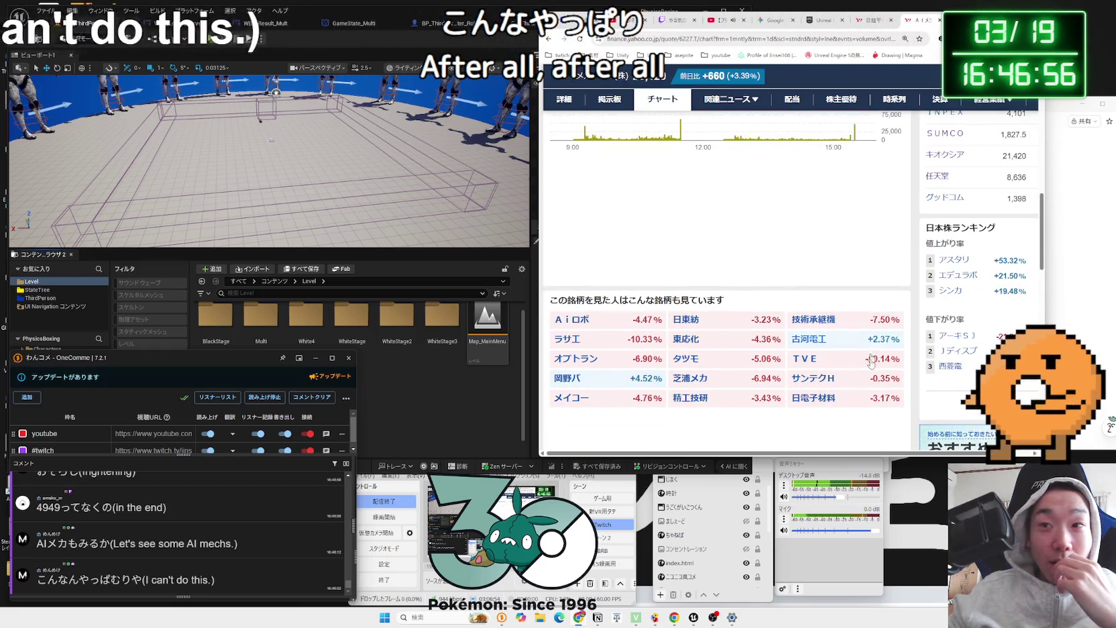
scroll(301, 540, up, 2)
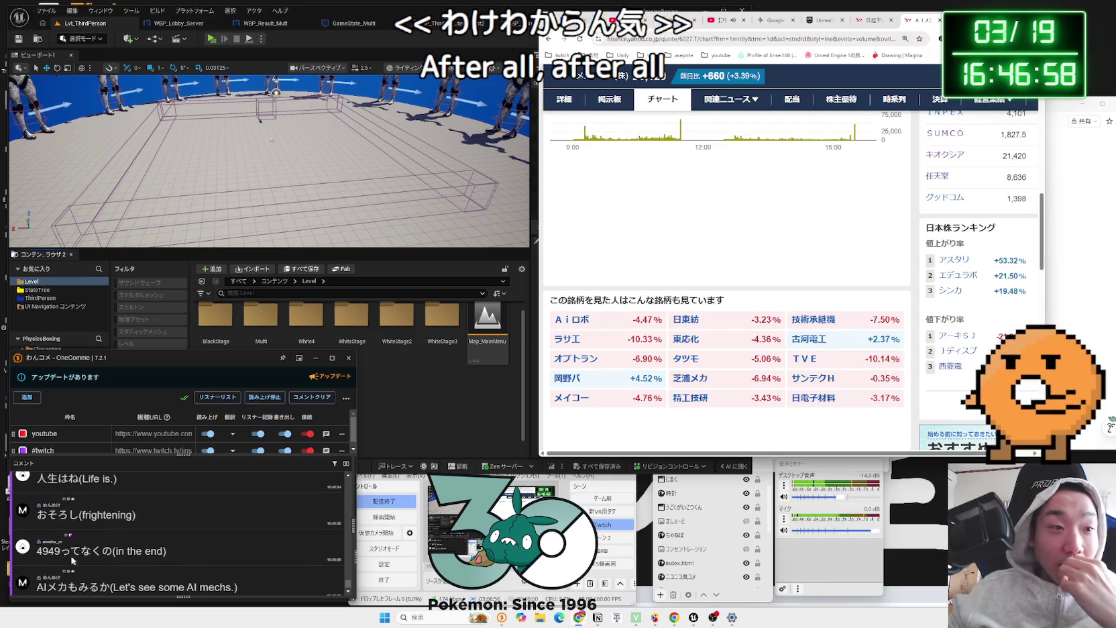
drag(60, 553, 37, 553)
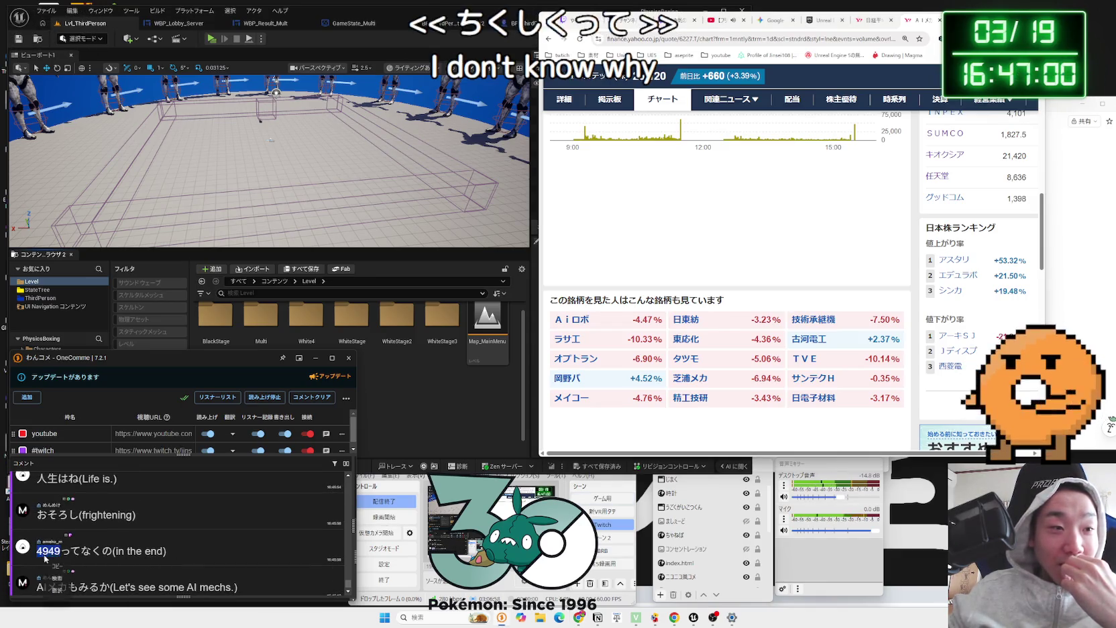
scroll(236, 497, down, 1)
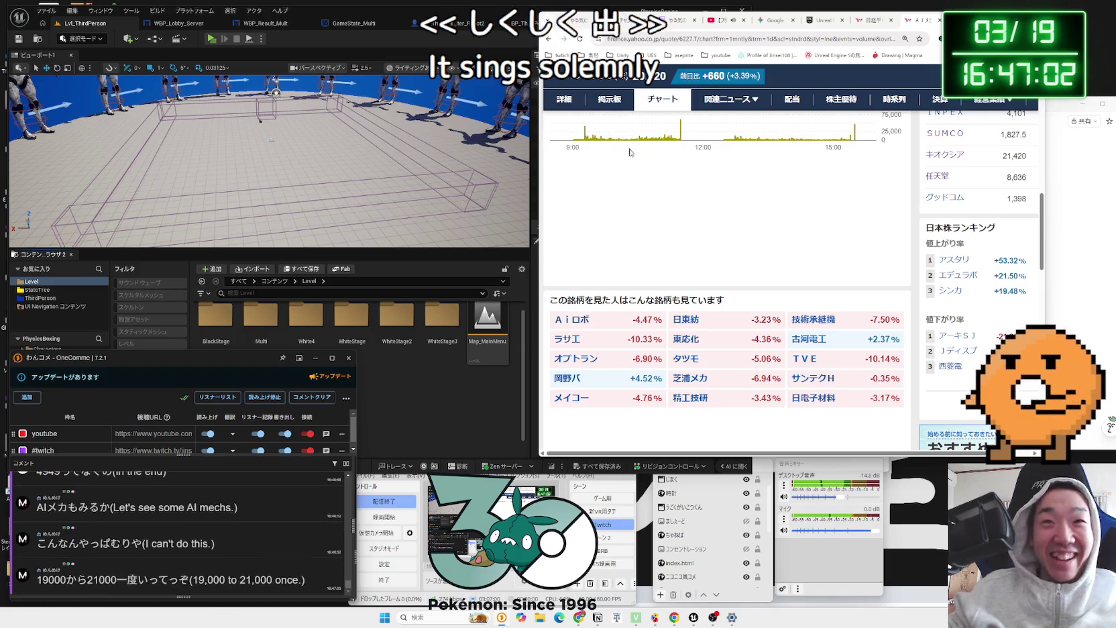
scroll(627, 149, up, 8)
click(660, 166)
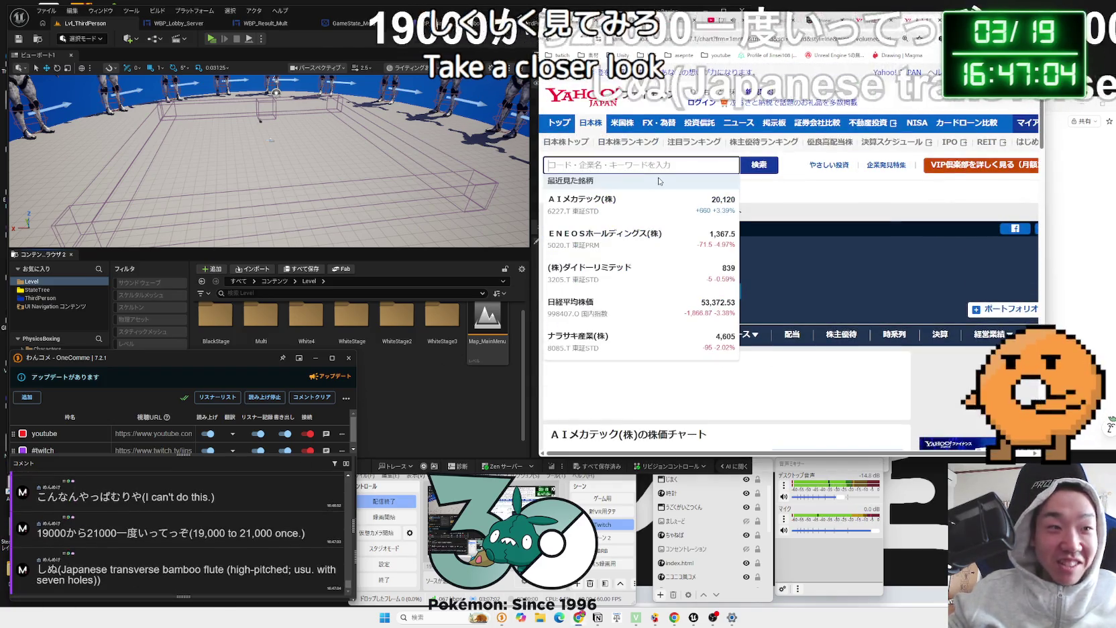
Step: Search Yahoo Finance for 4949, then return to the AIメカテック chart and drag across it
text(4949)
click(760, 167)
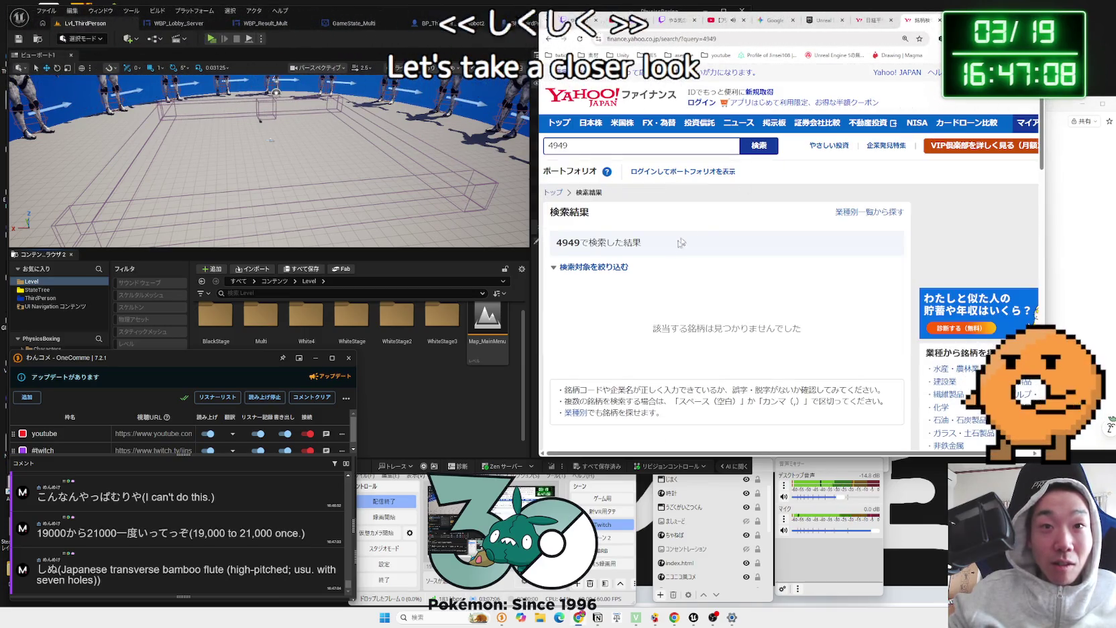
key(alt+Left)
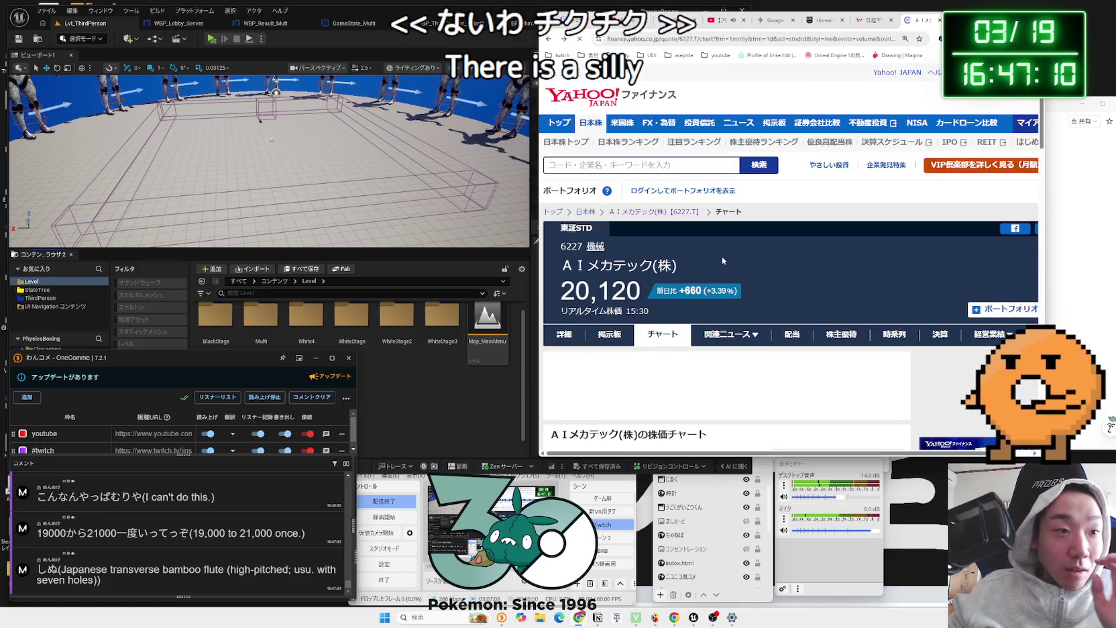
scroll(722, 256, down, 3)
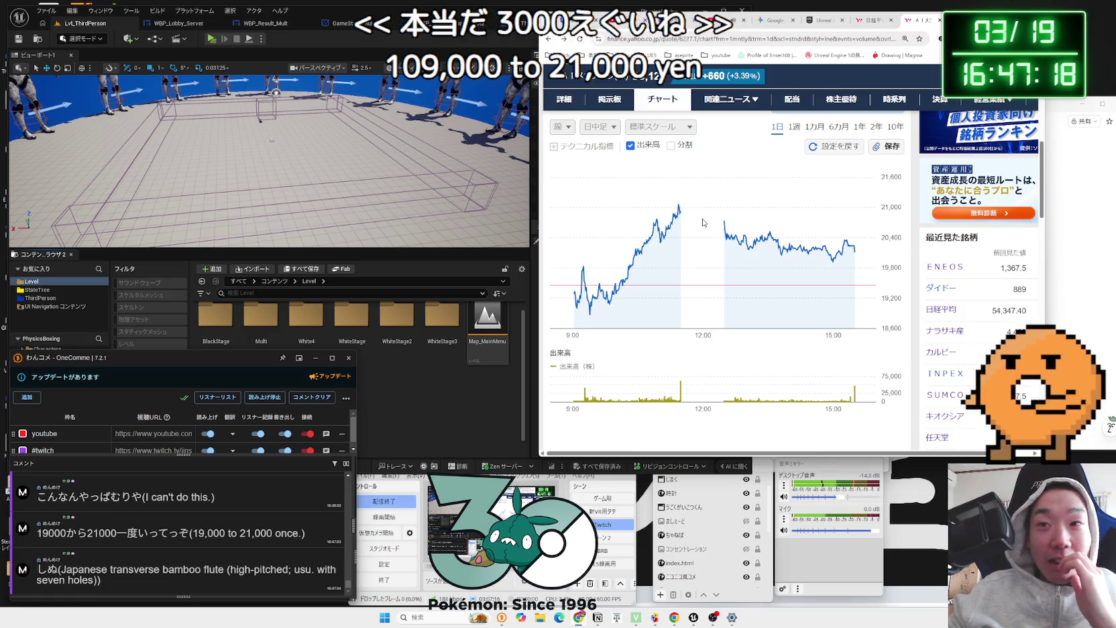
drag(775, 458, 854, 458)
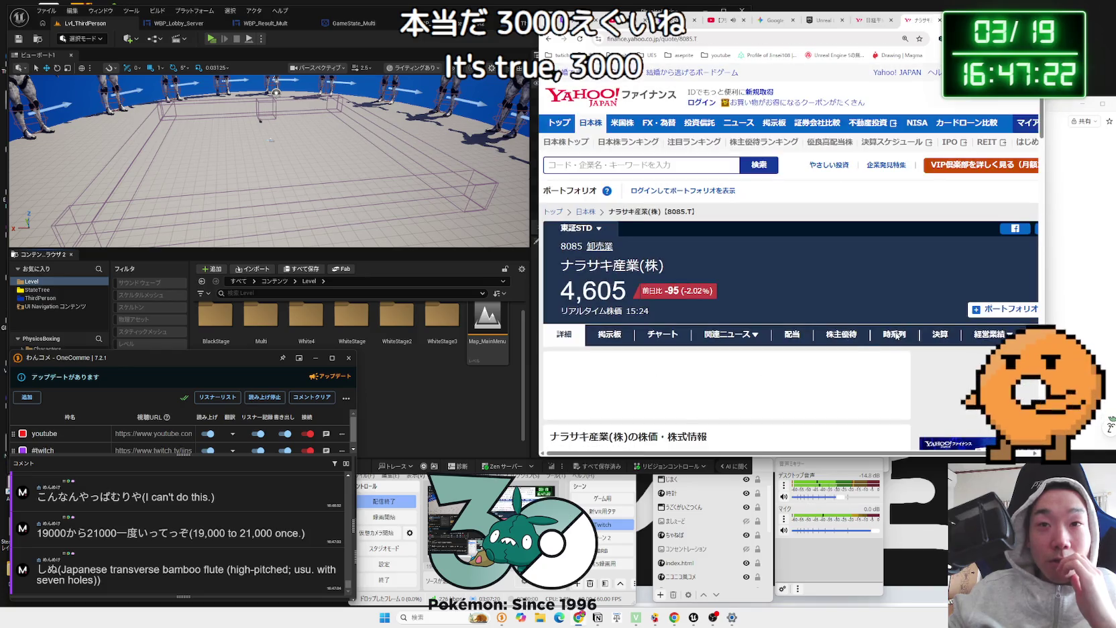
Step: Open INPEX (1605) from recently viewed stocks, showing 4,700, up 25 (+0.53%)
scroll(741, 308, down, 3)
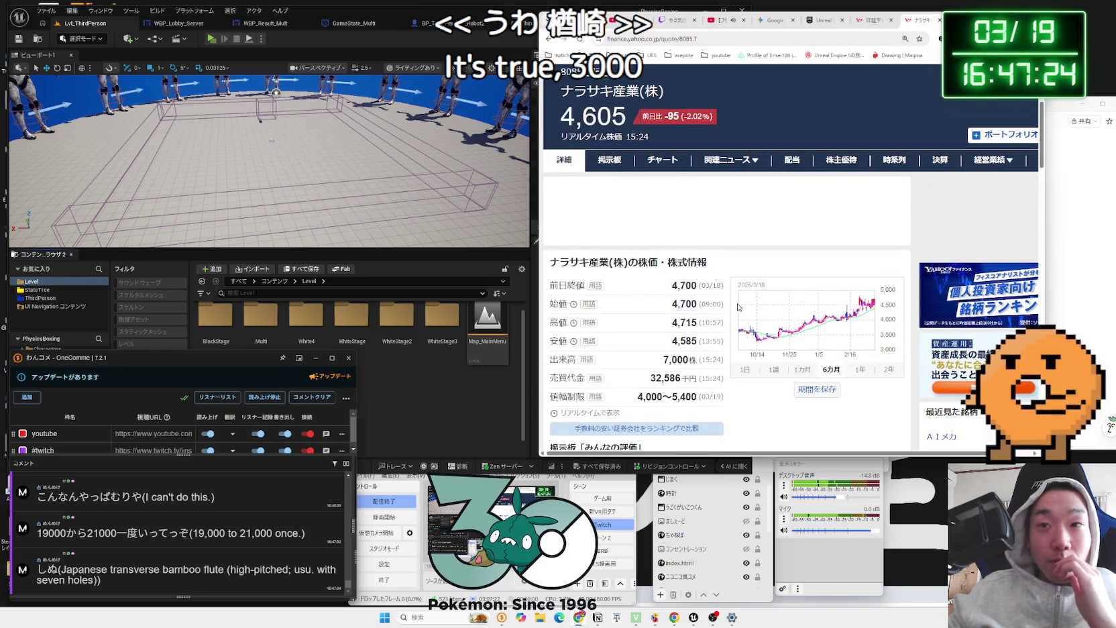
scroll(739, 307, down, 2)
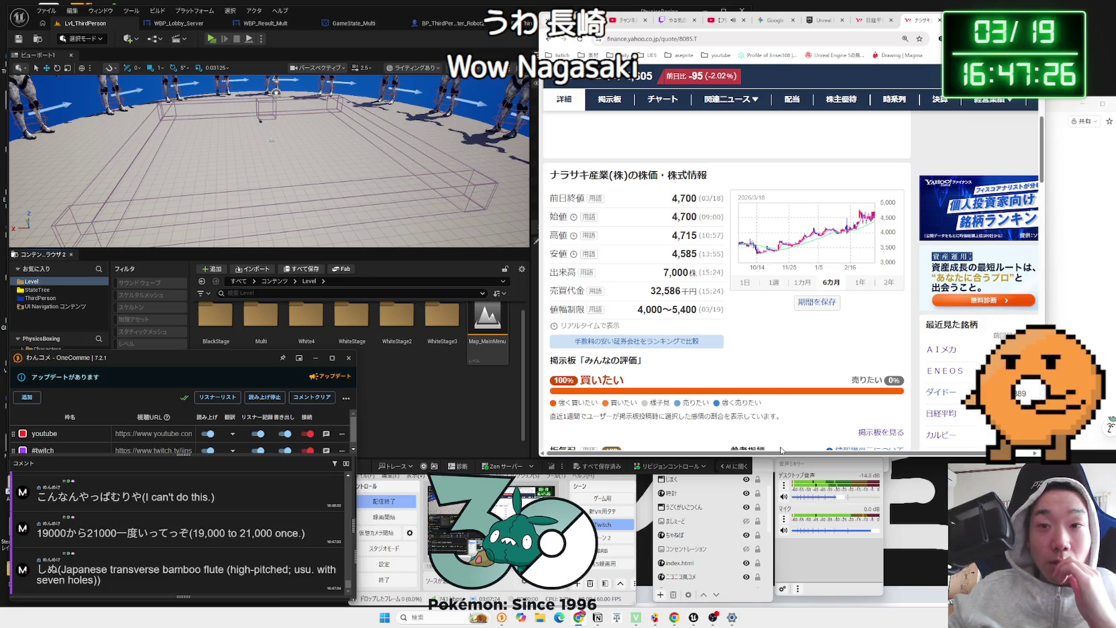
scroll(938, 343, down, 3)
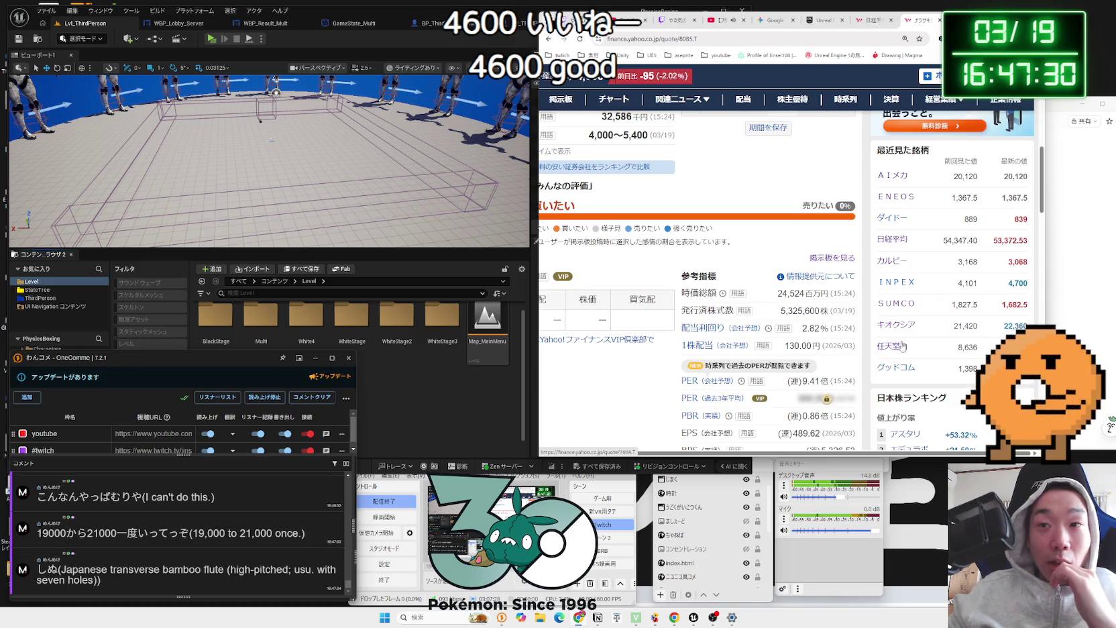
click(901, 288)
key(alt+Left)
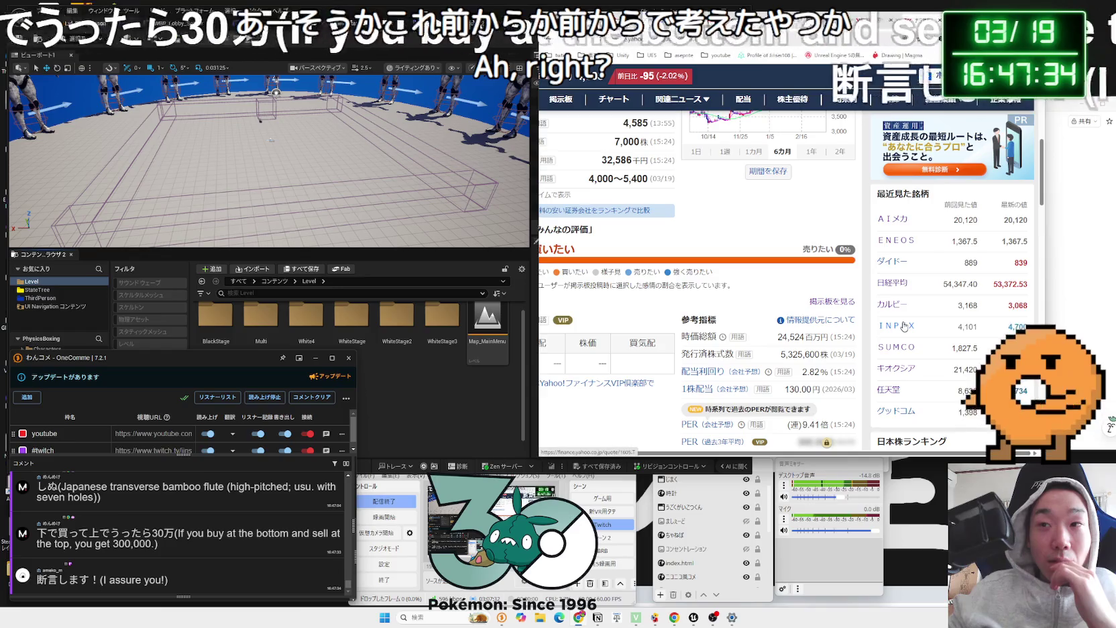
click(906, 327)
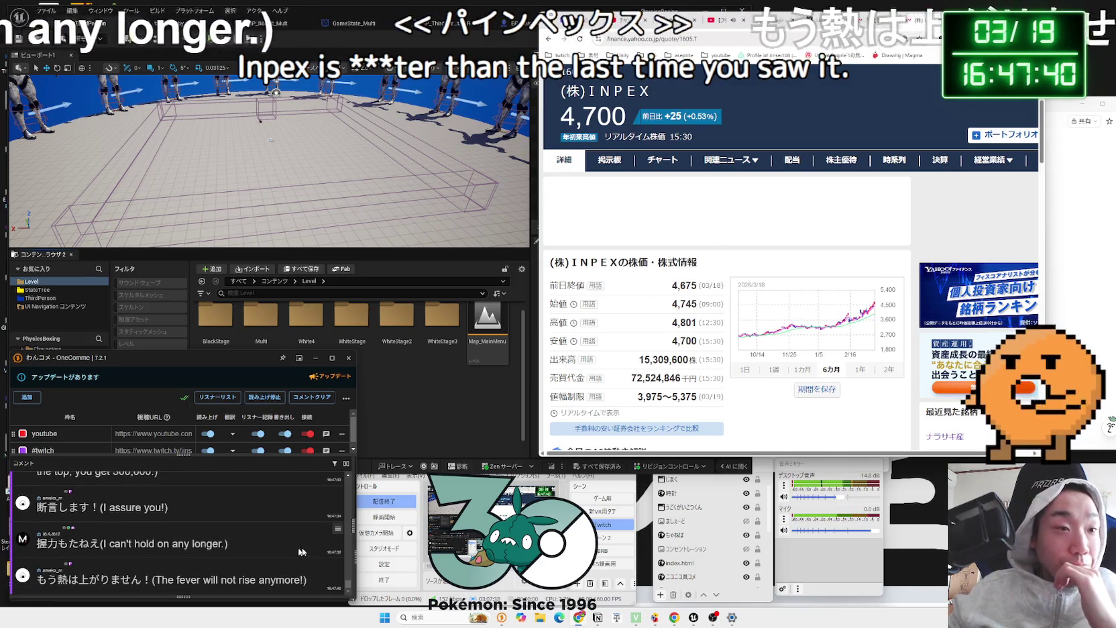
scroll(236, 539, up, 1)
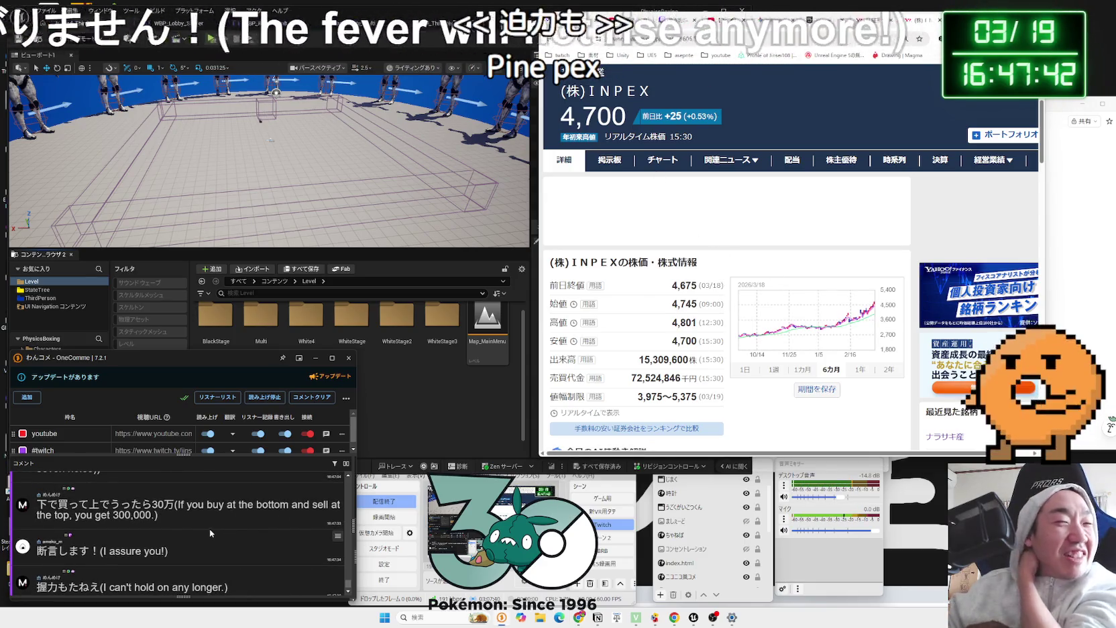
scroll(209, 527, up, 1)
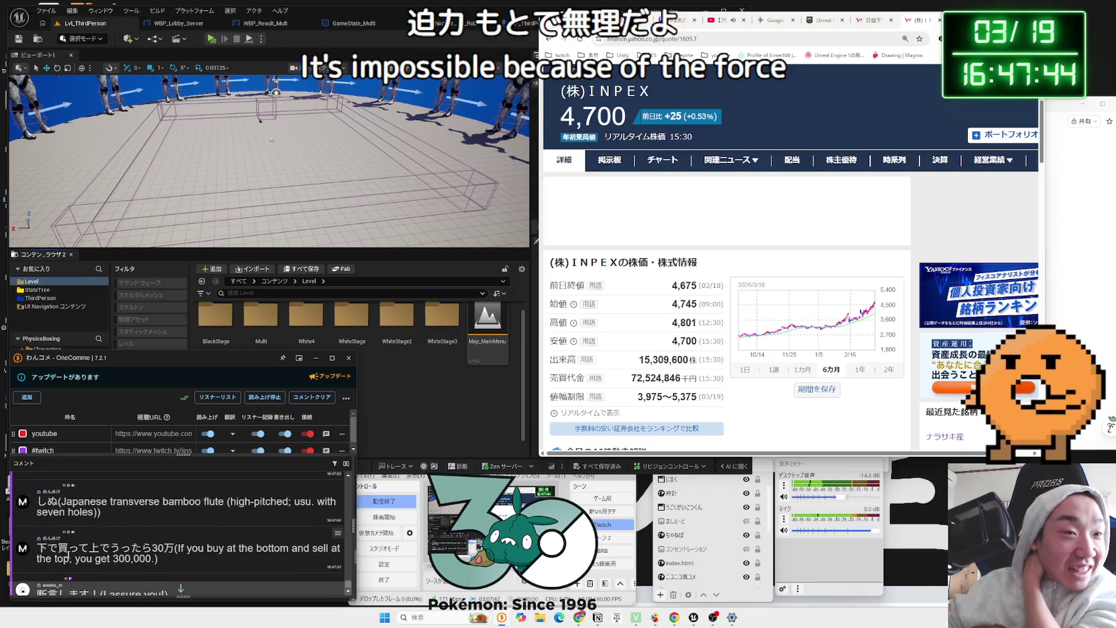
scroll(171, 550, up, 3)
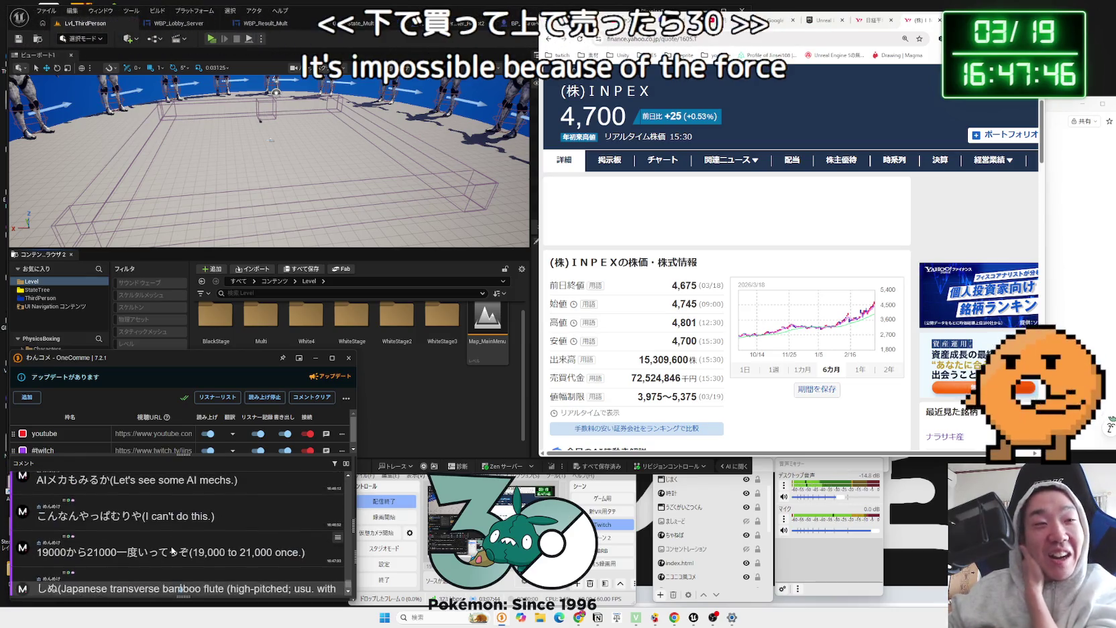
scroll(172, 547, down, 4)
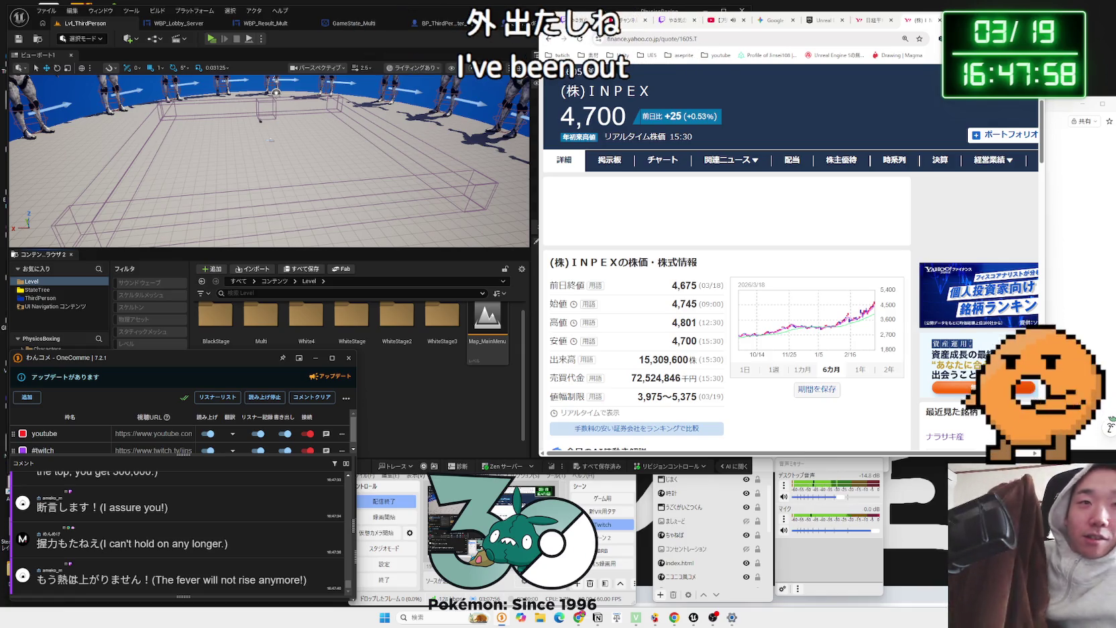
Step: Filter Content to levels and drag Lvl_ThirdPerson into the Level folder with Move Here
click(63, 290)
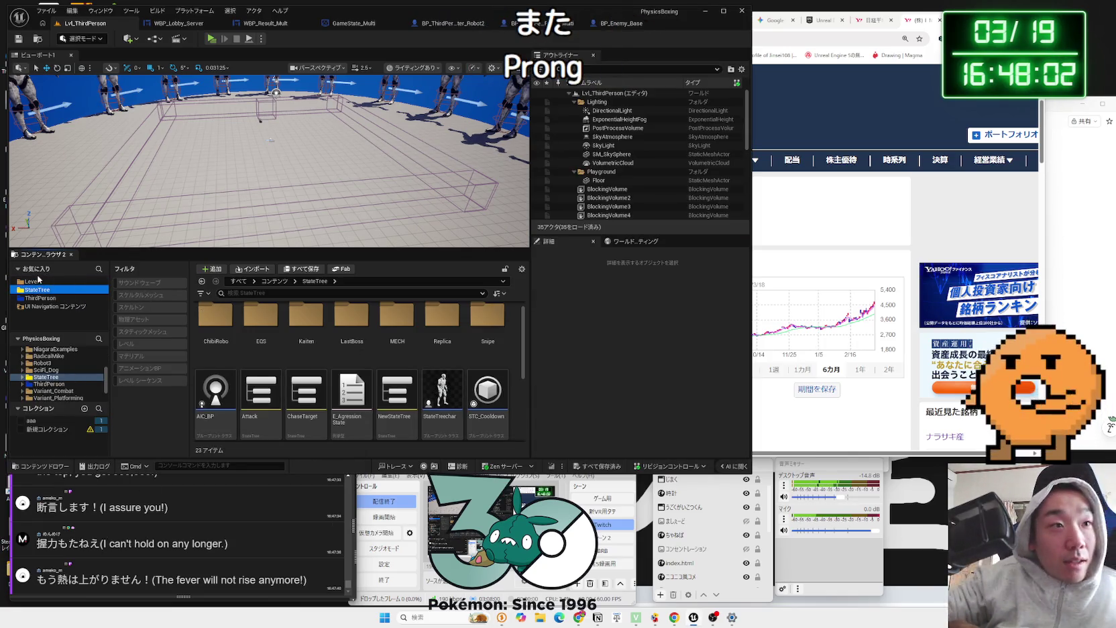
scroll(48, 371, up, 5)
click(42, 358)
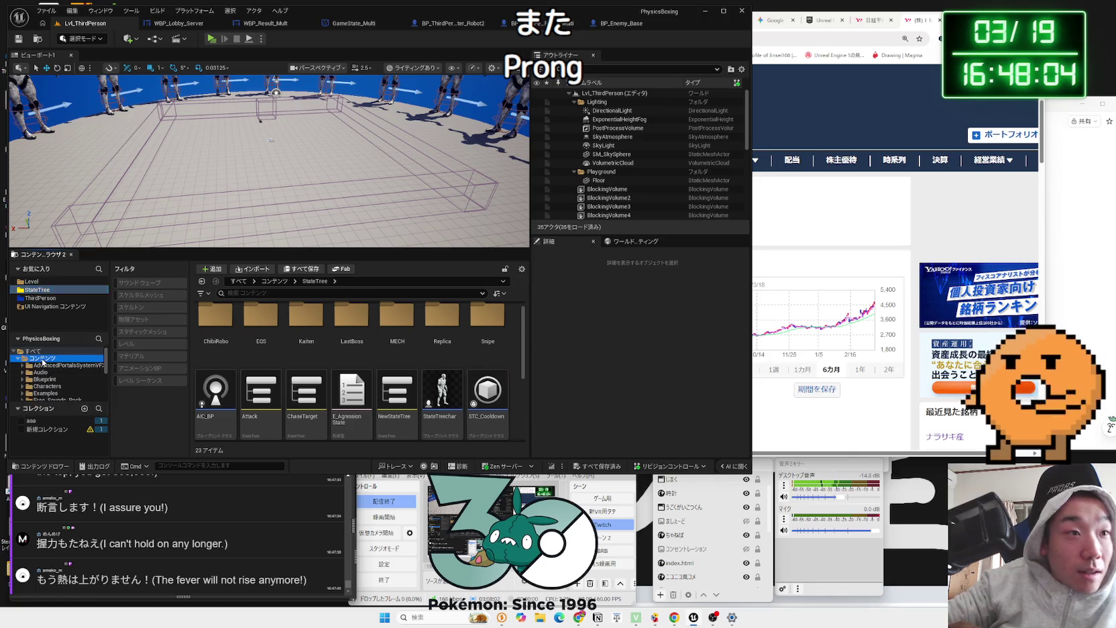
click(153, 343)
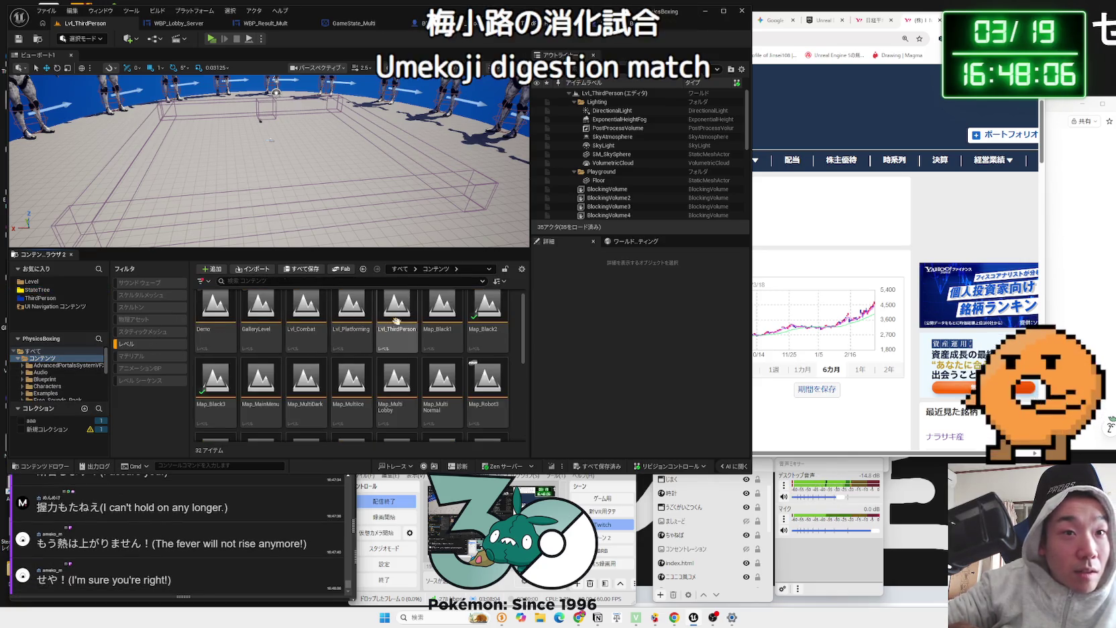
click(397, 312)
scroll(62, 396, down, 5)
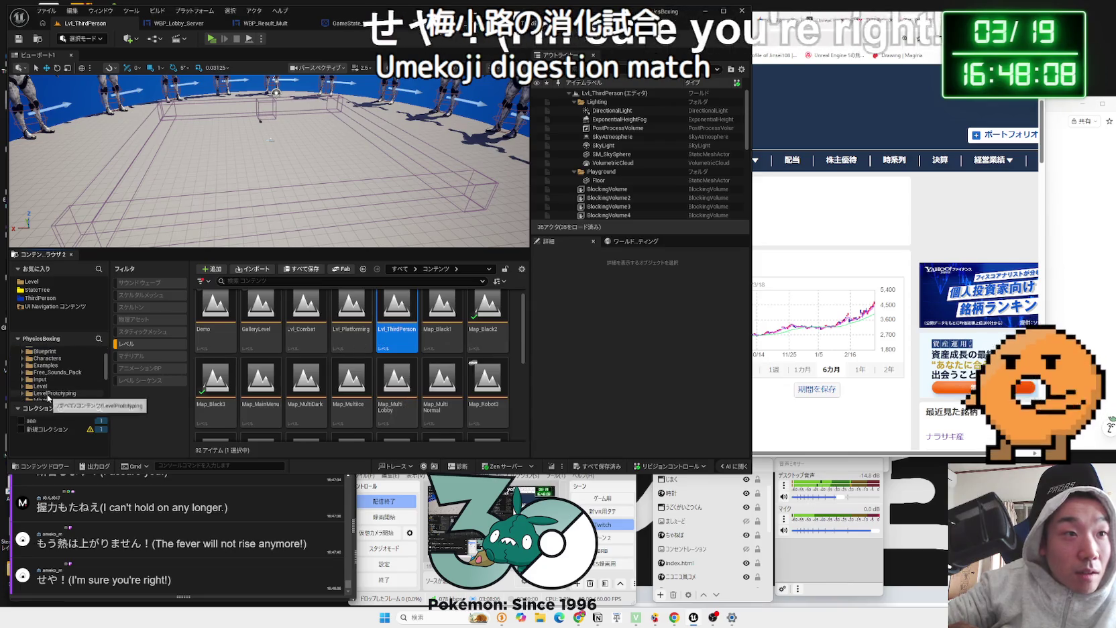
mouse_move(397, 311)
mouse_down()
mouse_move(134, 366)
mouse_move(49, 365)
mouse_up()
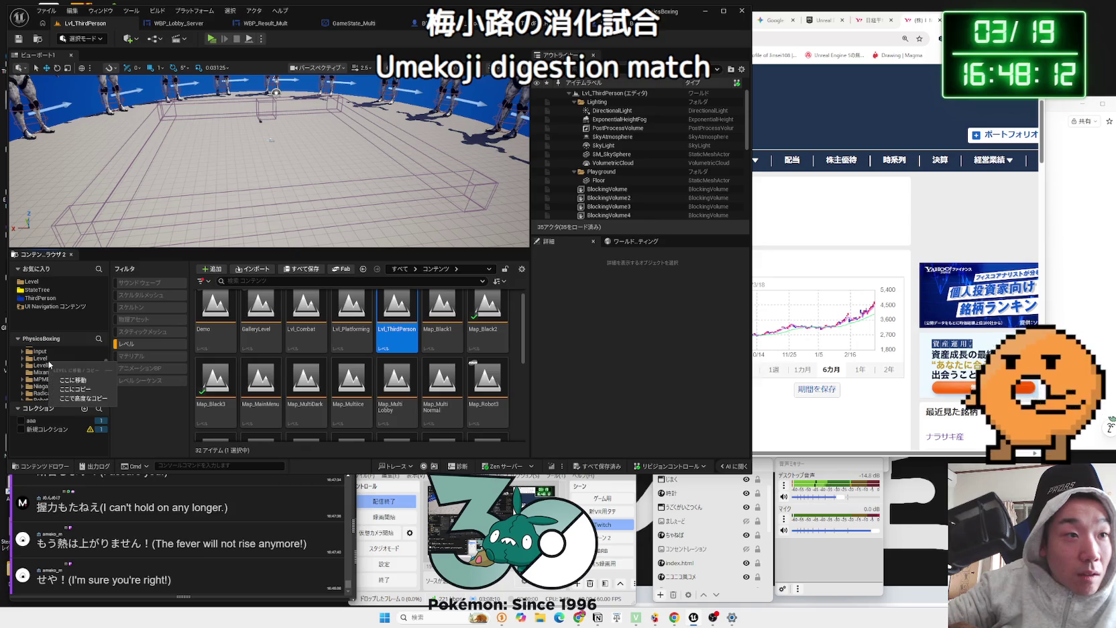
click(73, 380)
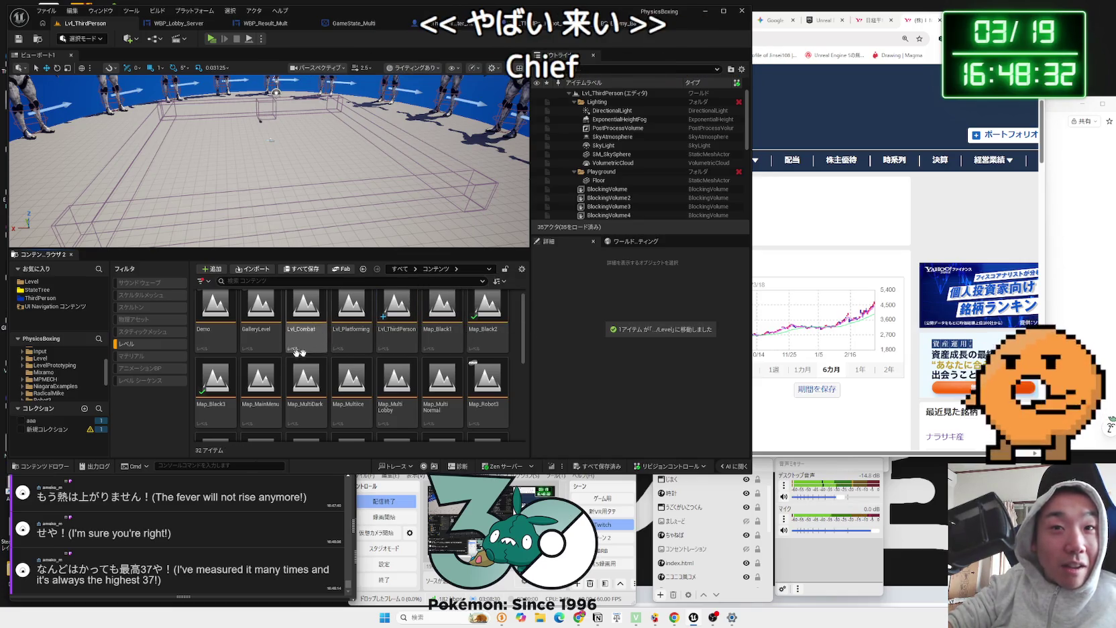
scroll(56, 373, down, 3)
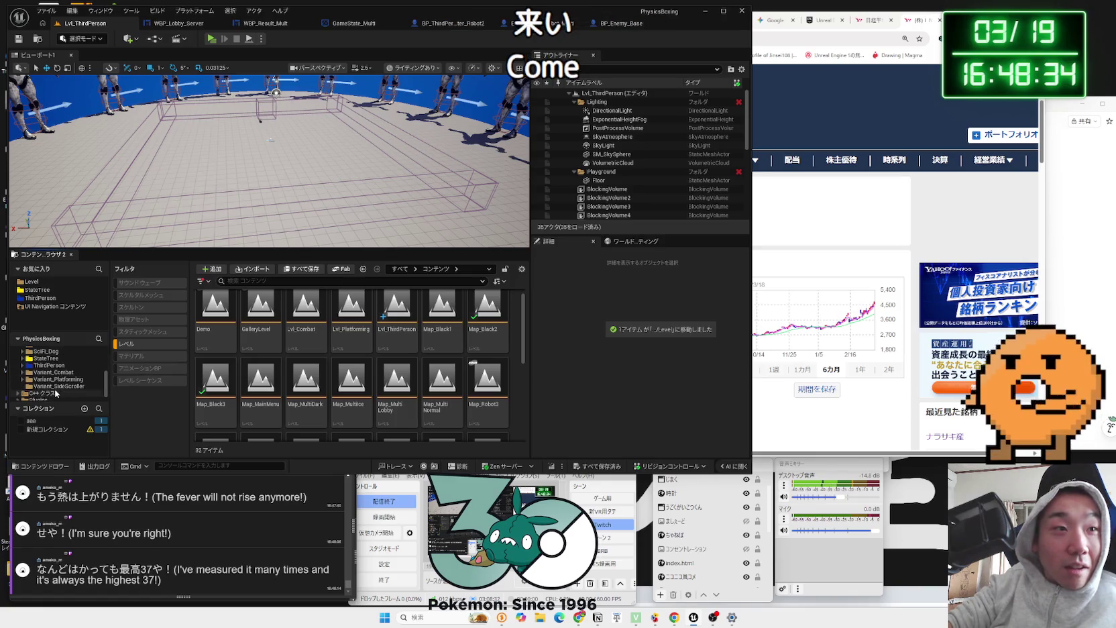
scroll(56, 395, up, 3)
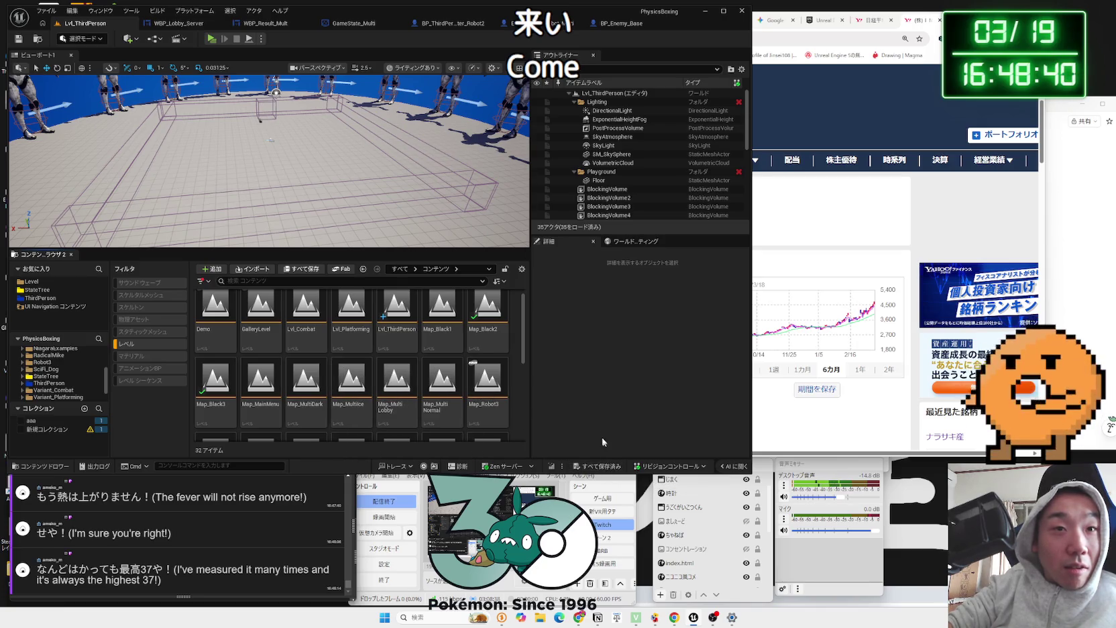
click(397, 314)
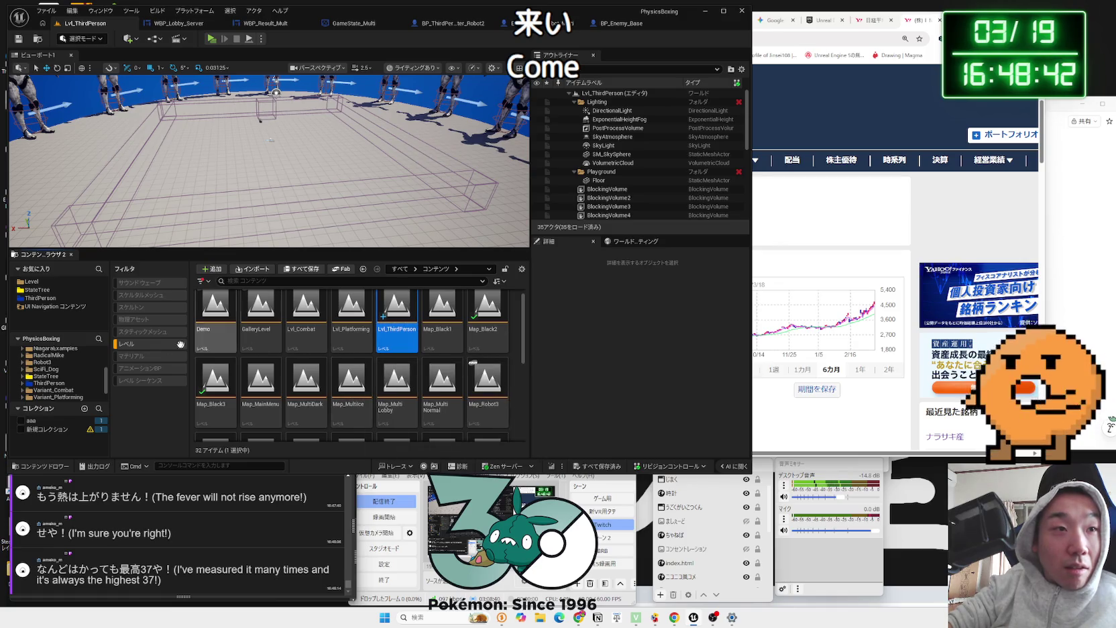
Step: Clear the level-only filter, show the Level folder, and open Map_StageSelect then Lvl_ThirdPerson
click(152, 344)
scroll(45, 352, up, 3)
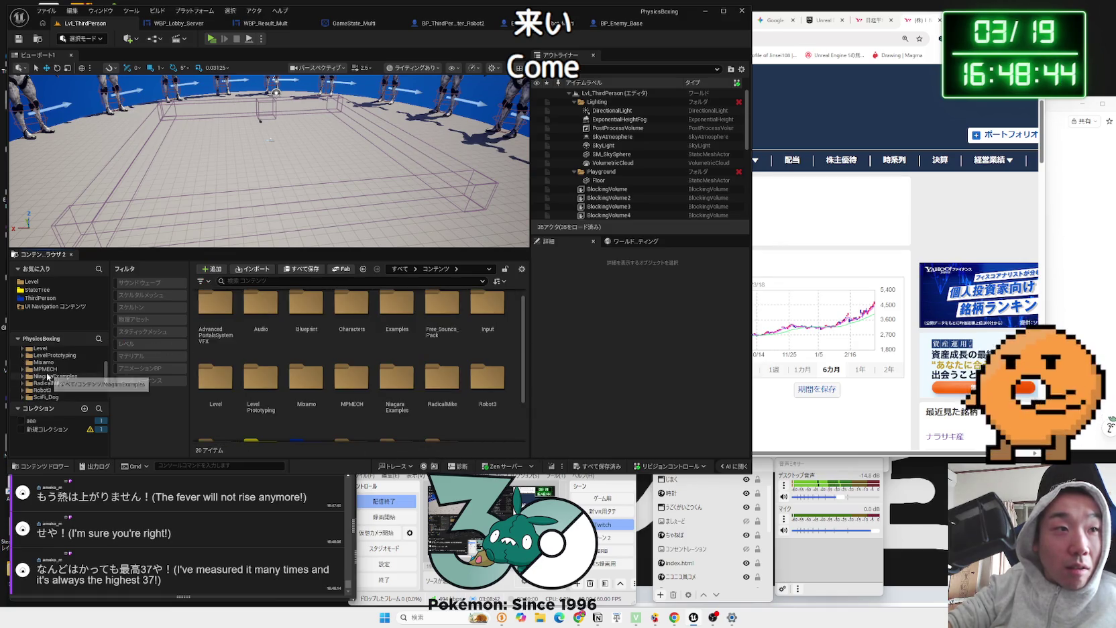
click(42, 349)
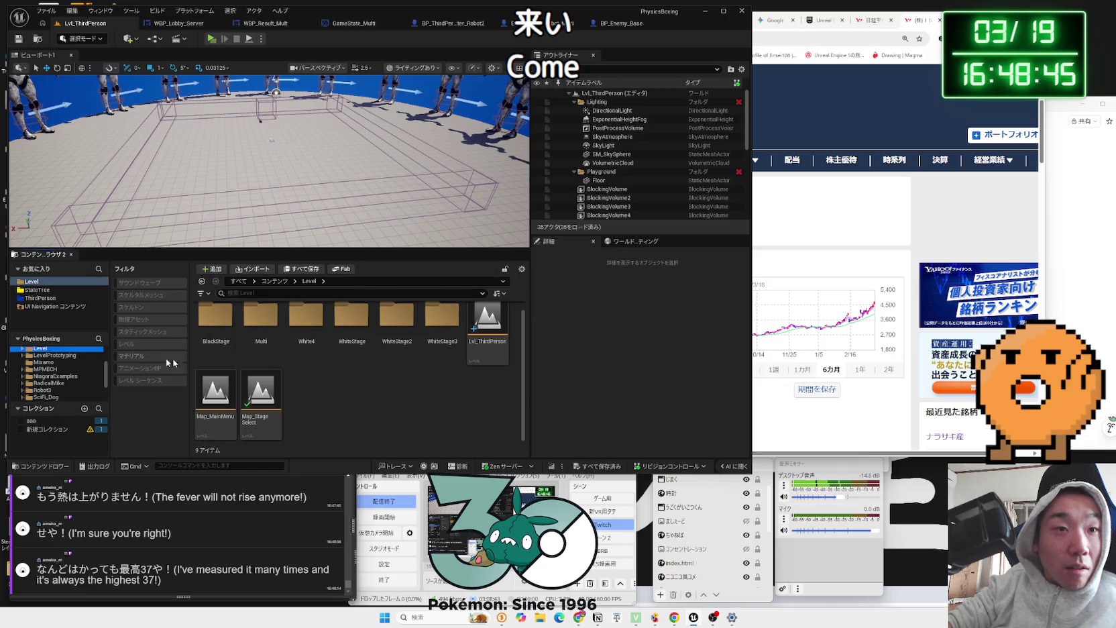
click(254, 400)
double_click(253, 400)
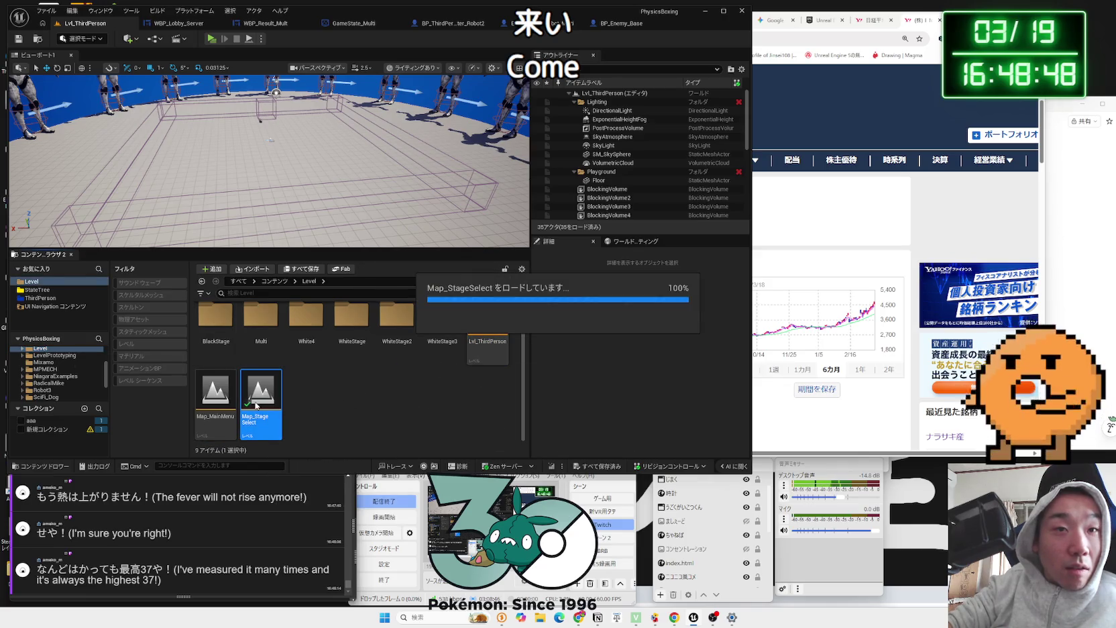
double_click(482, 334)
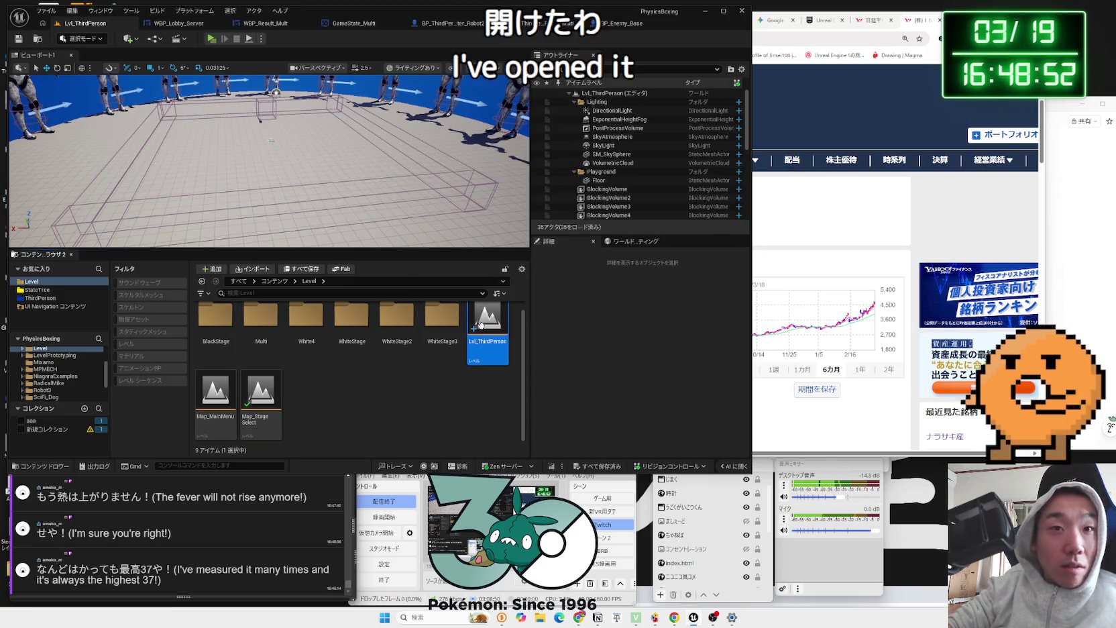
Step: Browse into the ThirdPerson folder's Blueprints subfolder and back out
scroll(53, 381, down, 5)
scroll(53, 381, up, 2)
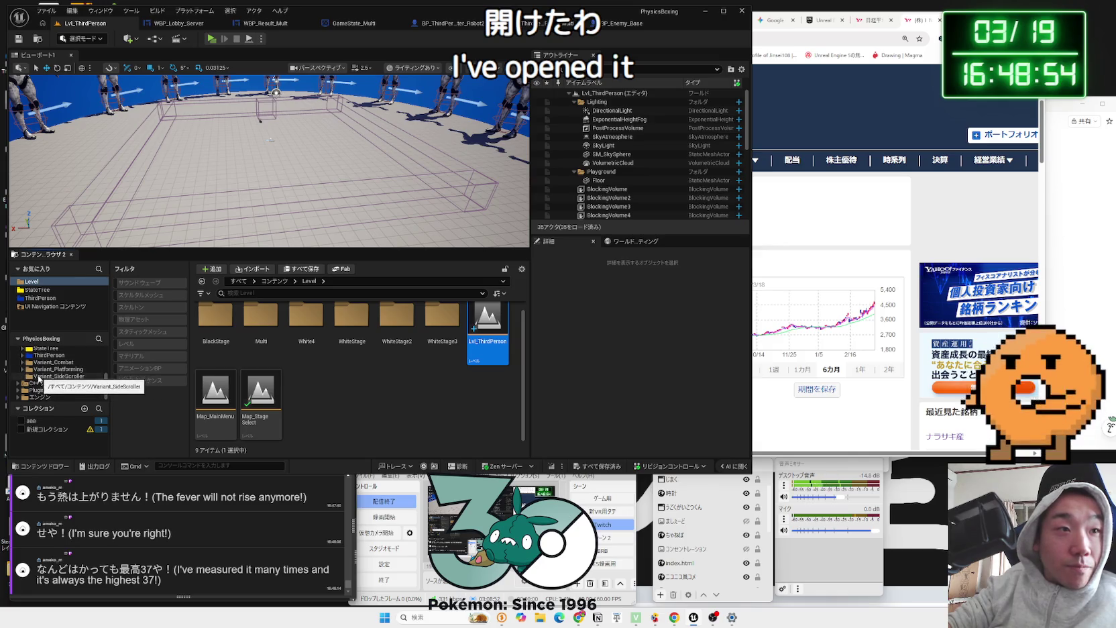
click(46, 371)
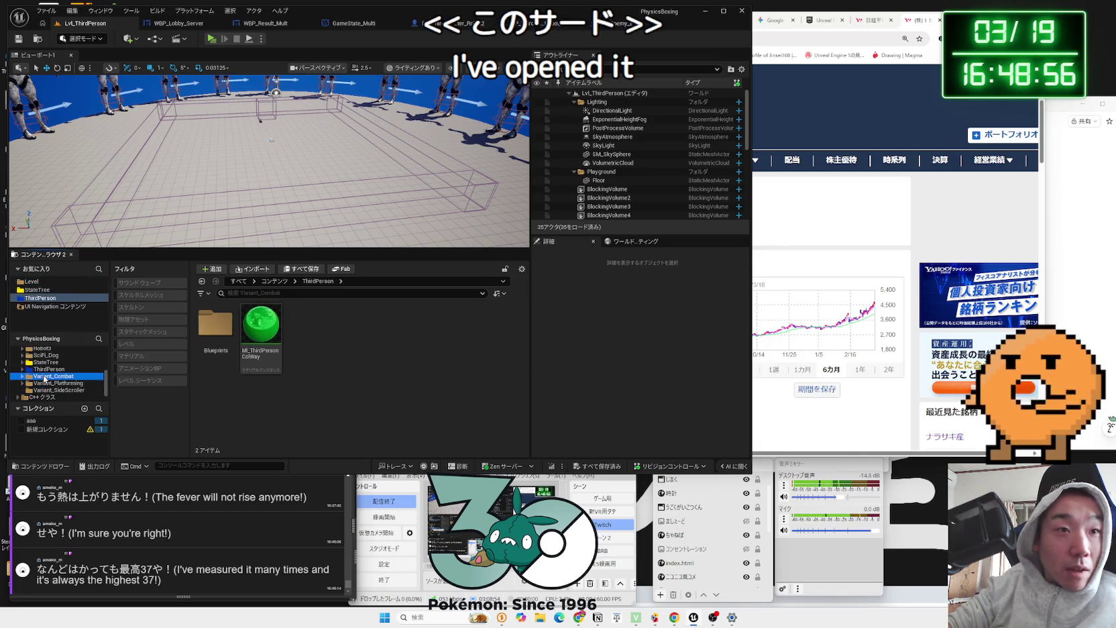
click(220, 329)
double_click(220, 329)
key(alt+Left)
Step: Look through the Variant_Platforming, Variant_SideScroller and Variant_Combat folders
click(22, 370)
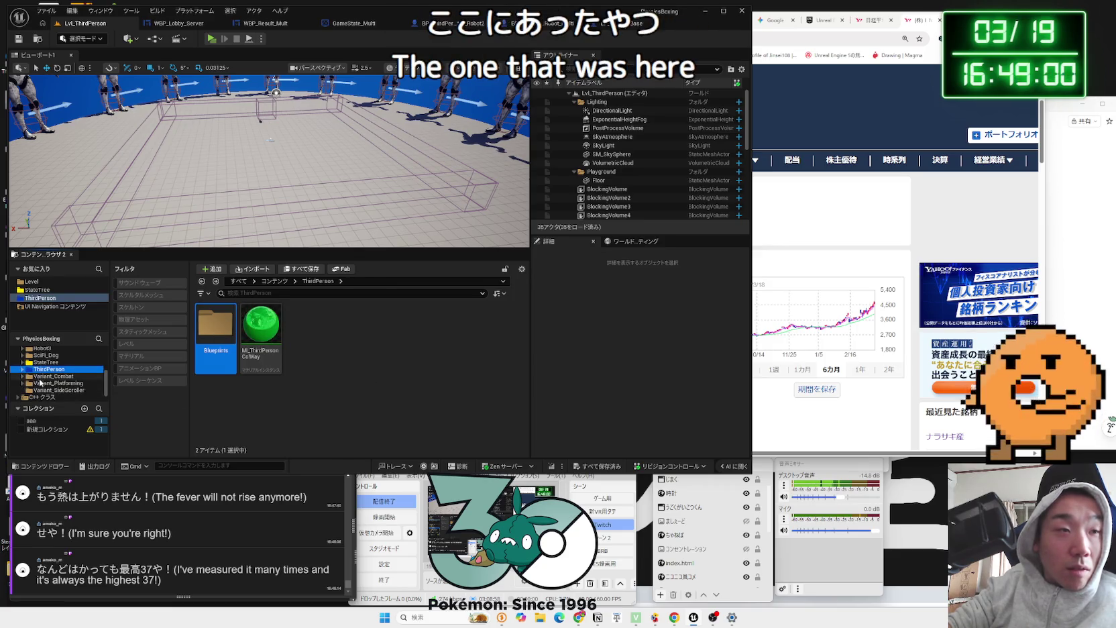
click(49, 376)
click(48, 383)
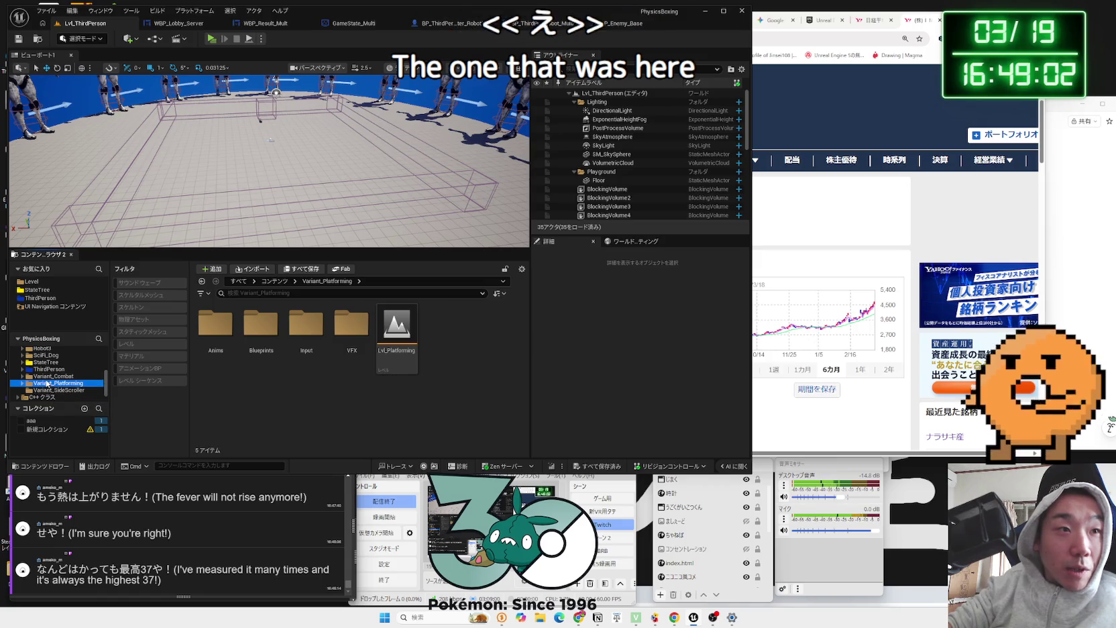
click(50, 389)
click(48, 383)
click(50, 390)
click(48, 376)
scroll(49, 379, up, 2)
scroll(48, 378, up, 5)
Step: Check the Audio and AdvancedPortalsSystemVFX folders, then select Lvl_ThirdPerson in the Level folder
click(52, 373)
click(53, 366)
scroll(55, 377, down, 3)
click(40, 371)
click(490, 365)
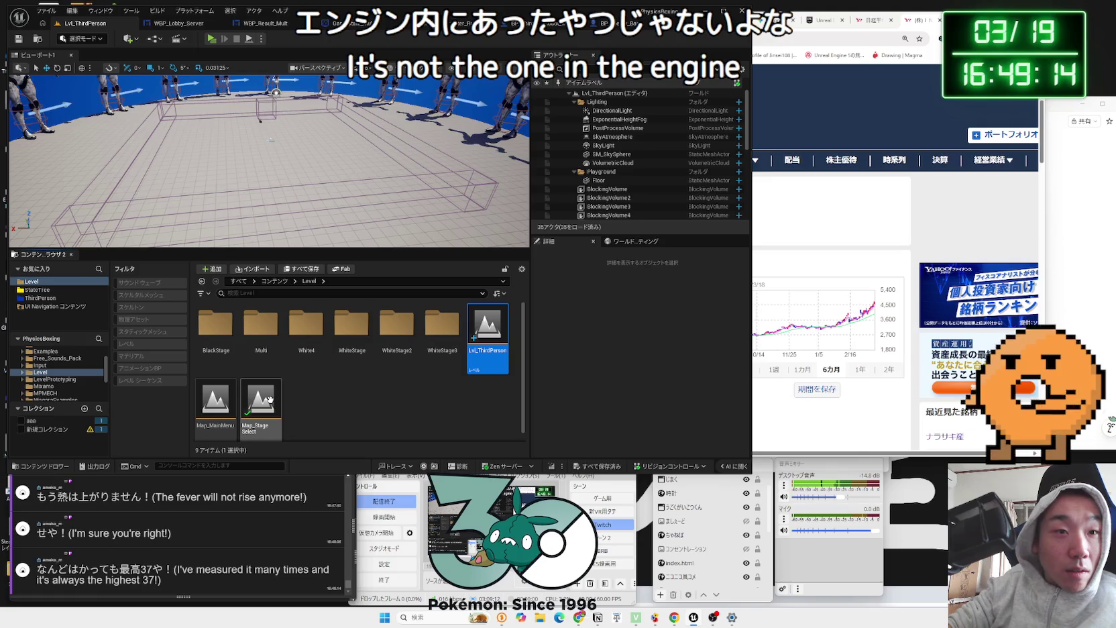
Step: Review Lvl_ThirdPerson's asset info and actions menu without choosing anything
mouse_move(258, 400)
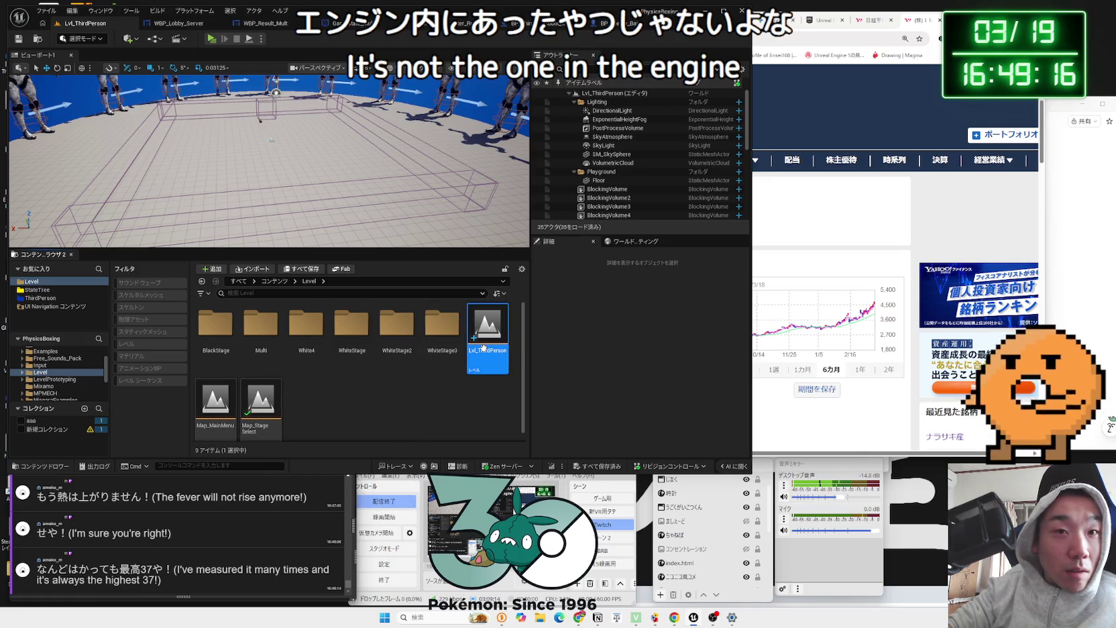
mouse_move(484, 347)
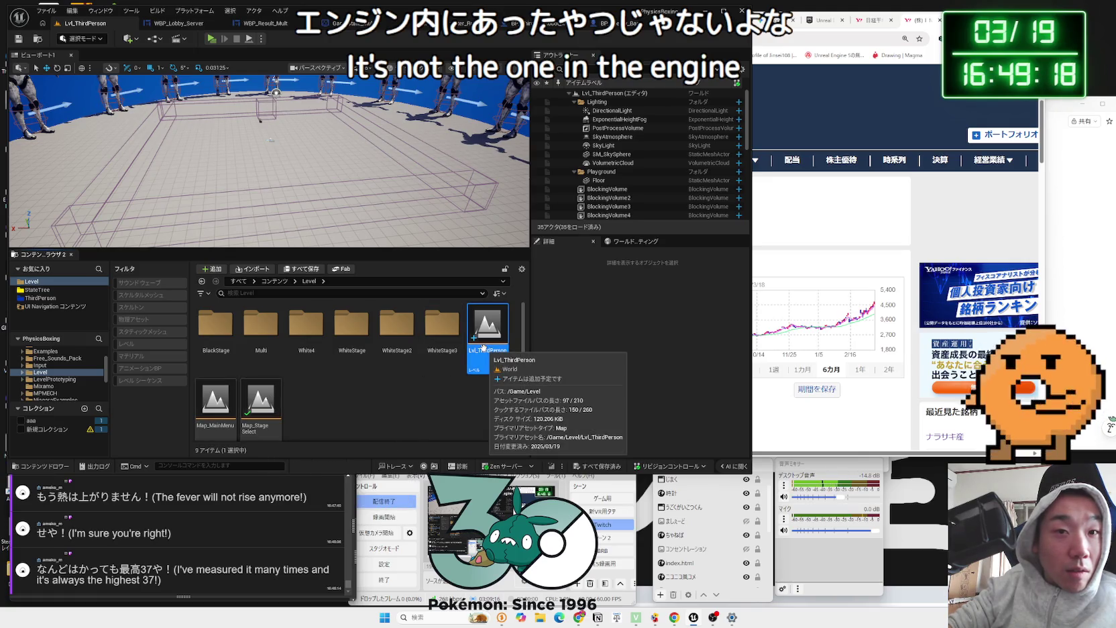
right_click(484, 347)
mouse_move(528, 303)
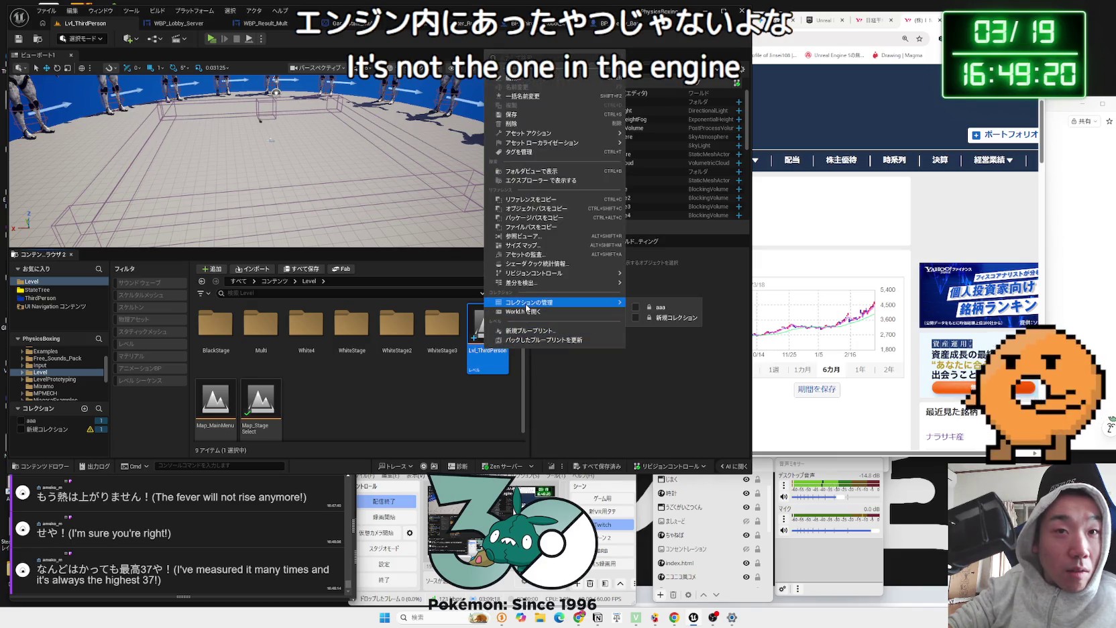
click(380, 400)
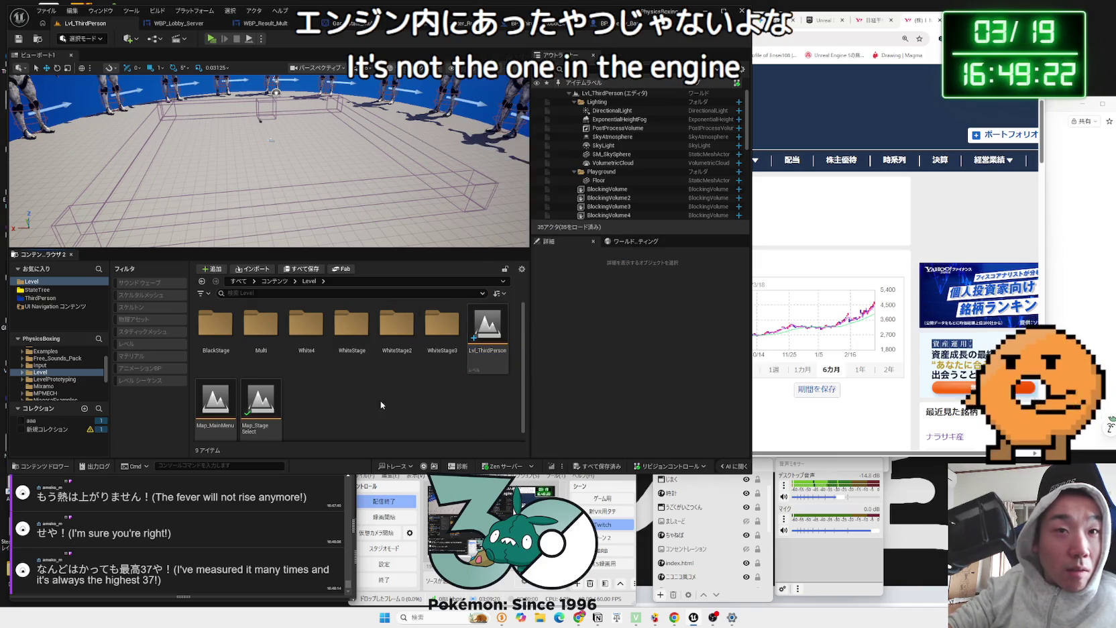
Step: Deselect the level and start a 'lvThirt' search in a new Chrome tab
click(497, 361)
click(423, 411)
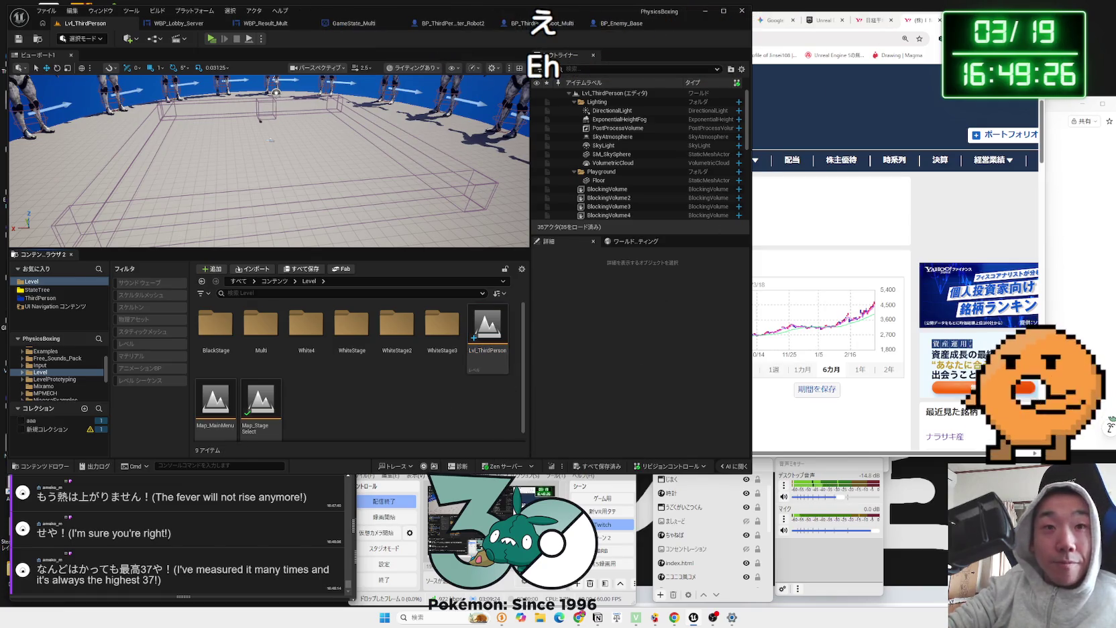
click(949, 20)
text(lv)
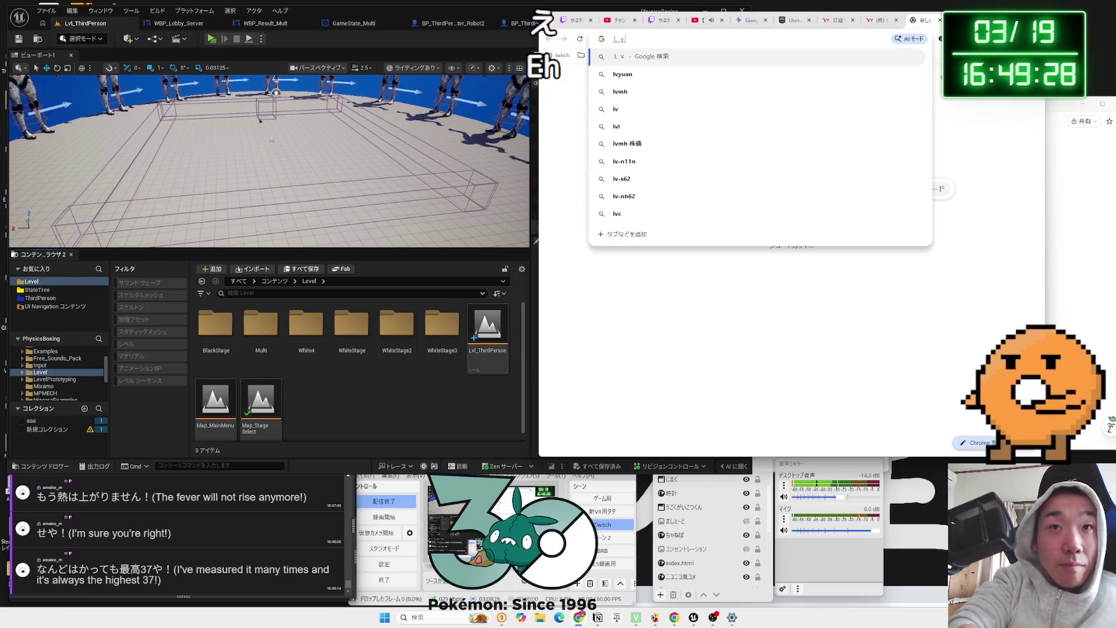
text(Thirt)
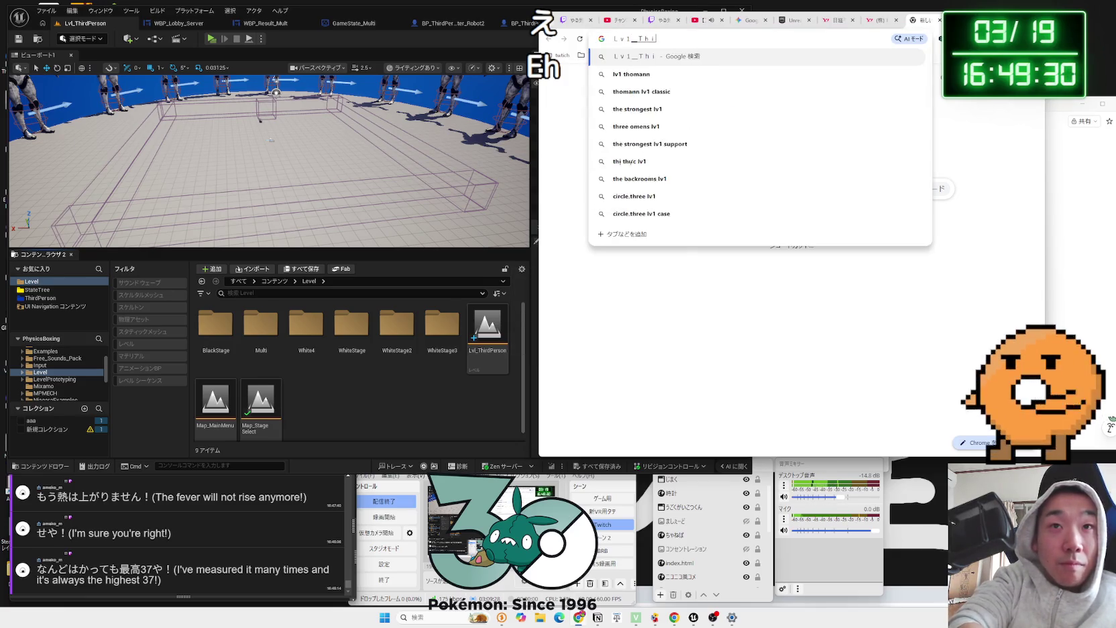
Step: Search Google for Lv1_ThirdPerson and skim the results
key(BackSpace)
text(rdPers)
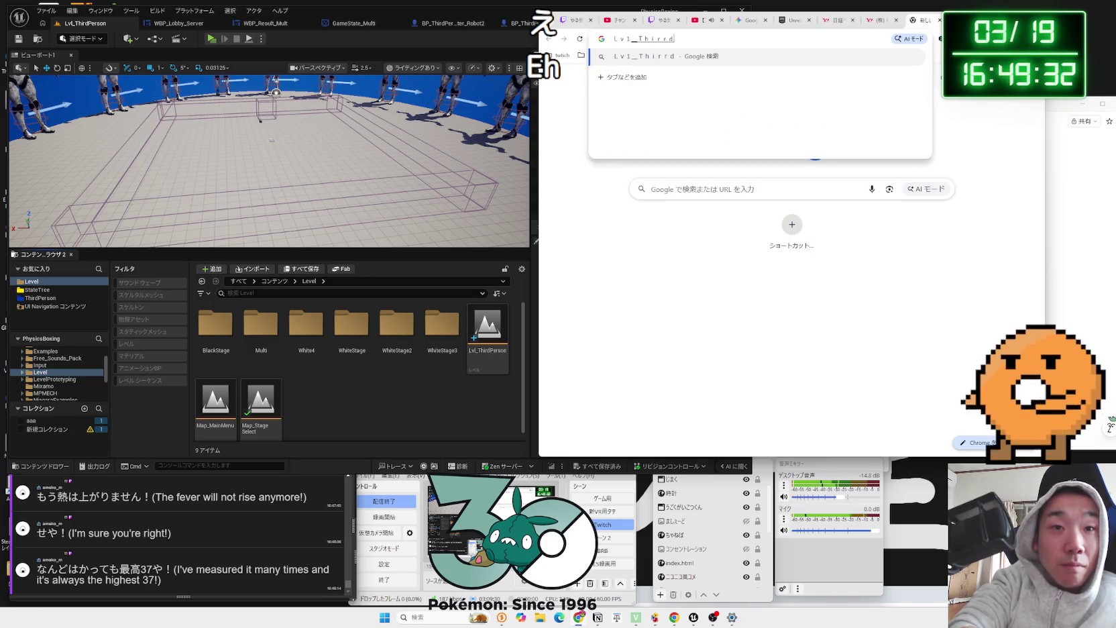
key(Return)
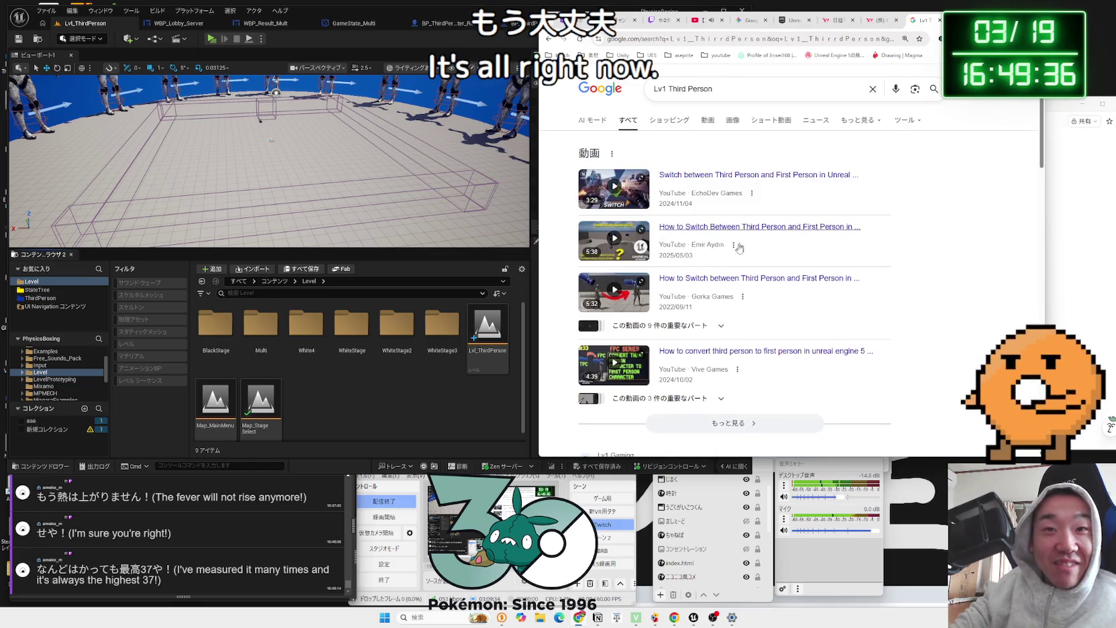
scroll(743, 240, down, 5)
click(771, 80)
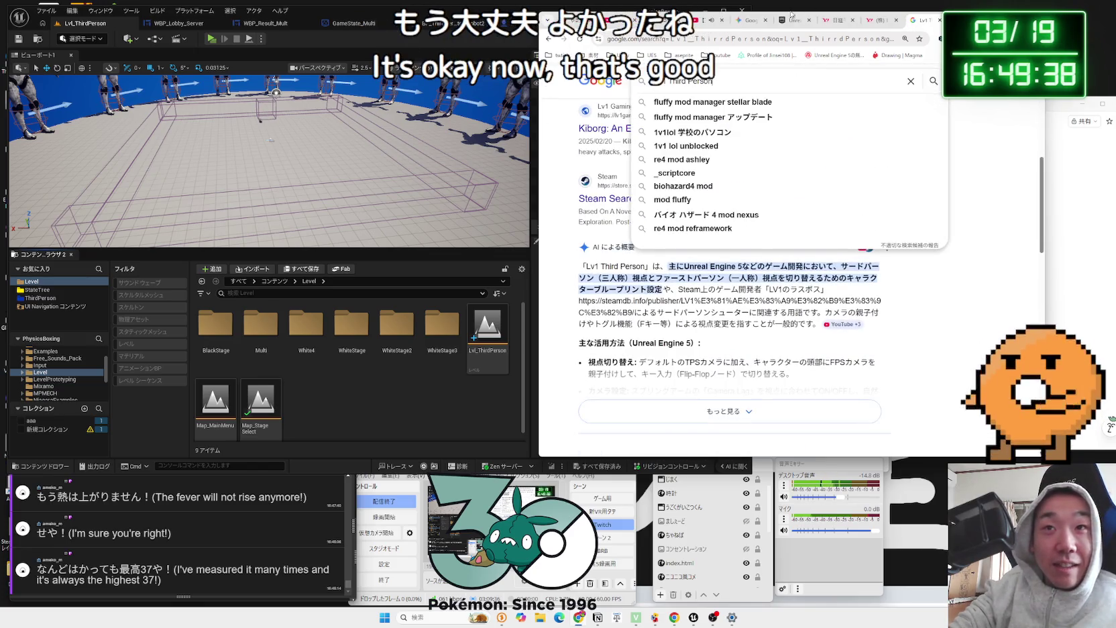
click(746, 21)
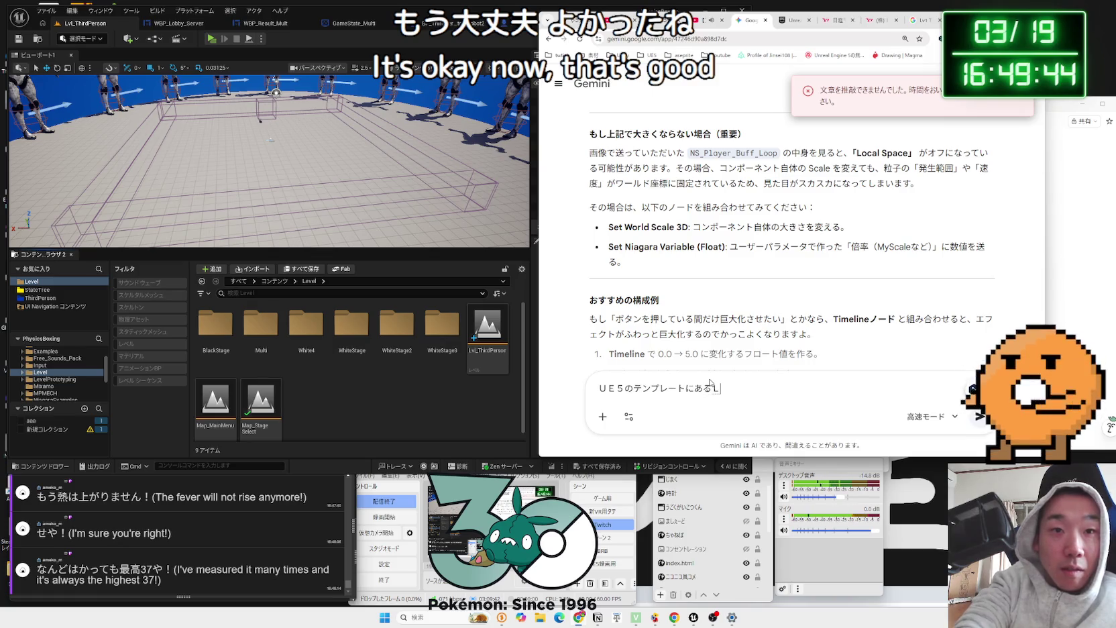
text(ＵＥ５のテンプレートにあるLvl_)
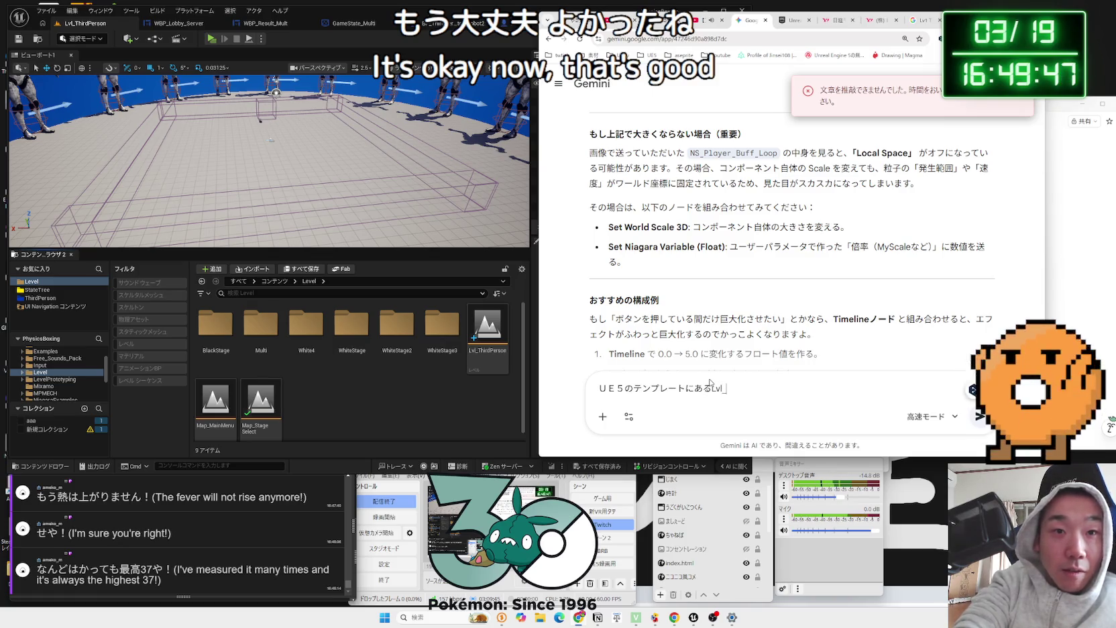
Step: Ask Gemini, partly in Japanese, whether ThirdPerson's Lvl_ThirdPerson is an engine map
text(Third)
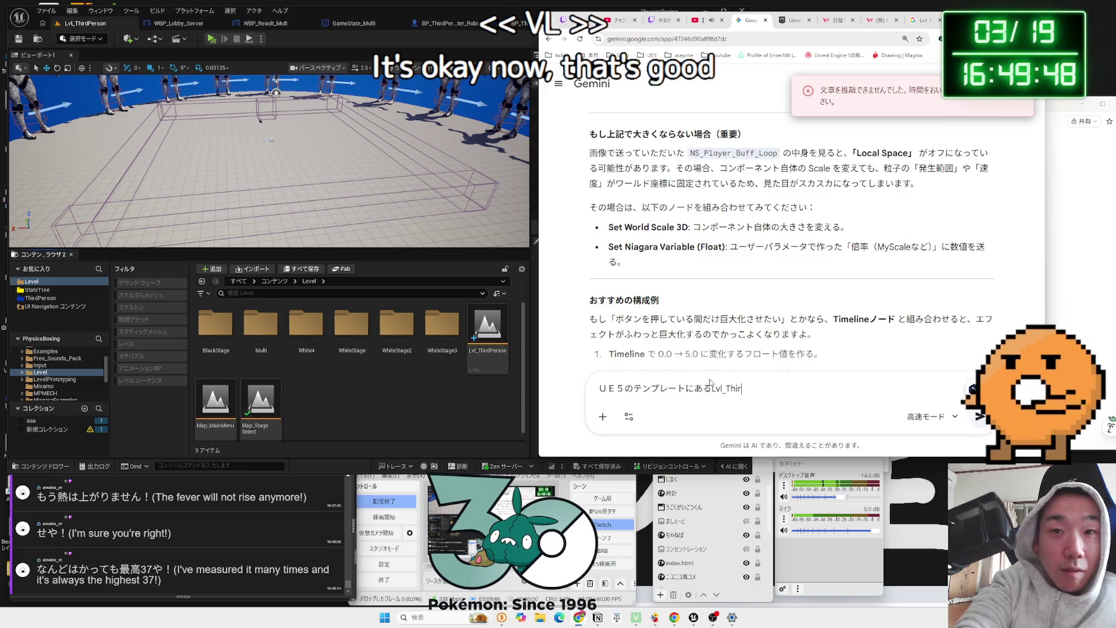
text(Persont)
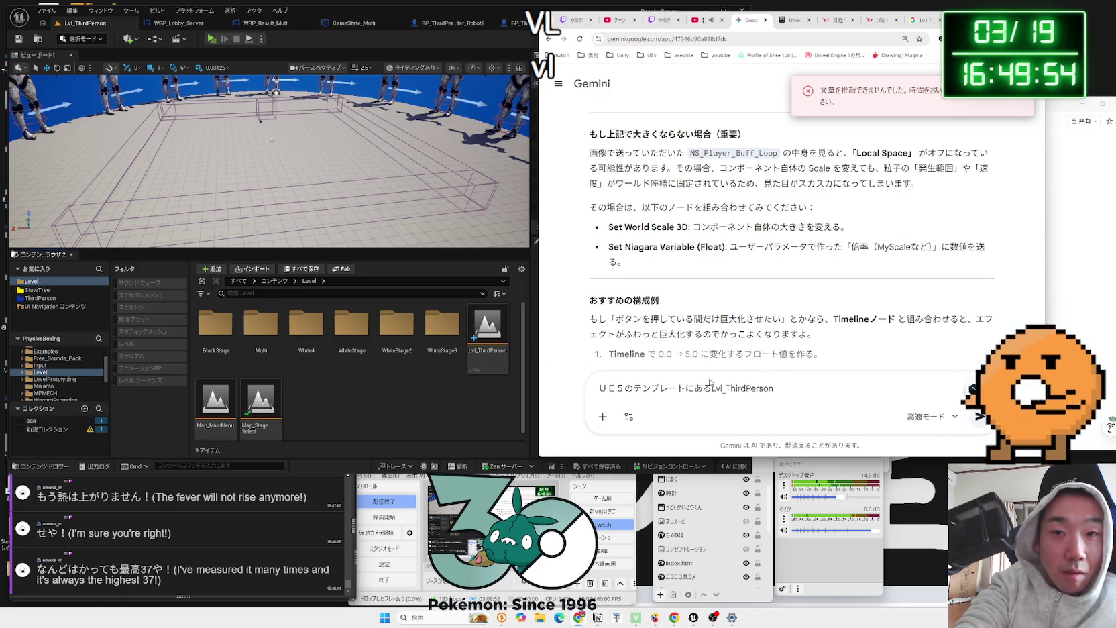
key(Zenkaku_Hankaku)
text(ってレベルってＵＥ５のエンジン内にある)
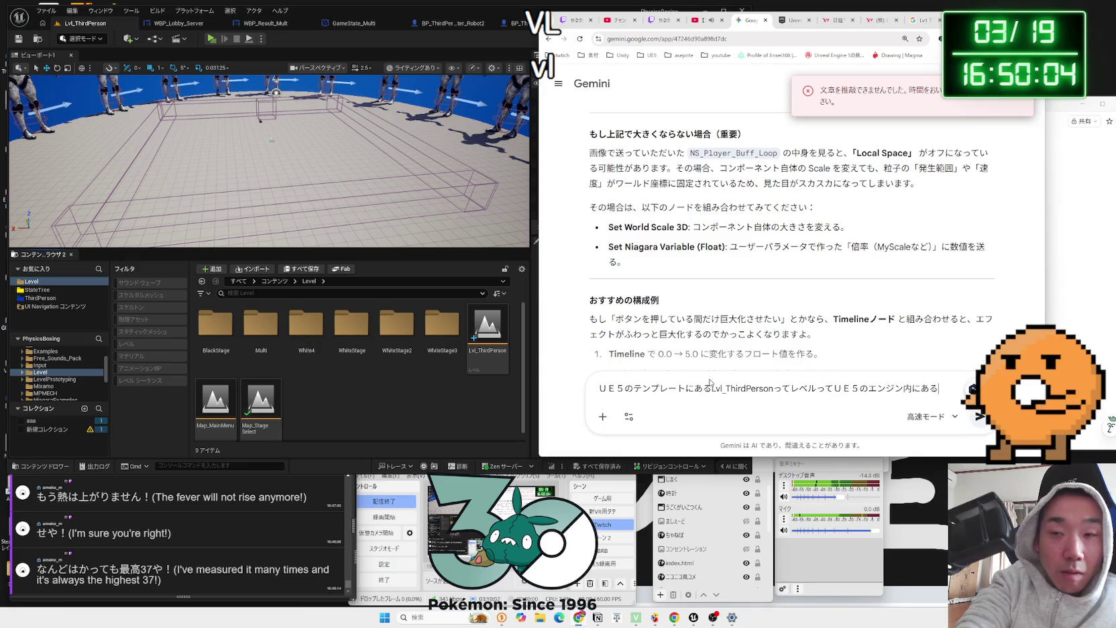
text(マップじゃないよね？い)
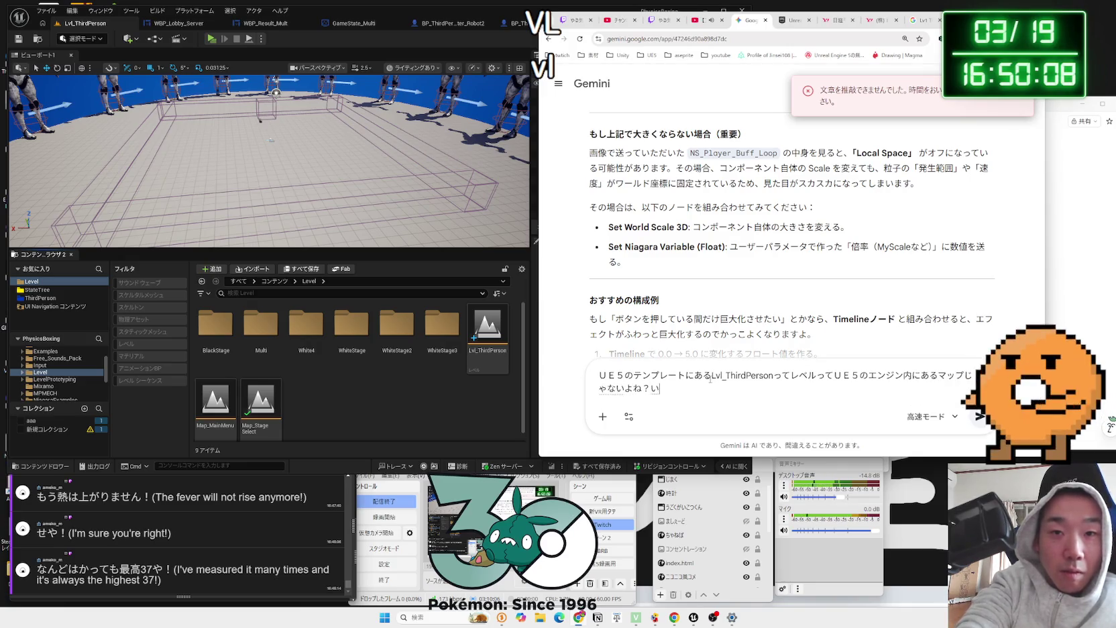
key(space)
key(Return)
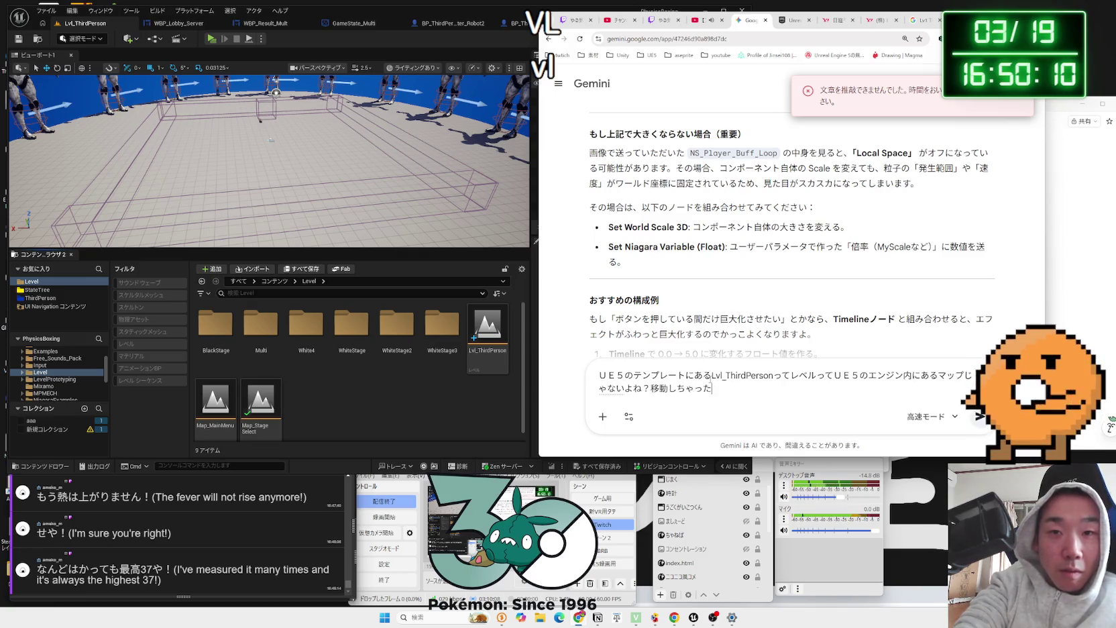
key(Return)
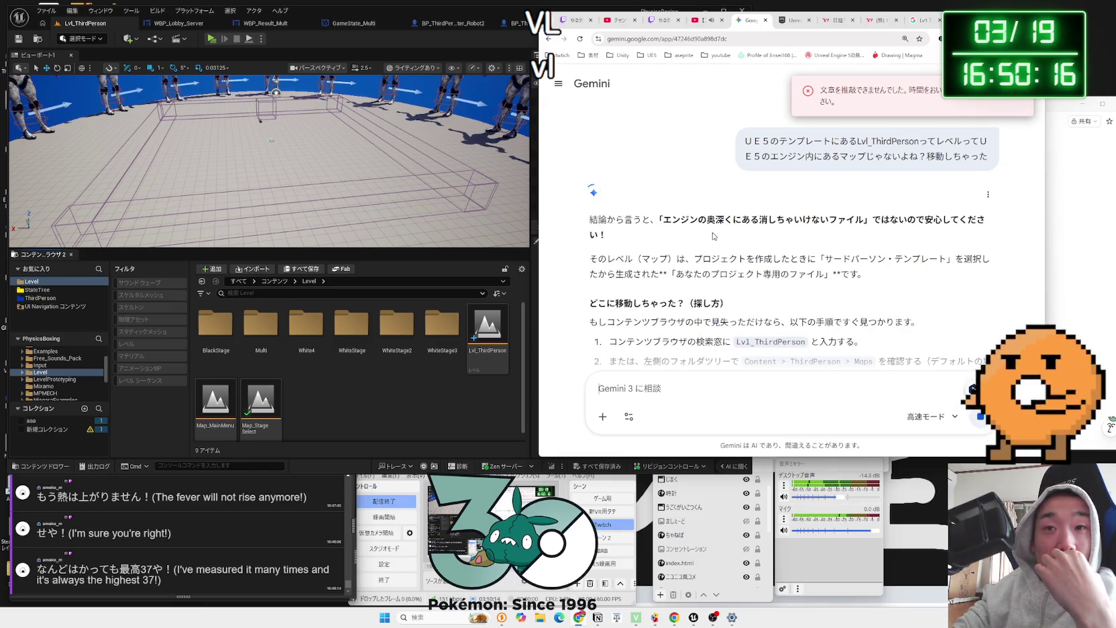
Step: Read Gemini's reply, then select Lvl_ThirdPerson again in Unreal
scroll(713, 236, down, 2)
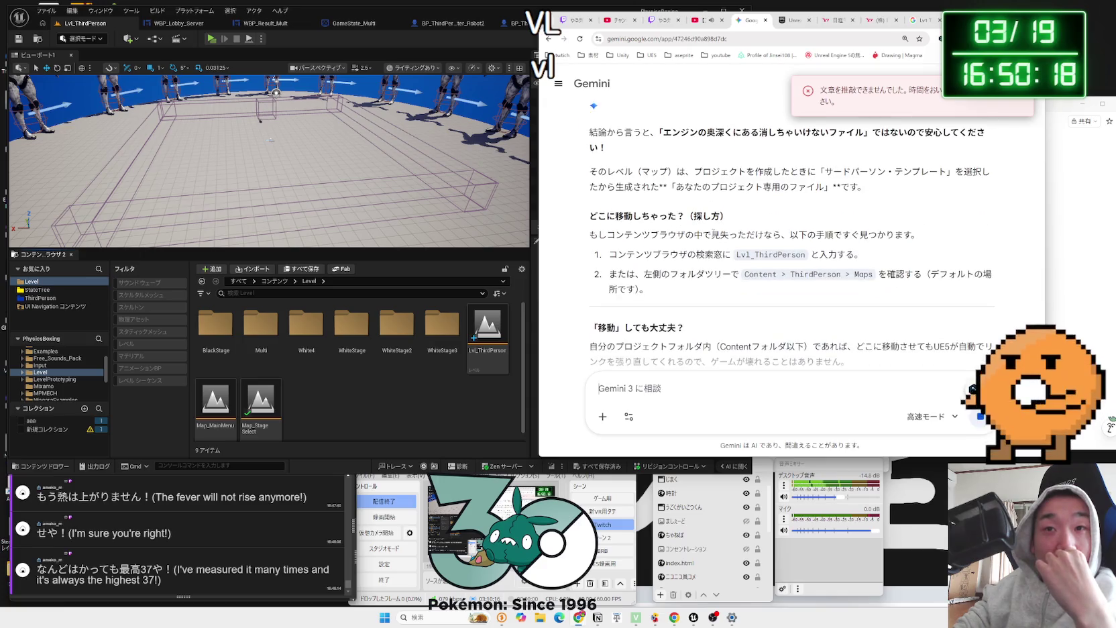
scroll(714, 234, down, 2)
scroll(714, 236, down, 2)
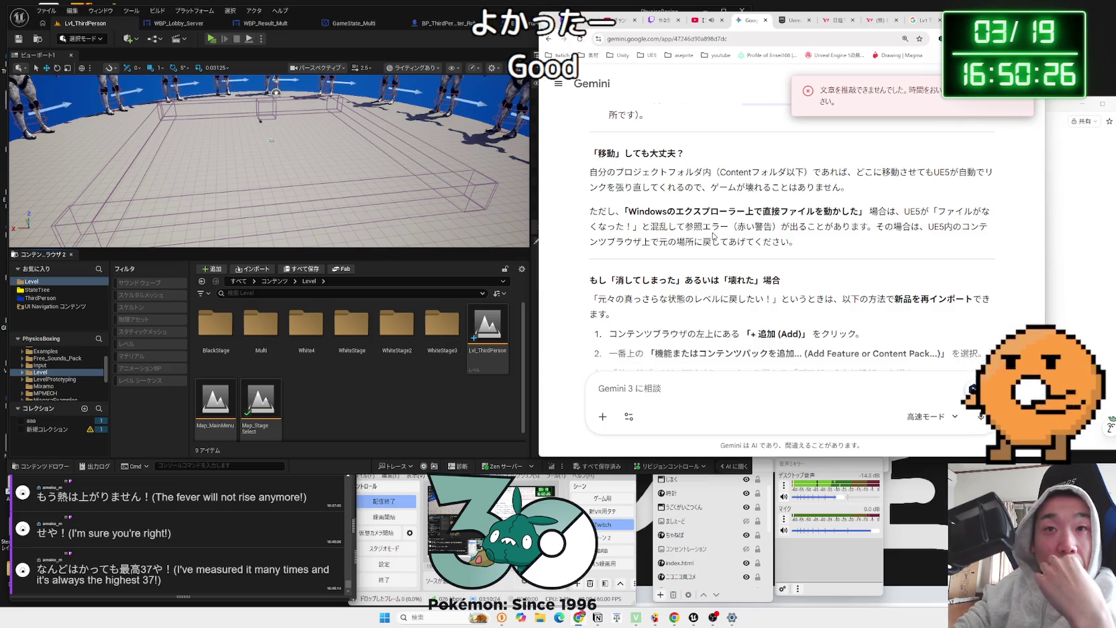
scroll(714, 234, down, 4)
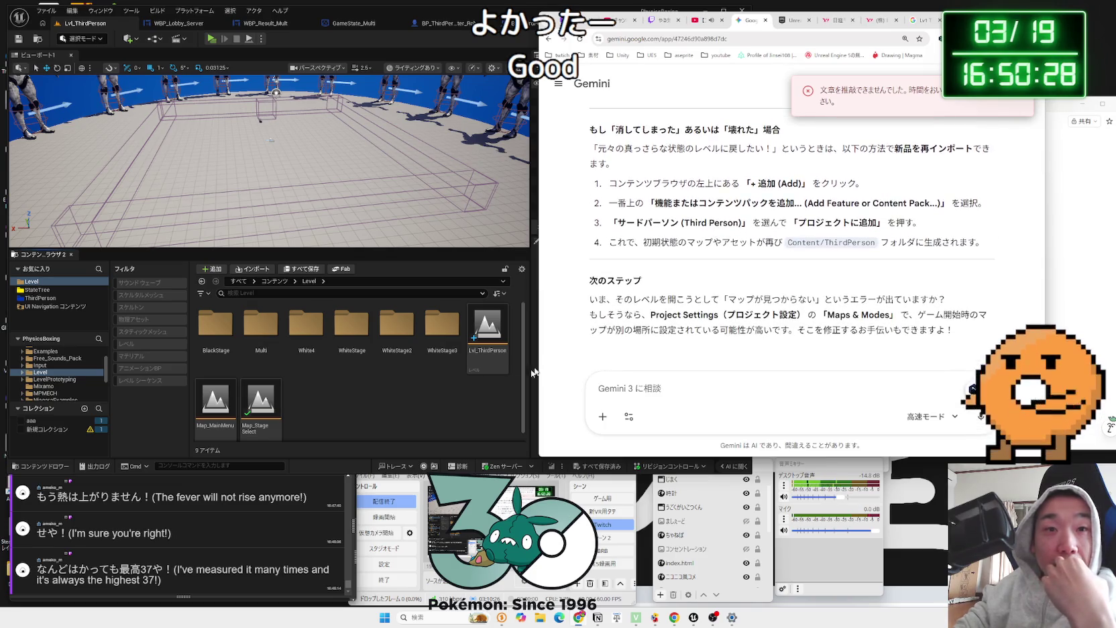
click(490, 359)
click(490, 359)
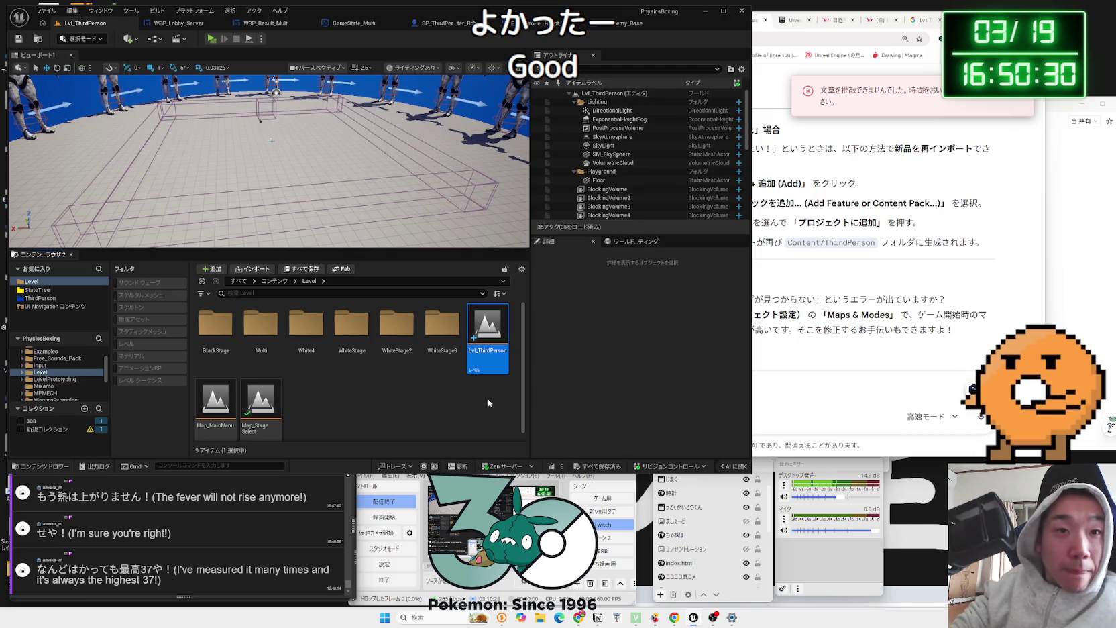
Step: Open Lvl_ThirdPerson, inspect its Level Blueprint graph, then close the blueprint editor
mouse_move(481, 357)
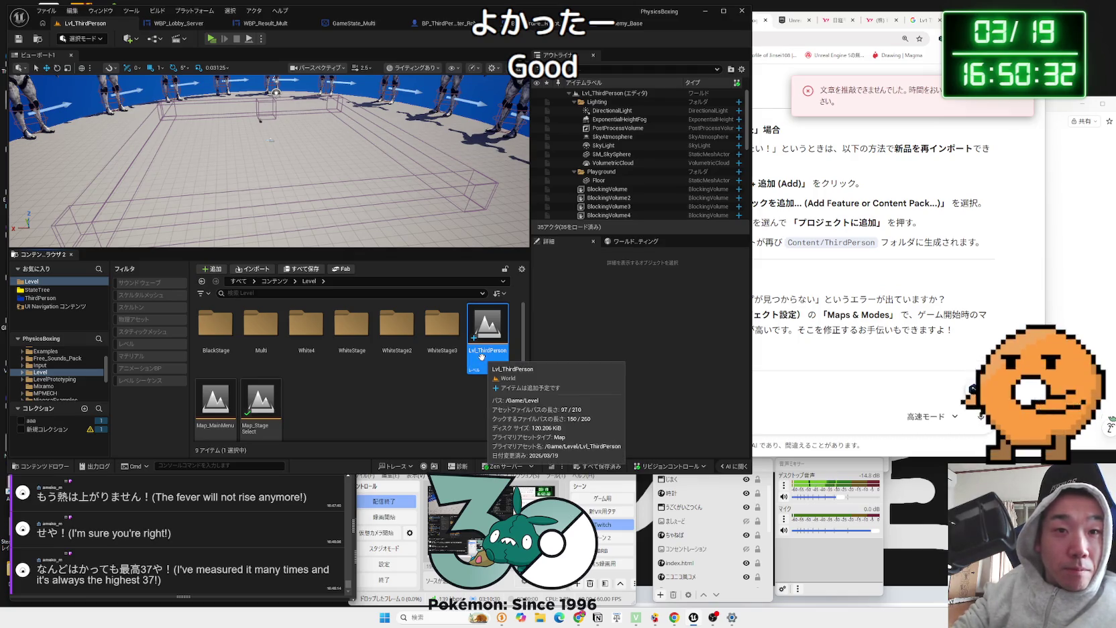
double_click(481, 356)
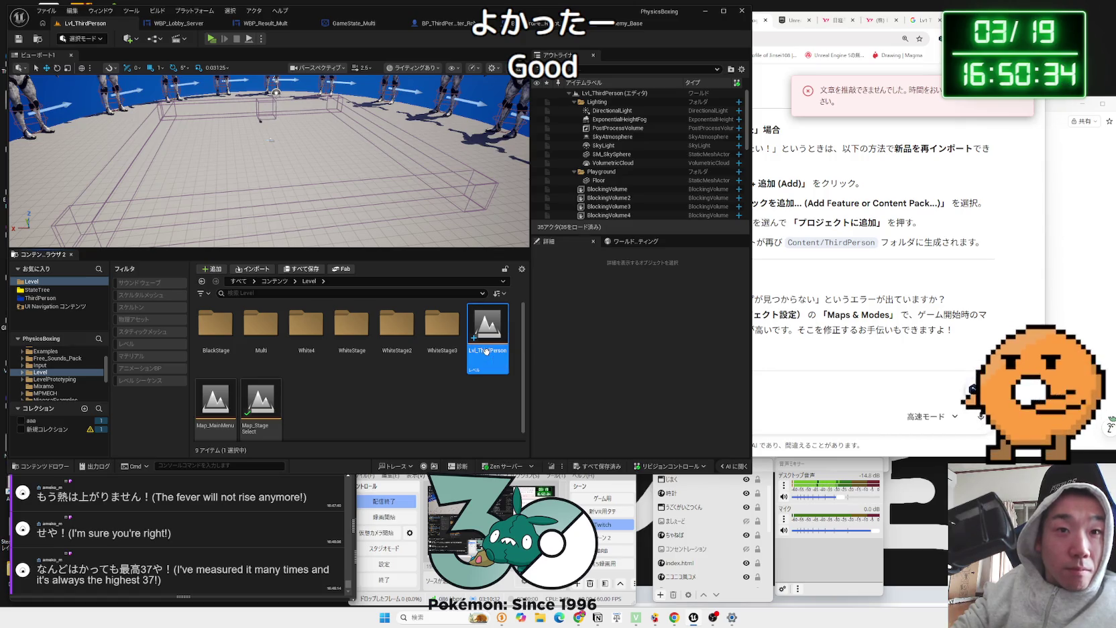
click(154, 38)
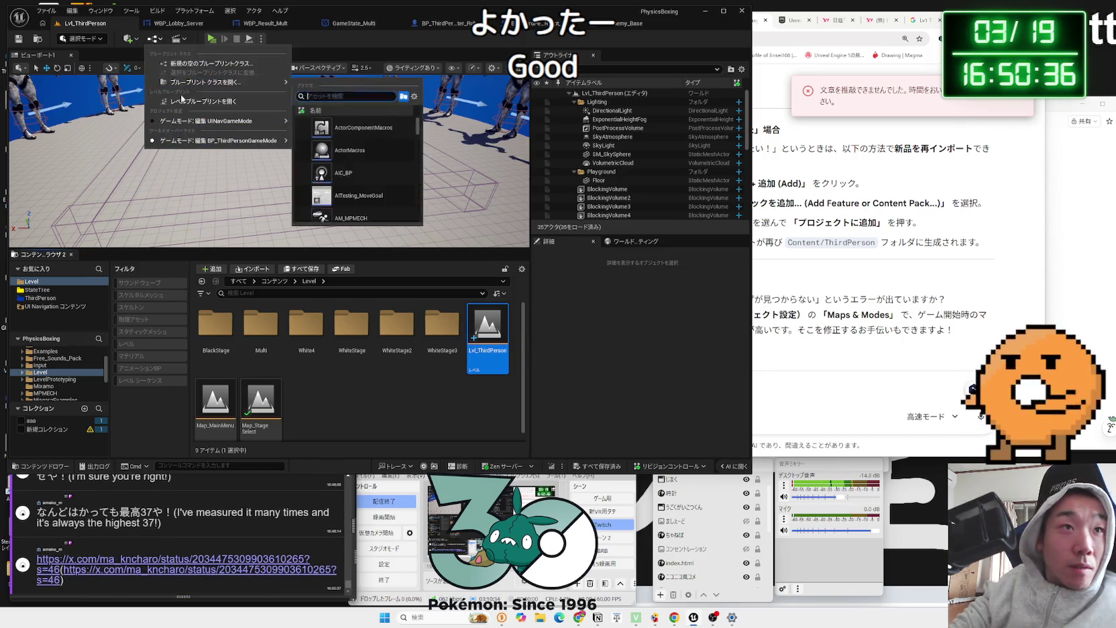
click(201, 100)
scroll(472, 184, down, 5)
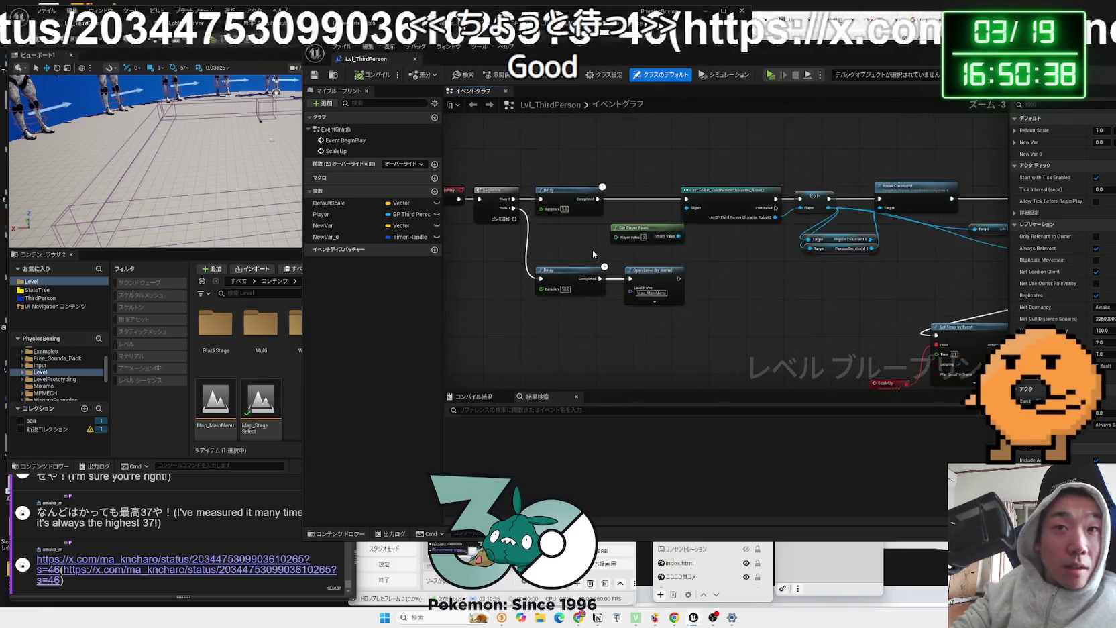
drag(472, 184, 703, 231)
click(415, 59)
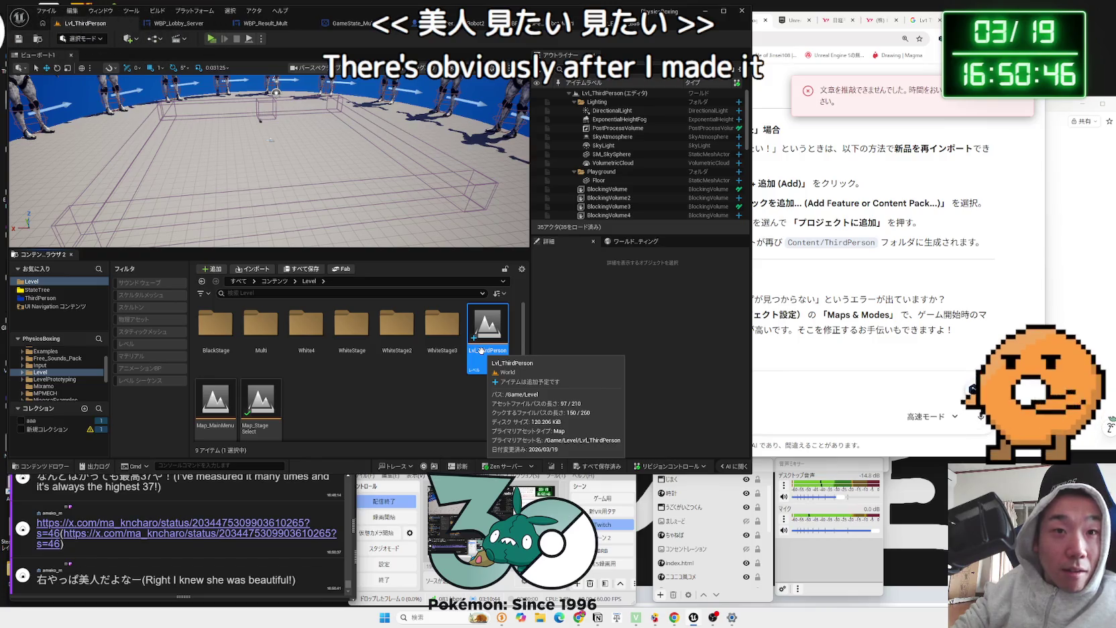
Step: Select Map_StageSelect then Lvl_ThirdPerson, and return to the Gemini chat
click(263, 400)
click(488, 339)
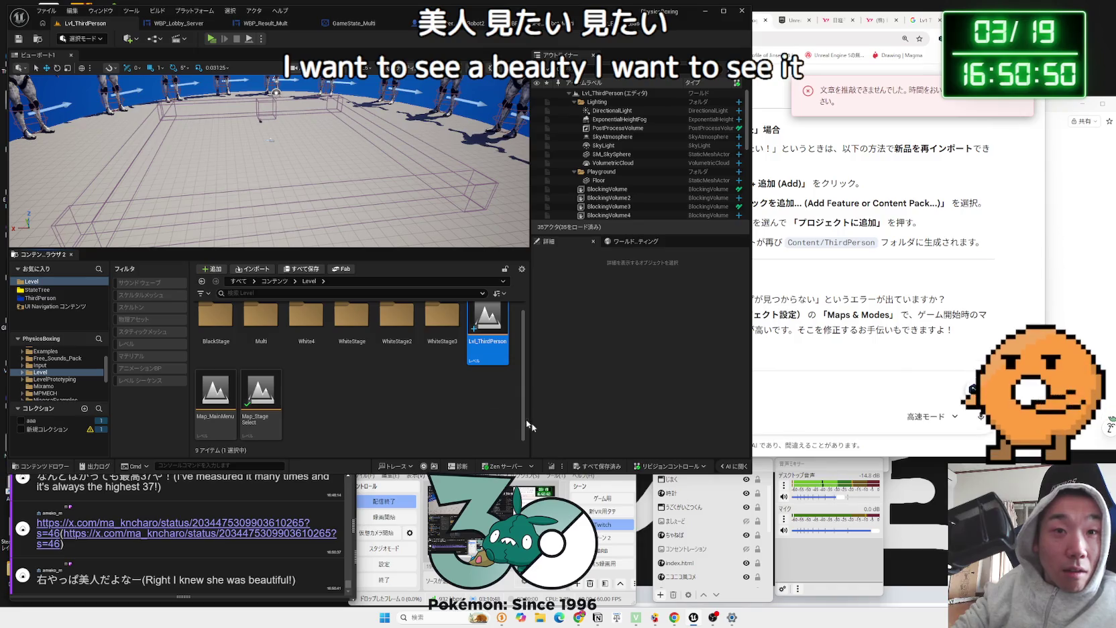
mouse_move(480, 346)
click(407, 367)
click(788, 390)
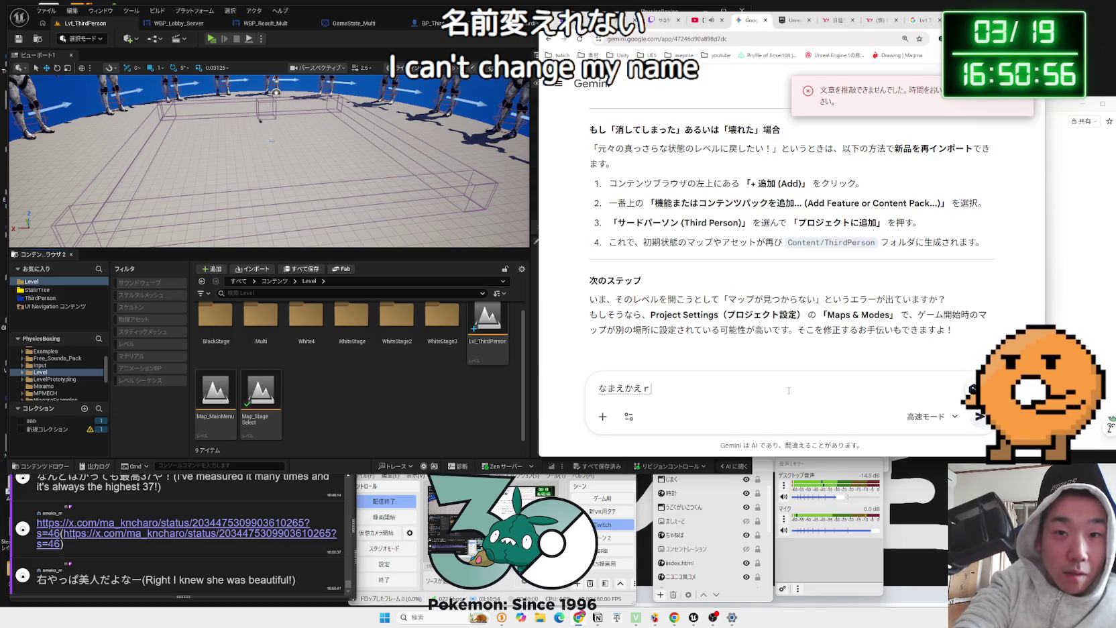
Step: Ask Gemini why the level can't be renamed, and open Lvl_ThirdPerson from its context menu
text(ゆ)
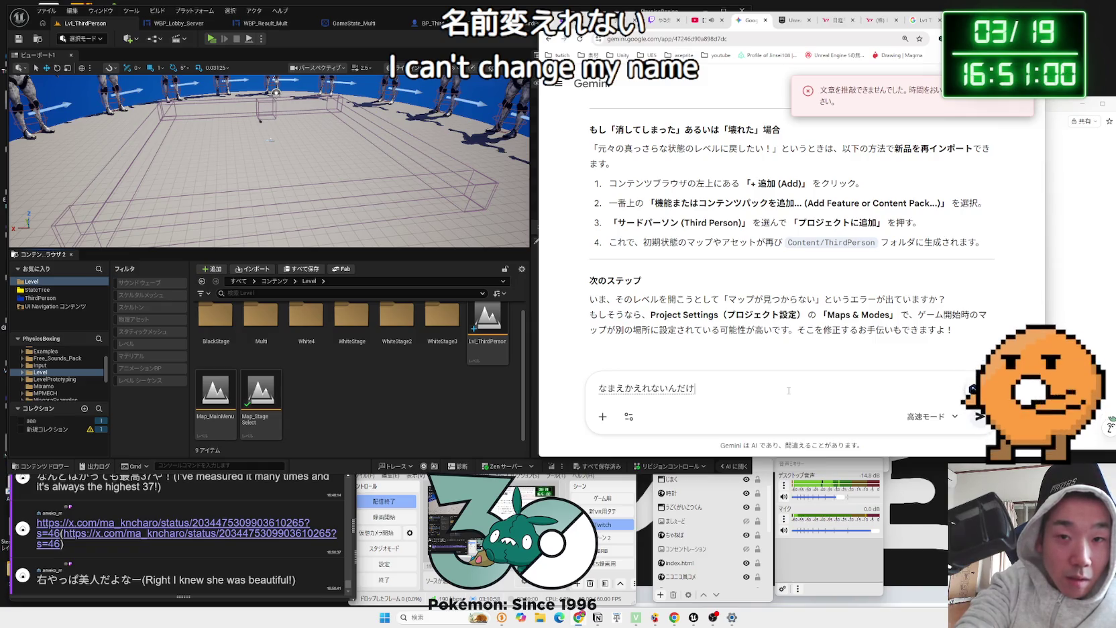
key(Return)
right_click(488, 335)
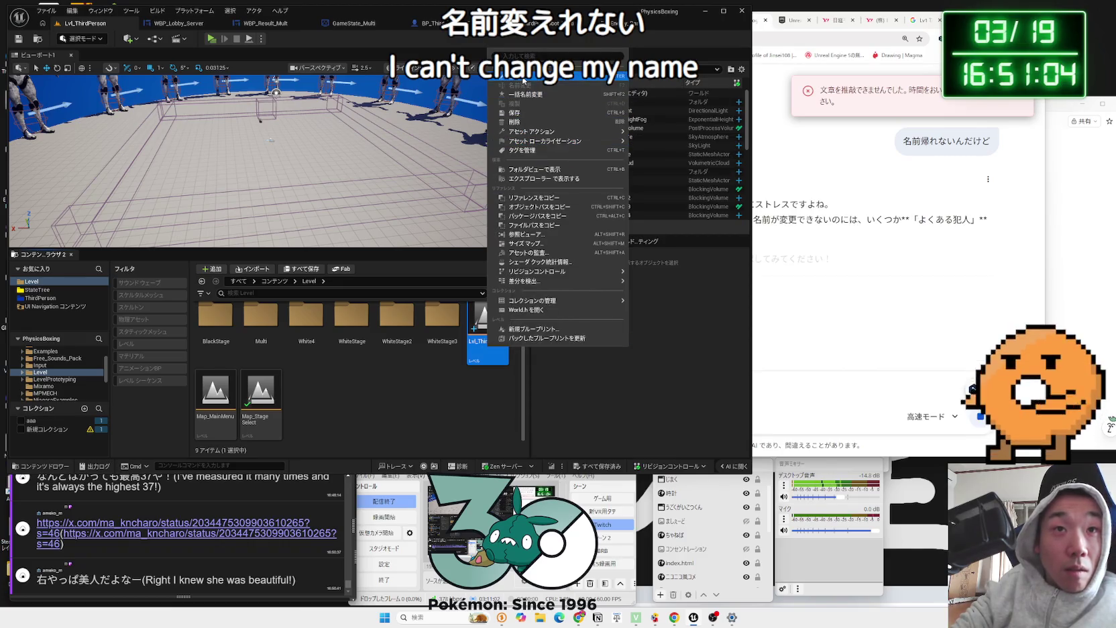
click(523, 79)
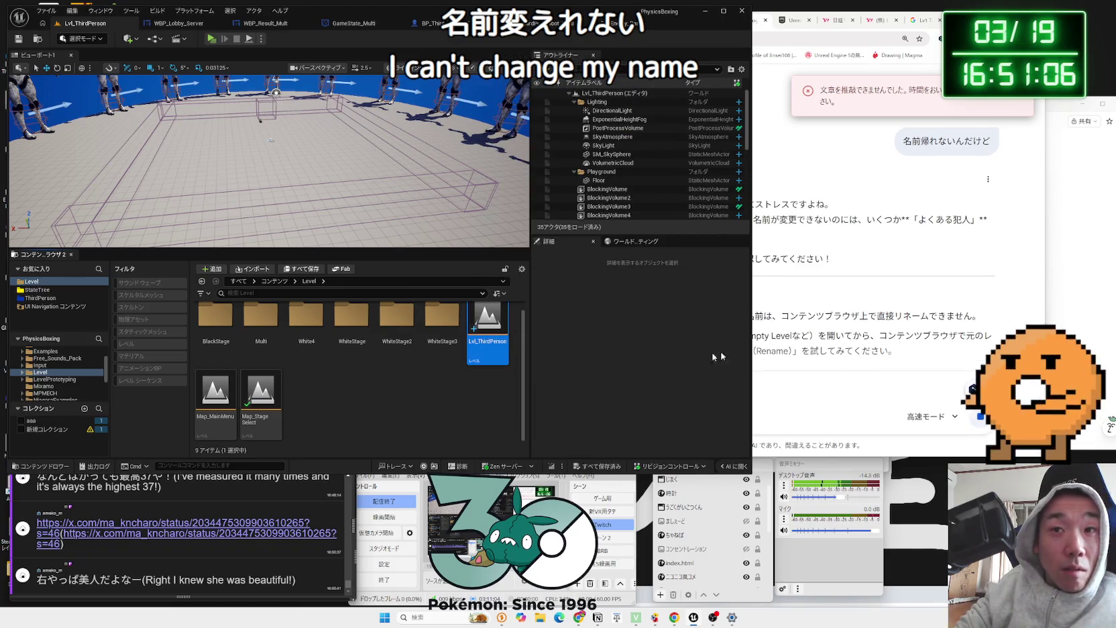
Step: Read Gemini's reply and load Map_MainMenu so Lvl_ThirdPerson is no longer open
key(alt+Tab)
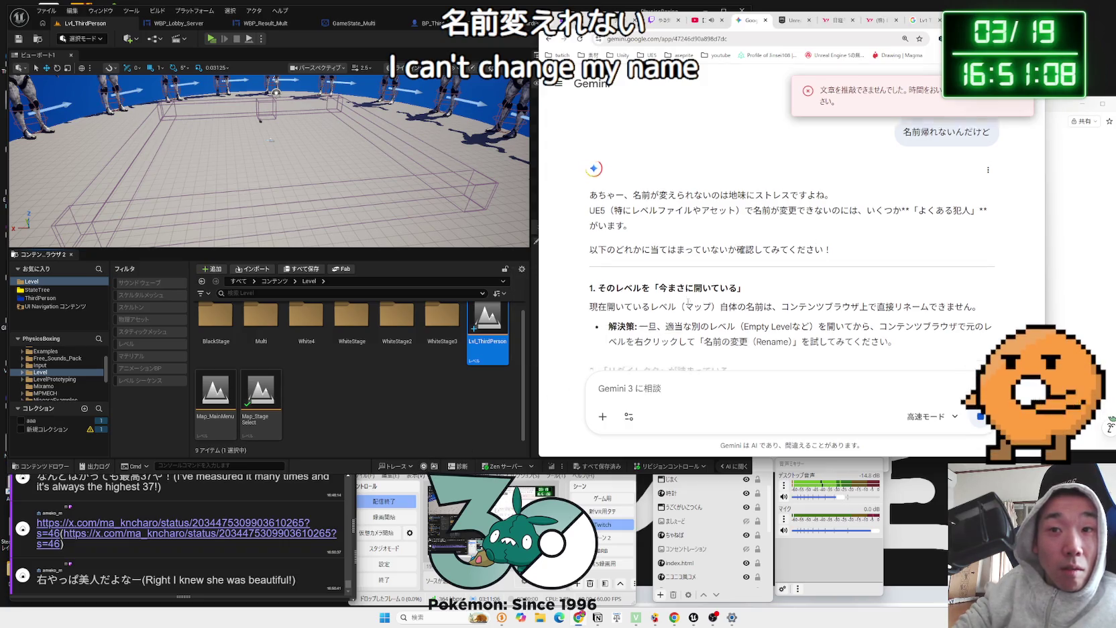
scroll(689, 305, down, 2)
click(448, 413)
double_click(215, 401)
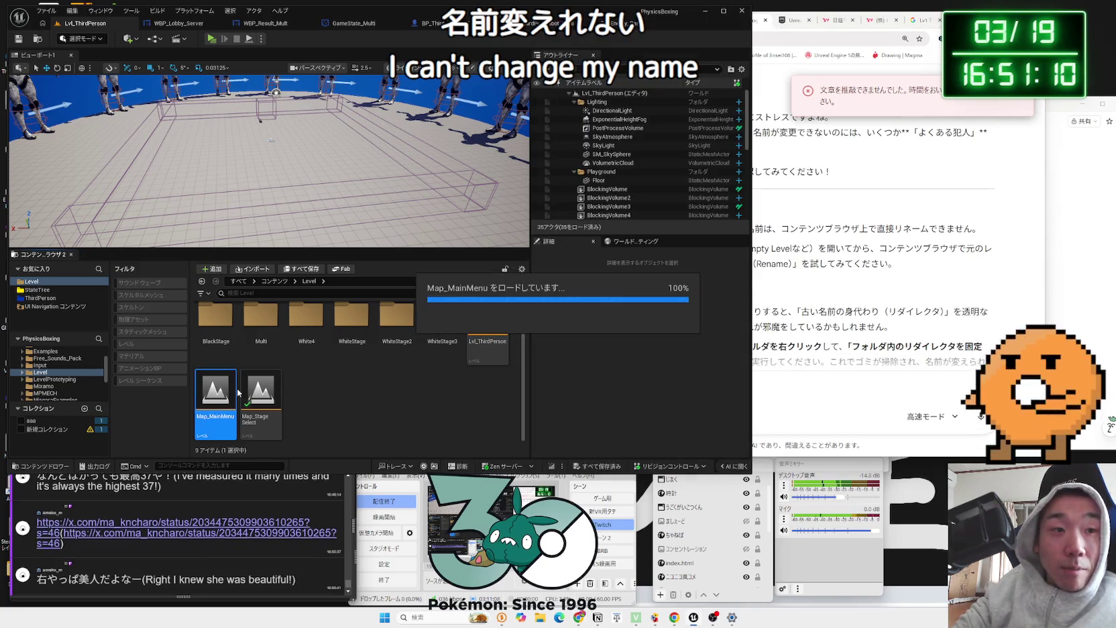
Step: Rename the Lvl_ThirdPerson asset to Map_Clear and confirm the rename
click(491, 348)
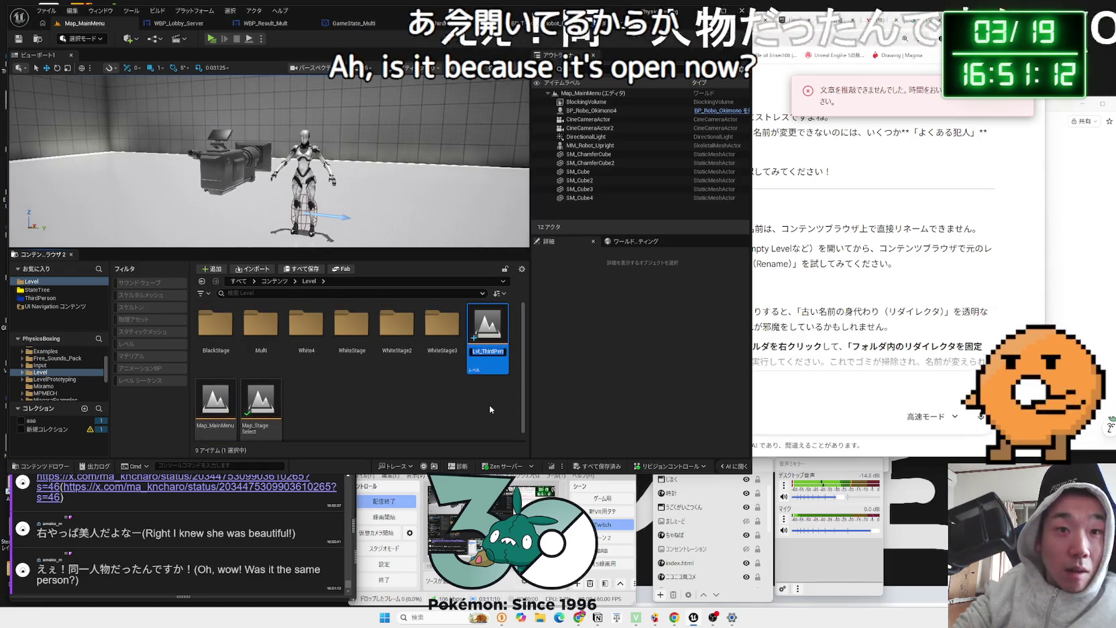
text(Map_Clear)
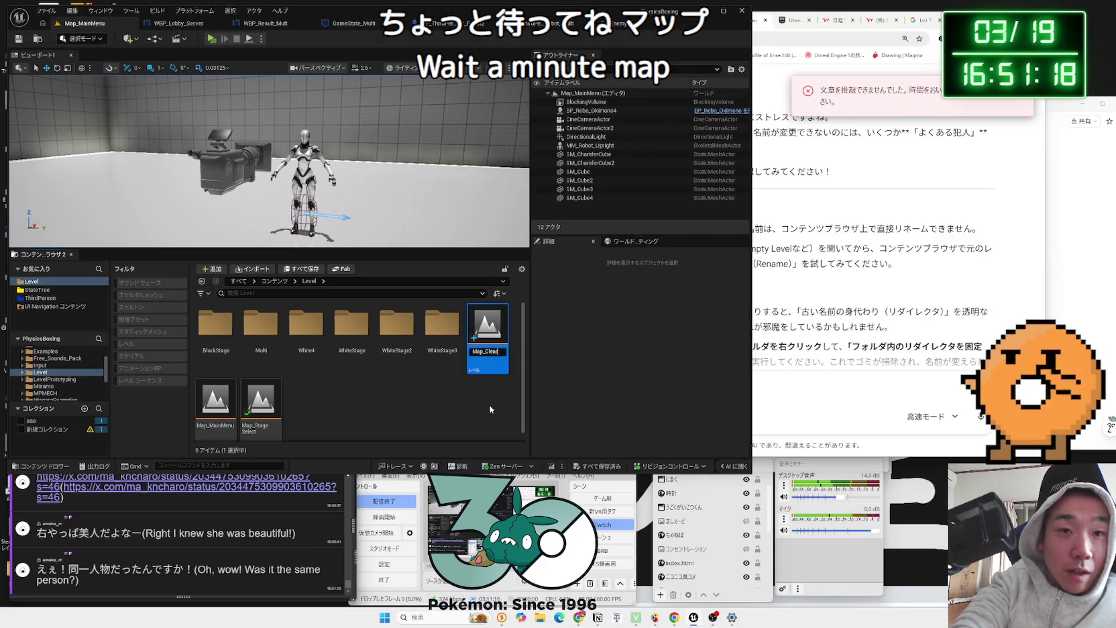
key(Return)
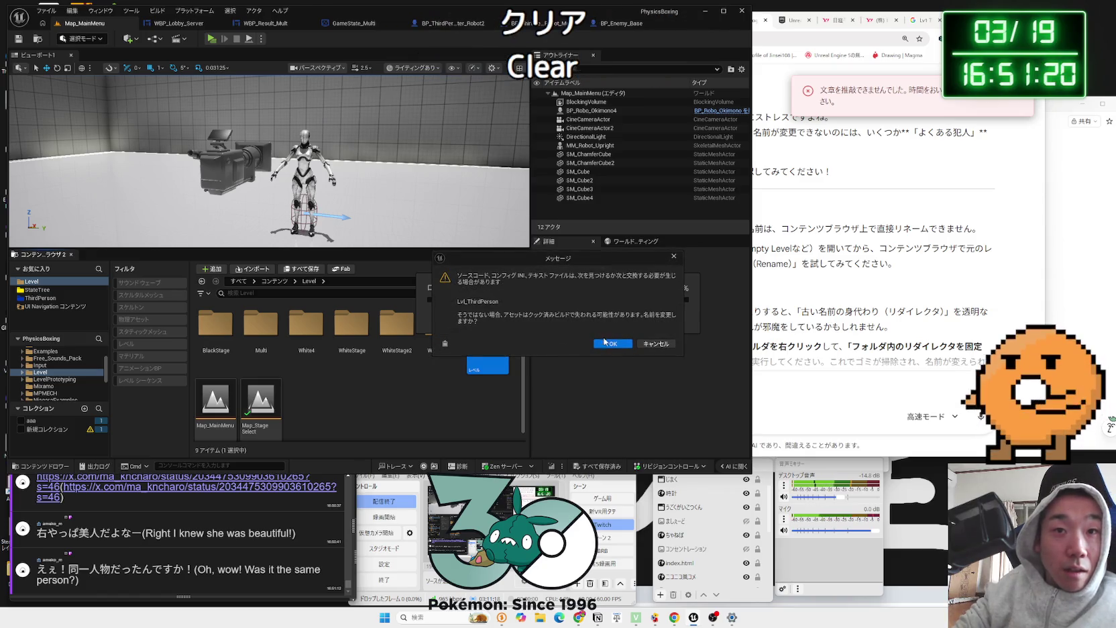
click(612, 344)
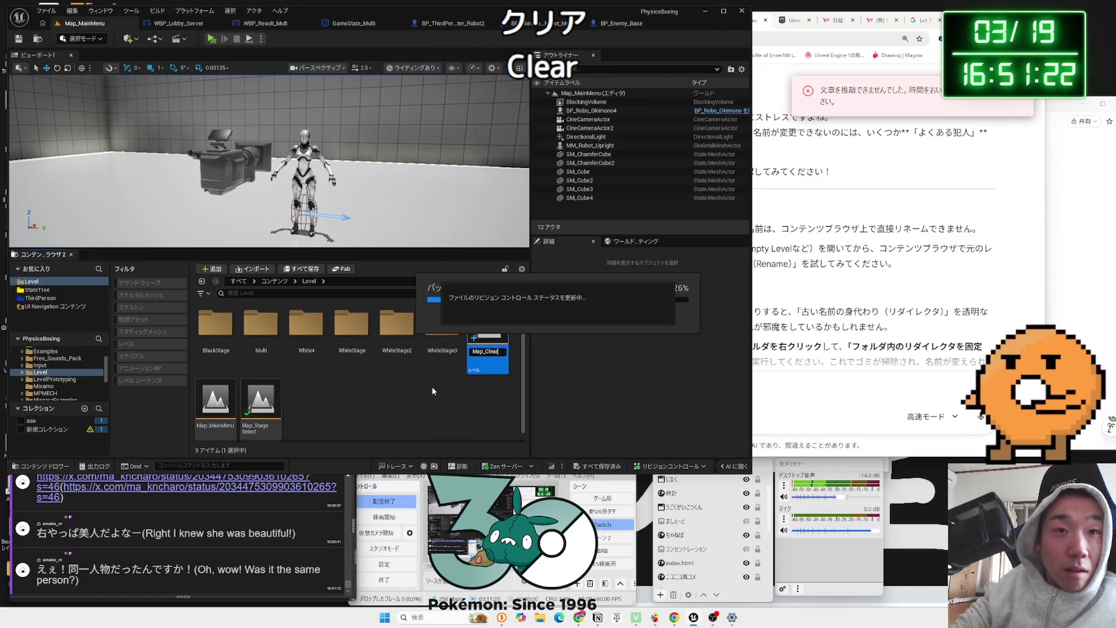
click(115, 483)
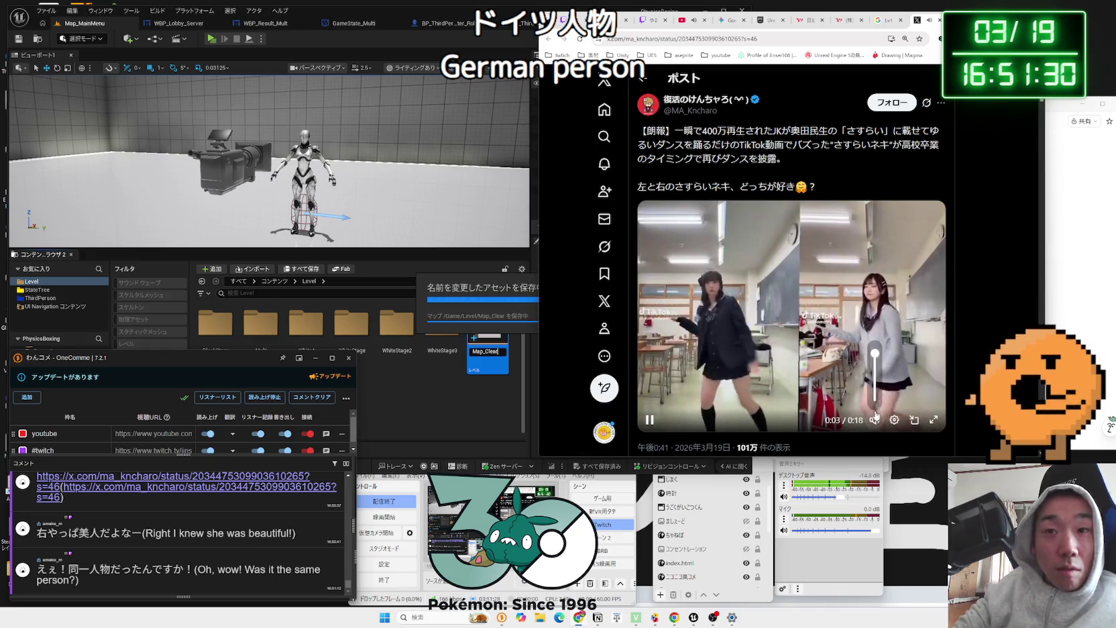
Step: Unmute the dance video in the X post, scroll through its replies, and close the post
click(877, 393)
scroll(951, 308, down, 1)
scroll(953, 299, up, 1)
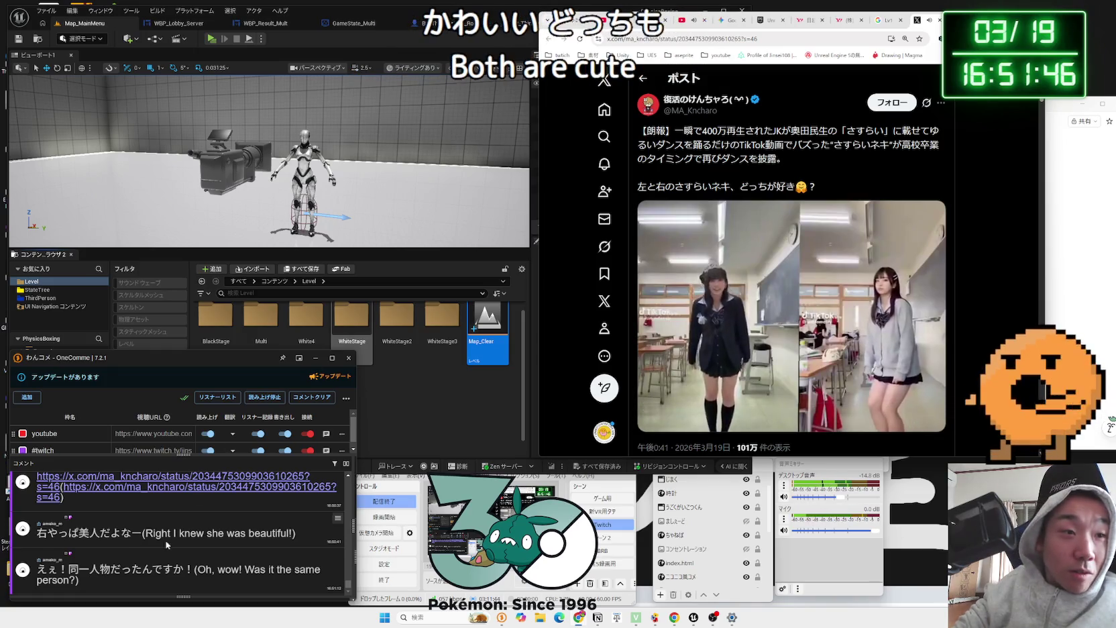
scroll(132, 540, up, 2)
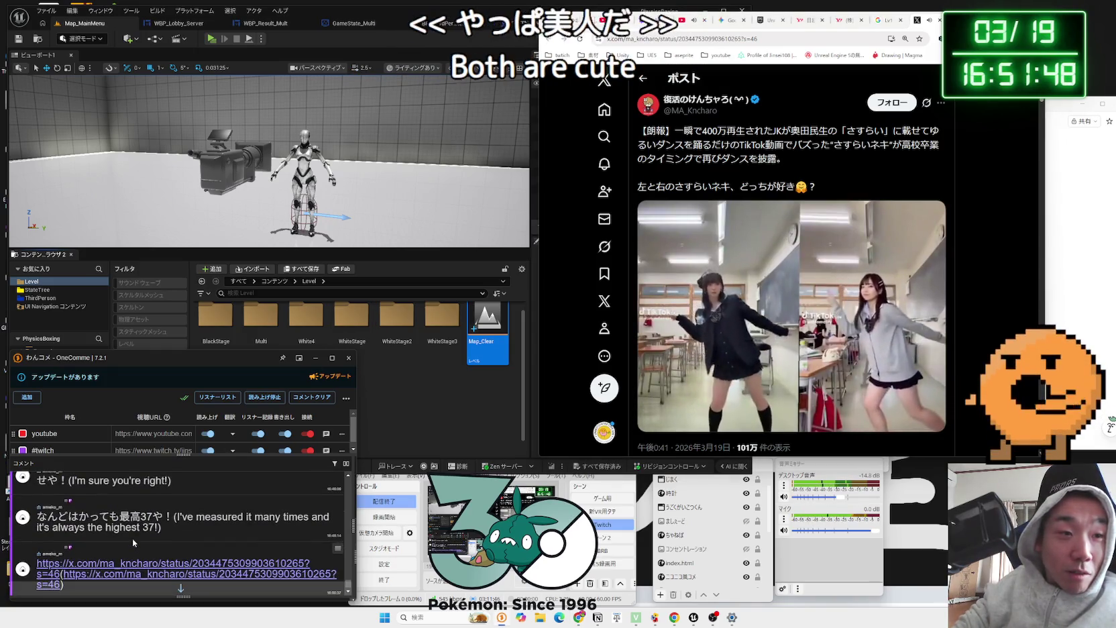
scroll(133, 538, down, 2)
scroll(923, 394, down, 2)
scroll(933, 392, up, 2)
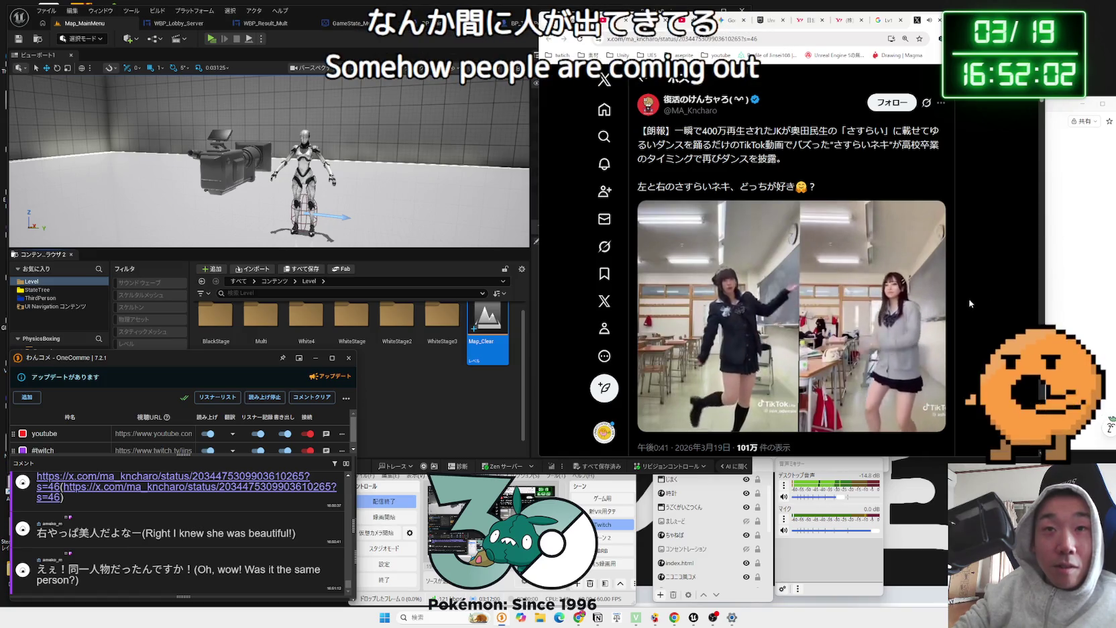
scroll(968, 303, down, 4)
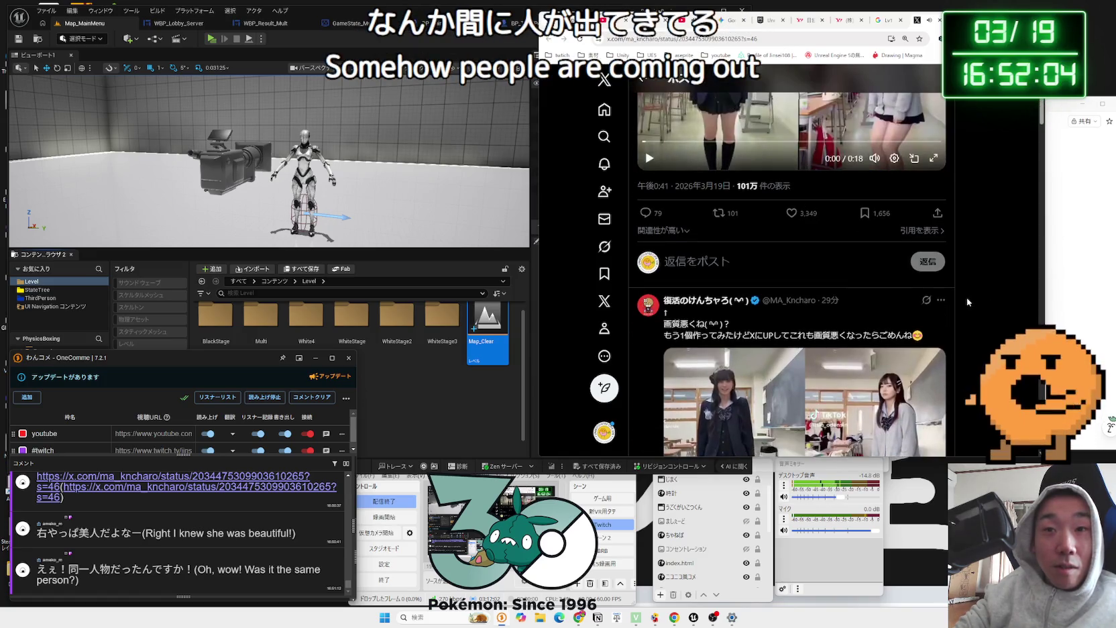
scroll(966, 297, down, 2)
scroll(966, 298, down, 3)
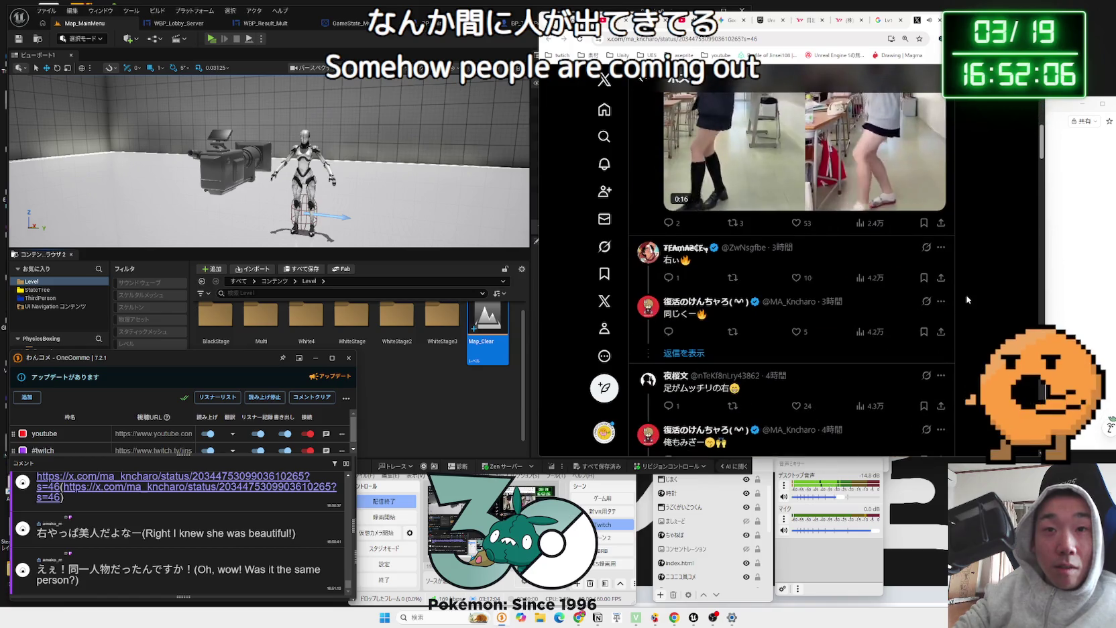
scroll(967, 297, down, 2)
scroll(967, 299, up, 7)
scroll(966, 296, up, 3)
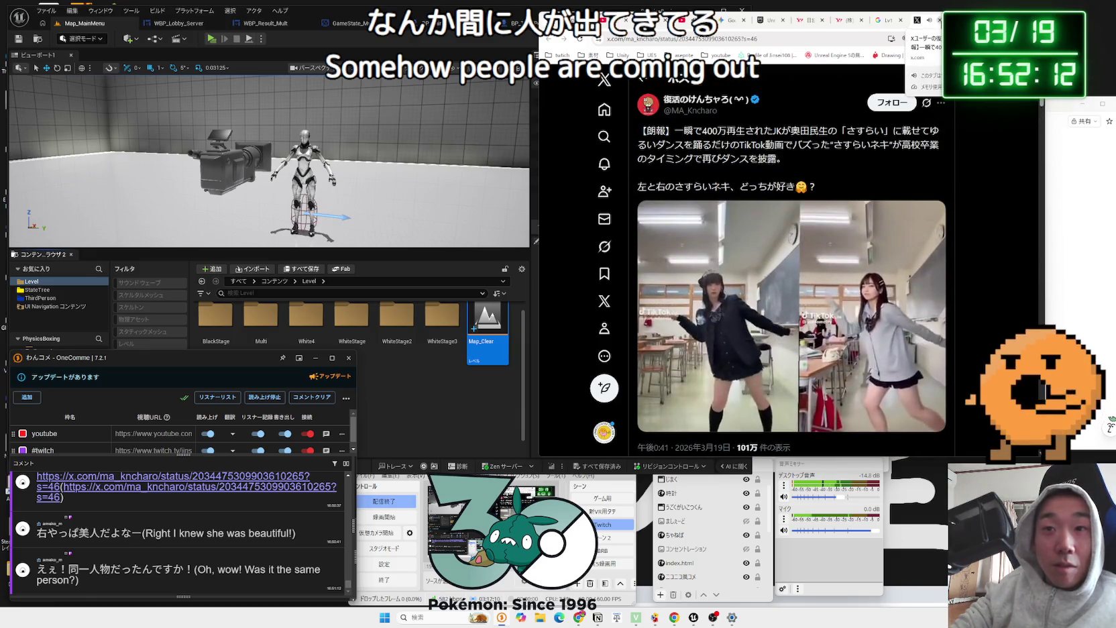
click(939, 21)
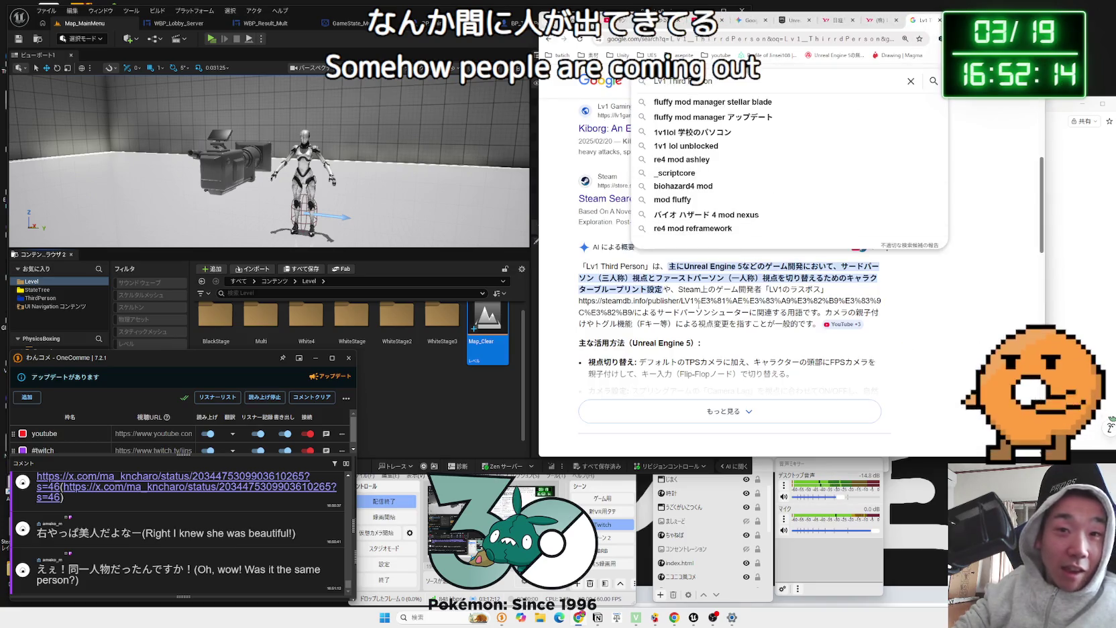
Step: Open BlackStage/Map_Black3, then copy the Map_Clear asset name from the Level folder
click(462, 374)
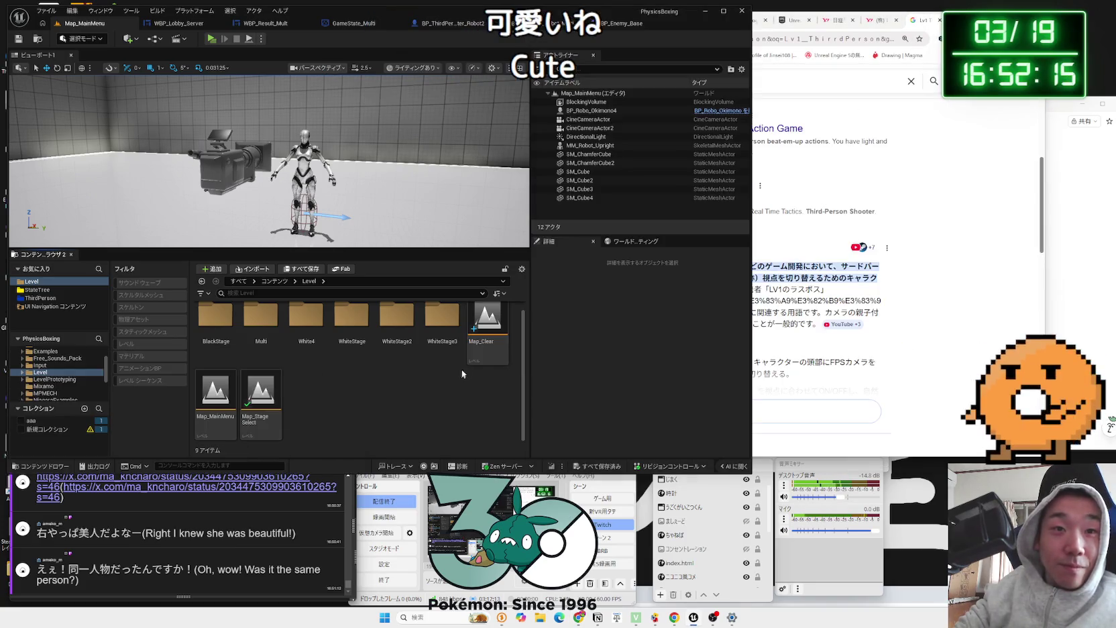
double_click(216, 321)
double_click(301, 337)
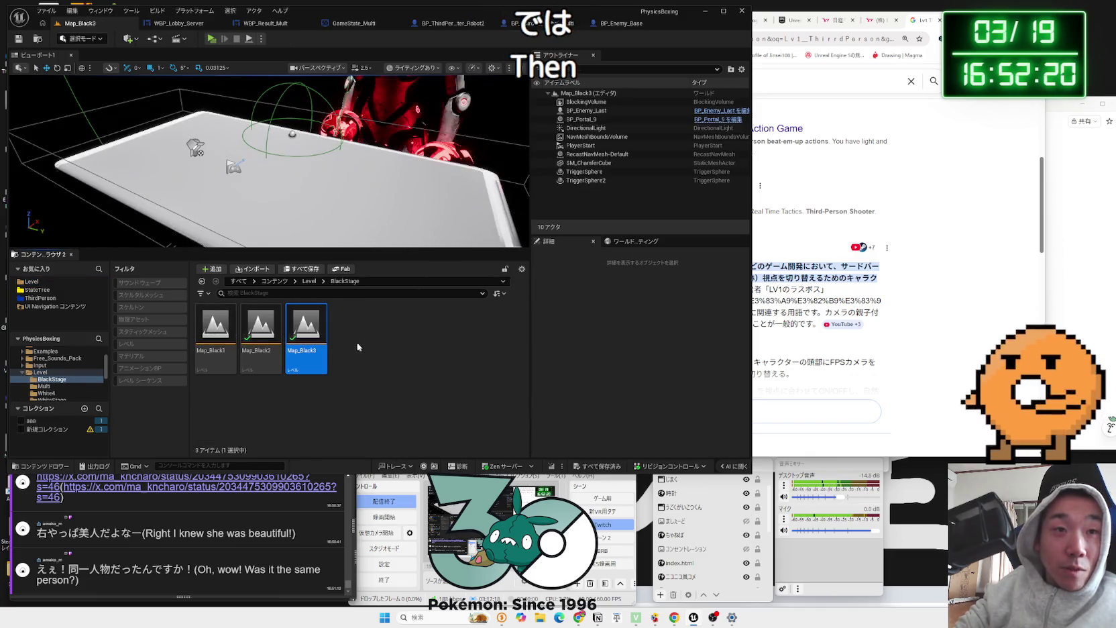
key(BackSpace)
click(488, 325)
key(F2)
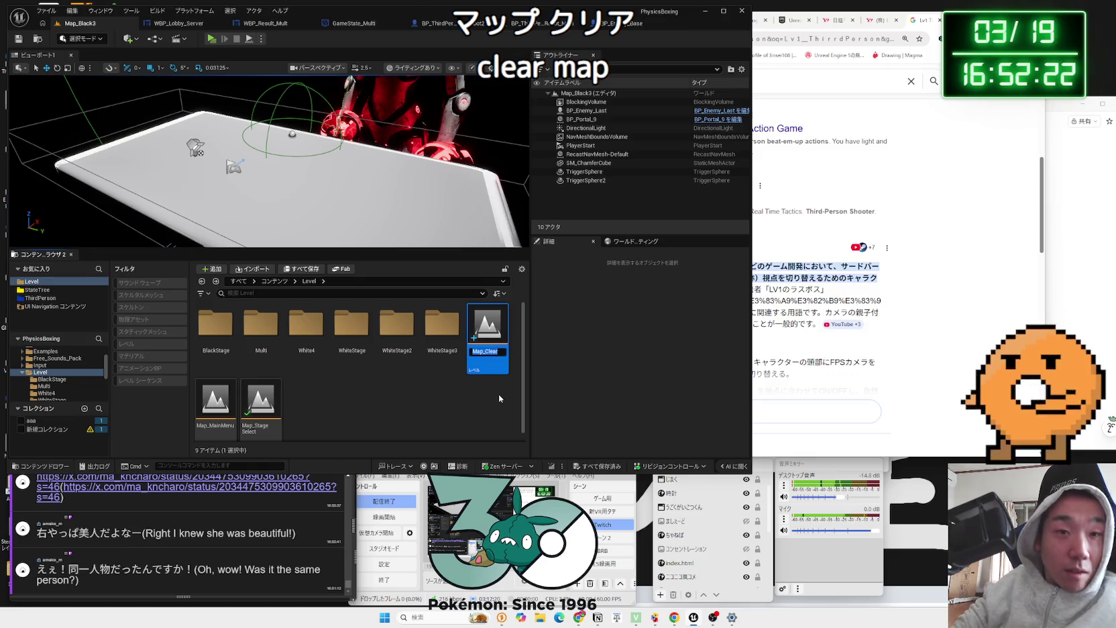
Step: Set BP_Portal_9's Level Name to Map_Clear, save Map_Black3, and start a test play
click(195, 149)
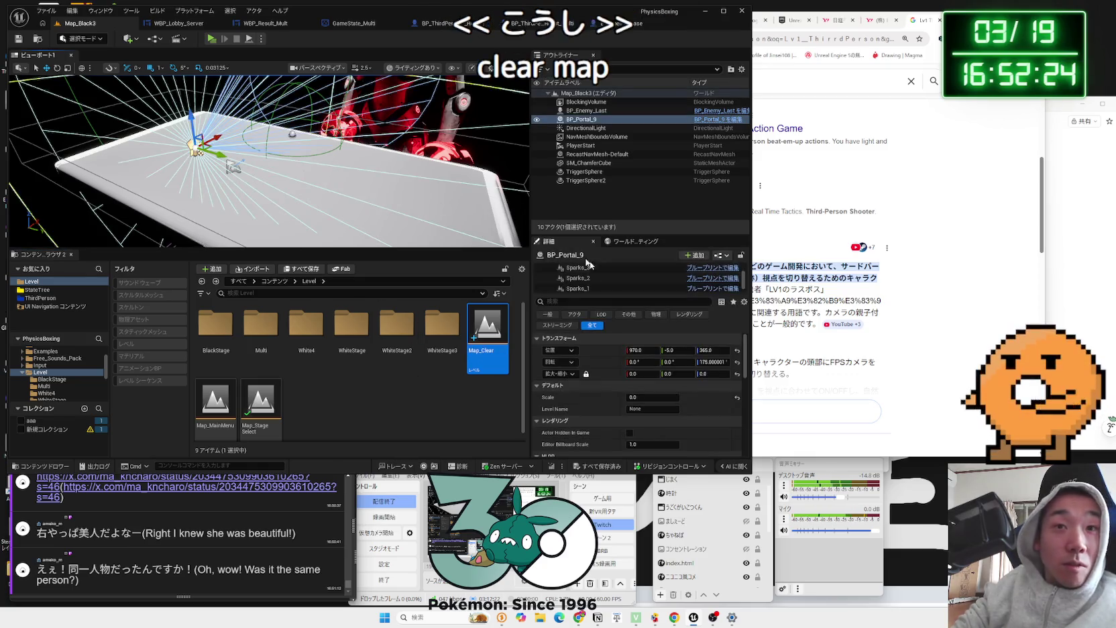
click(664, 408)
key(ctrl+v)
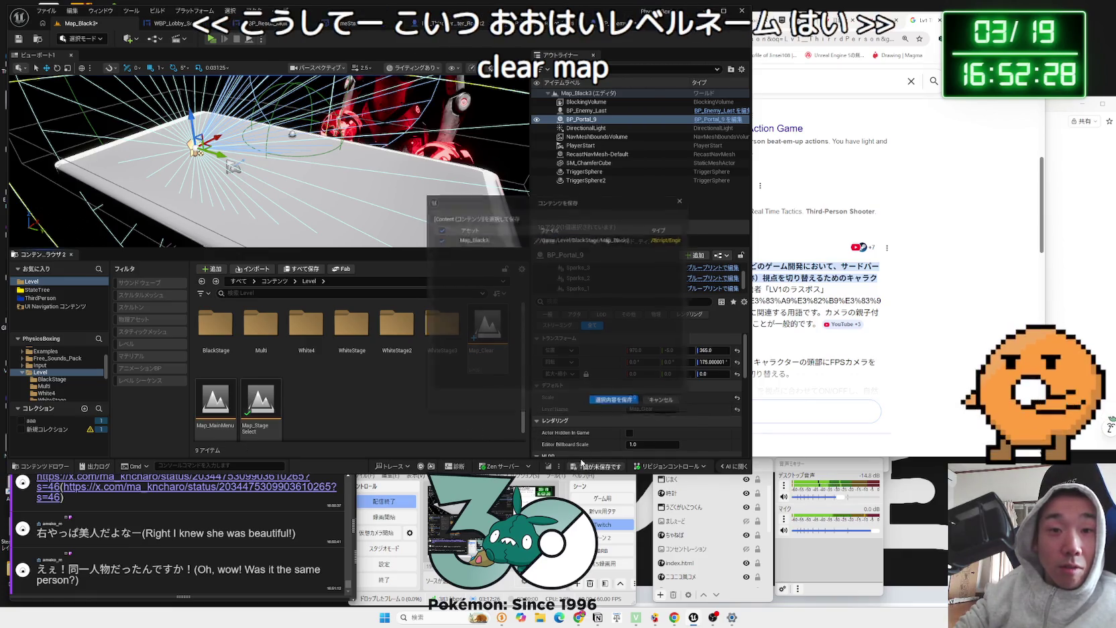
key(ctrl+shift+s)
click(596, 406)
key(alt+p)
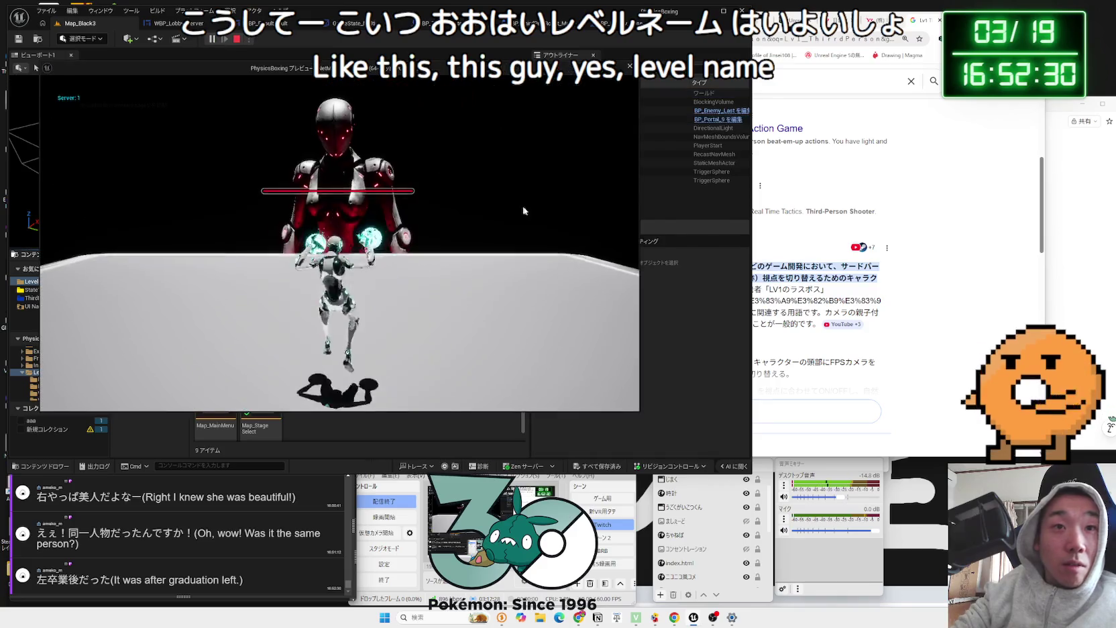